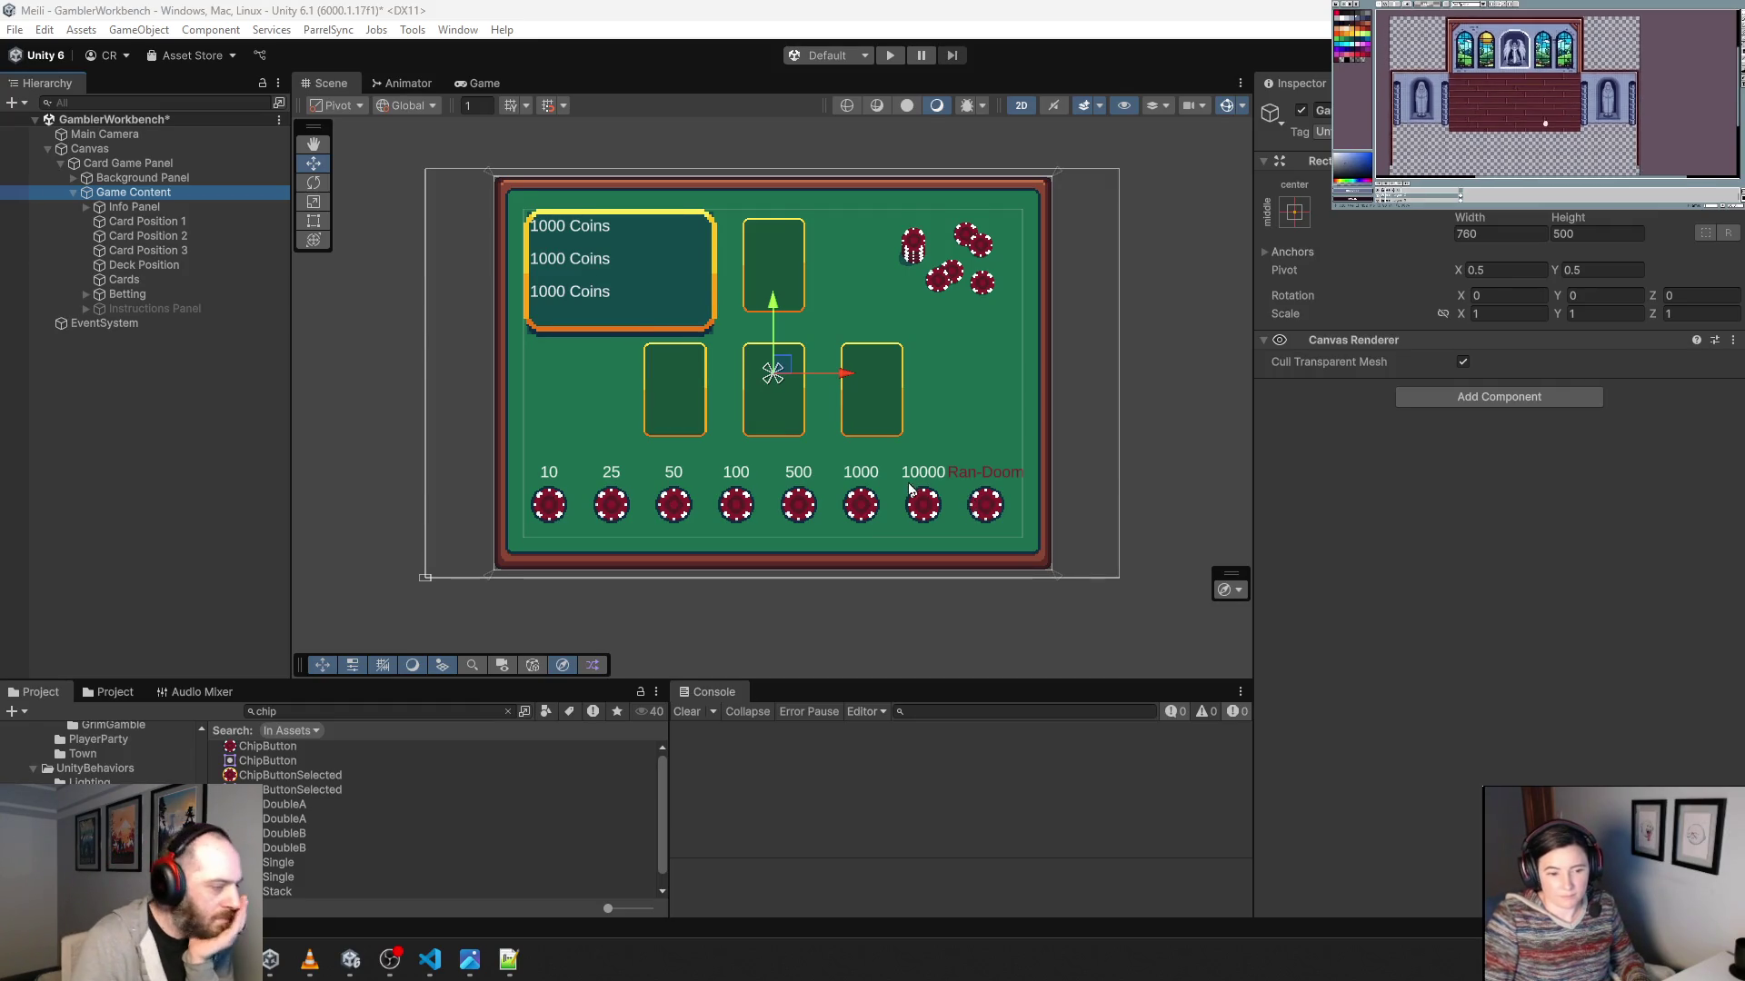
Scroll the Hierarchy and expand the Instructions Panel to inspect its contents.
{"action": "scroll", "coordinate": [845, 515], "scroll_direction": "up", "scroll_amount": 4}
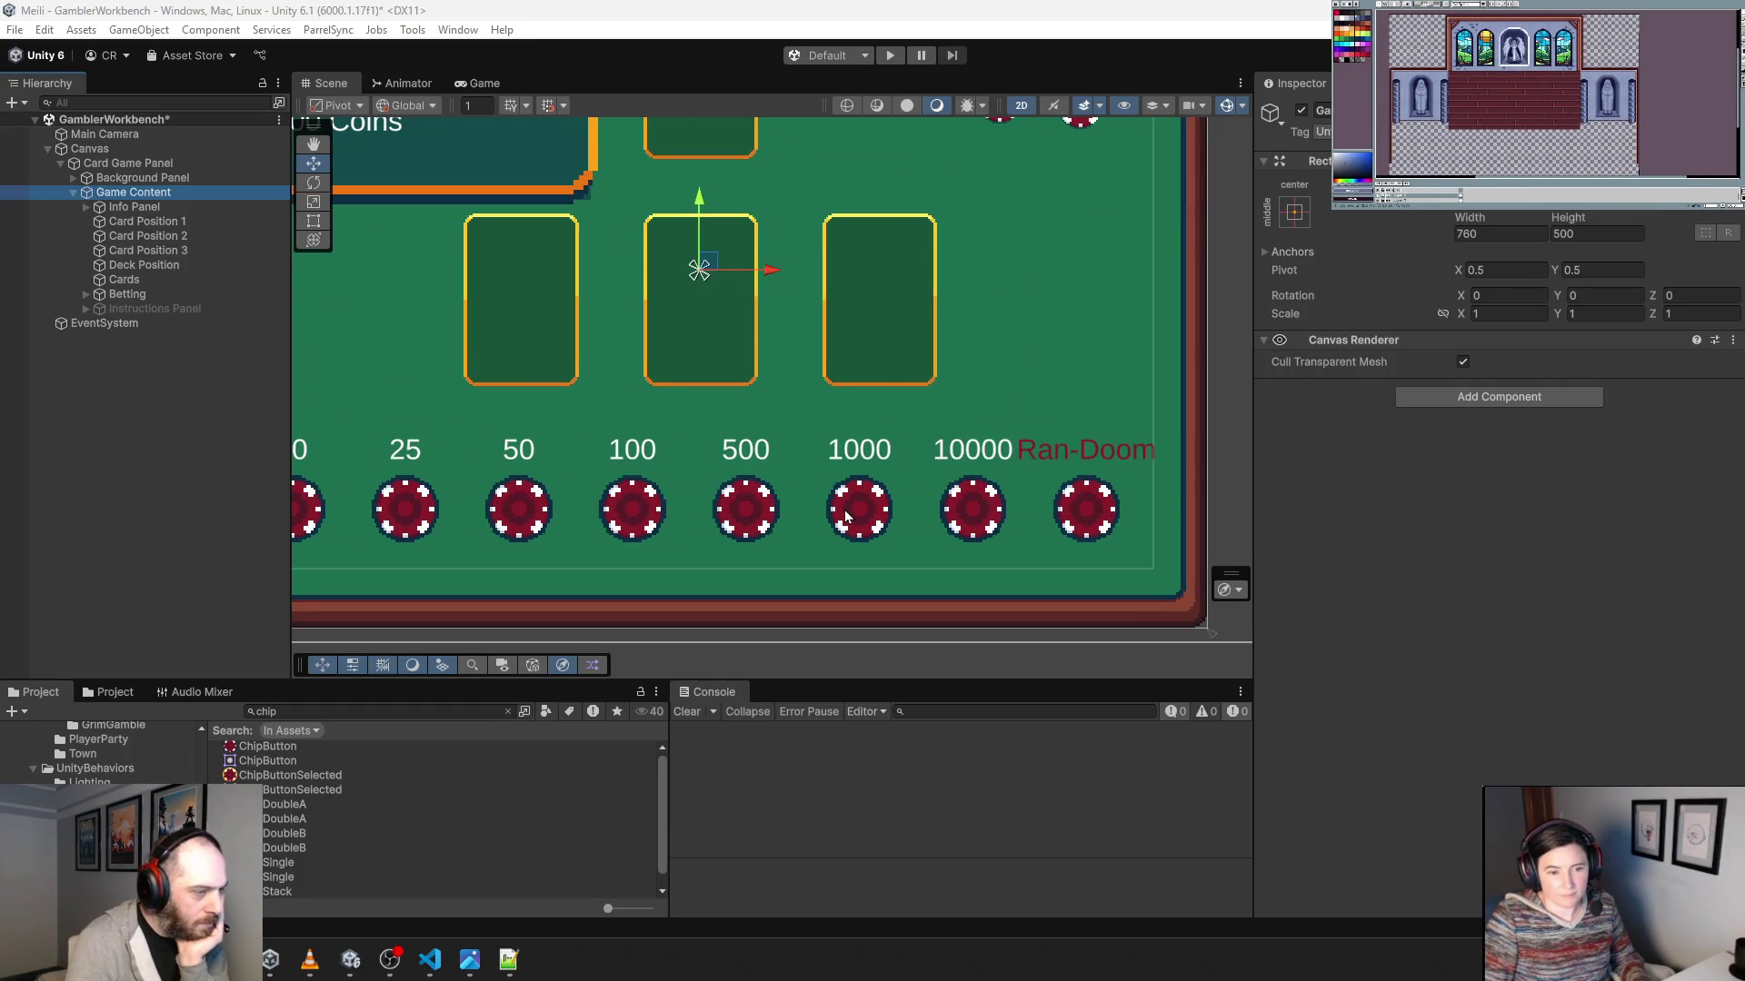
{"action": "scroll", "coordinate": [845, 515], "scroll_direction": "down", "scroll_amount": 3}
{"action": "scroll", "coordinate": [845, 515], "scroll_direction": "down", "scroll_amount": 1}
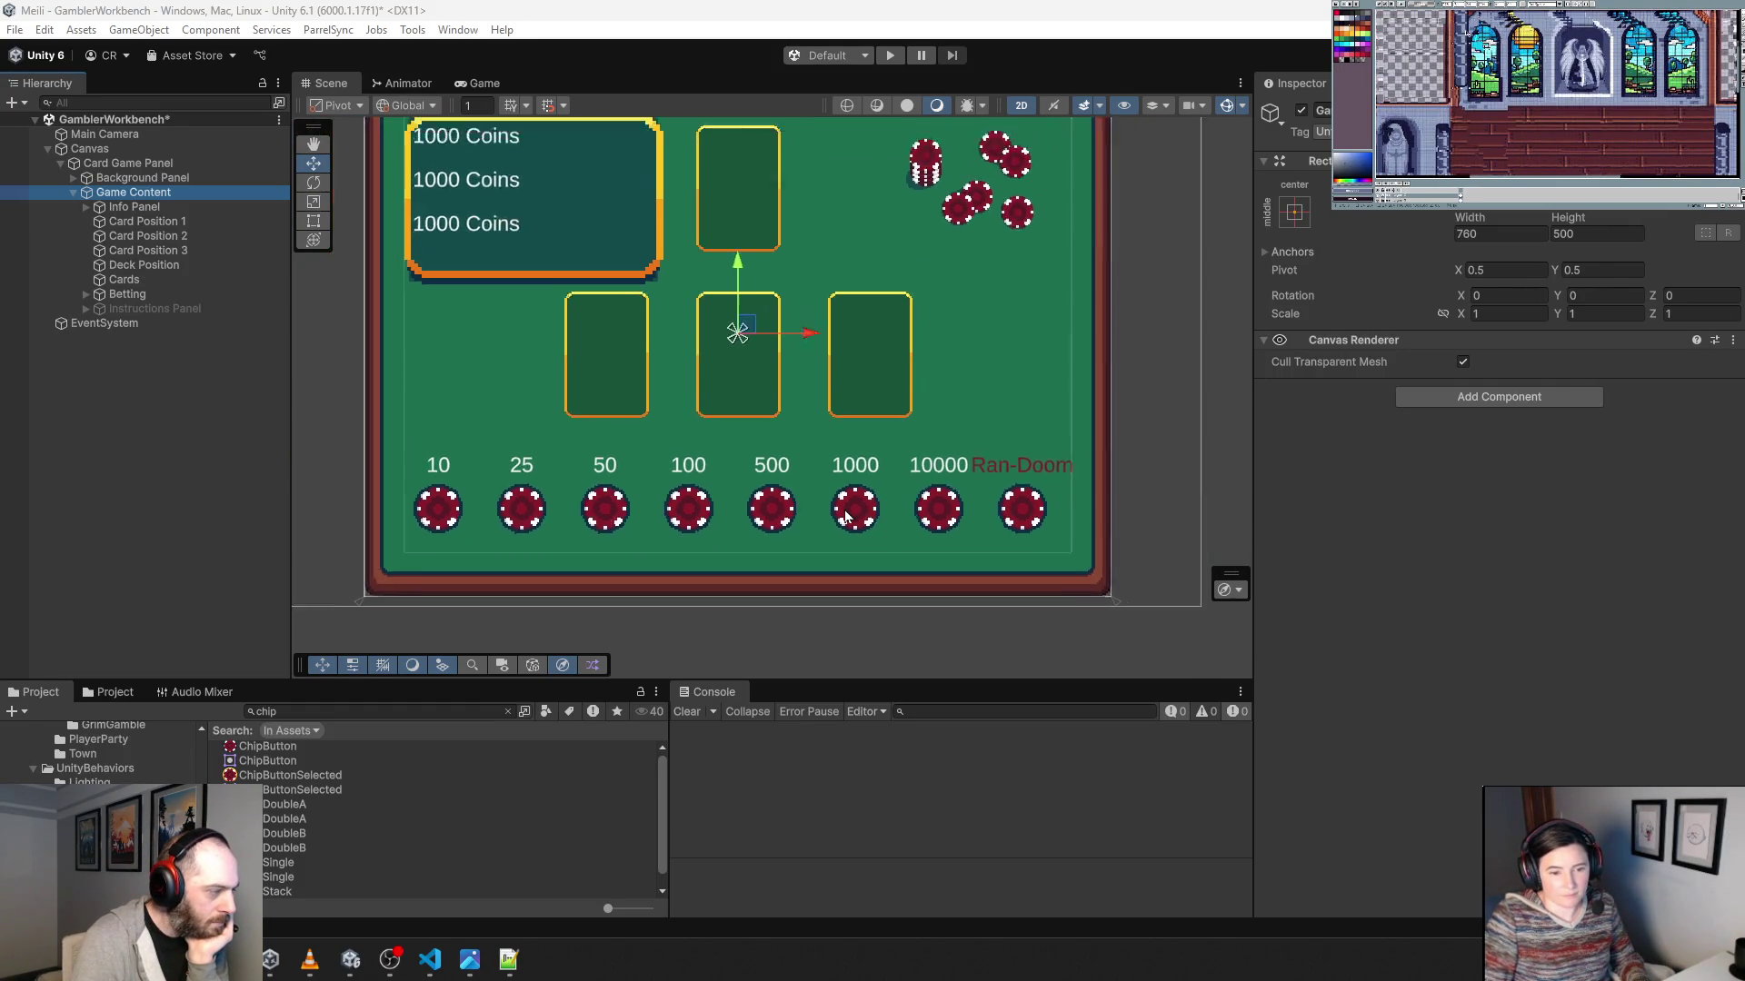
{"action": "scroll", "coordinate": [845, 515], "scroll_direction": "down", "scroll_amount": 1}
{"action": "scroll", "coordinate": [634, 394], "scroll_direction": "down", "scroll_amount": 1}
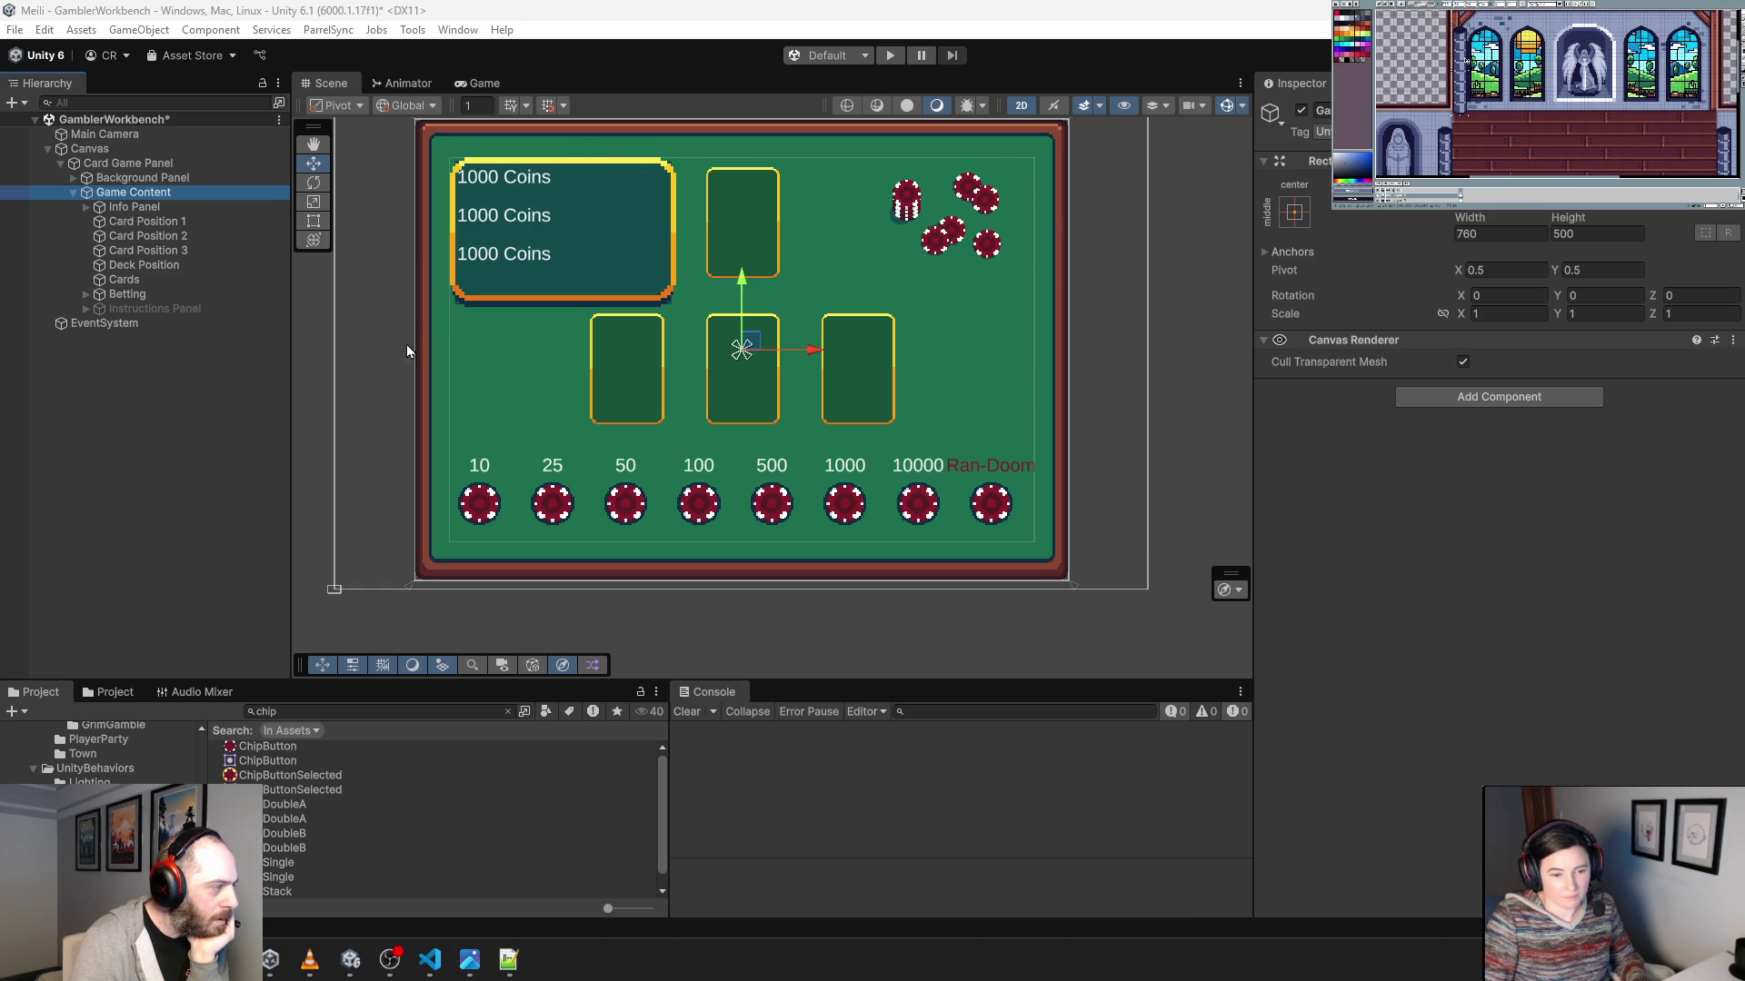
{"action": "left_click", "coordinate": [147, 309]}
{"action": "key", "text": "Right"}
{"action": "left_click", "coordinate": [137, 323]}
Inspect the Close button, its text and the Instructions object, then collapse the panel.
{"action": "left_click", "coordinate": [137, 338]}
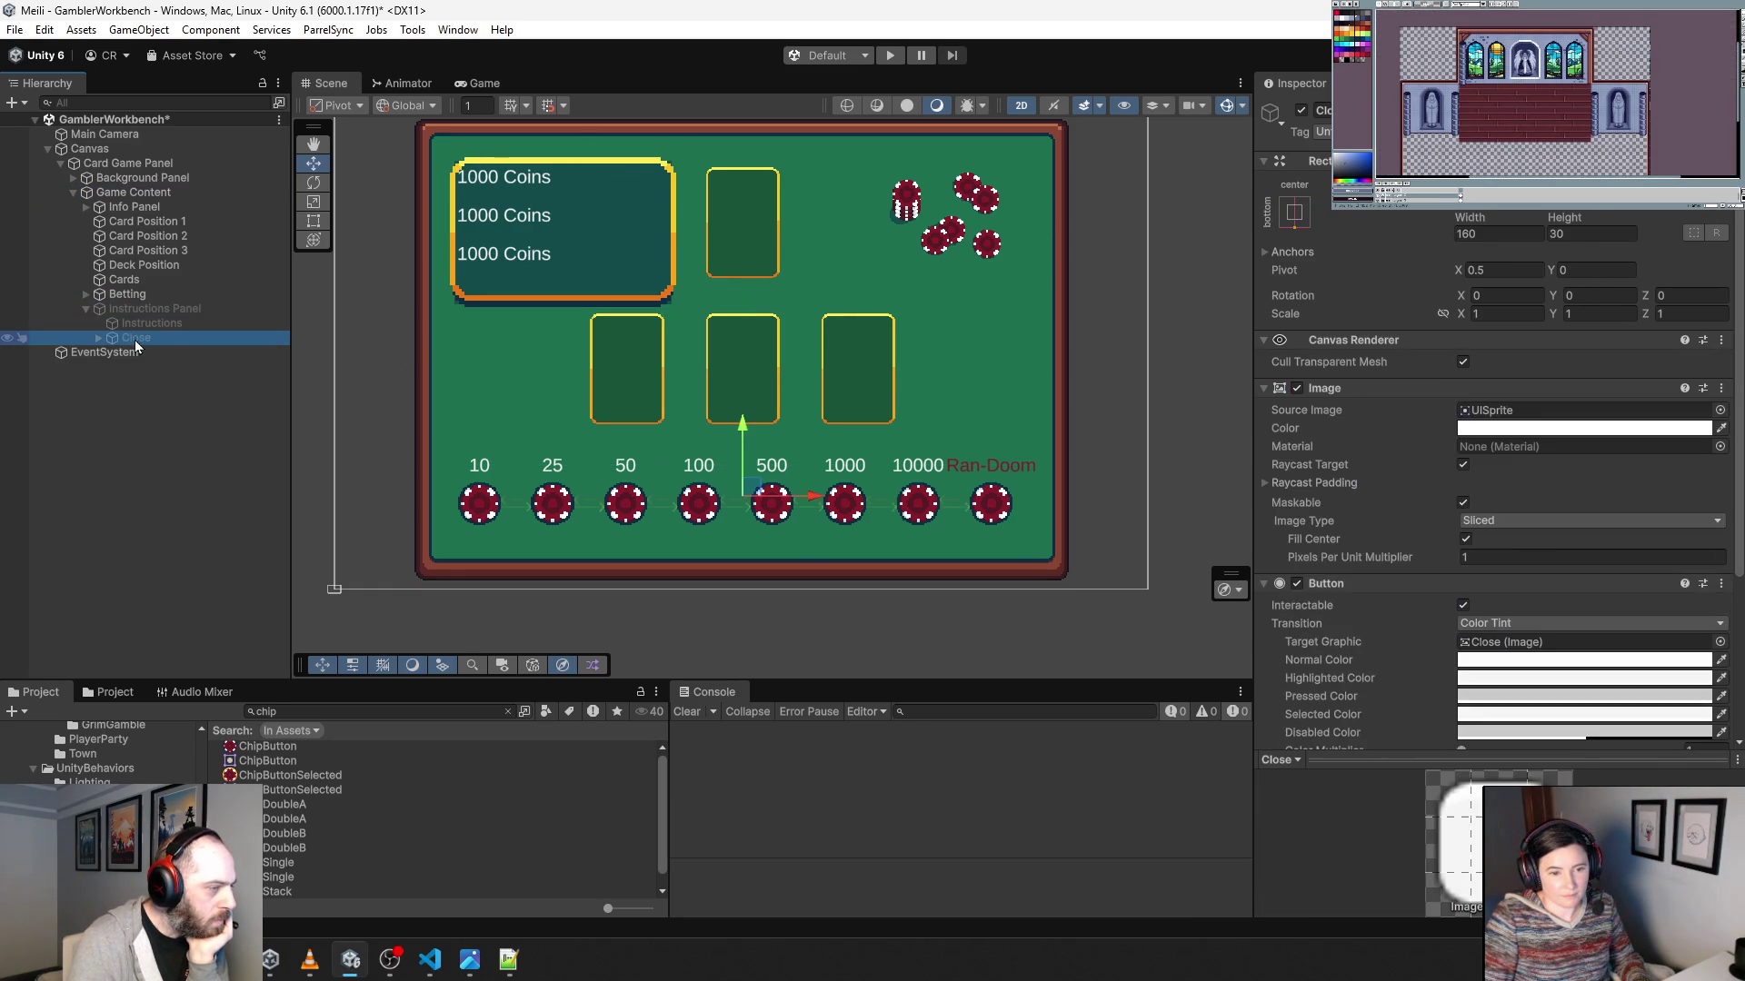
{"action": "left_click", "coordinate": [99, 338]}
{"action": "left_click", "coordinate": [121, 352]}
{"action": "left_click", "coordinate": [112, 341]}
{"action": "left_click", "coordinate": [113, 329]}
{"action": "left_click", "coordinate": [87, 309]}
Expand Betting and inspect the Bet 10 chip and the row's layout settings.
{"action": "left_click", "coordinate": [85, 293]}
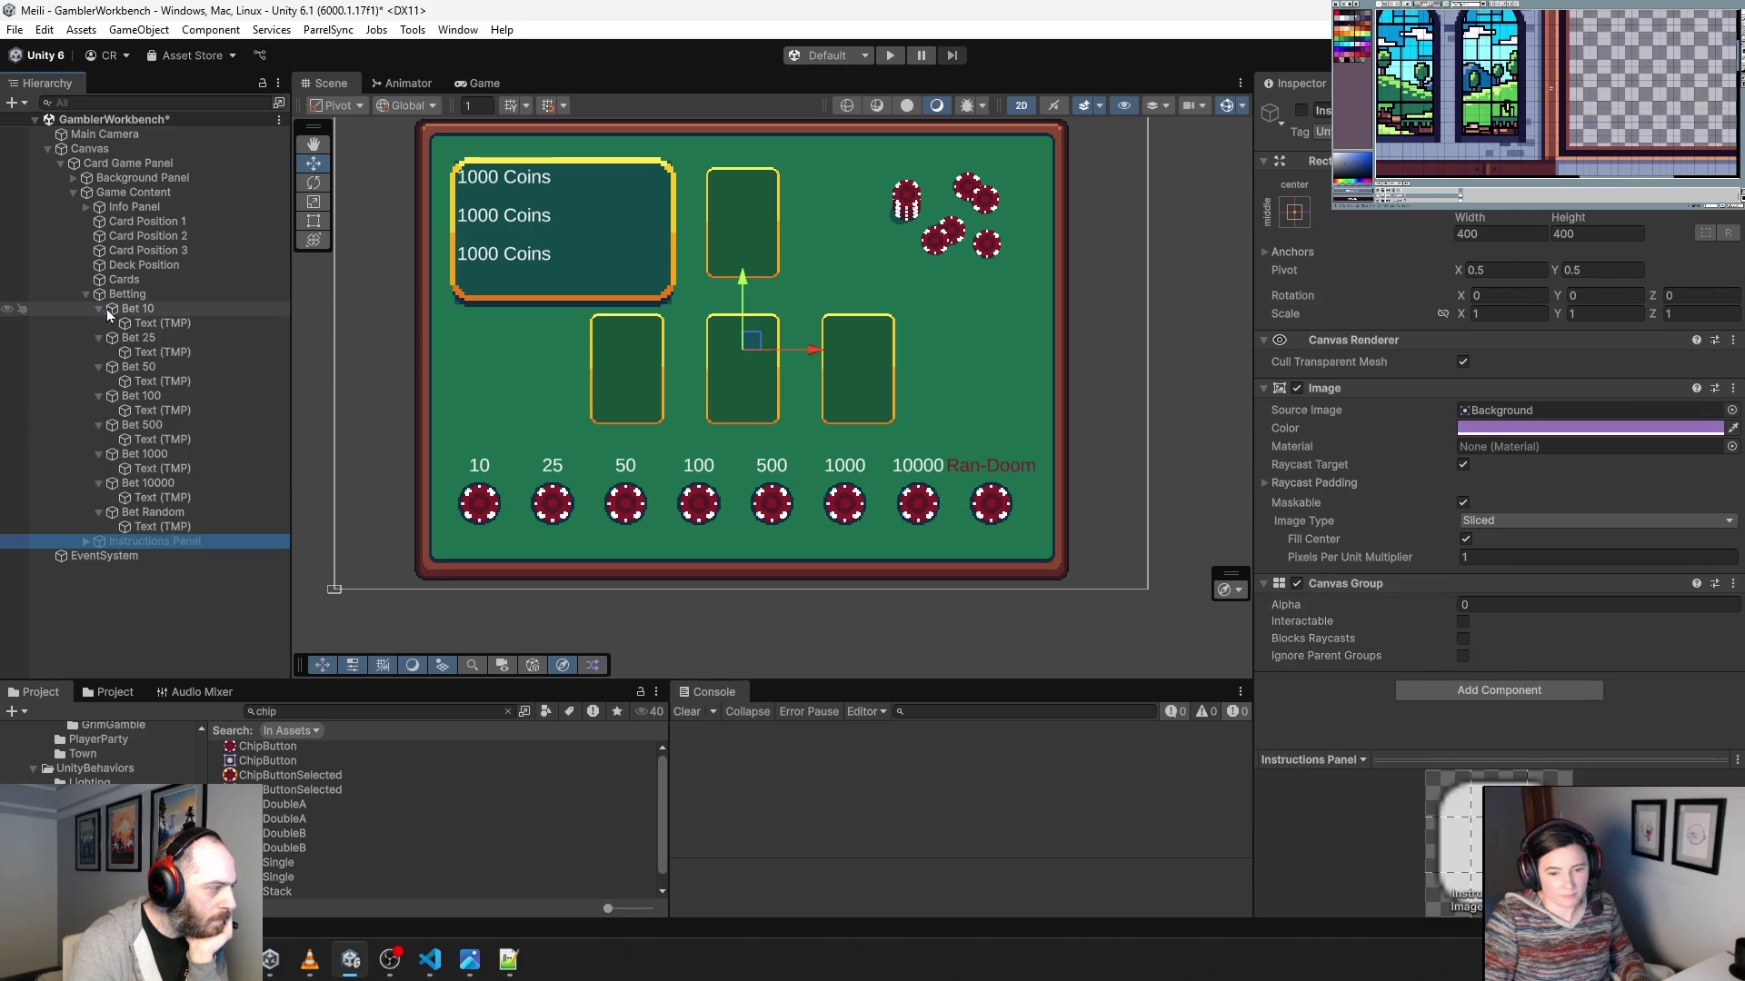
{"action": "left_click", "coordinate": [118, 311]}
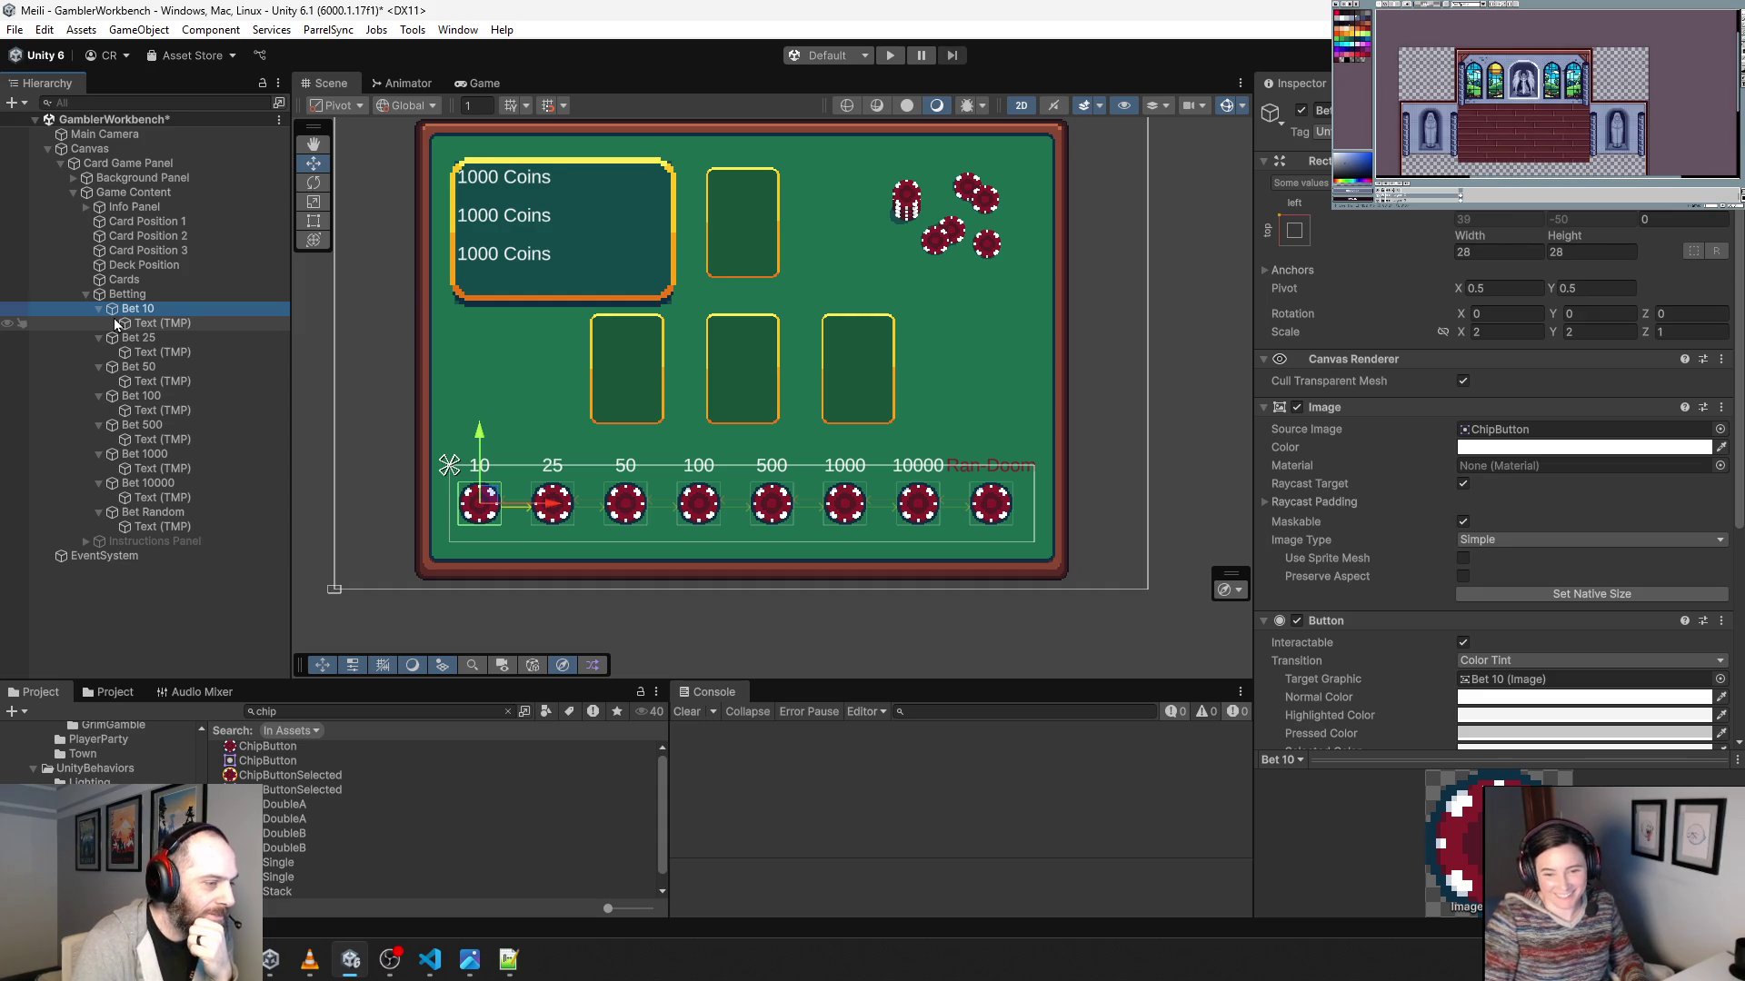
{"action": "left_click", "coordinate": [121, 301]}
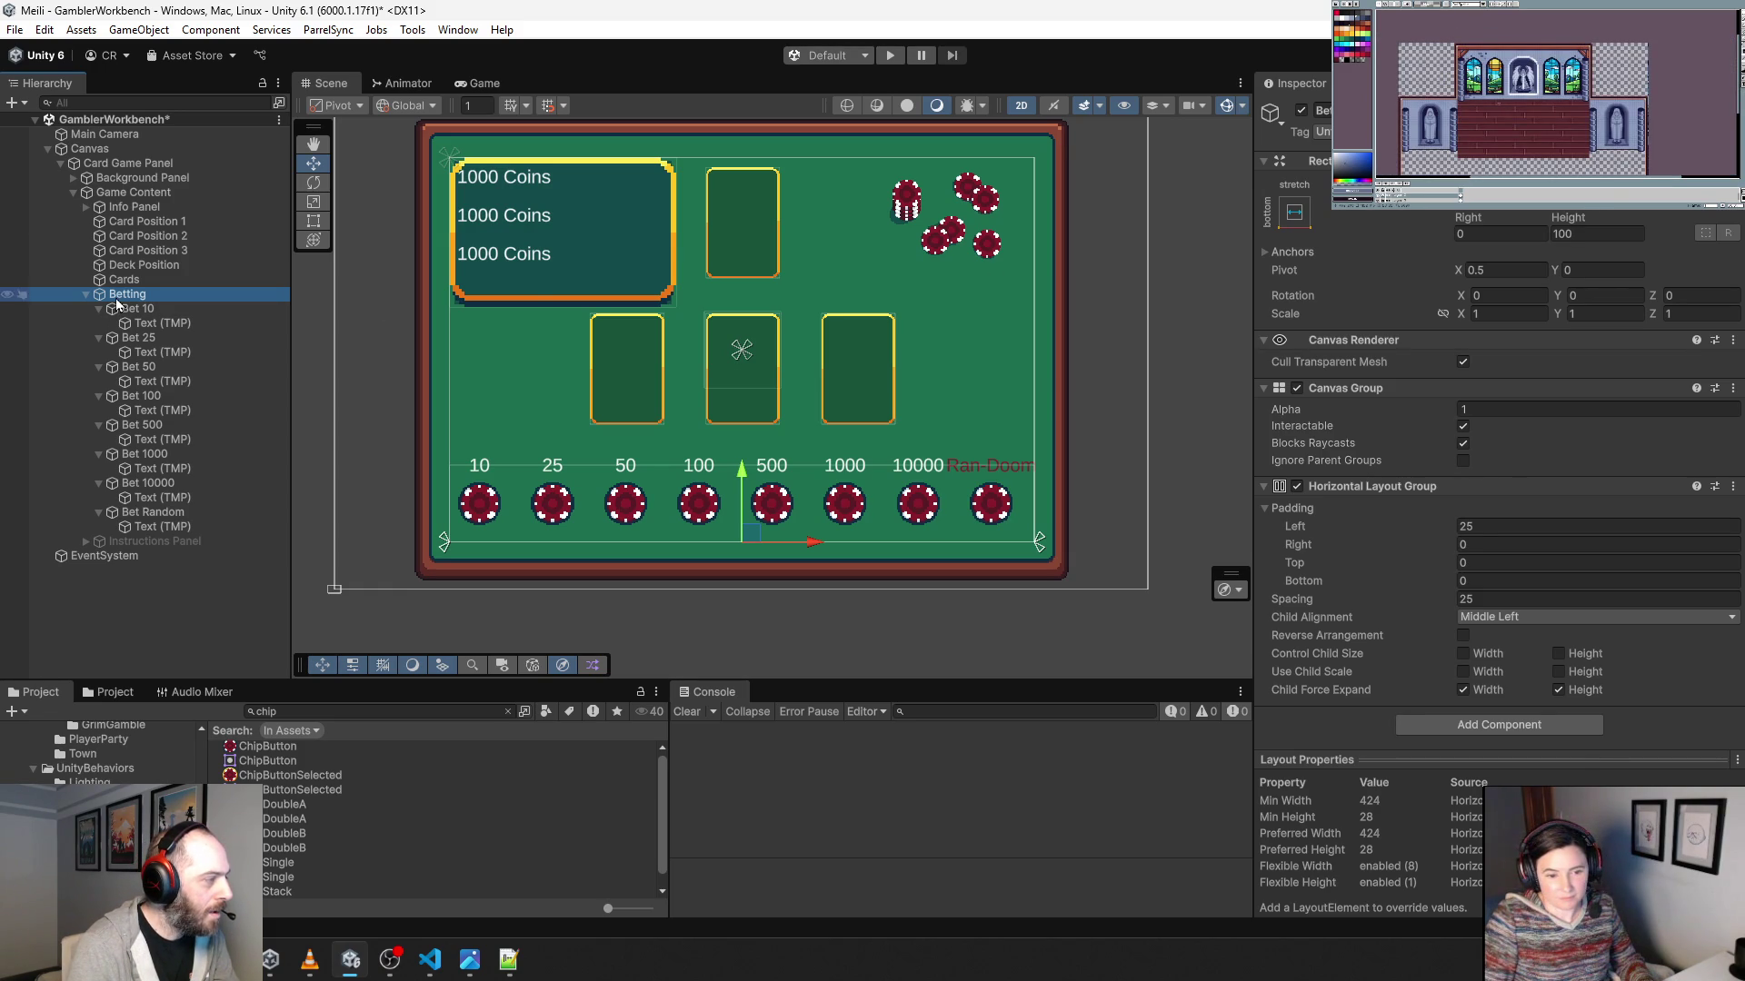
Give Game Content a Height of 400 and the stretch/stretch anchor preset.
{"action": "left_click", "coordinate": [124, 193]}
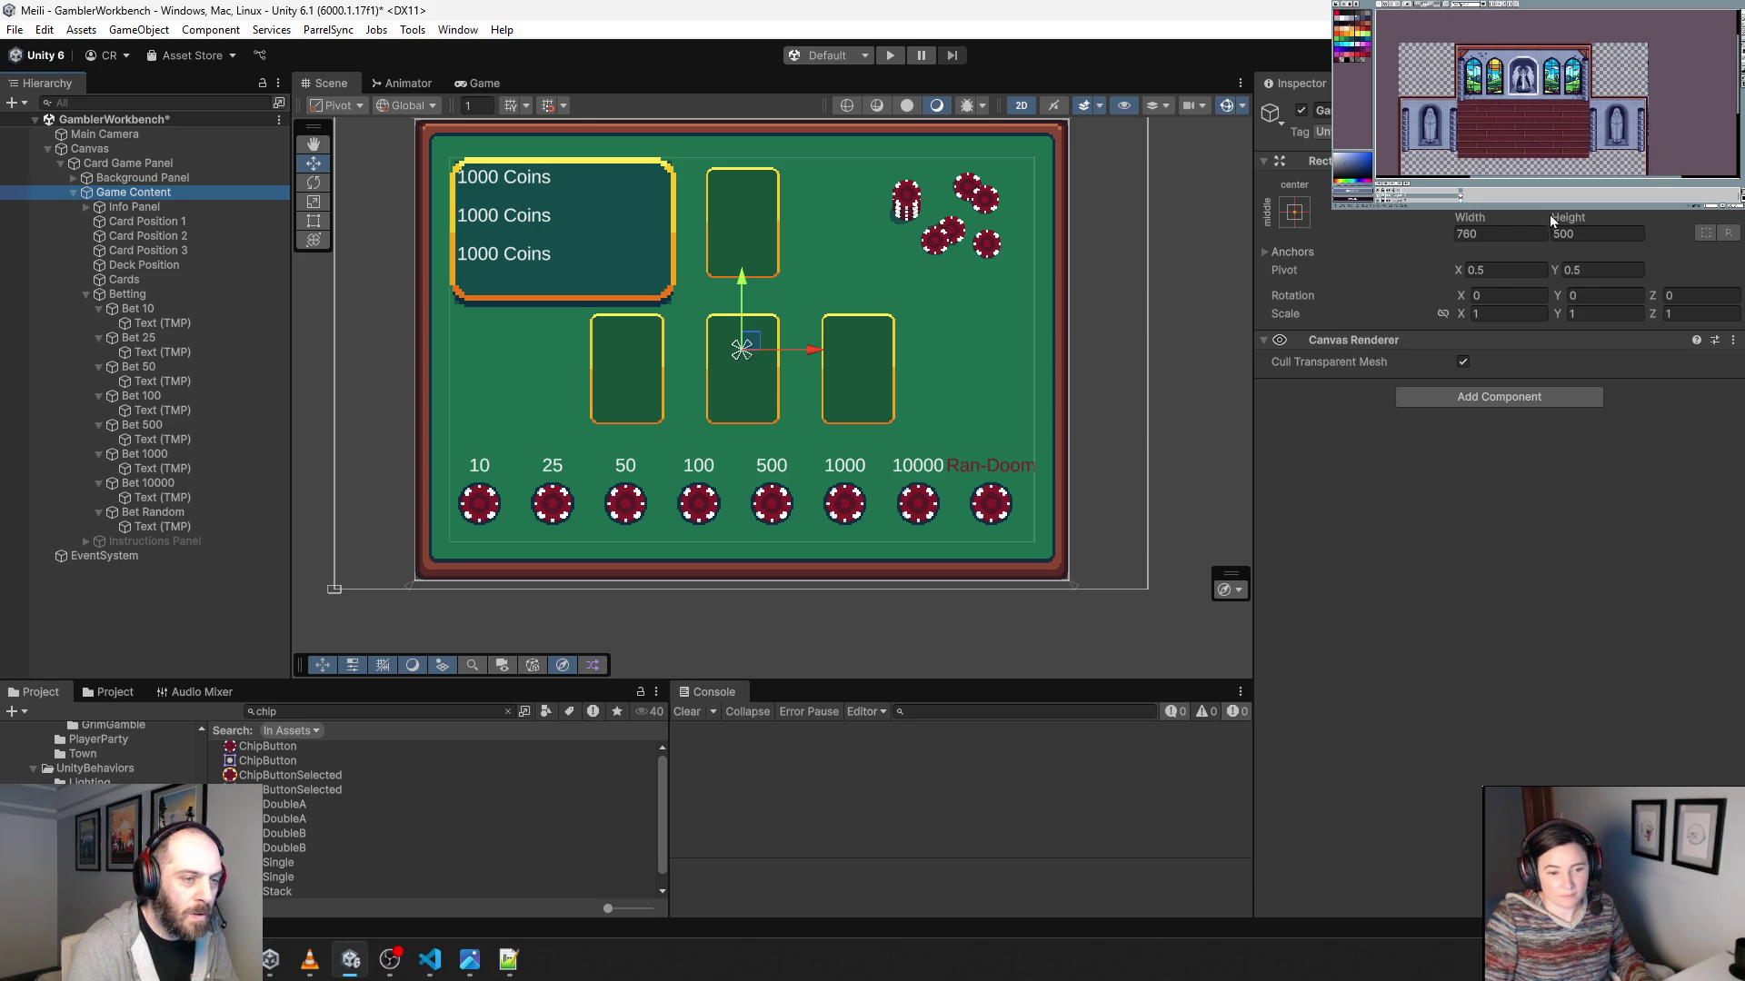
{"action": "left_click", "coordinate": [1588, 232]}
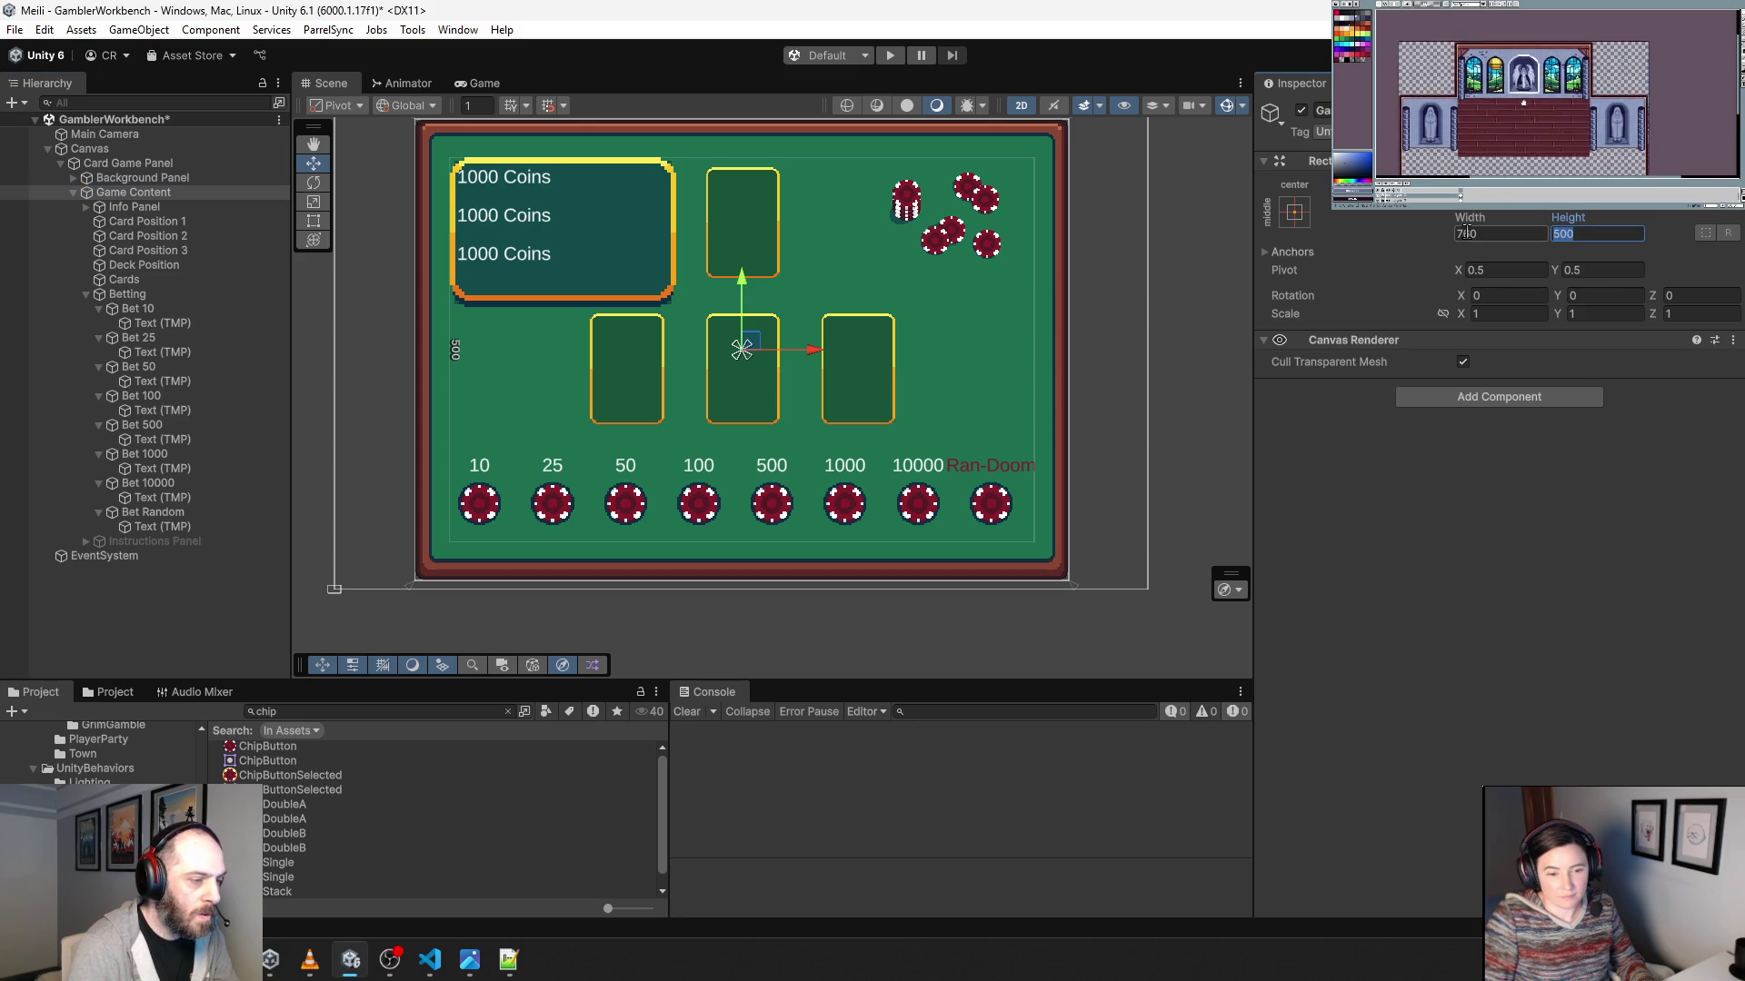
{"action": "type", "text": "400"}
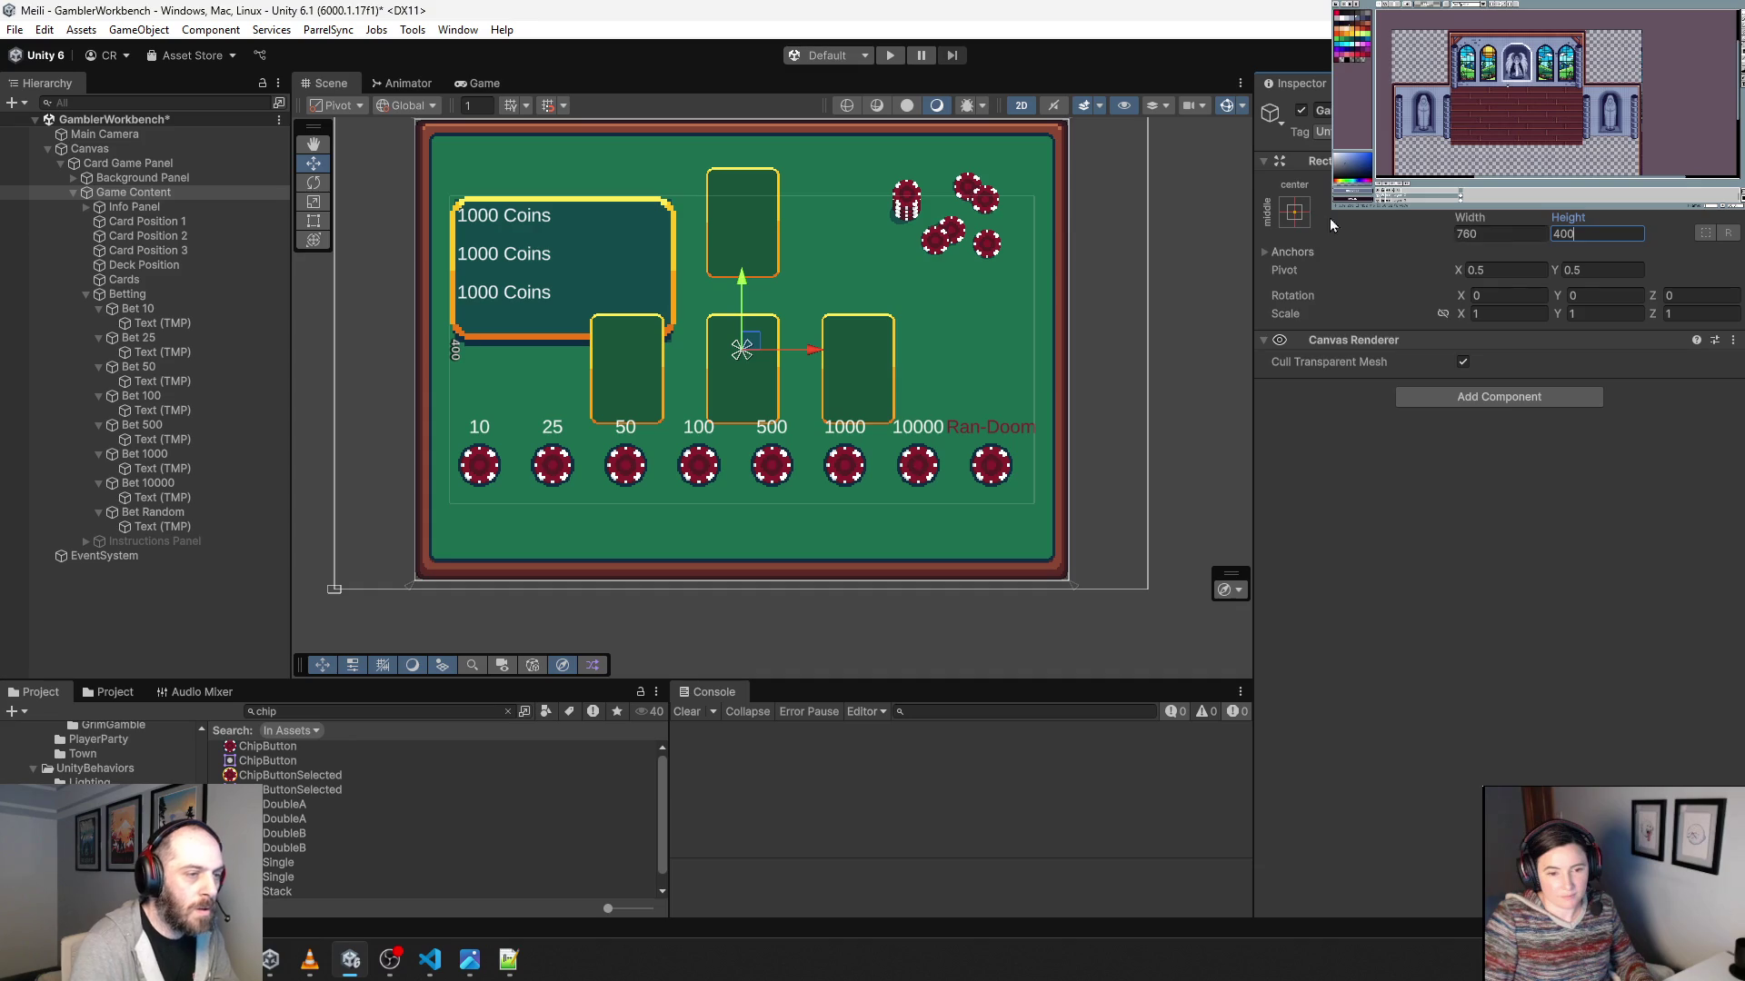
{"action": "left_click", "coordinate": [1294, 212]}
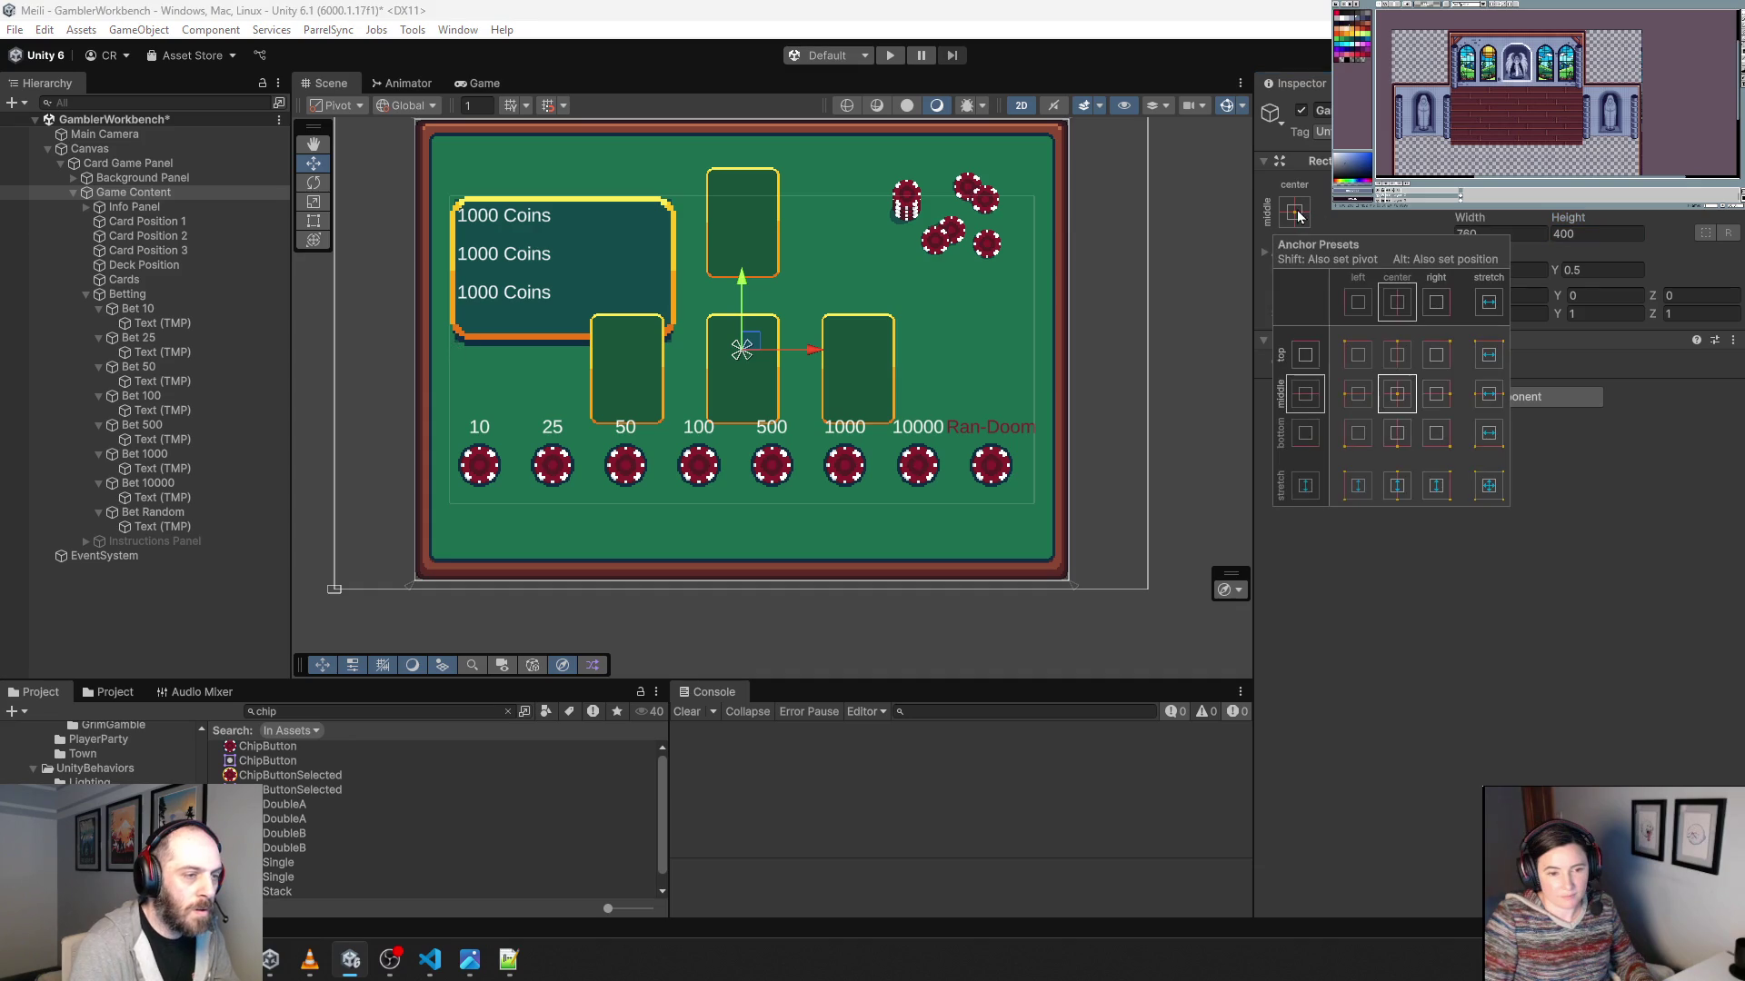
{"action": "left_click", "coordinate": [1483, 493], "text": "alt"}
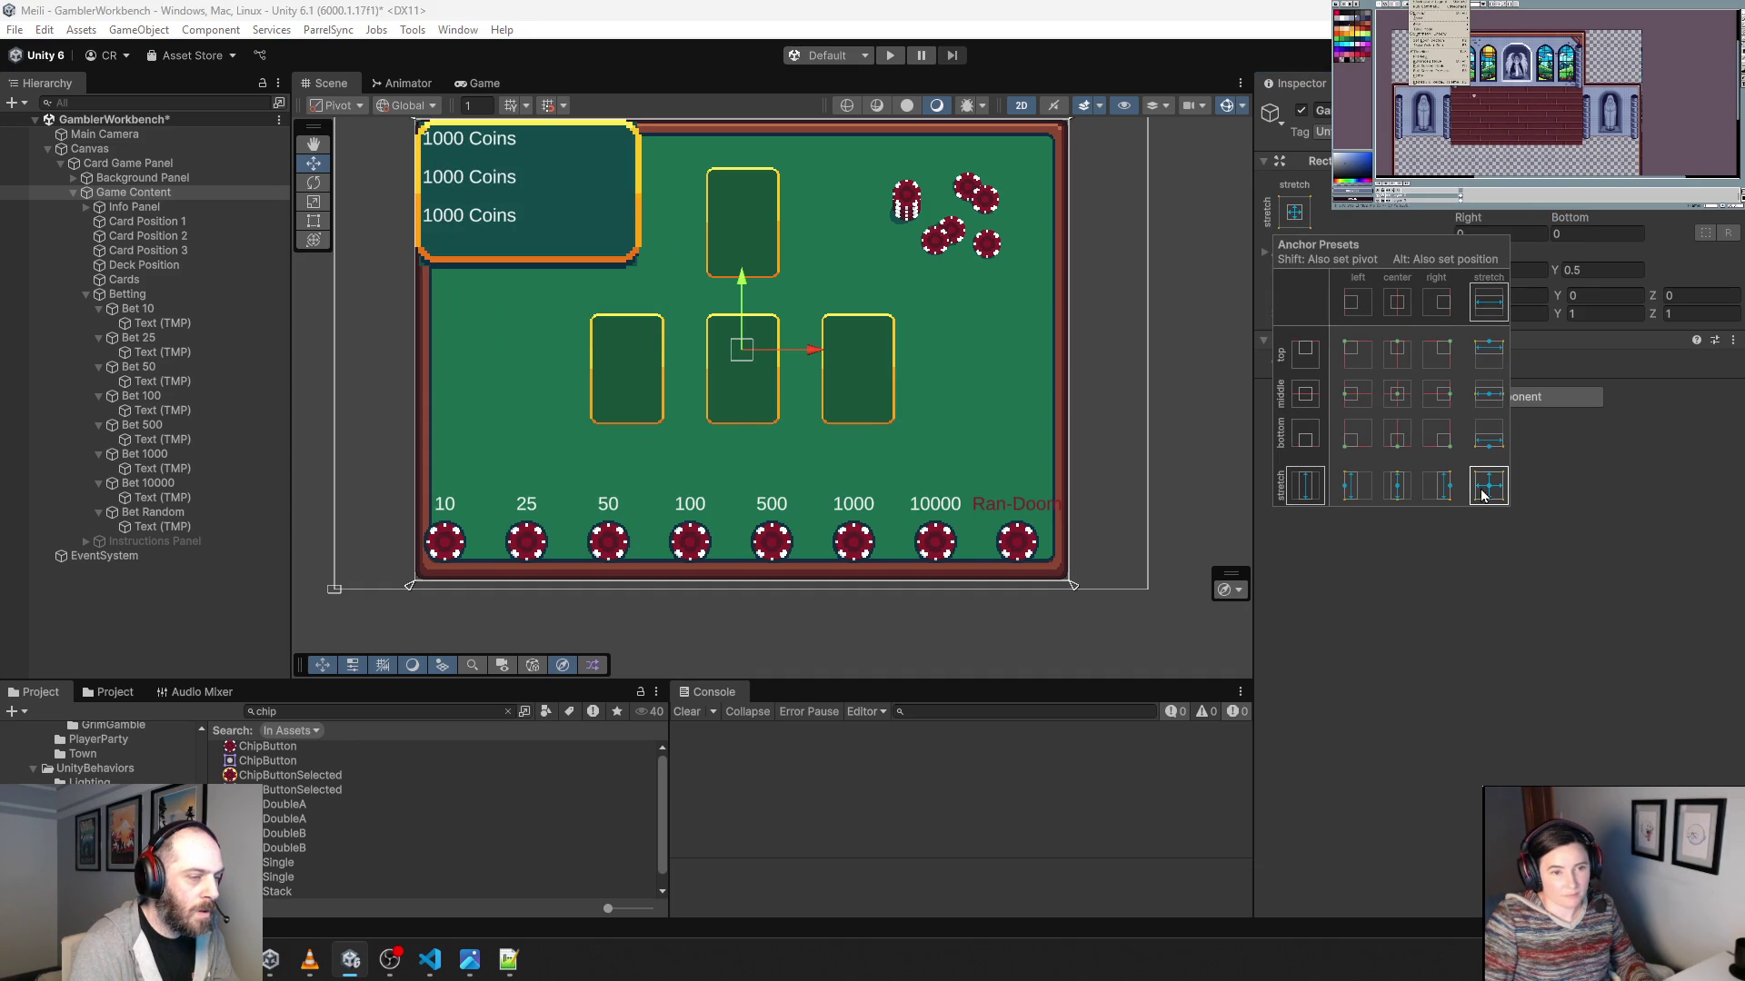
{"action": "left_click", "coordinate": [1397, 207]}
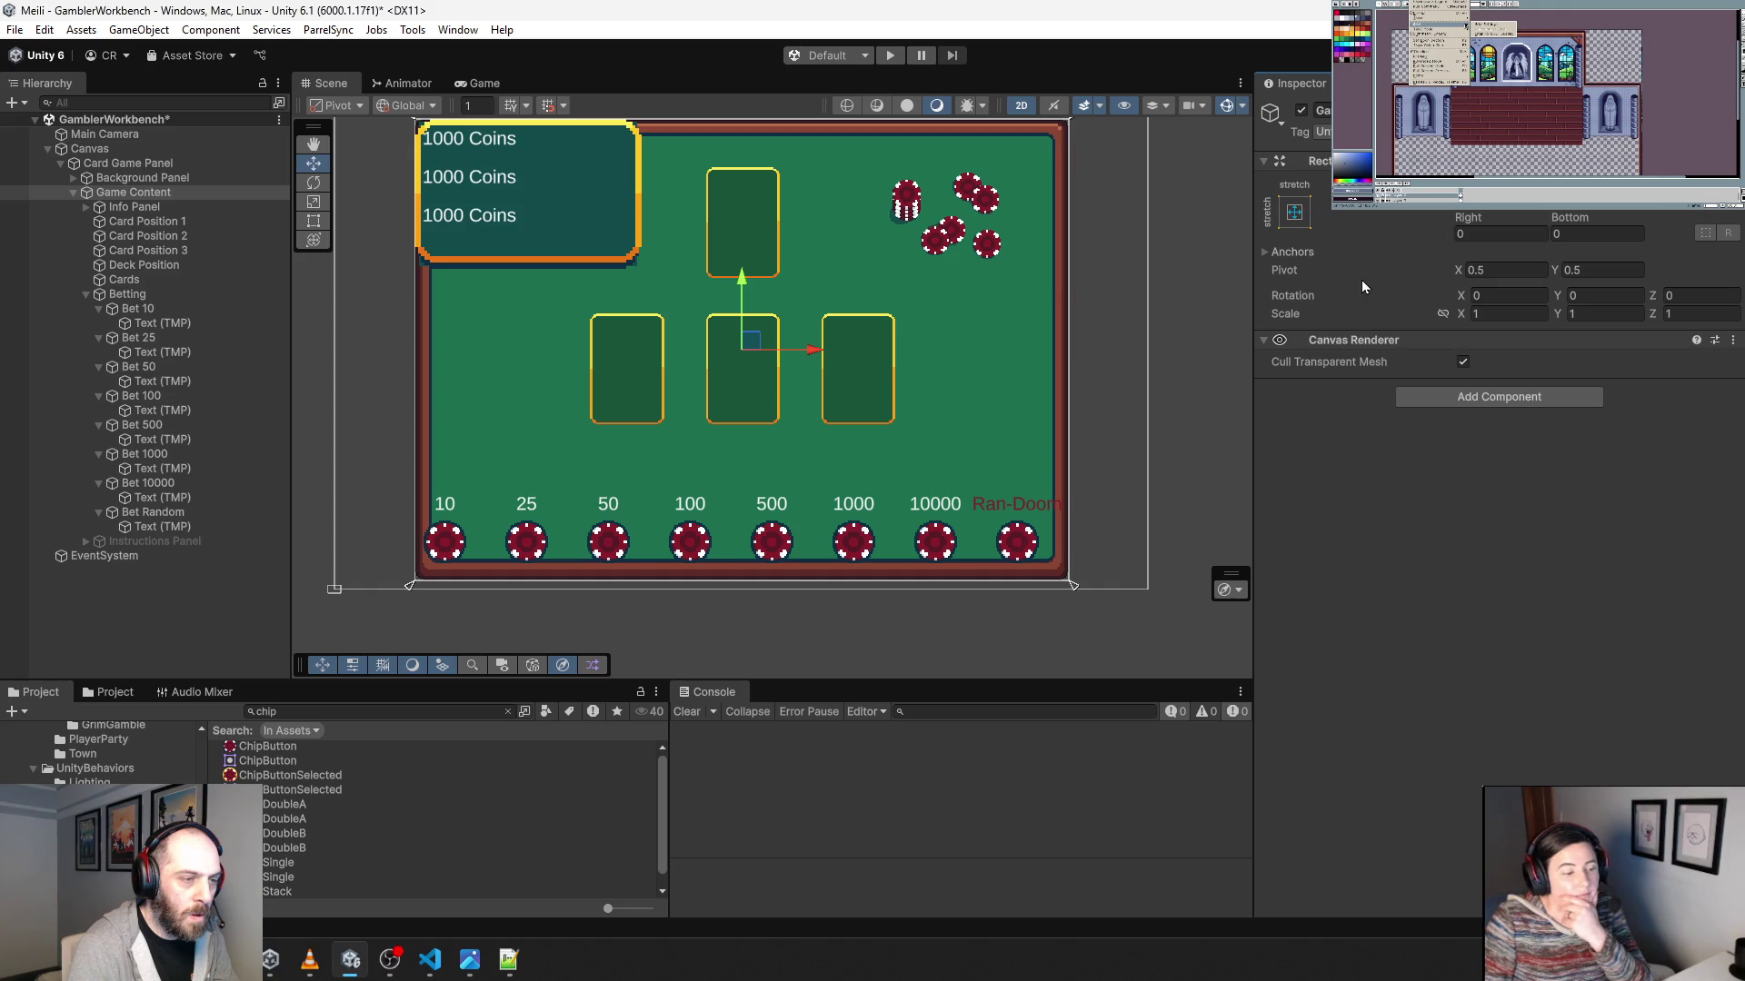
Set Game Content's Right, Bottom, Left and Top offsets to 25.
{"action": "left_click", "coordinate": [1491, 235]}
{"action": "type", "text": "25"}
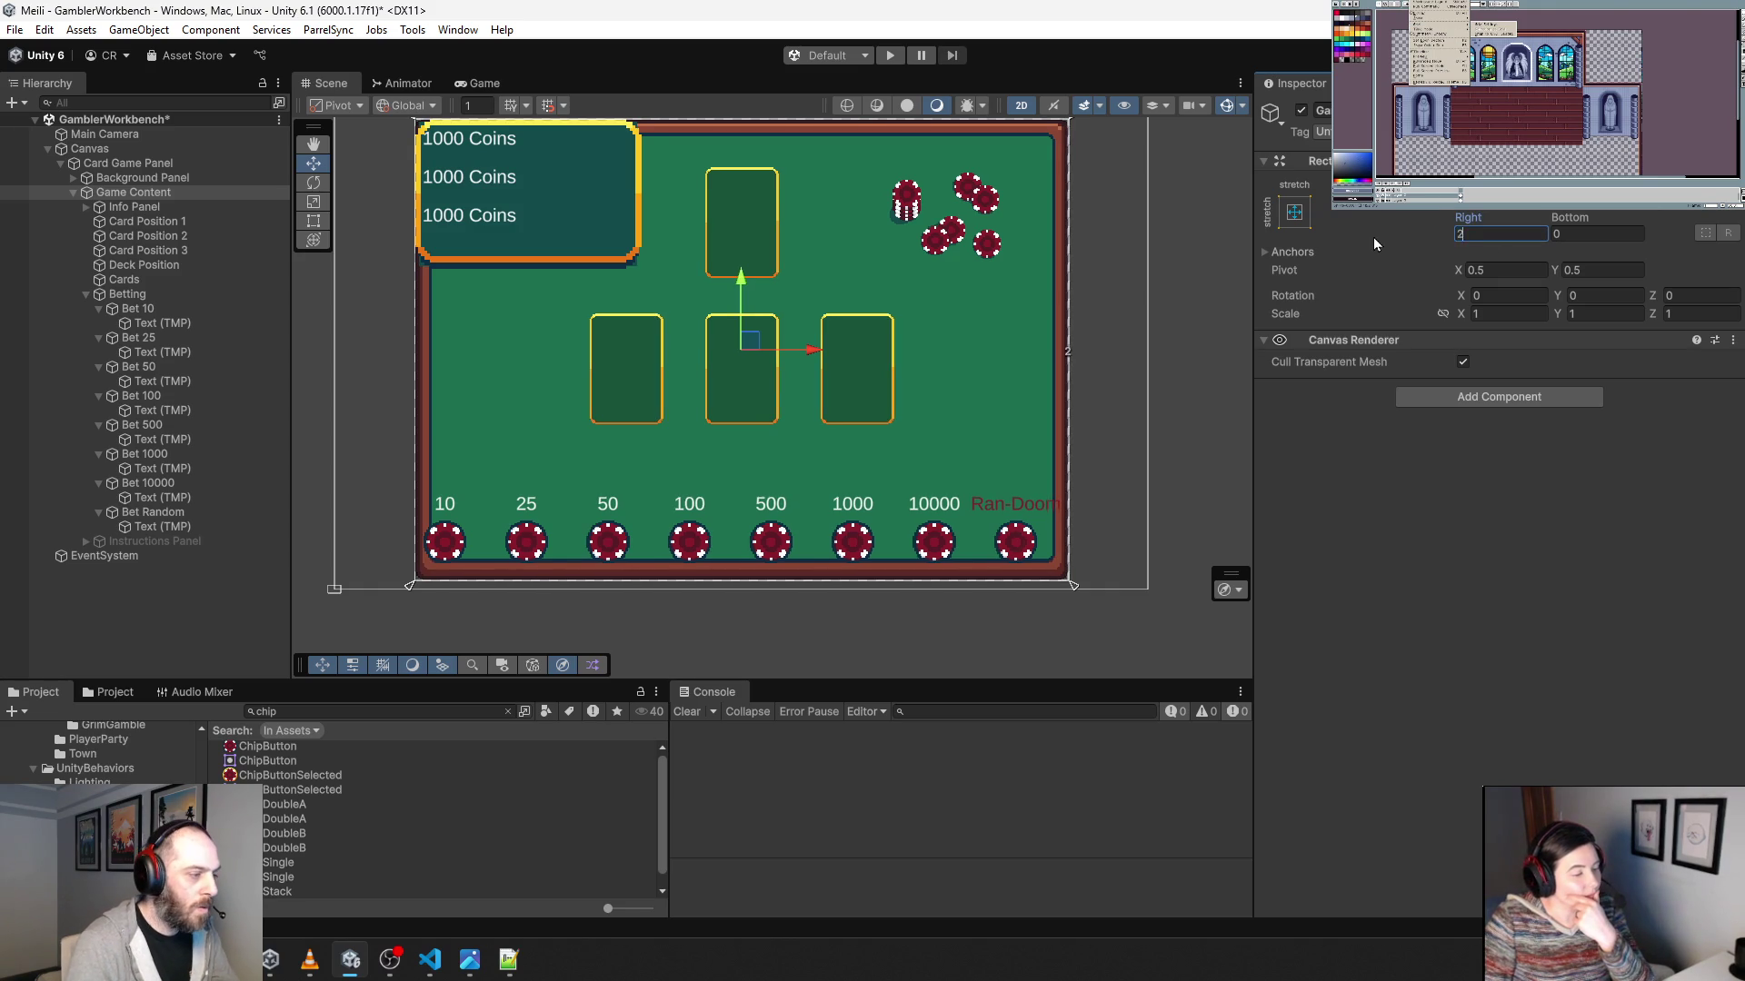
{"action": "key", "text": "Tab"}
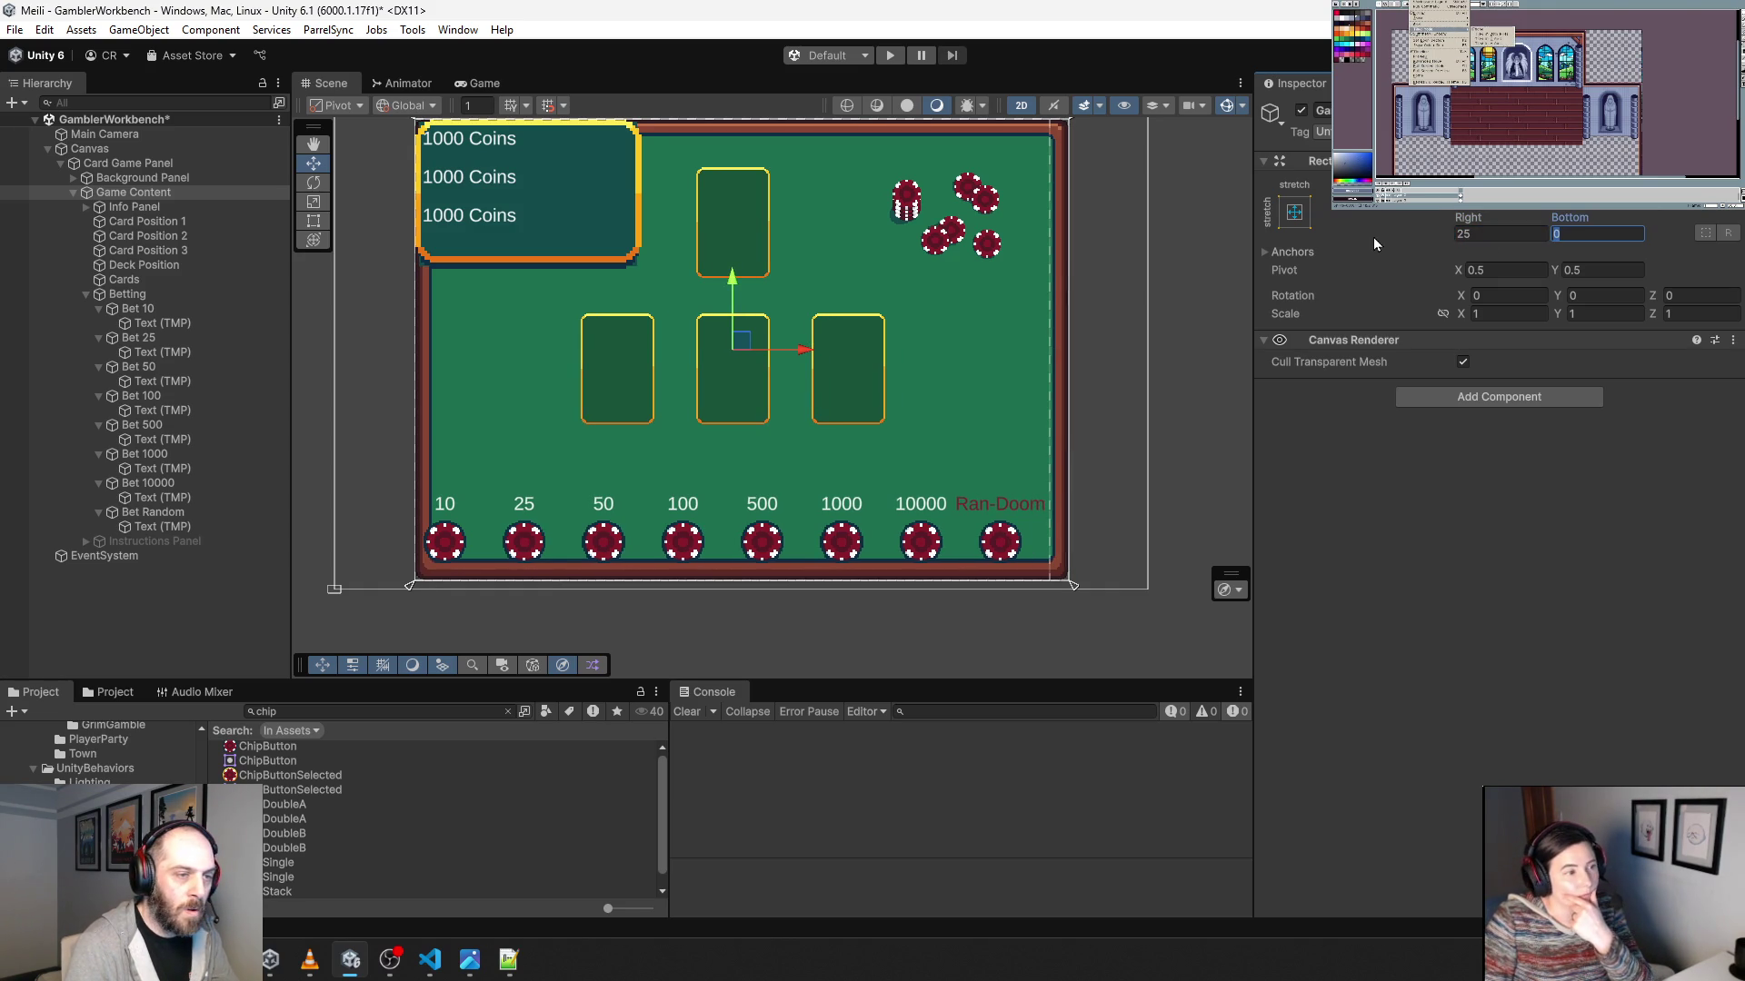
{"action": "type", "text": "25"}
{"action": "key", "text": "Tab"}
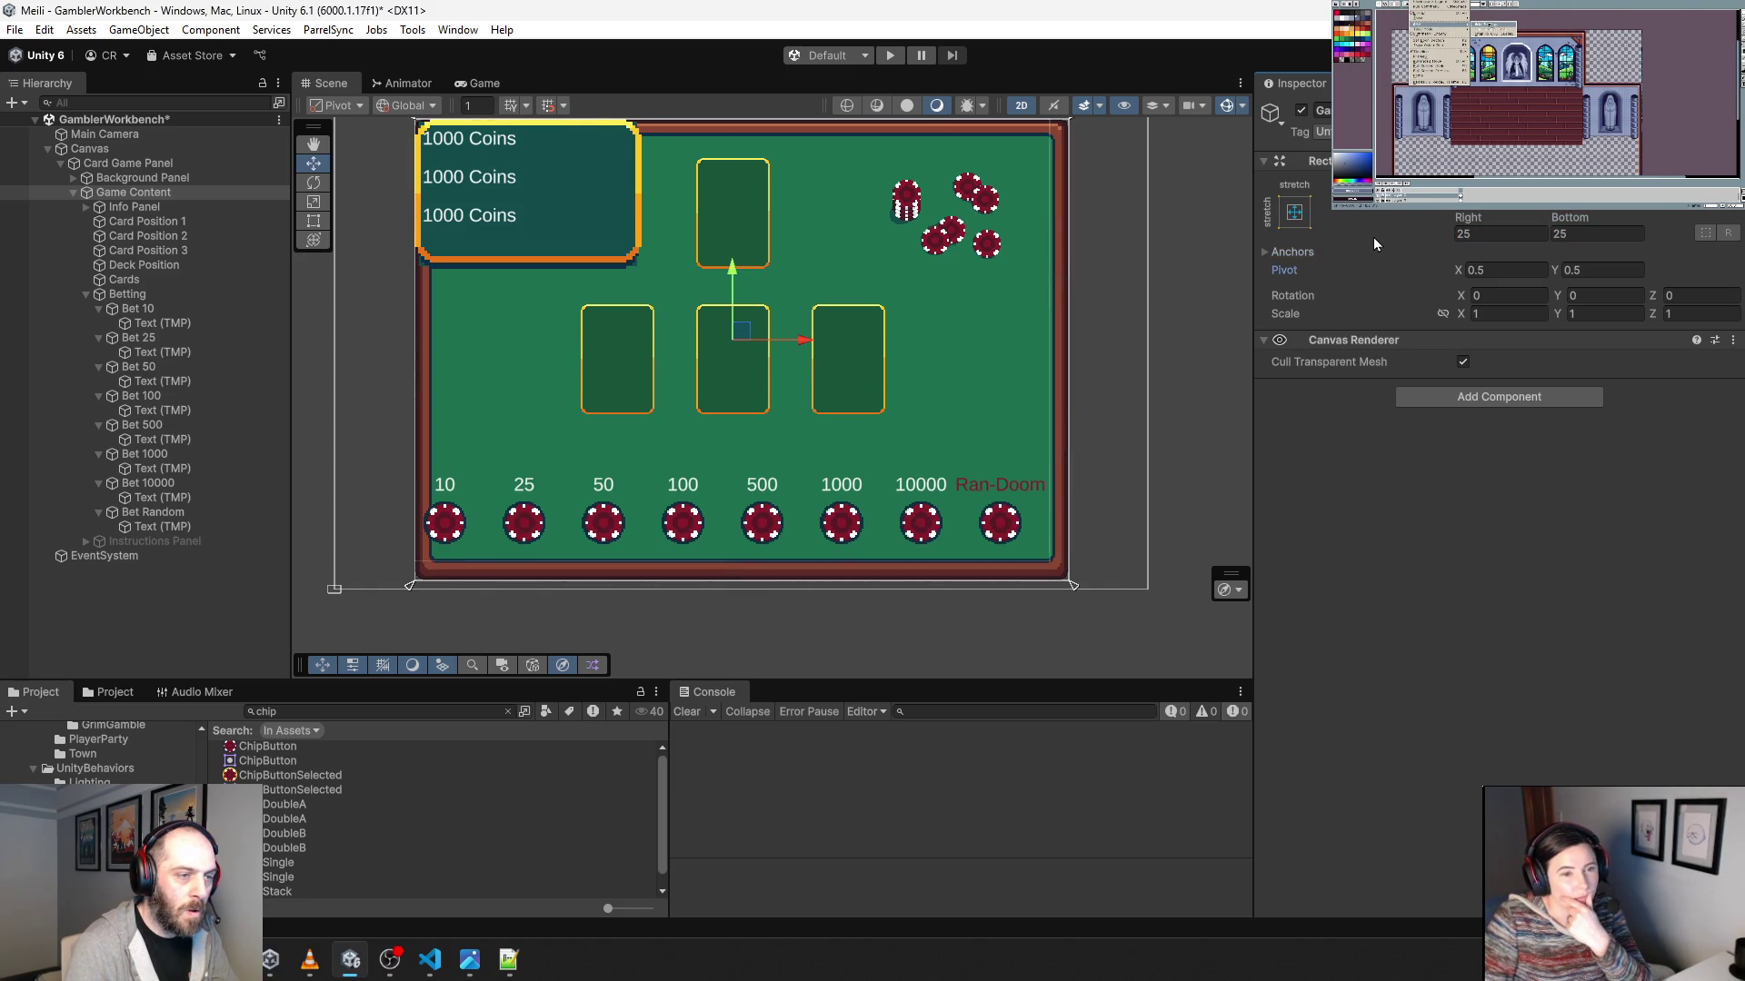
{"action": "left_click", "coordinate": [1499, 186]}
{"action": "type", "text": "25"}
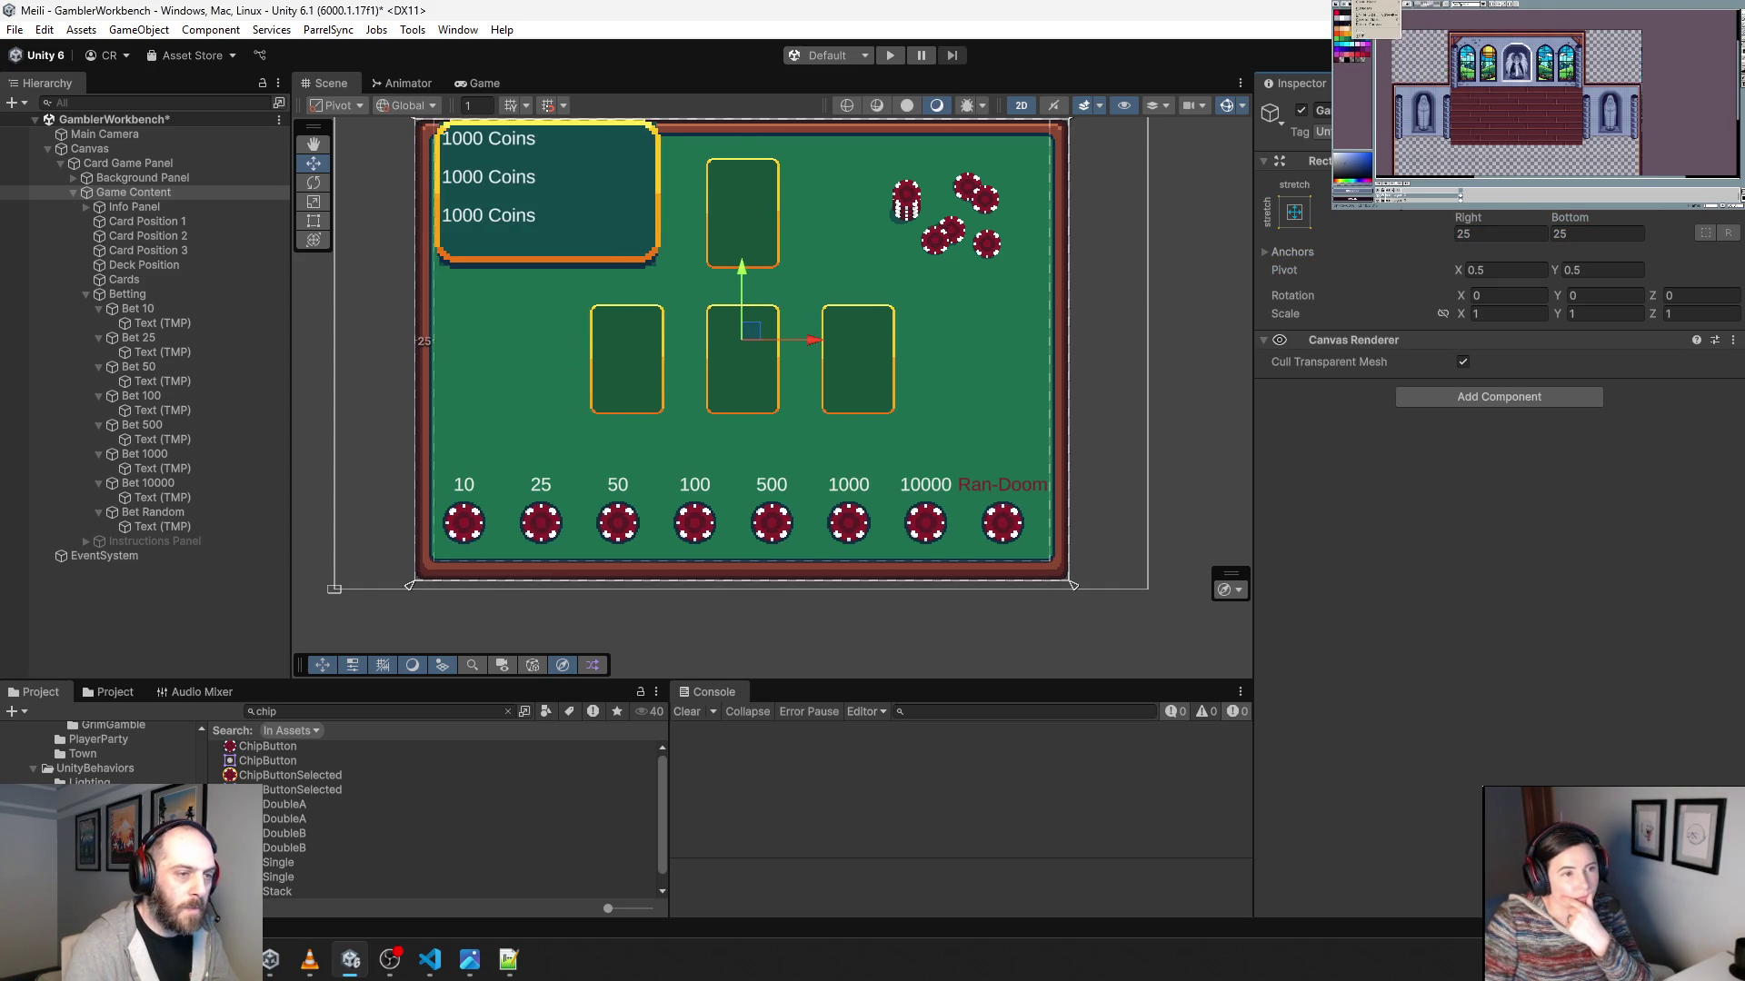
{"action": "key", "text": "Tab"}
{"action": "type", "text": "25"}
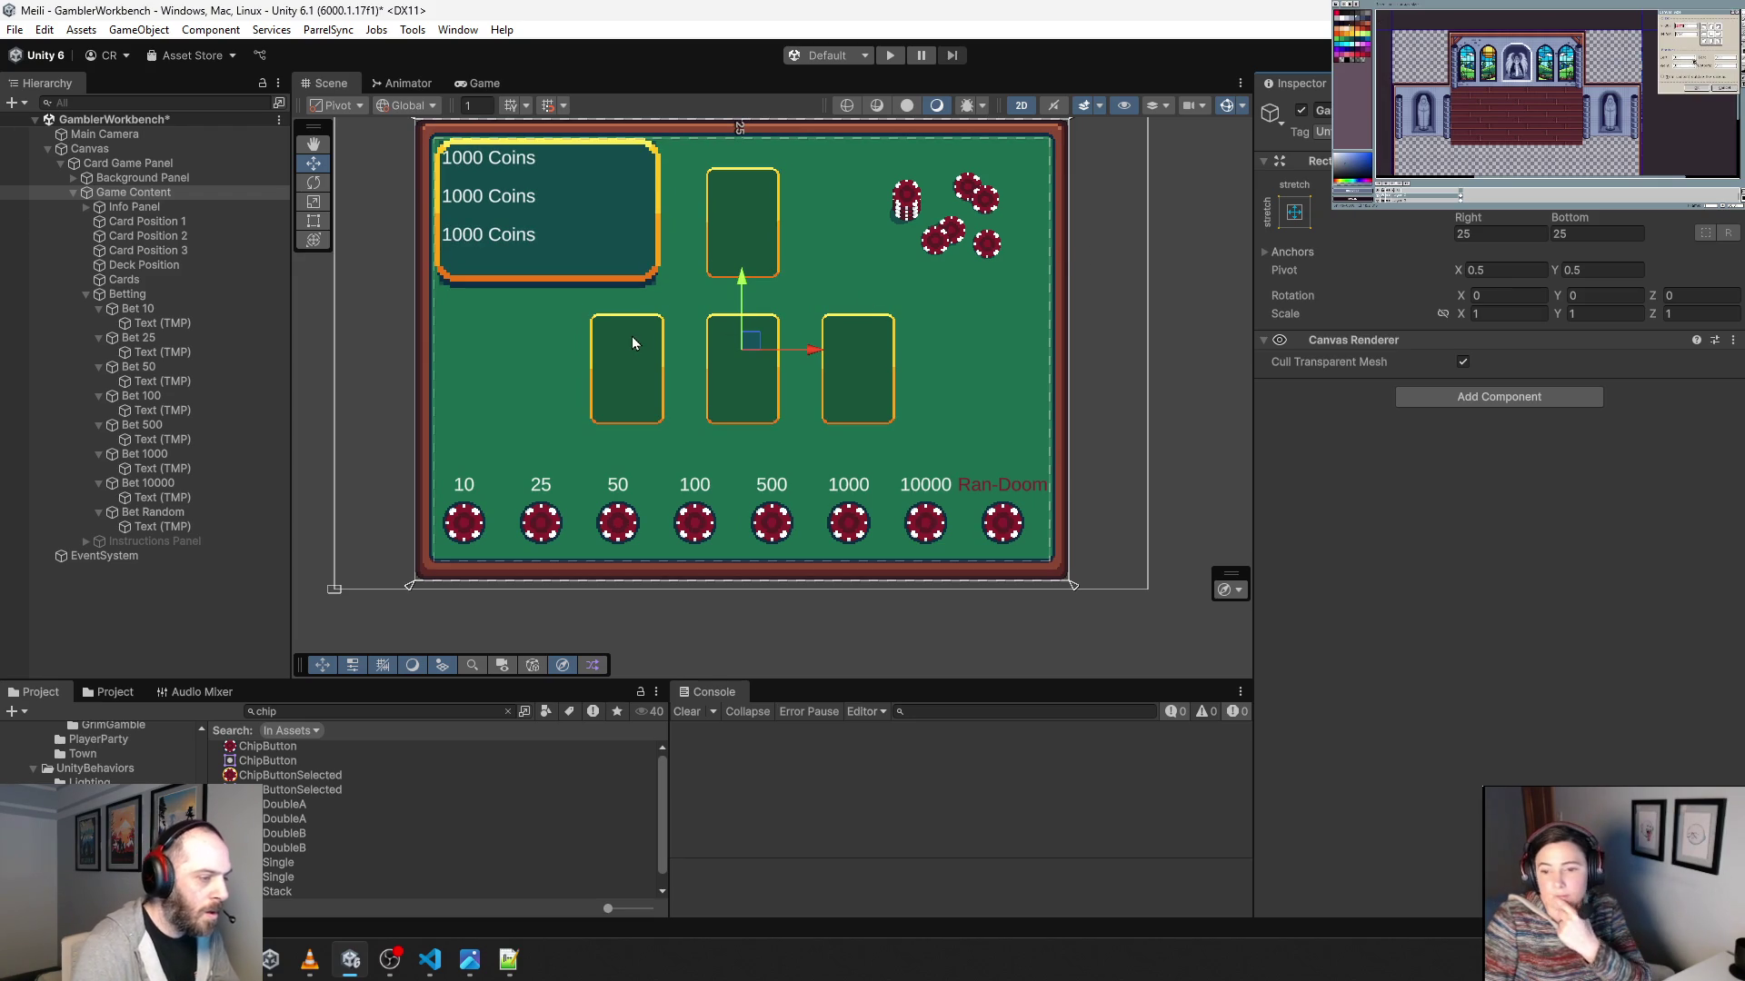
{"action": "left_click", "coordinate": [890, 56]}
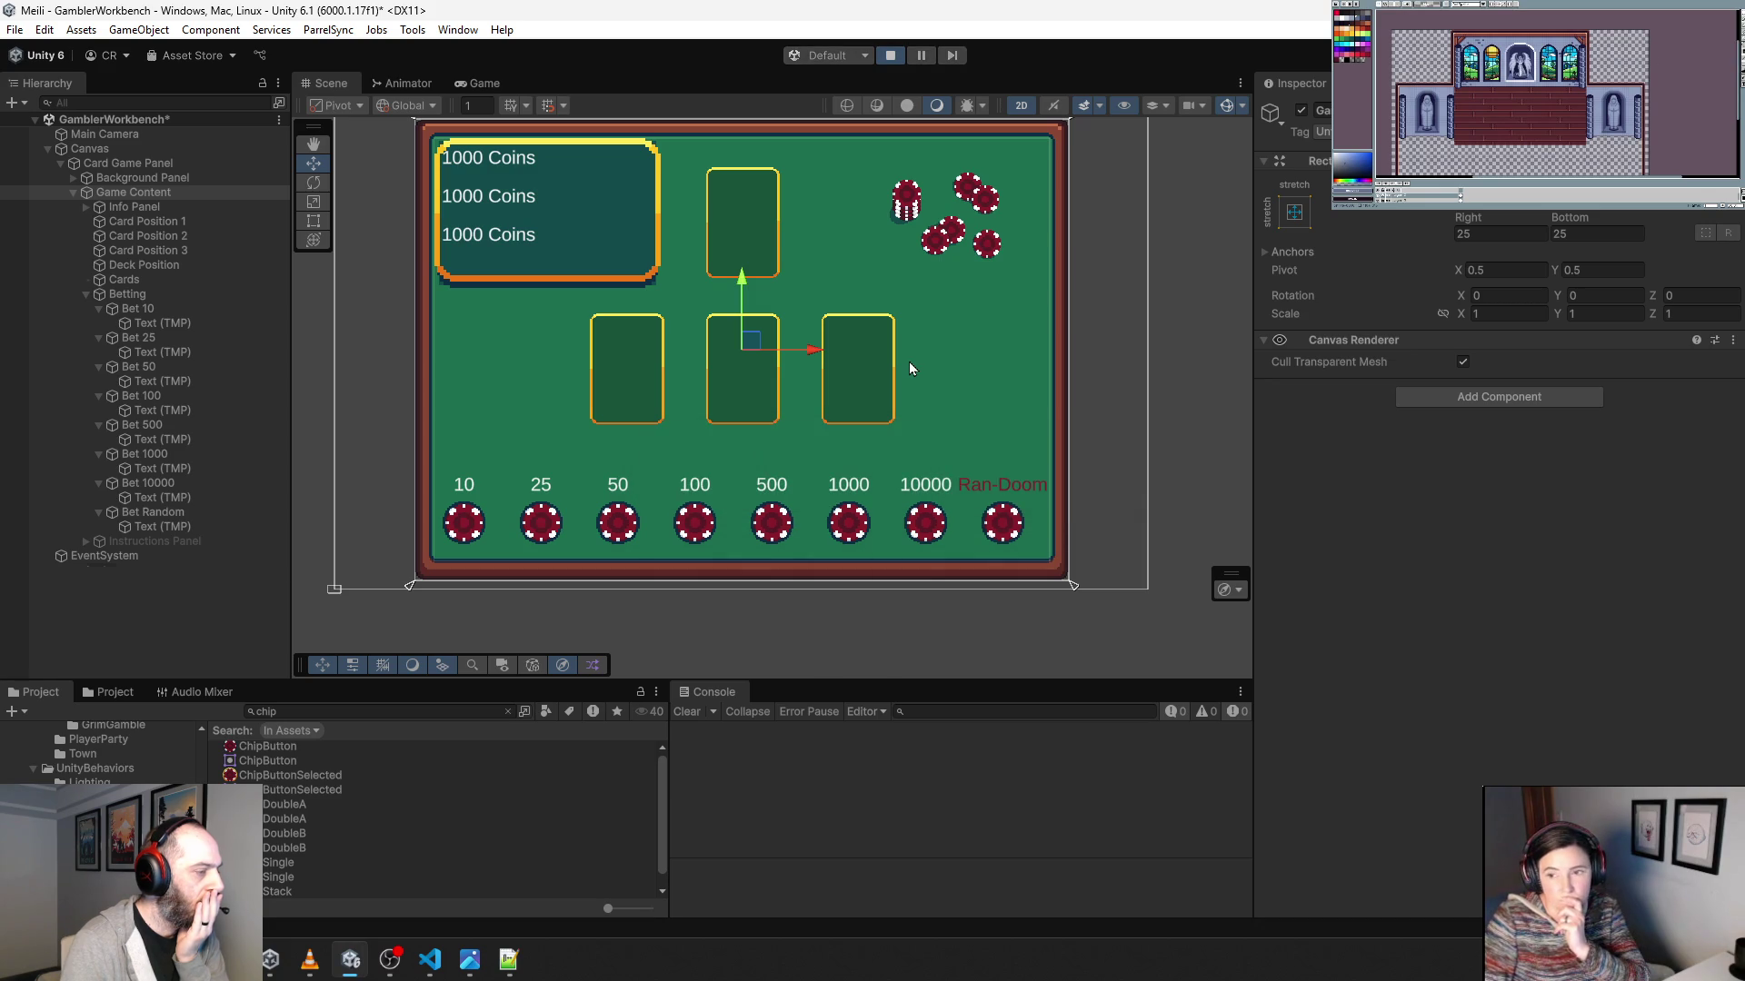
{"action": "left_click", "coordinate": [541, 614]}
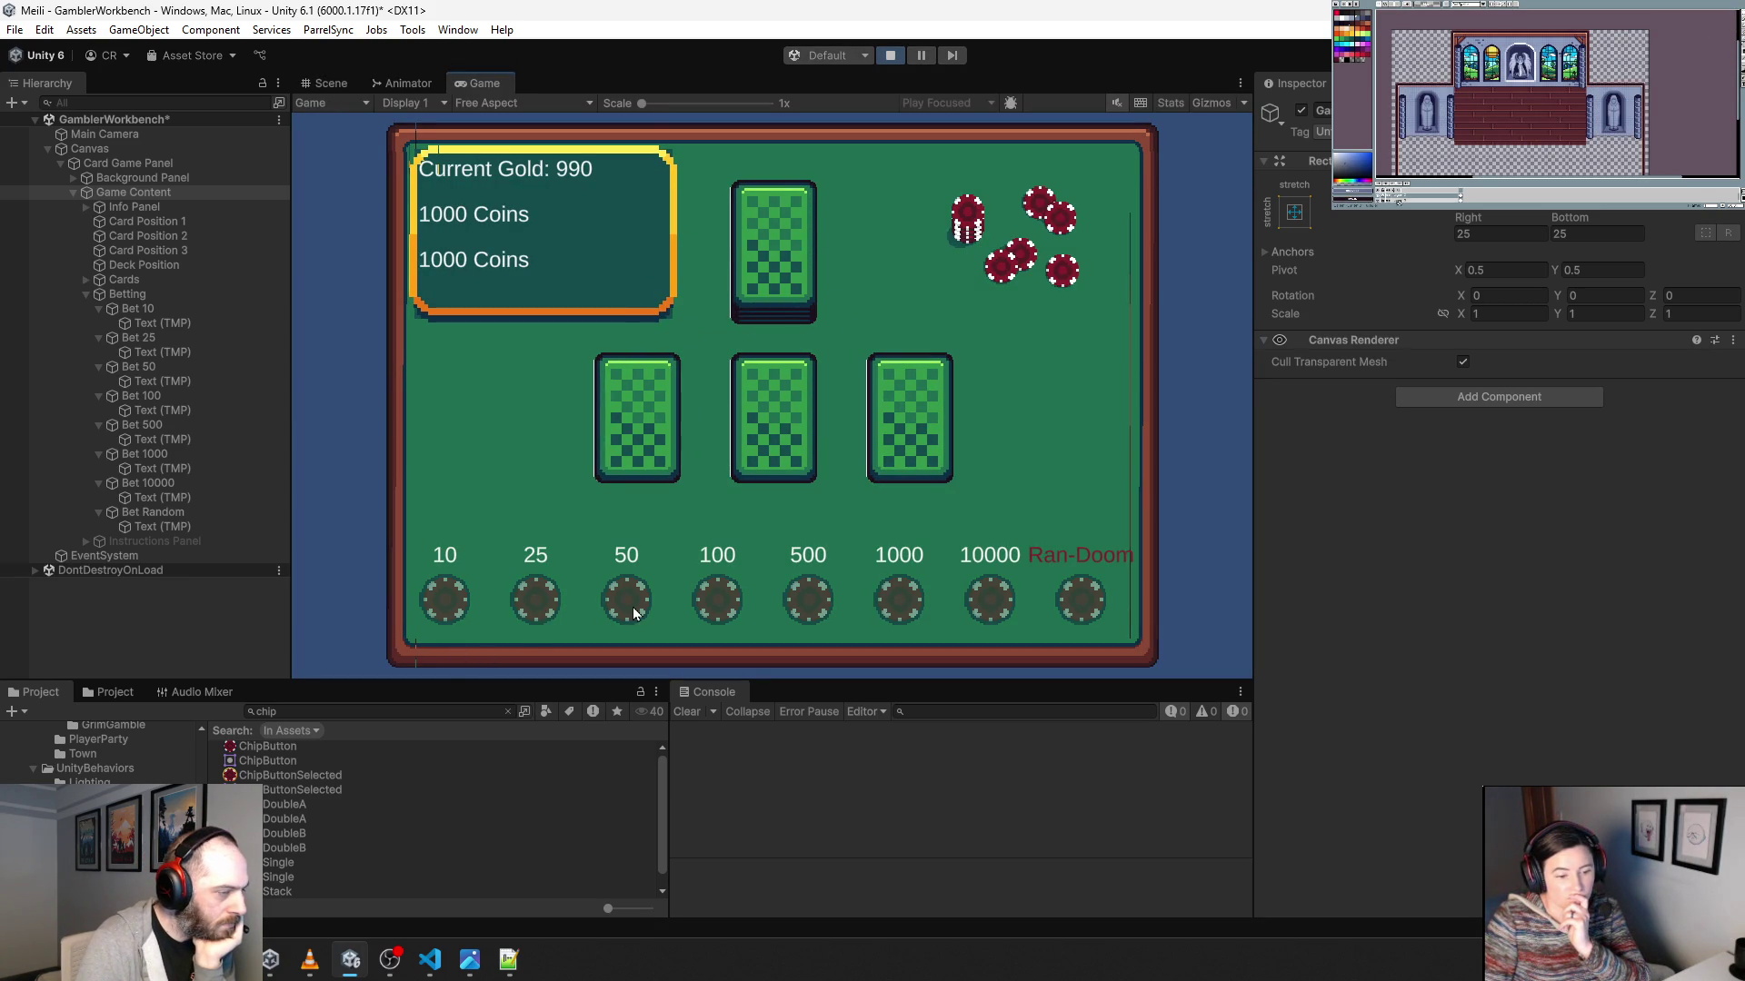
{"action": "left_click", "coordinate": [811, 442]}
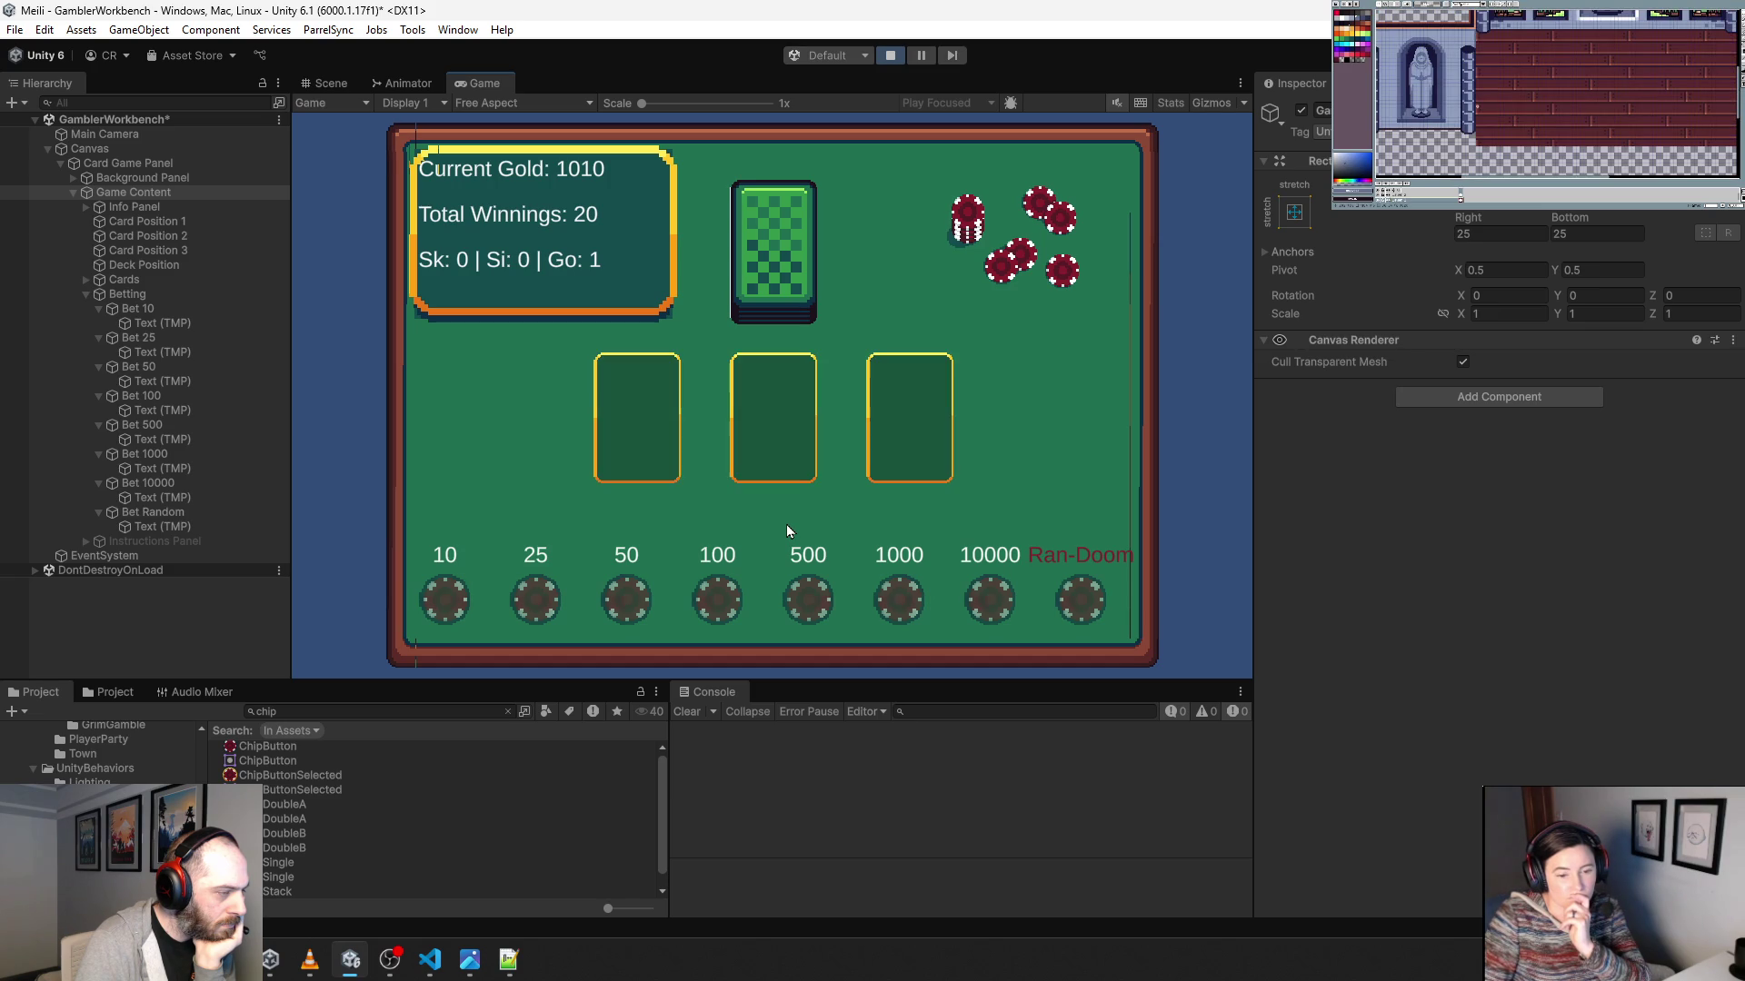
{"action": "left_click", "coordinate": [824, 598]}
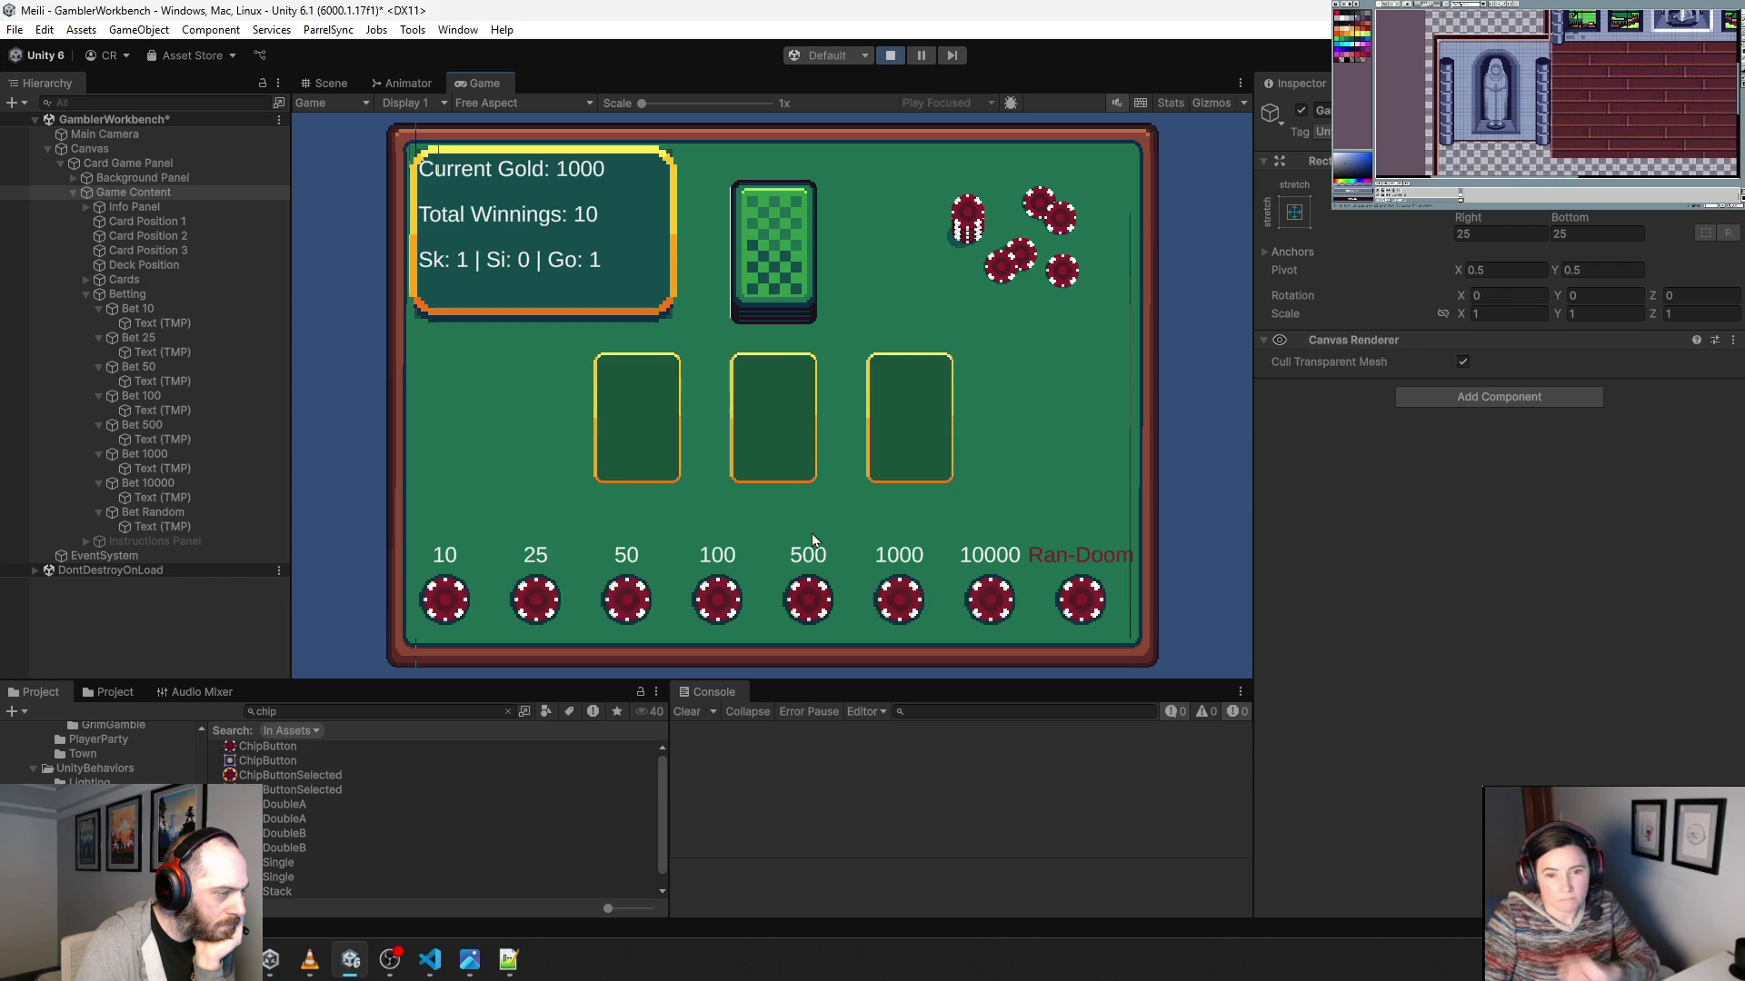
{"action": "left_click", "coordinate": [696, 575]}
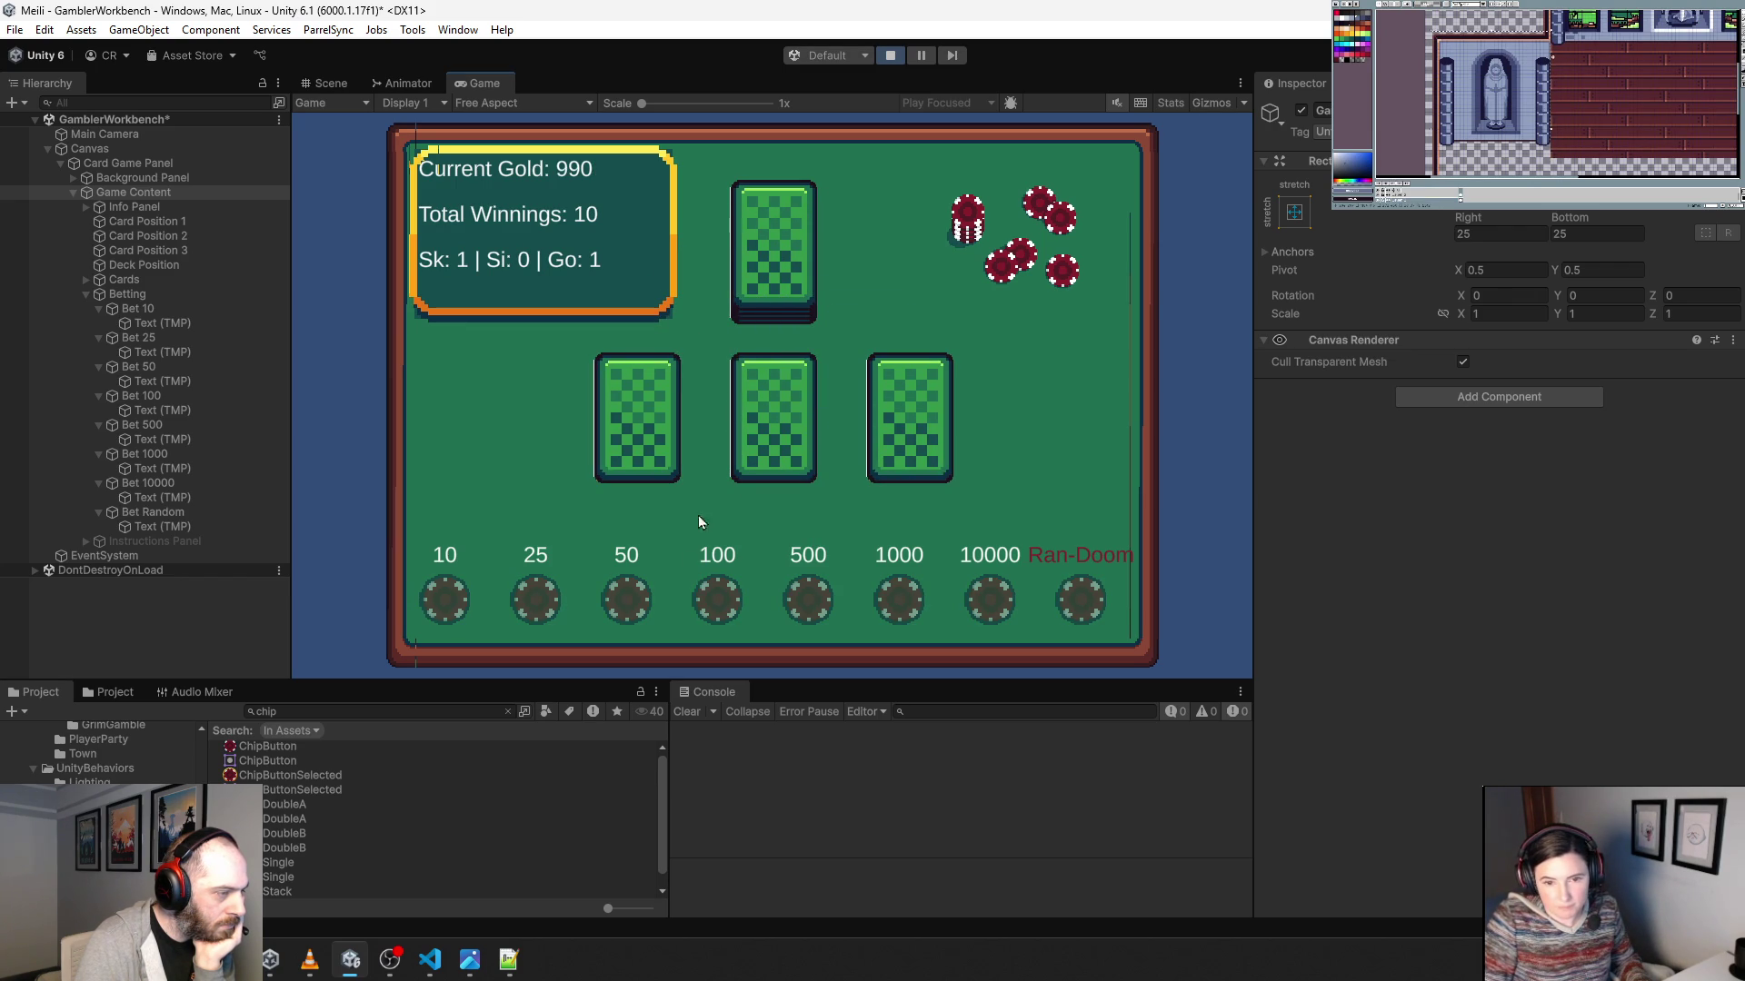
{"action": "left_click", "coordinate": [890, 55]}
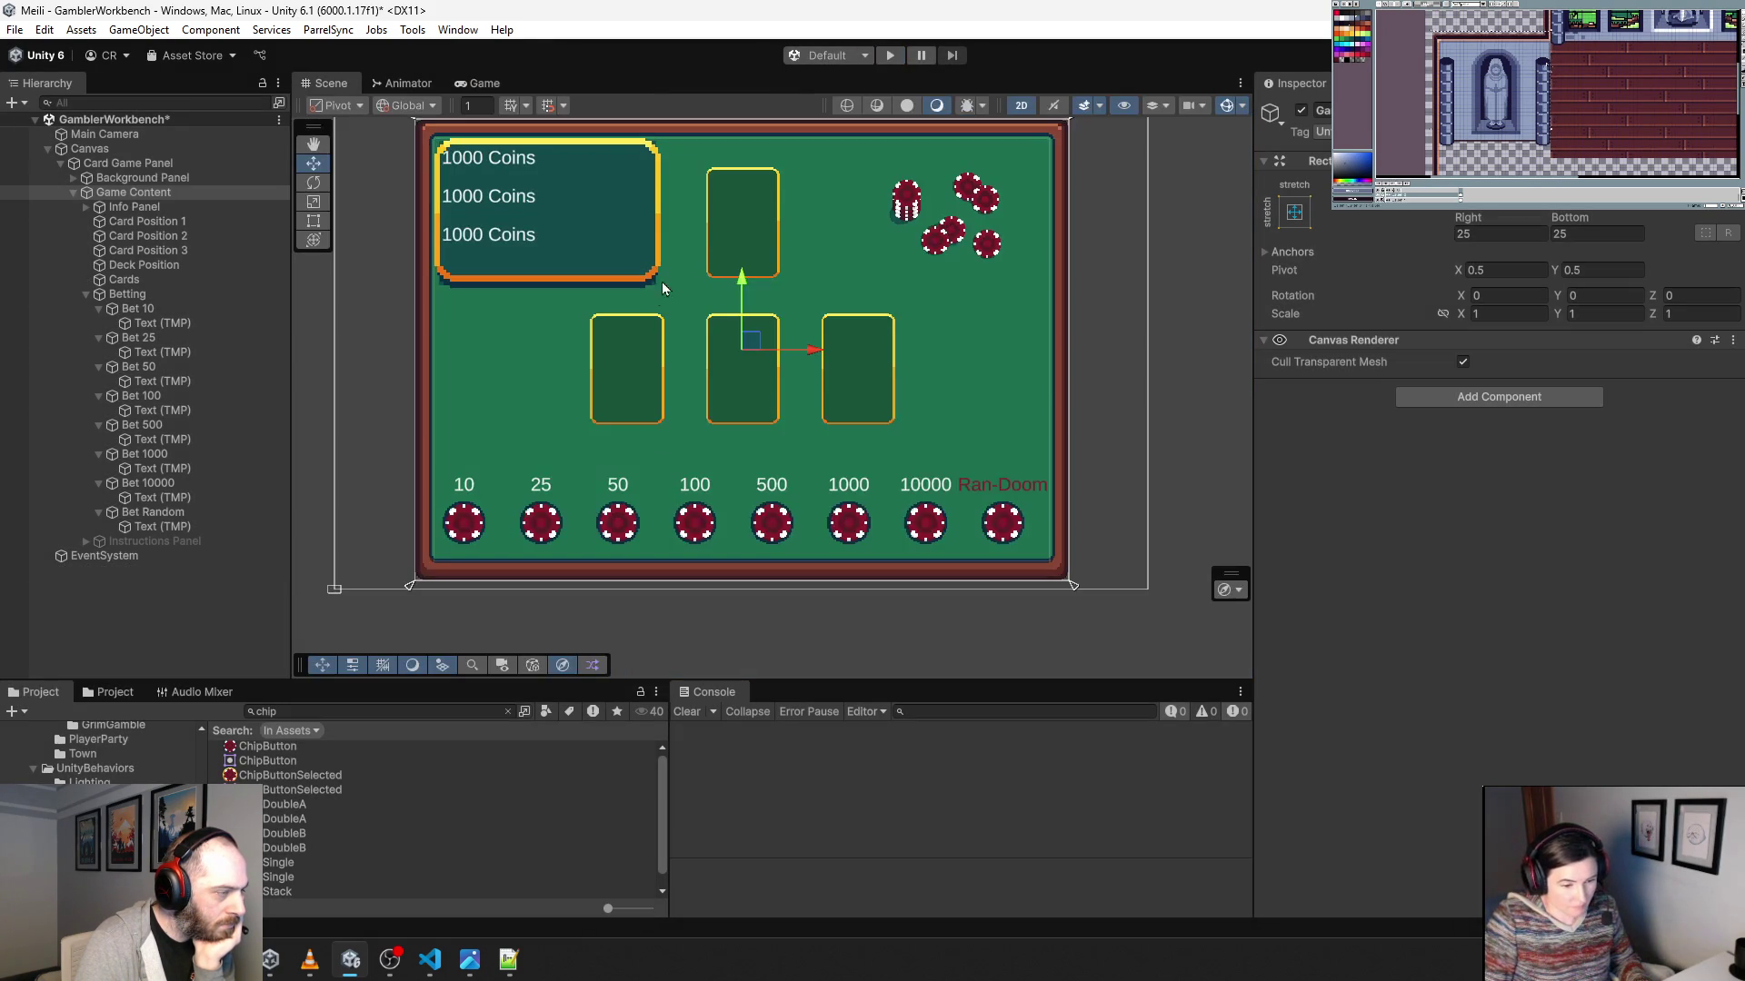
Collapse Betting, enter play mode and select the first Grim Gamble Card clone under Cards.
{"action": "left_click", "coordinate": [90, 295]}
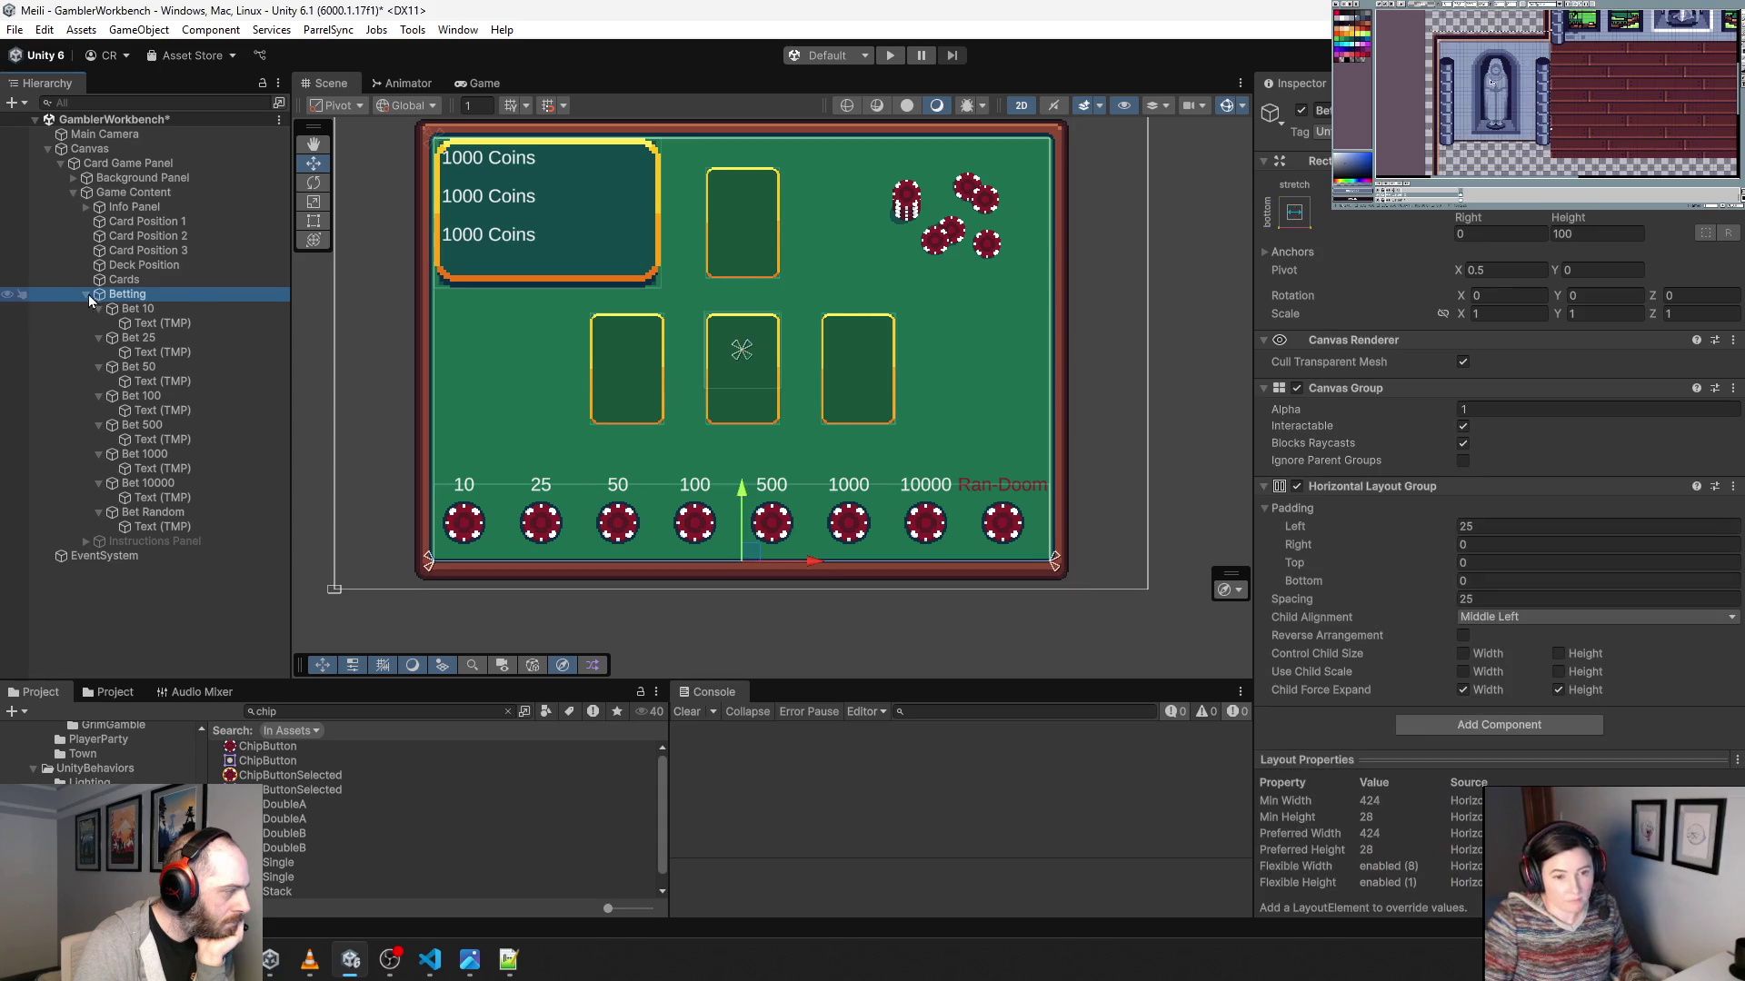
{"action": "left_click", "coordinate": [88, 295]}
{"action": "left_click", "coordinate": [890, 55]}
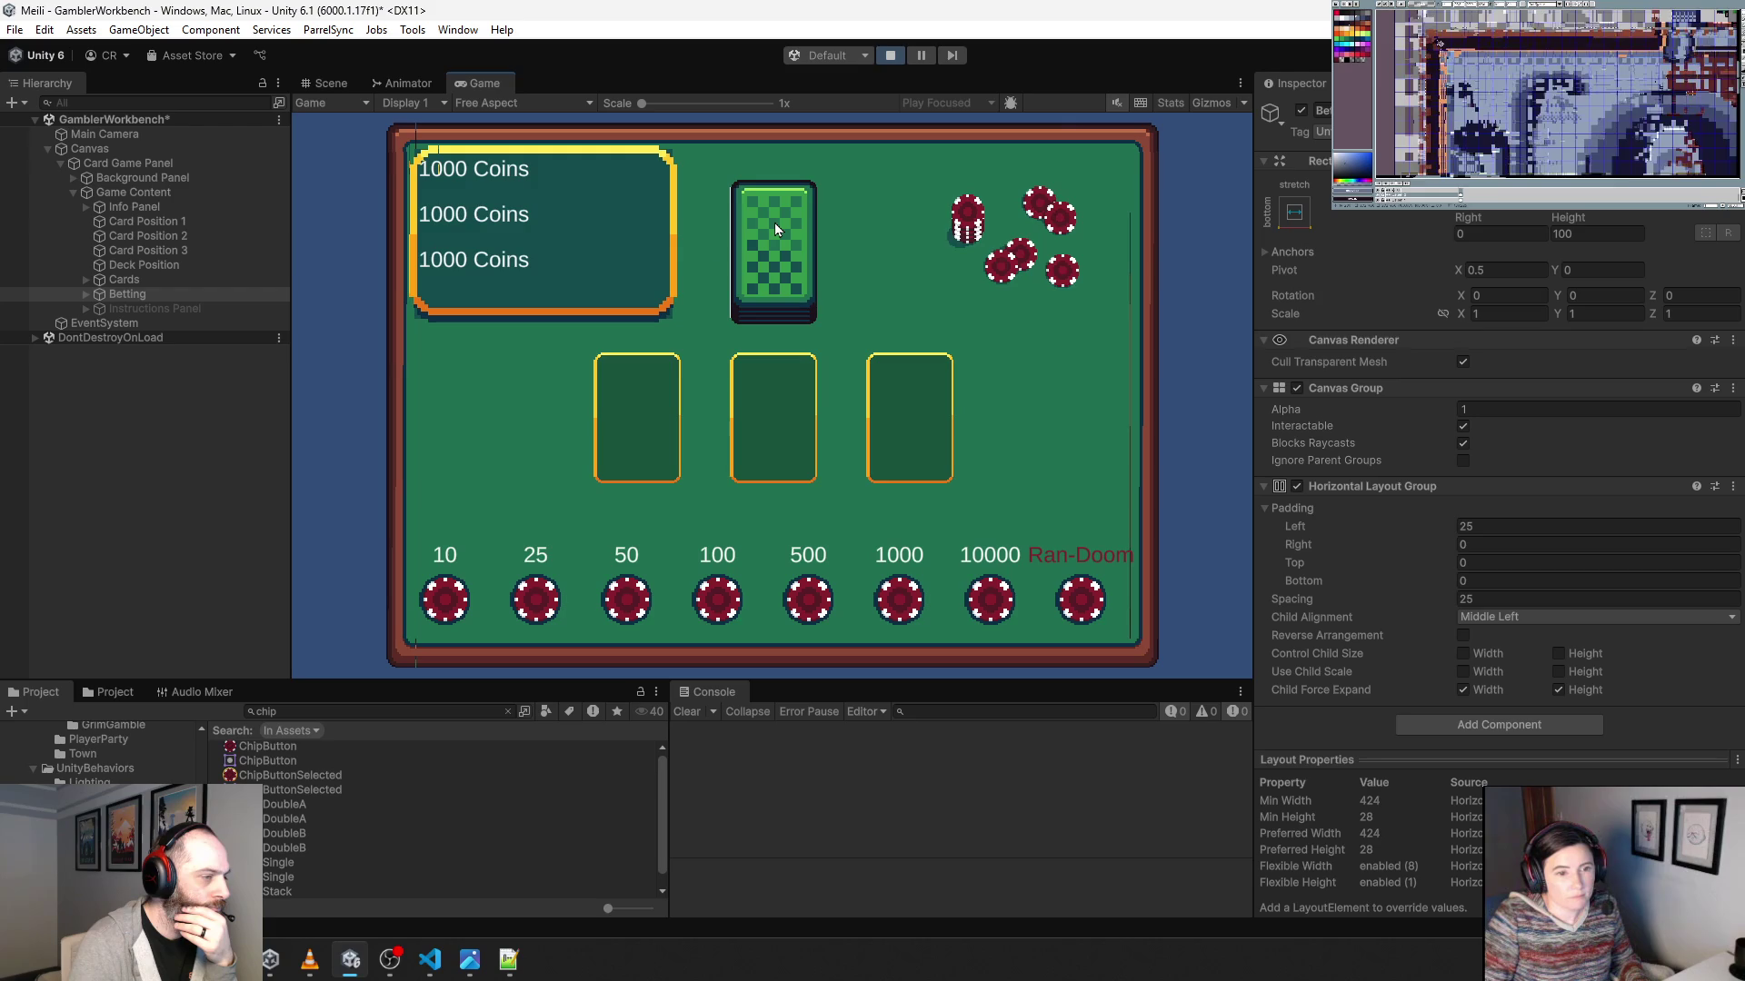
{"action": "left_click", "coordinate": [85, 279]}
{"action": "left_click", "coordinate": [132, 292]}
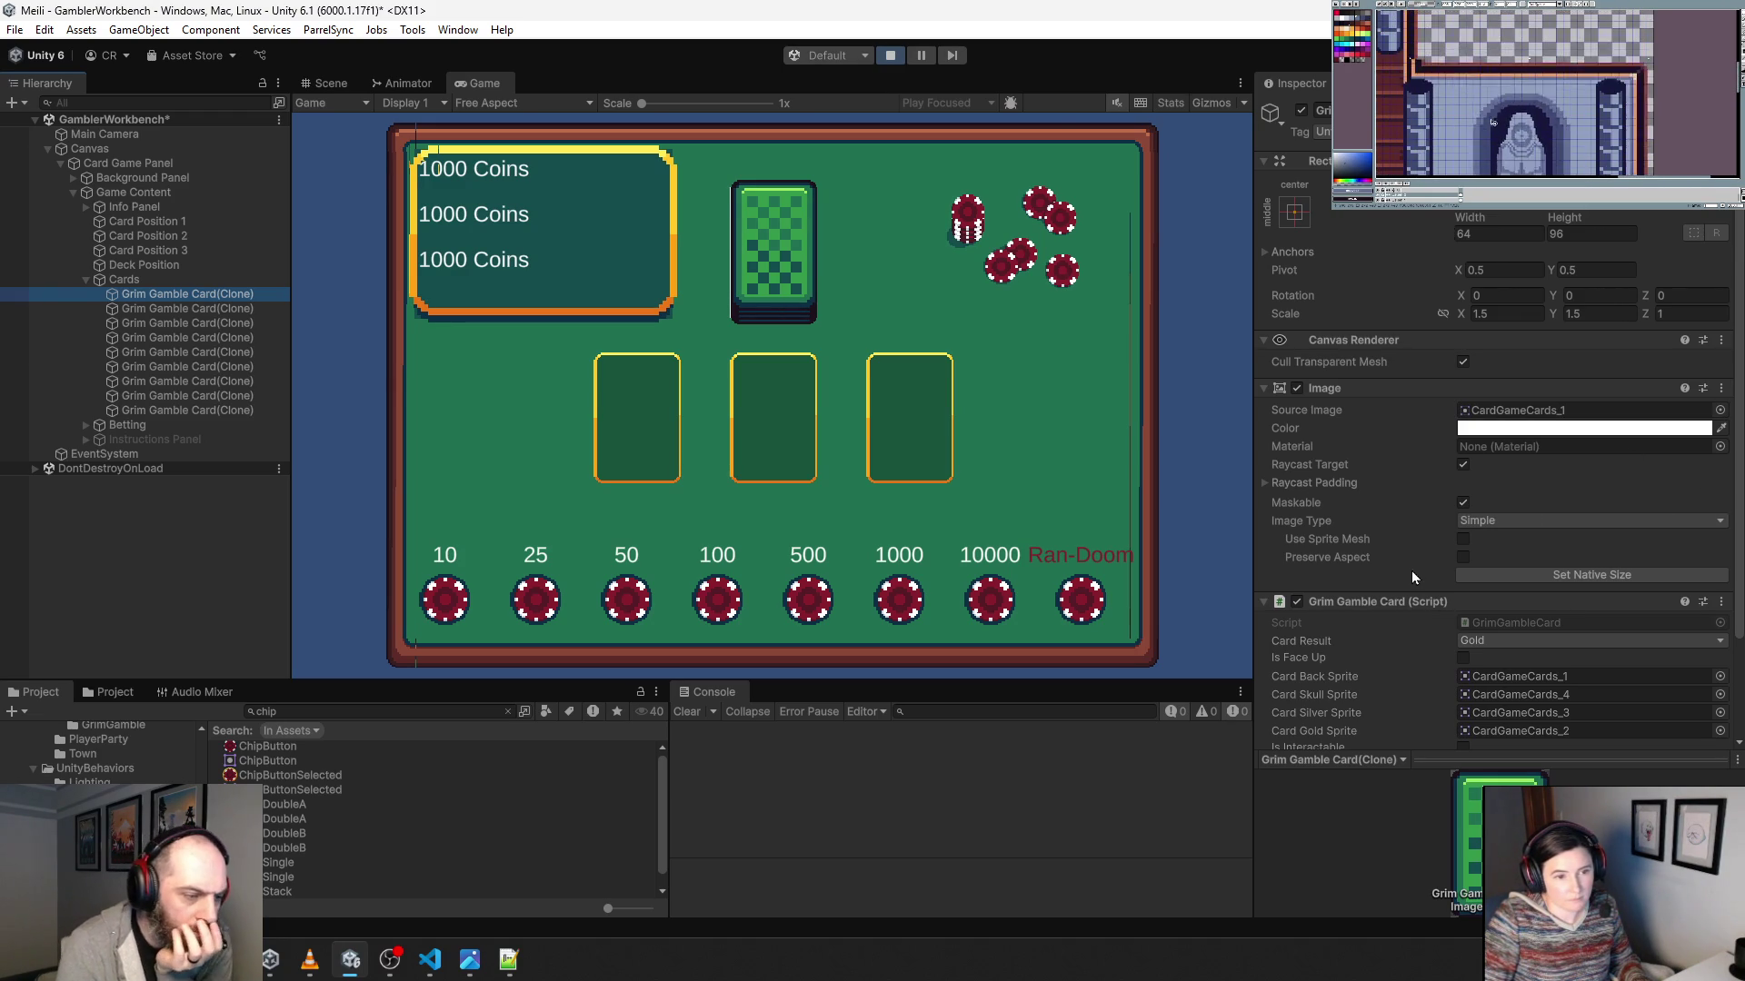
Change the card clone's Scale X and Y from 1.5 to 1.
{"action": "scroll", "coordinate": [1411, 570], "scroll_direction": "down", "scroll_amount": 3}
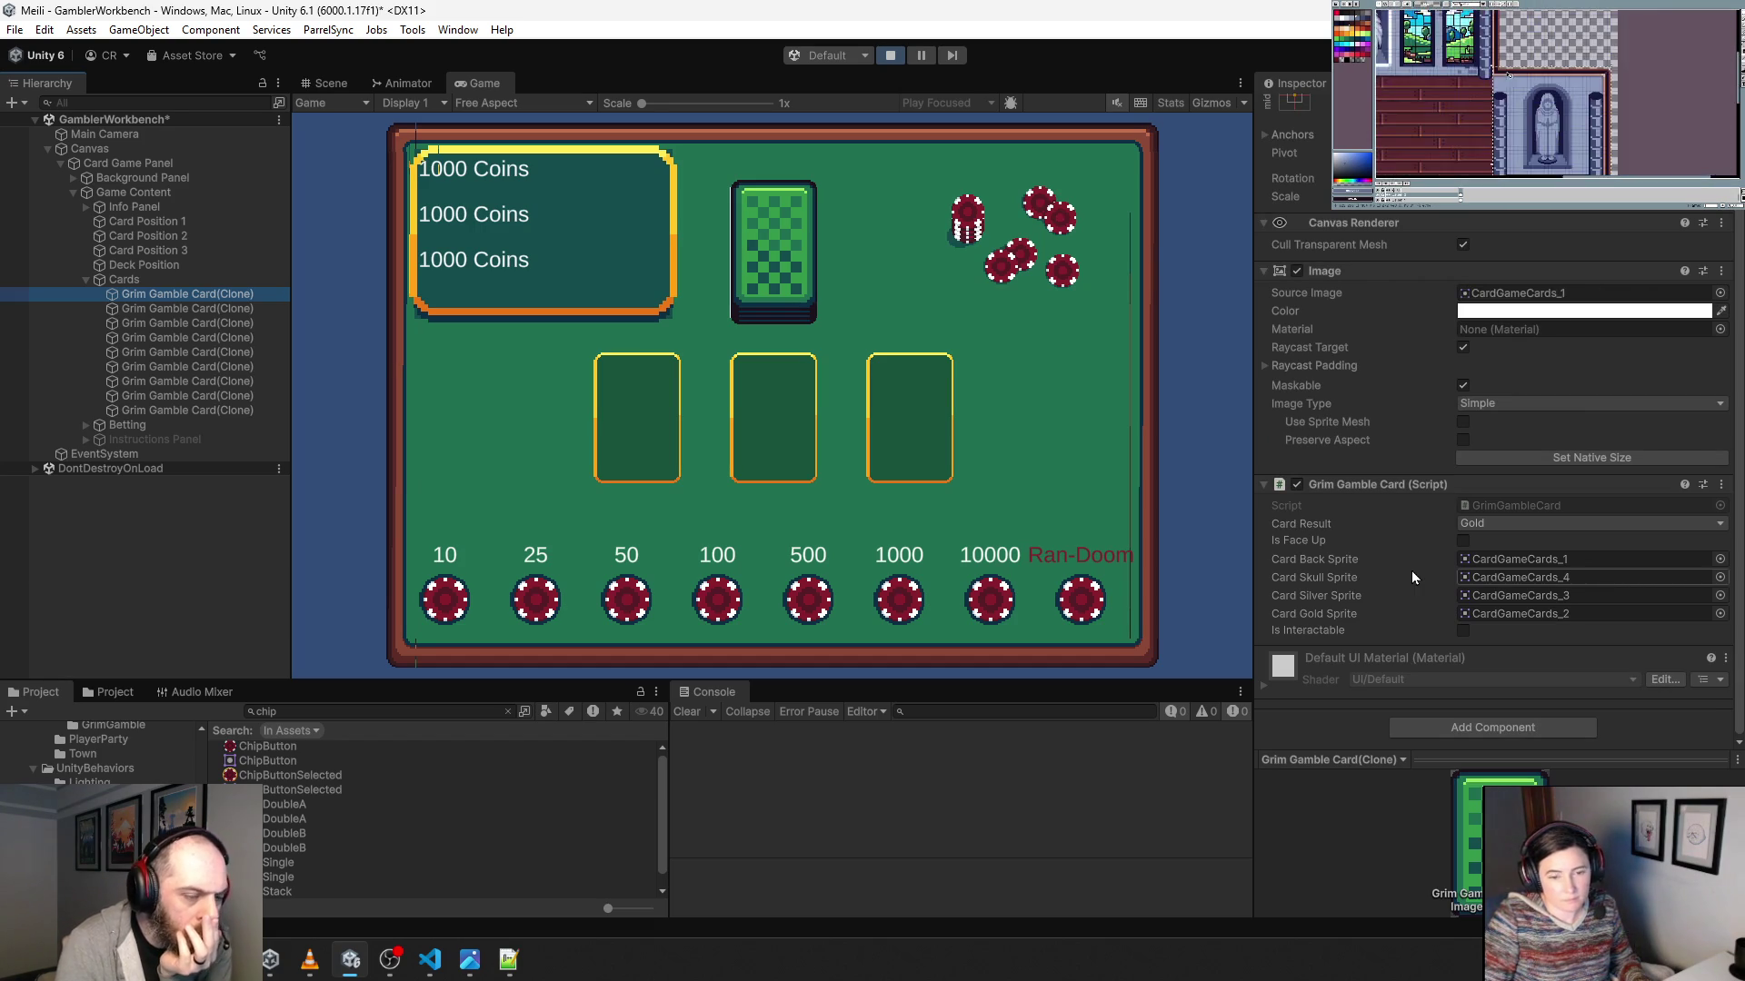
{"action": "scroll", "coordinate": [1410, 570], "scroll_direction": "up", "scroll_amount": 3}
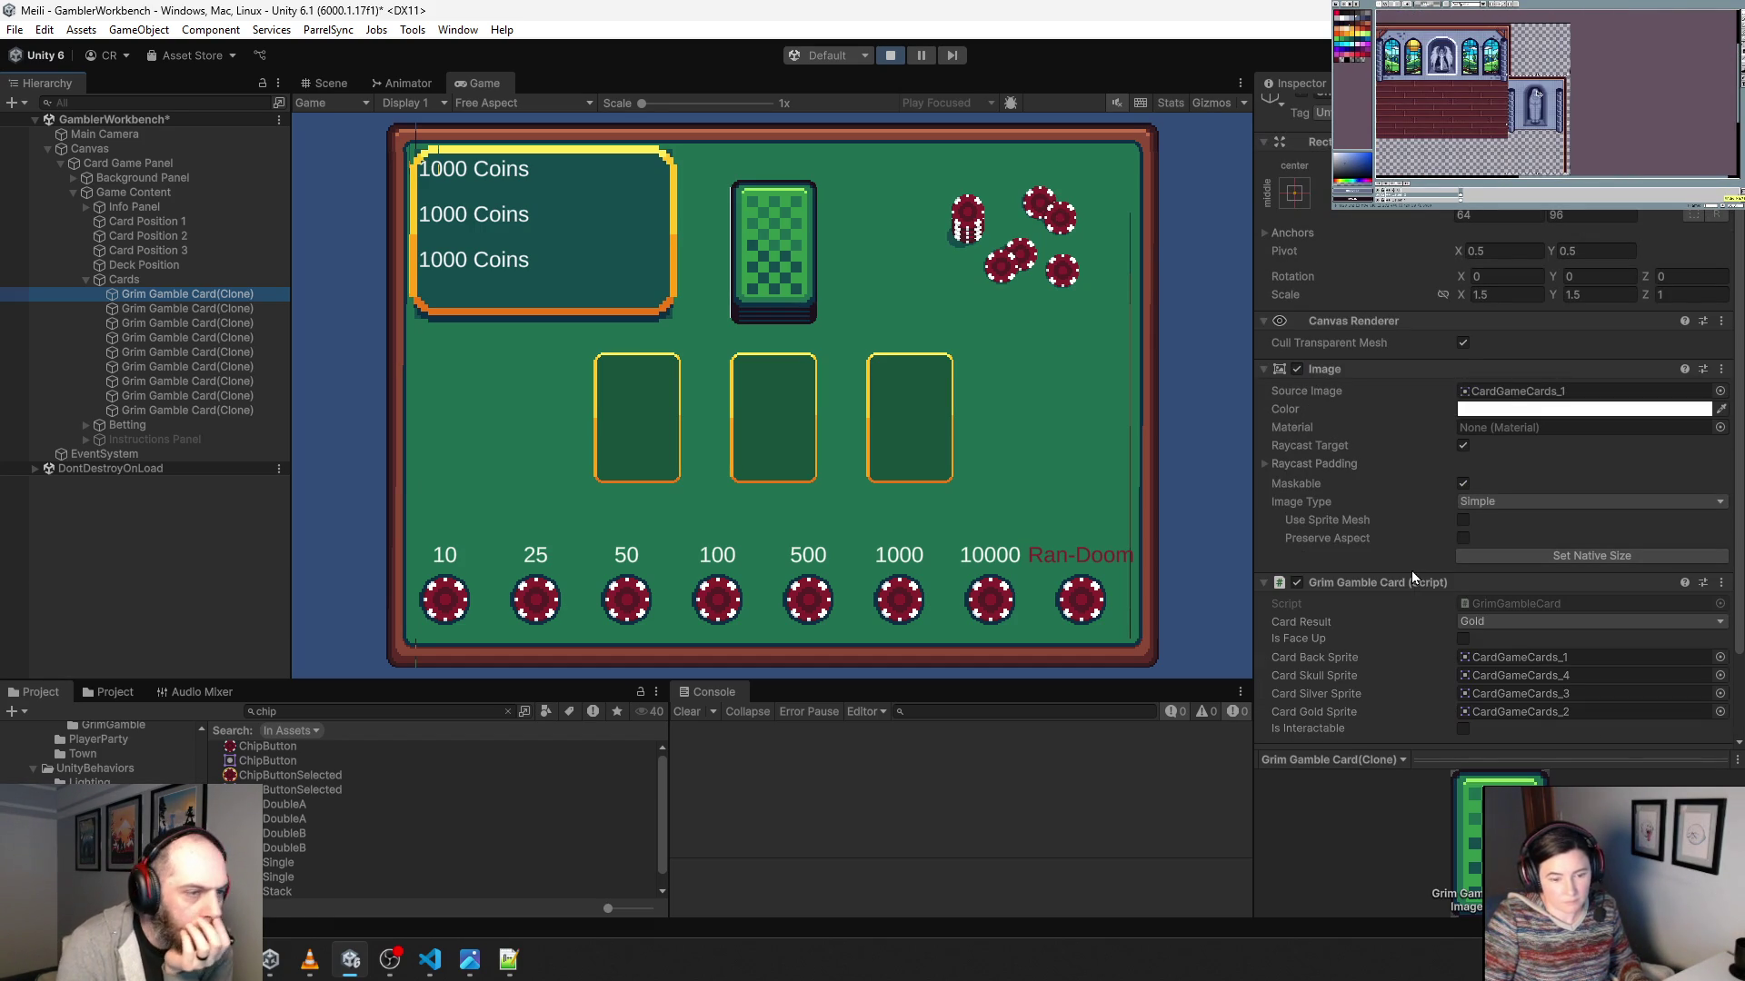
{"action": "scroll", "coordinate": [1410, 571], "scroll_direction": "up", "scroll_amount": 1}
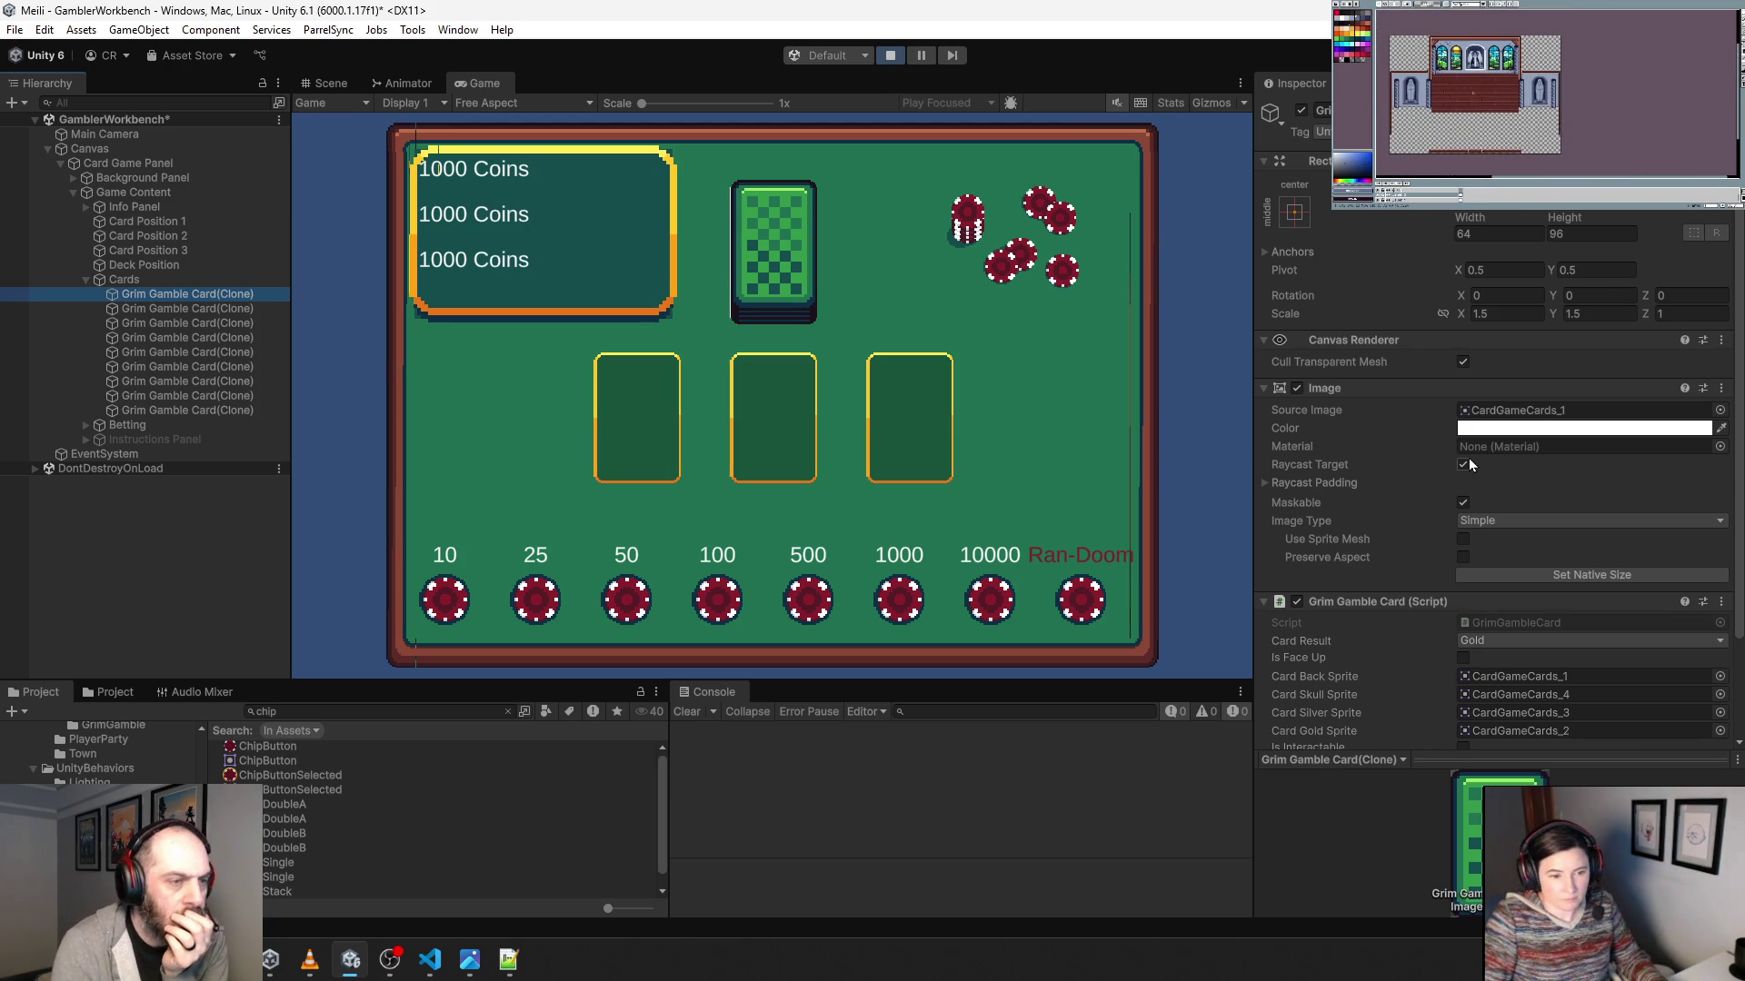
{"action": "left_click", "coordinate": [1512, 314]}
{"action": "type", "text": "1"}
{"action": "key", "text": "Tab"}
{"action": "left_click", "coordinate": [193, 295]}
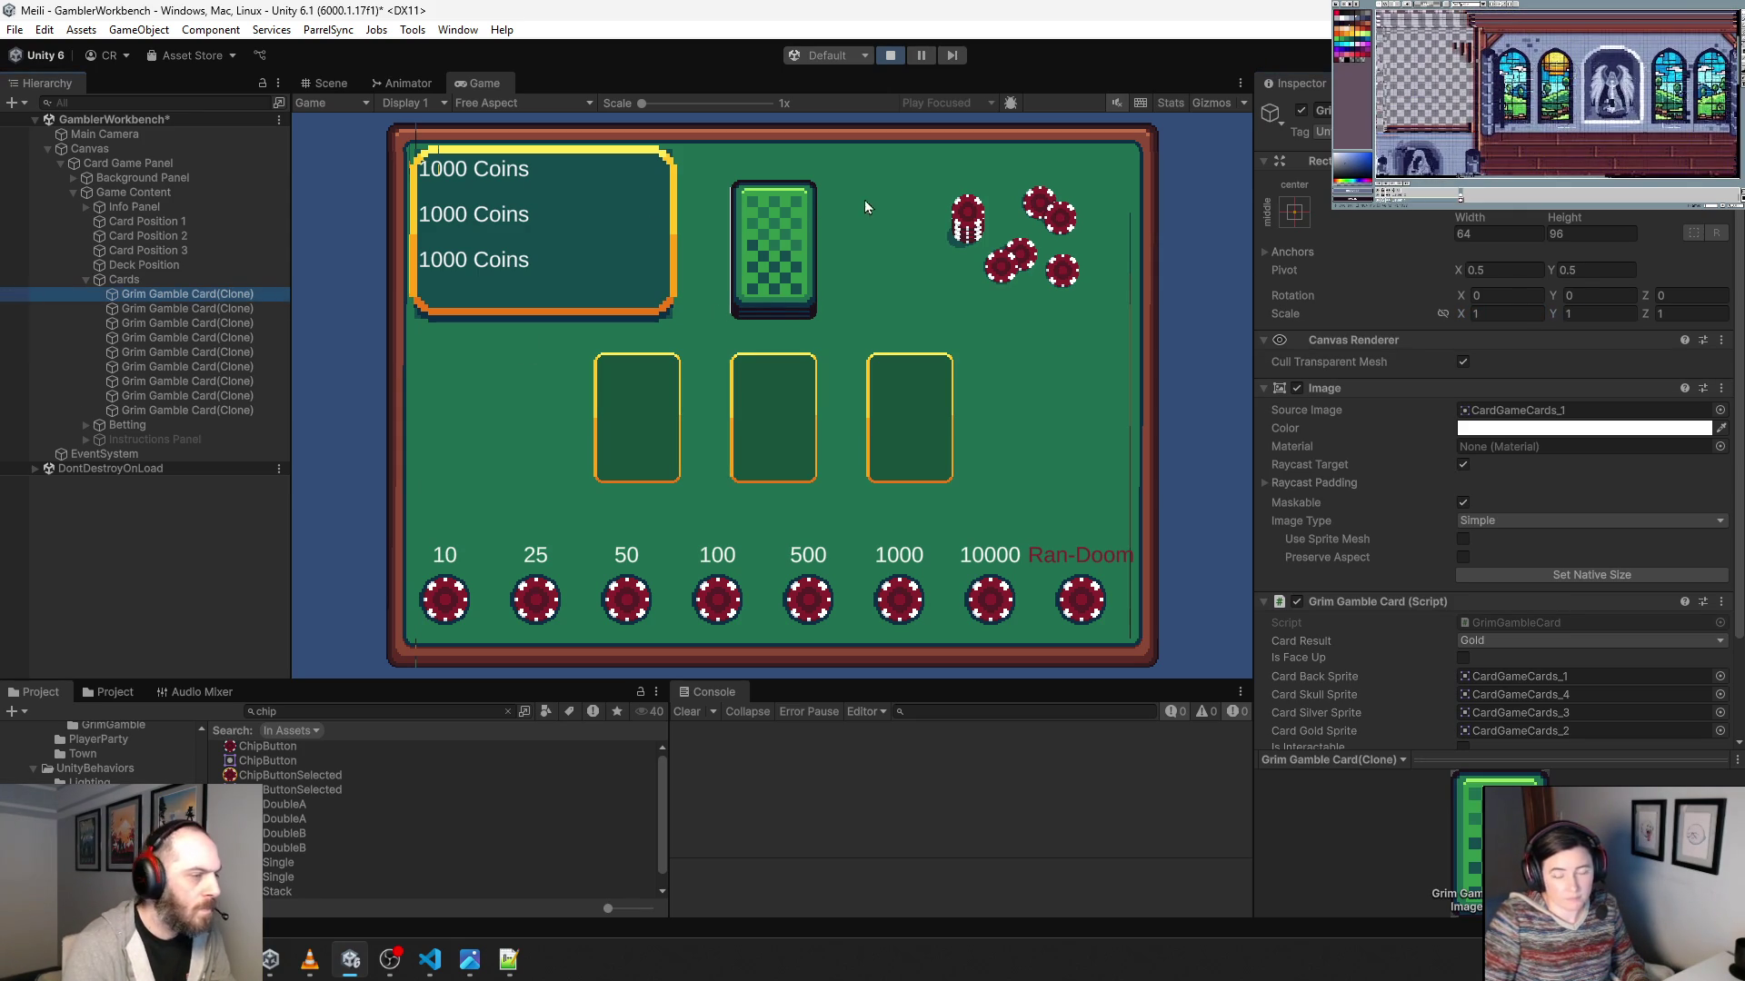
In Scene view, drag the card clone to the left of the three card slots.
{"action": "left_click", "coordinate": [329, 87]}
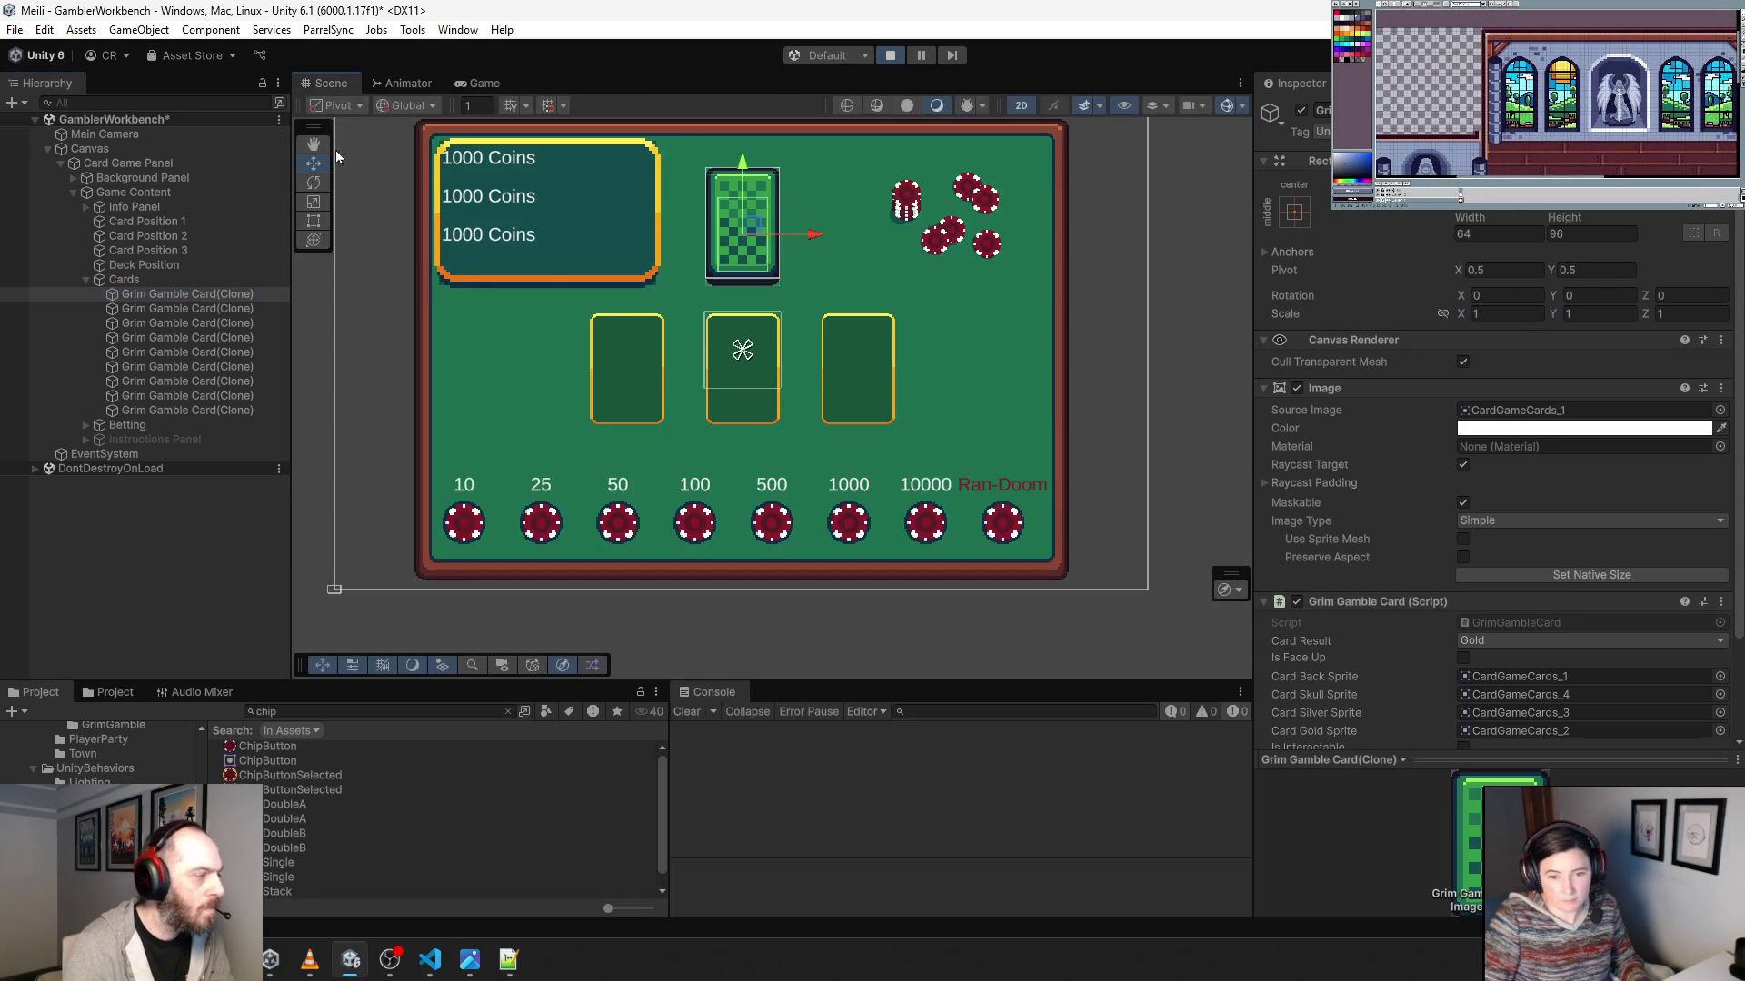
{"action": "scroll", "coordinate": [618, 176], "scroll_direction": "up", "scroll_amount": 3}
{"action": "mouse_move", "coordinate": [813, 259]}
{"action": "left_mouse_down"}
{"action": "mouse_move", "coordinate": [547, 389]}
{"action": "mouse_move", "coordinate": [477, 466]}
{"action": "left_mouse_up"}
{"action": "scroll", "coordinate": [418, 449], "scroll_direction": "up", "scroll_amount": 2}
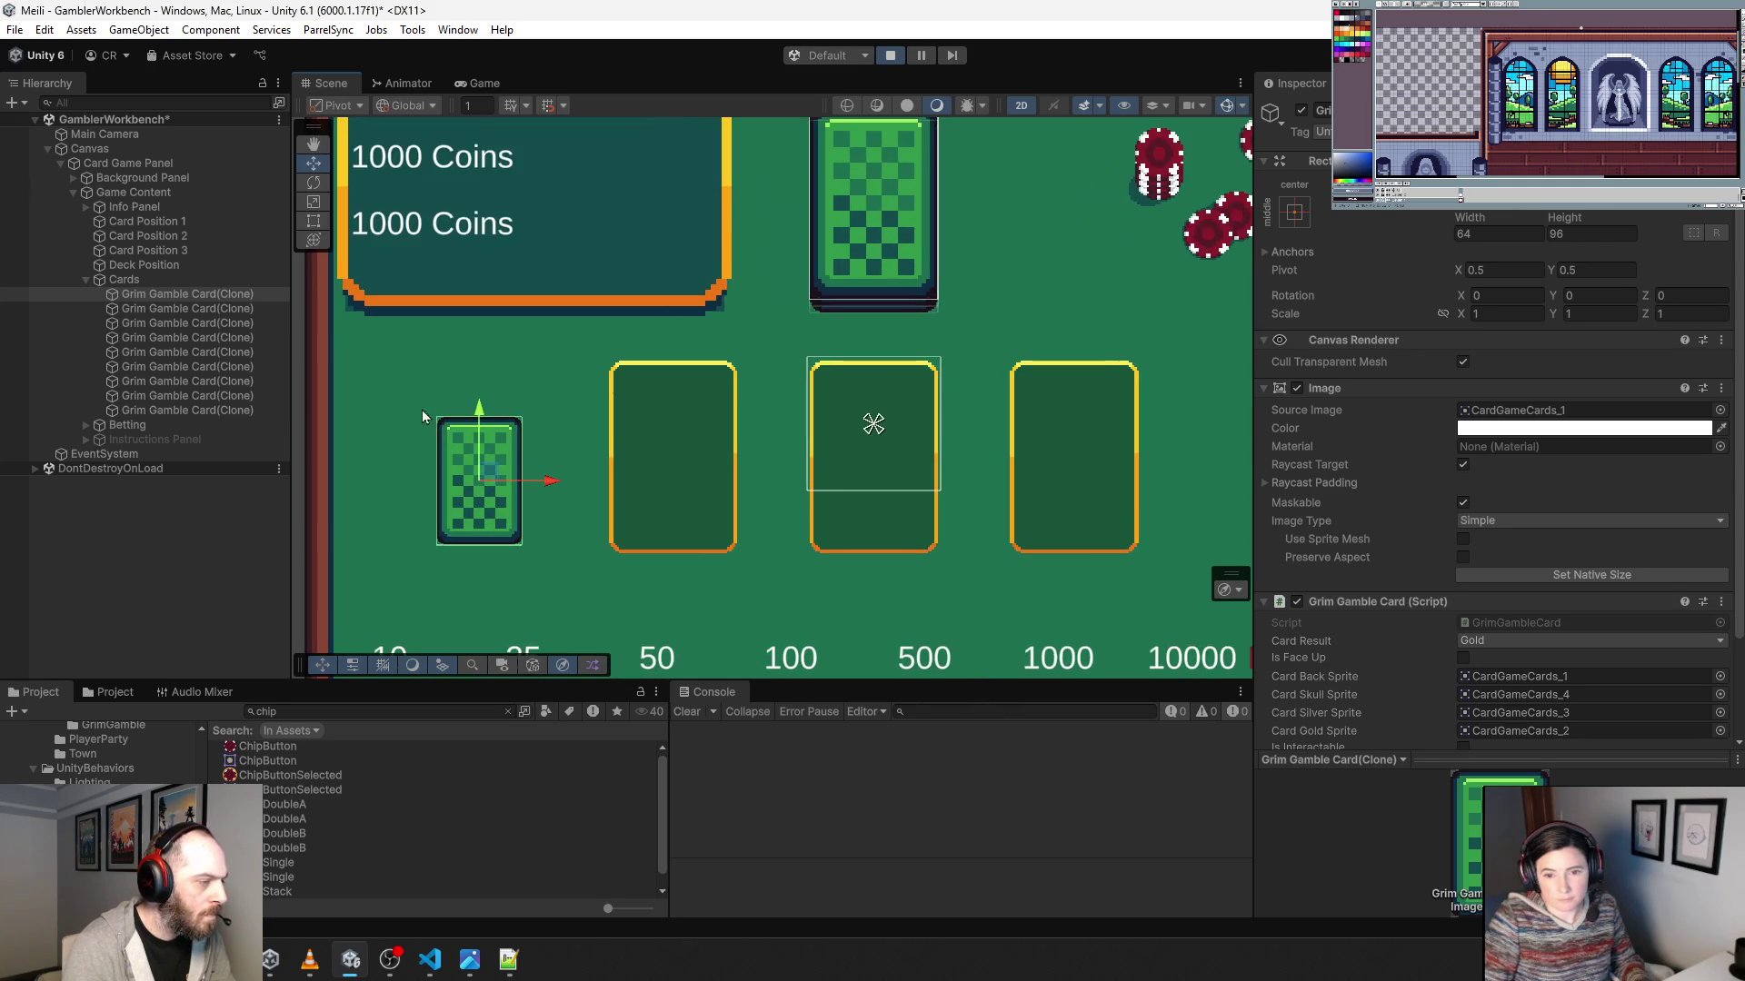
In Game view, set the card clone's Scale X and Y to 1.5.
{"action": "left_click", "coordinate": [479, 84]}
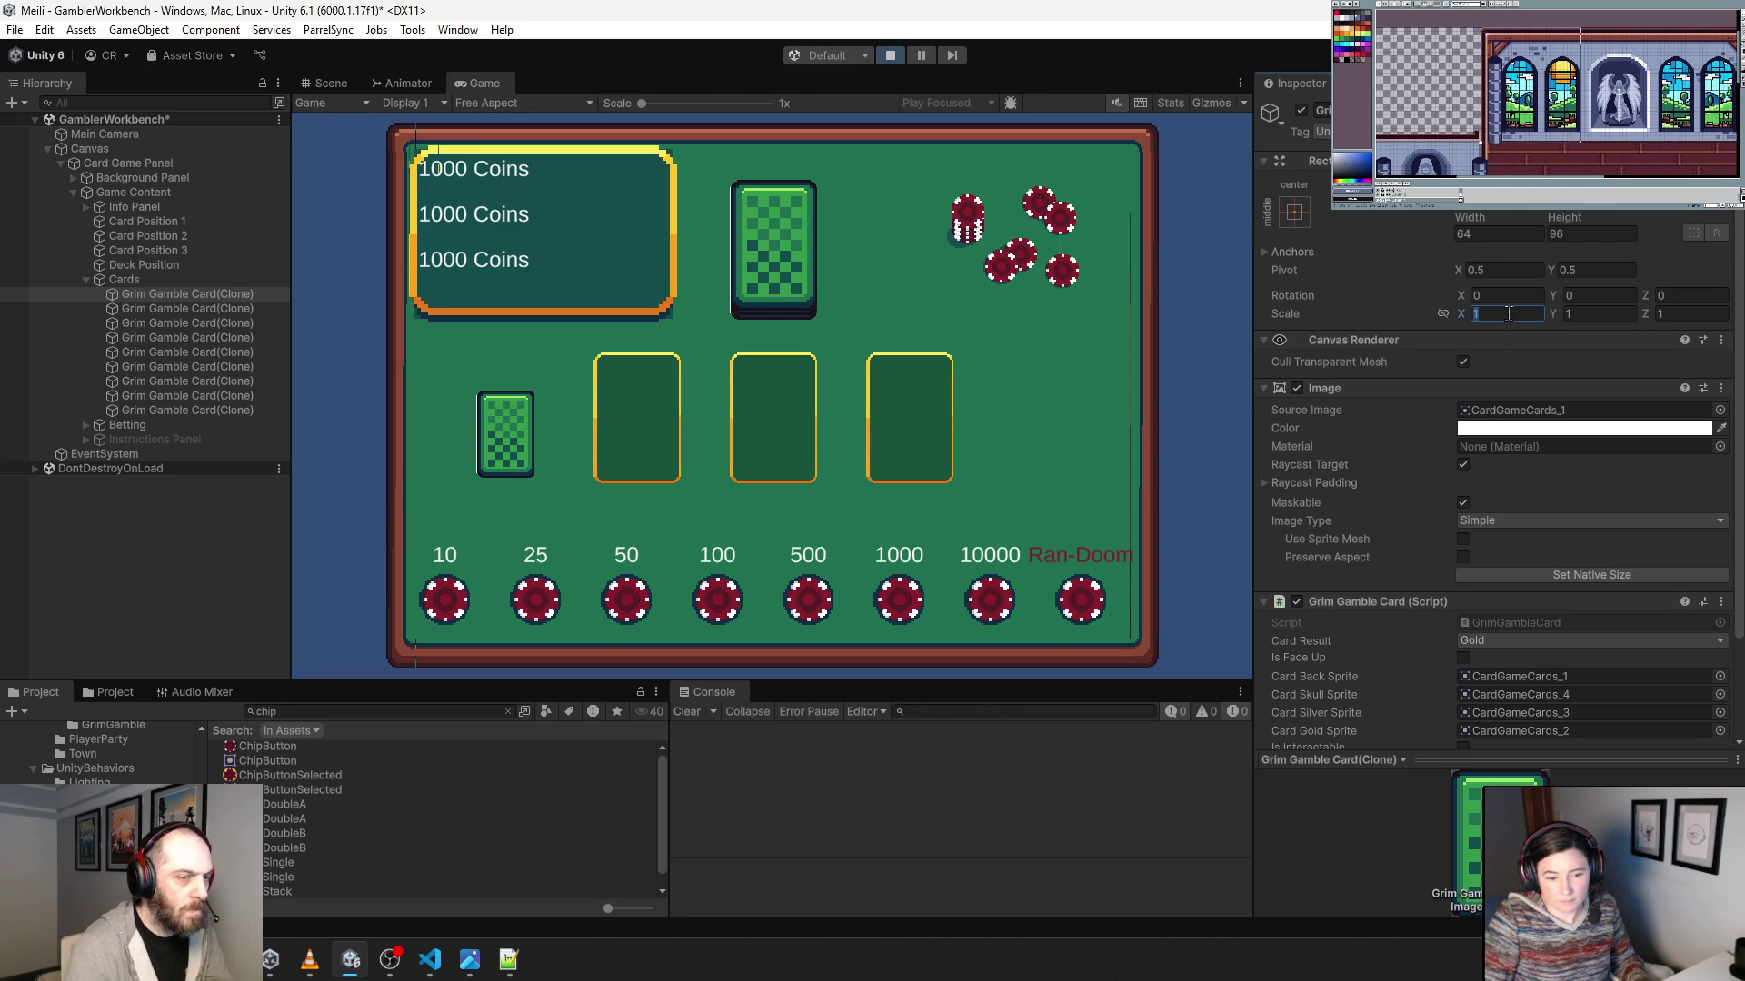
{"action": "type", "text": ".5"}
{"action": "key", "text": "Tab"}
{"action": "type", "text": "1.5"}
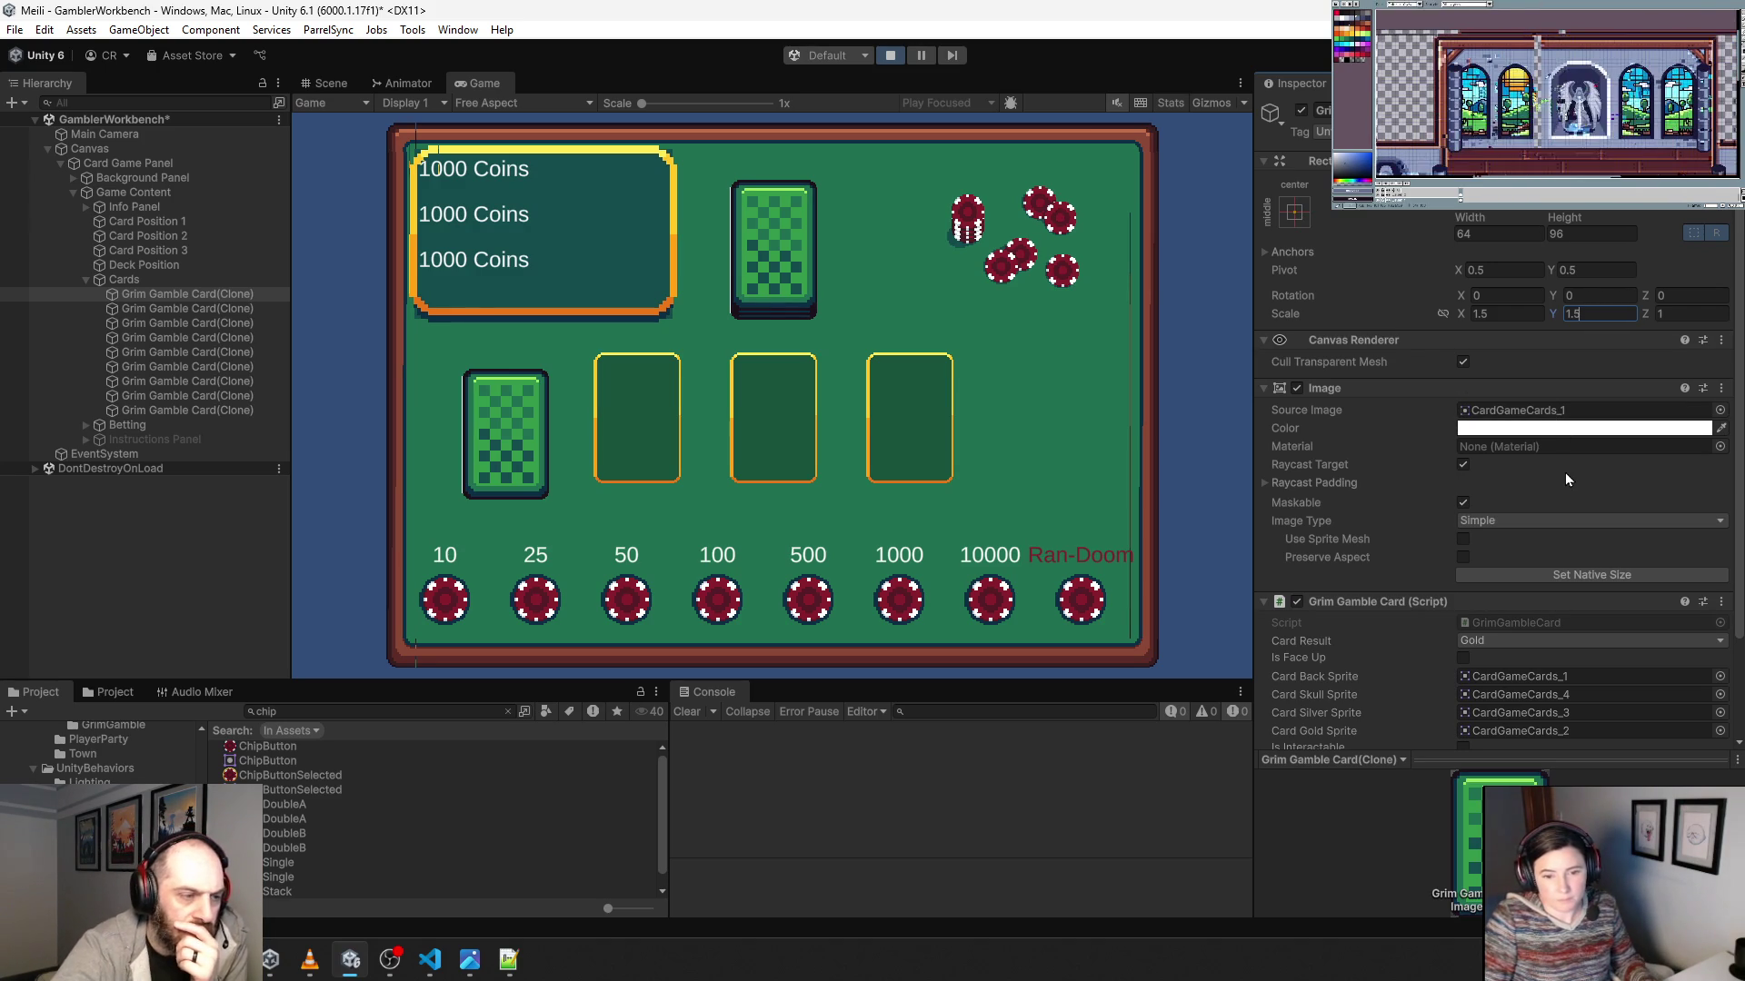
Try Sliced and Tiled for the card Image Type, then settle on Filled.
{"action": "left_click", "coordinate": [1504, 523]}
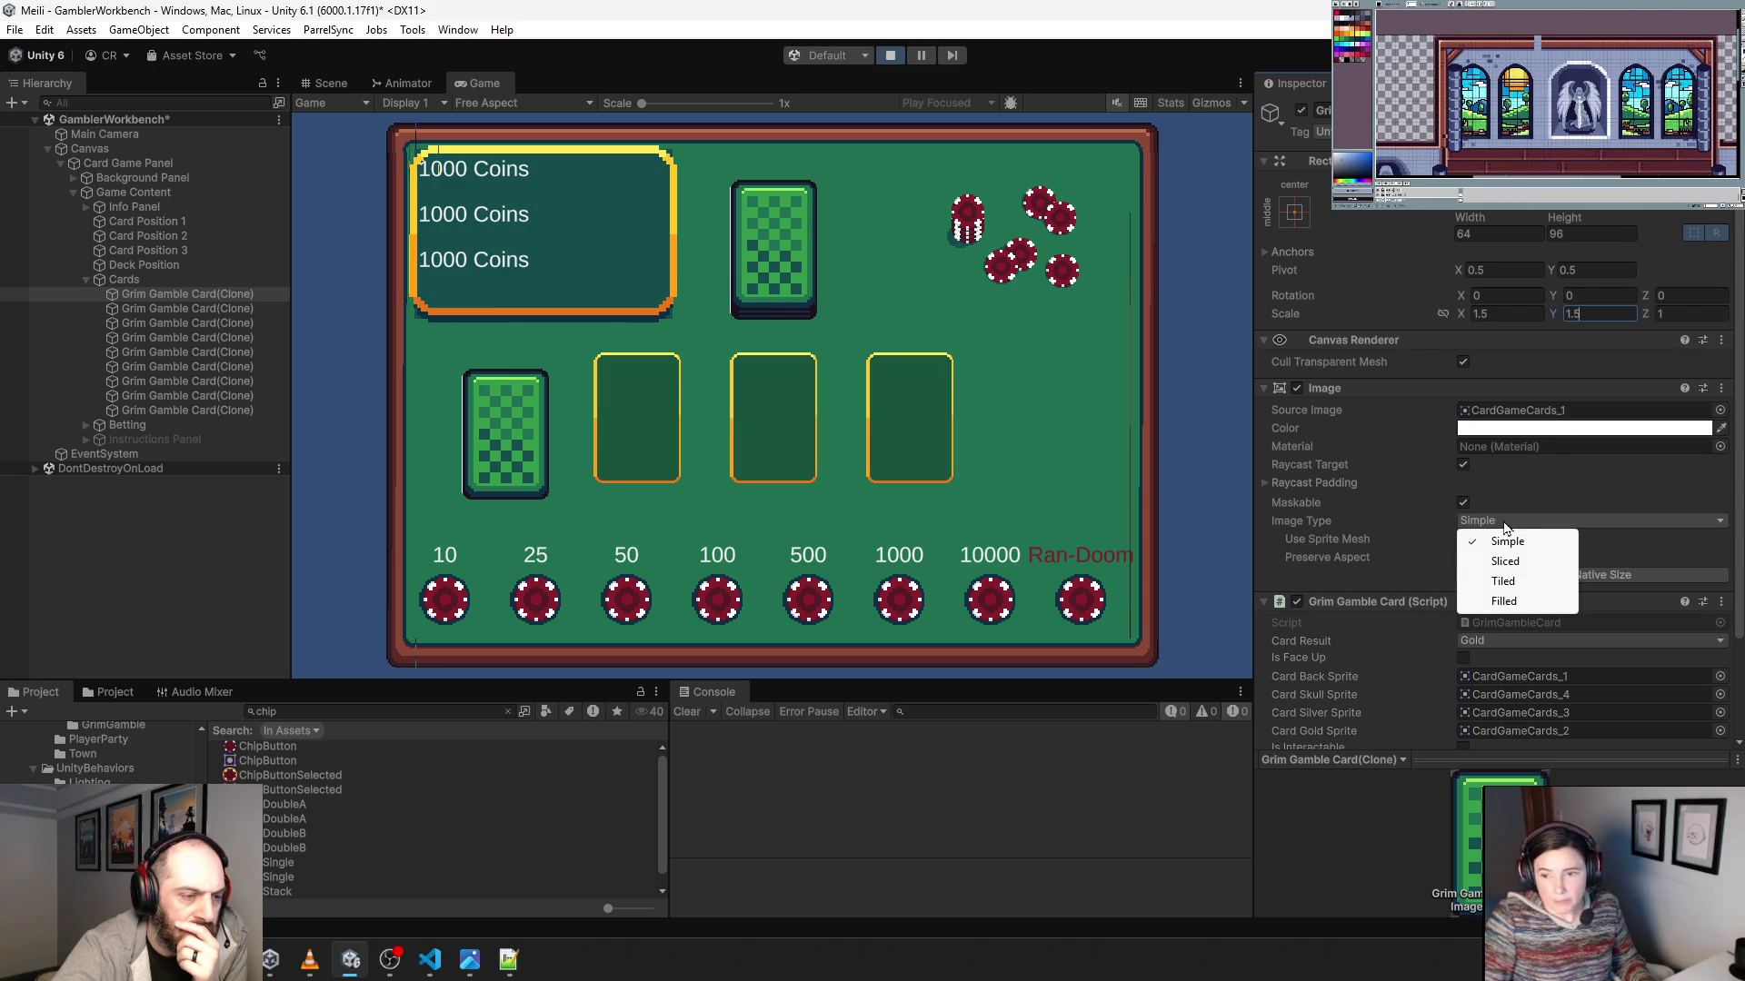
{"action": "left_click", "coordinate": [1532, 563]}
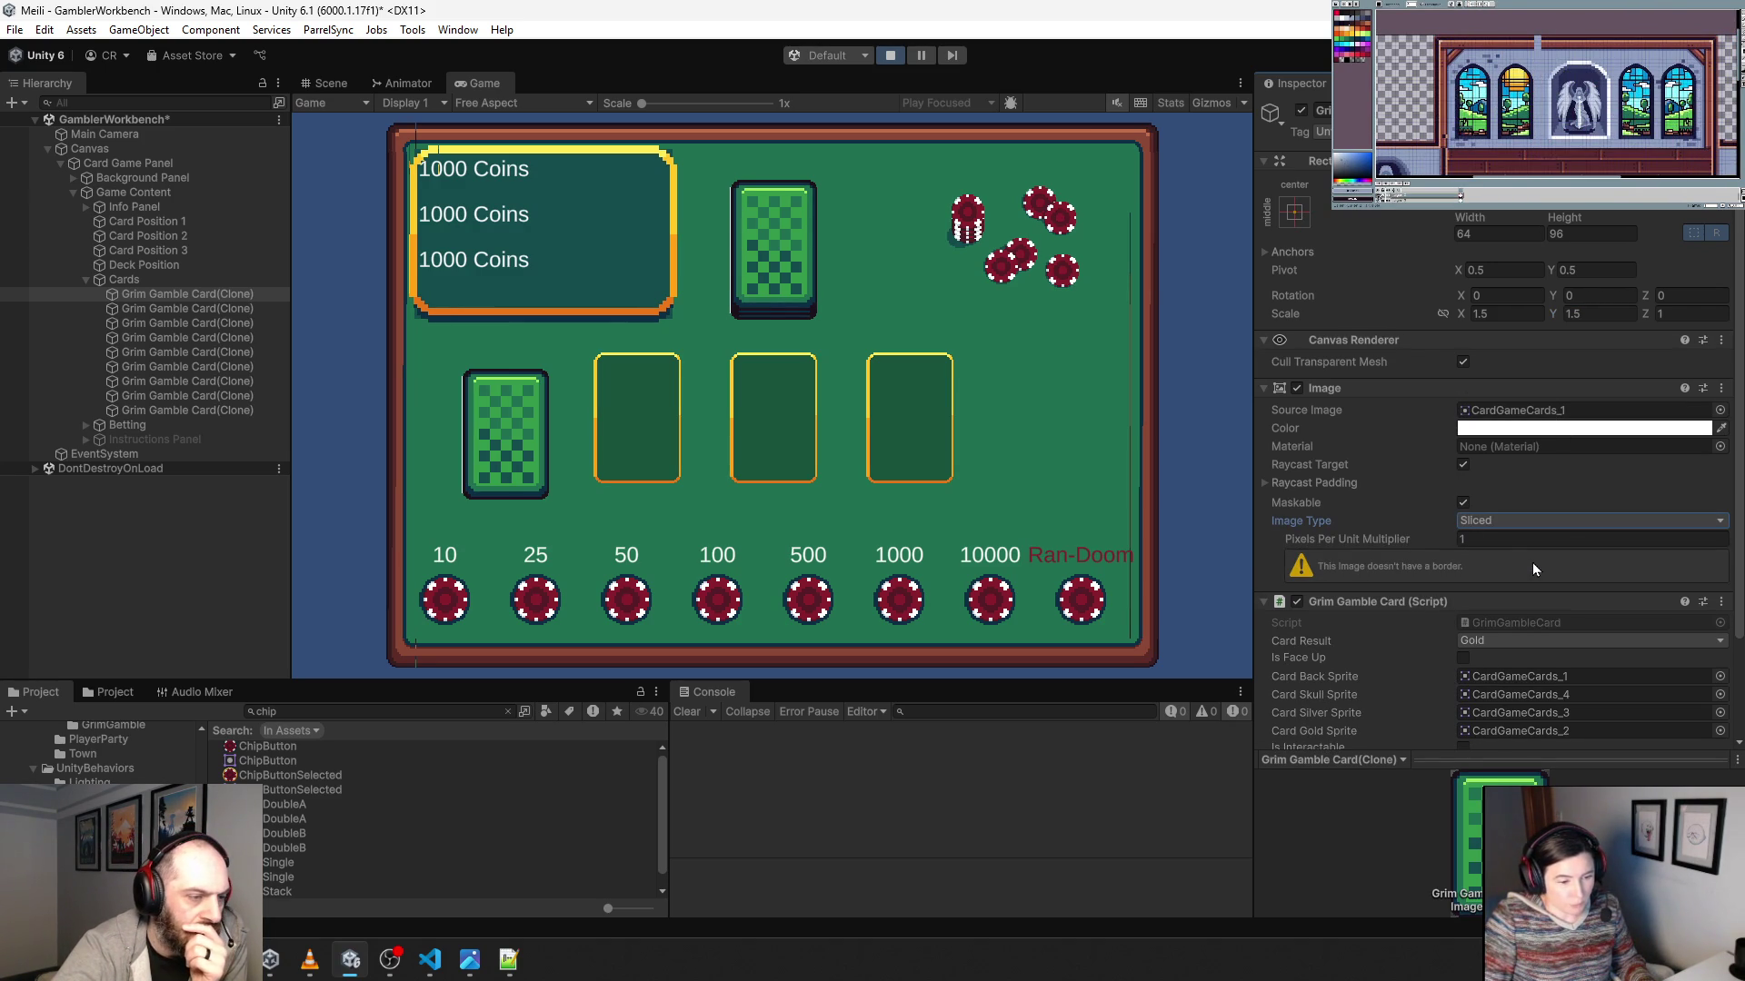
{"action": "left_click", "coordinate": [1501, 520]}
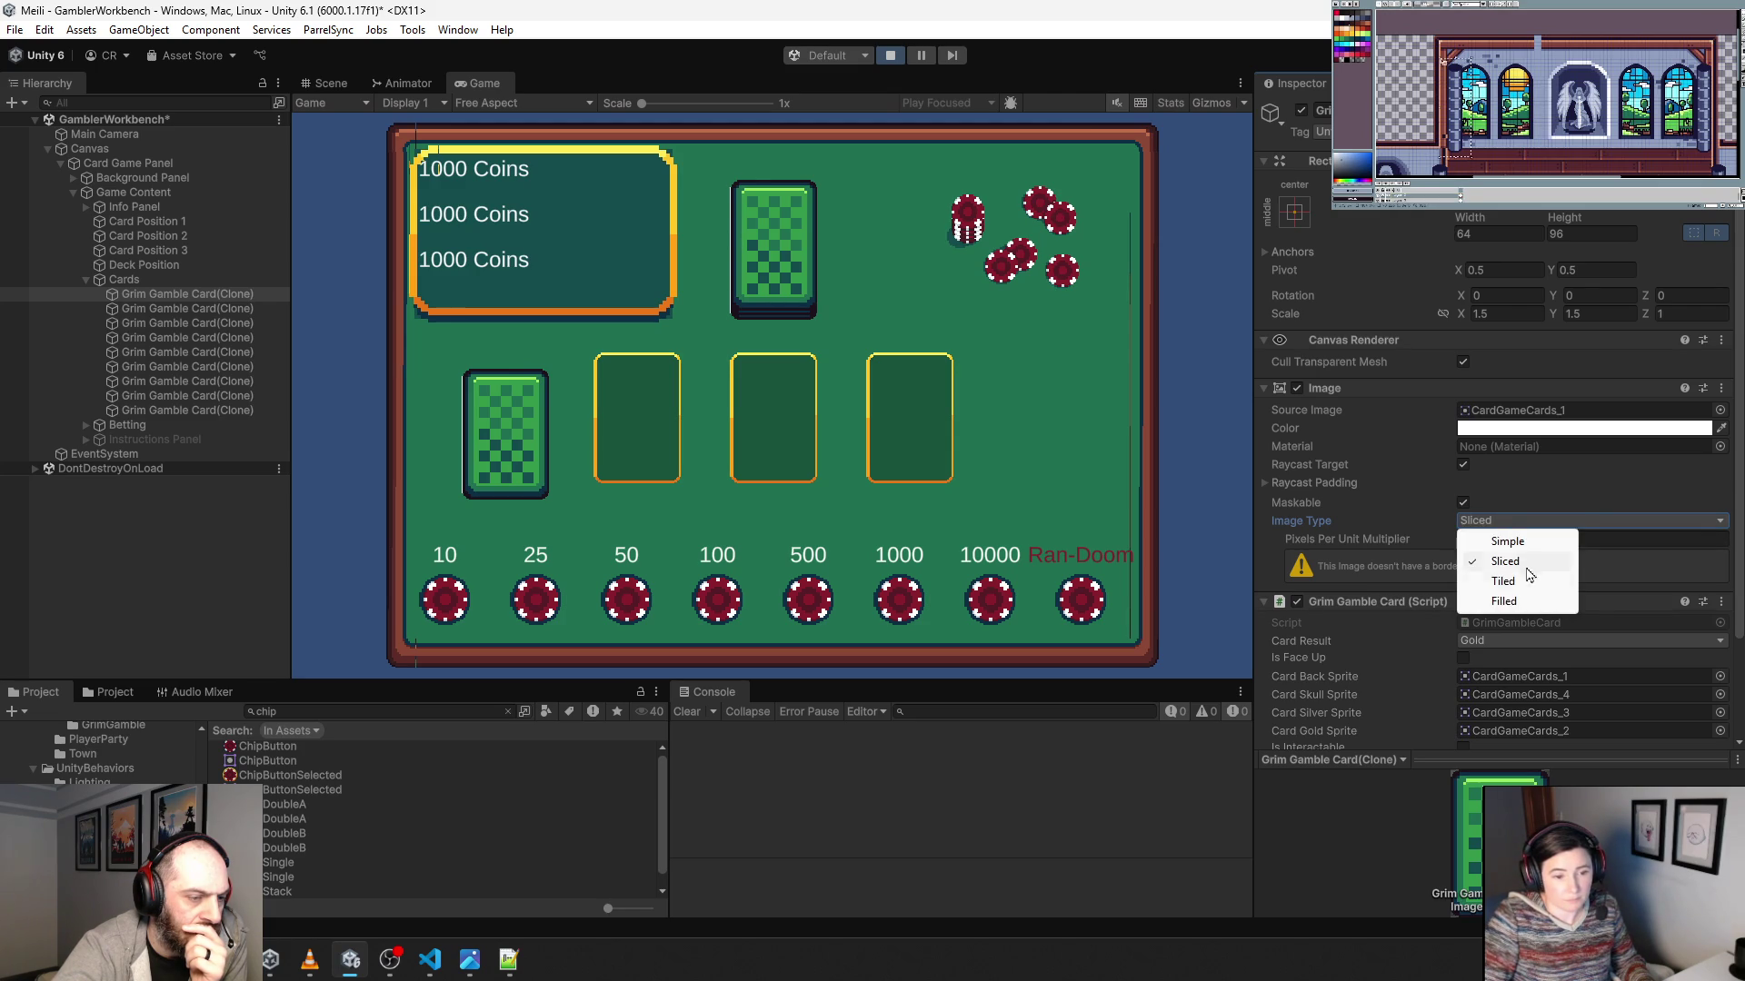
{"action": "left_click", "coordinate": [1519, 581]}
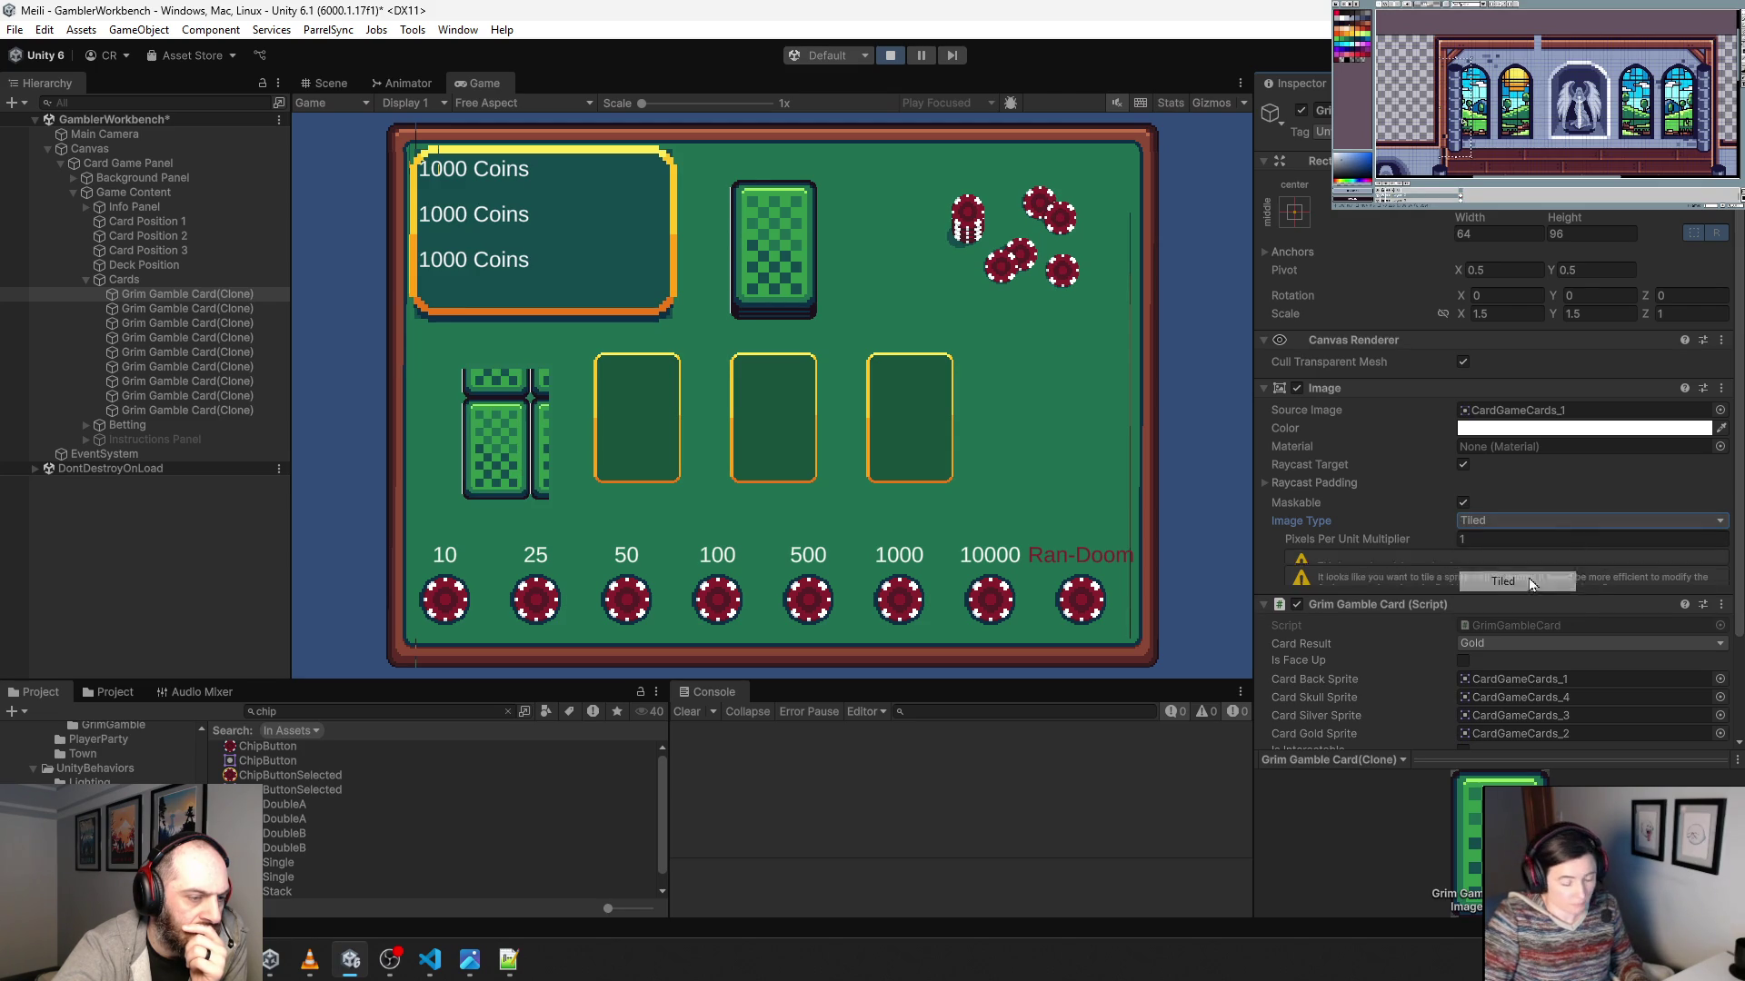
{"action": "left_click", "coordinate": [1509, 521]}
{"action": "left_click", "coordinate": [1523, 603]}
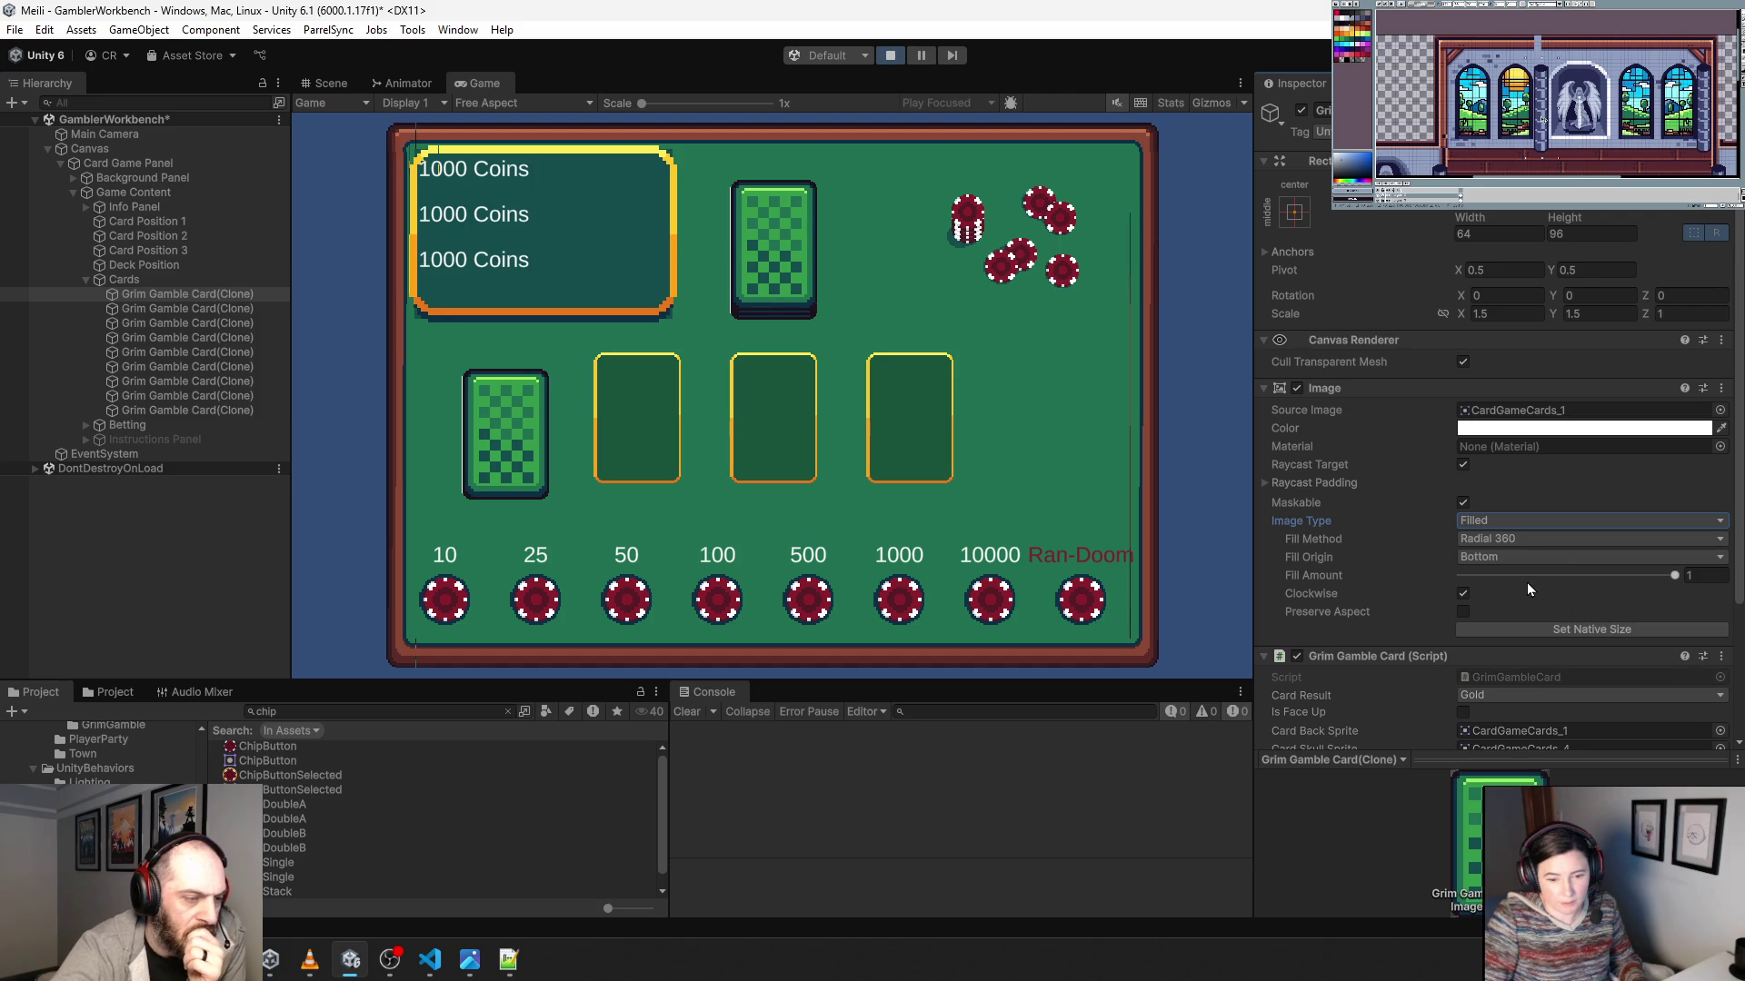
Scrub Fill Amount, untick Clockwise, restore full fill and choose Radial 180 fill.
{"action": "mouse_move", "coordinate": [1673, 576]}
{"action": "left_mouse_down"}
{"action": "mouse_move", "coordinate": [1457, 576]}
{"action": "mouse_move", "coordinate": [1676, 575]}
{"action": "mouse_move", "coordinate": [1523, 576]}
{"action": "left_mouse_up"}
{"action": "mouse_move", "coordinate": [1508, 577]}
{"action": "left_mouse_down"}
{"action": "mouse_move", "coordinate": [1536, 570]}
{"action": "mouse_move", "coordinate": [1479, 570]}
{"action": "mouse_move", "coordinate": [1562, 564]}
{"action": "mouse_move", "coordinate": [1485, 556]}
{"action": "mouse_move", "coordinate": [1670, 582]}
{"action": "mouse_move", "coordinate": [1460, 575]}
{"action": "mouse_move", "coordinate": [1670, 589]}
{"action": "mouse_move", "coordinate": [1481, 601]}
{"action": "mouse_move", "coordinate": [1665, 614]}
{"action": "mouse_move", "coordinate": [1480, 609]}
{"action": "mouse_move", "coordinate": [1621, 614]}
{"action": "mouse_move", "coordinate": [1536, 598]}
{"action": "mouse_move", "coordinate": [1572, 591]}
{"action": "mouse_move", "coordinate": [1630, 597]}
{"action": "mouse_move", "coordinate": [1481, 602]}
{"action": "mouse_move", "coordinate": [1679, 591]}
{"action": "left_mouse_up"}
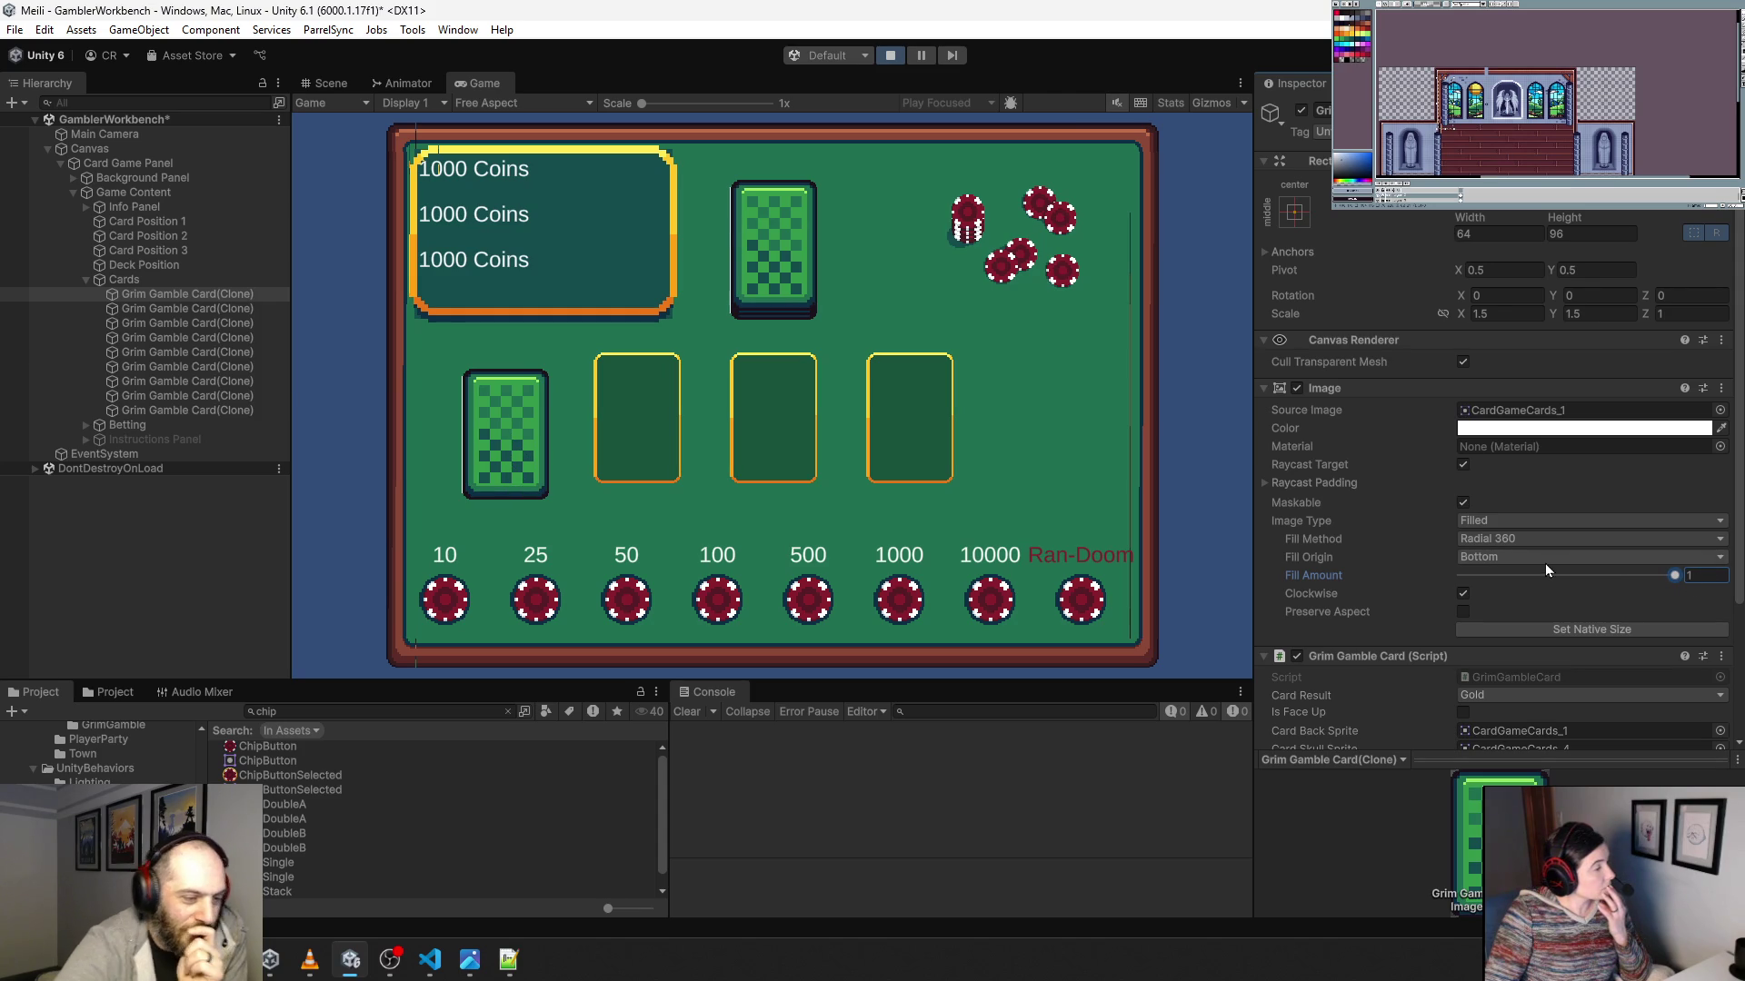
{"action": "left_click", "coordinate": [1462, 593]}
{"action": "mouse_move", "coordinate": [1666, 575]}
{"action": "left_mouse_down"}
{"action": "mouse_move", "coordinate": [1521, 581]}
{"action": "mouse_move", "coordinate": [1672, 590]}
{"action": "left_mouse_up"}
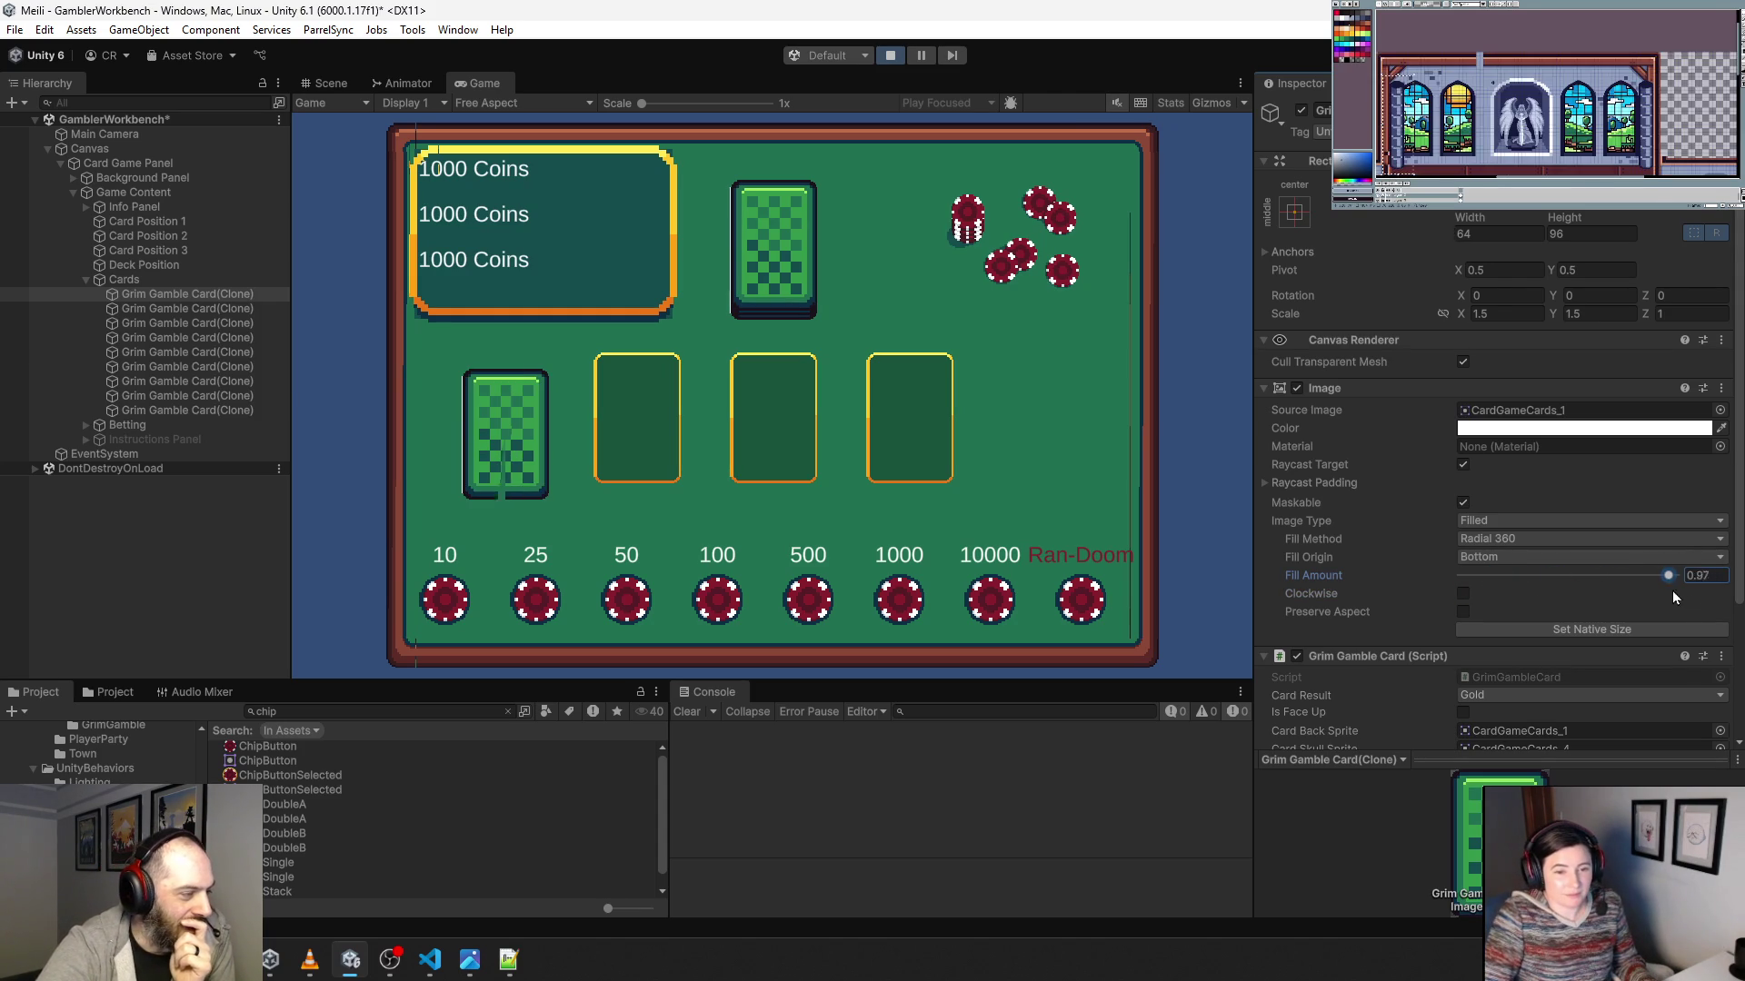
{"action": "left_click", "coordinate": [1568, 539]}
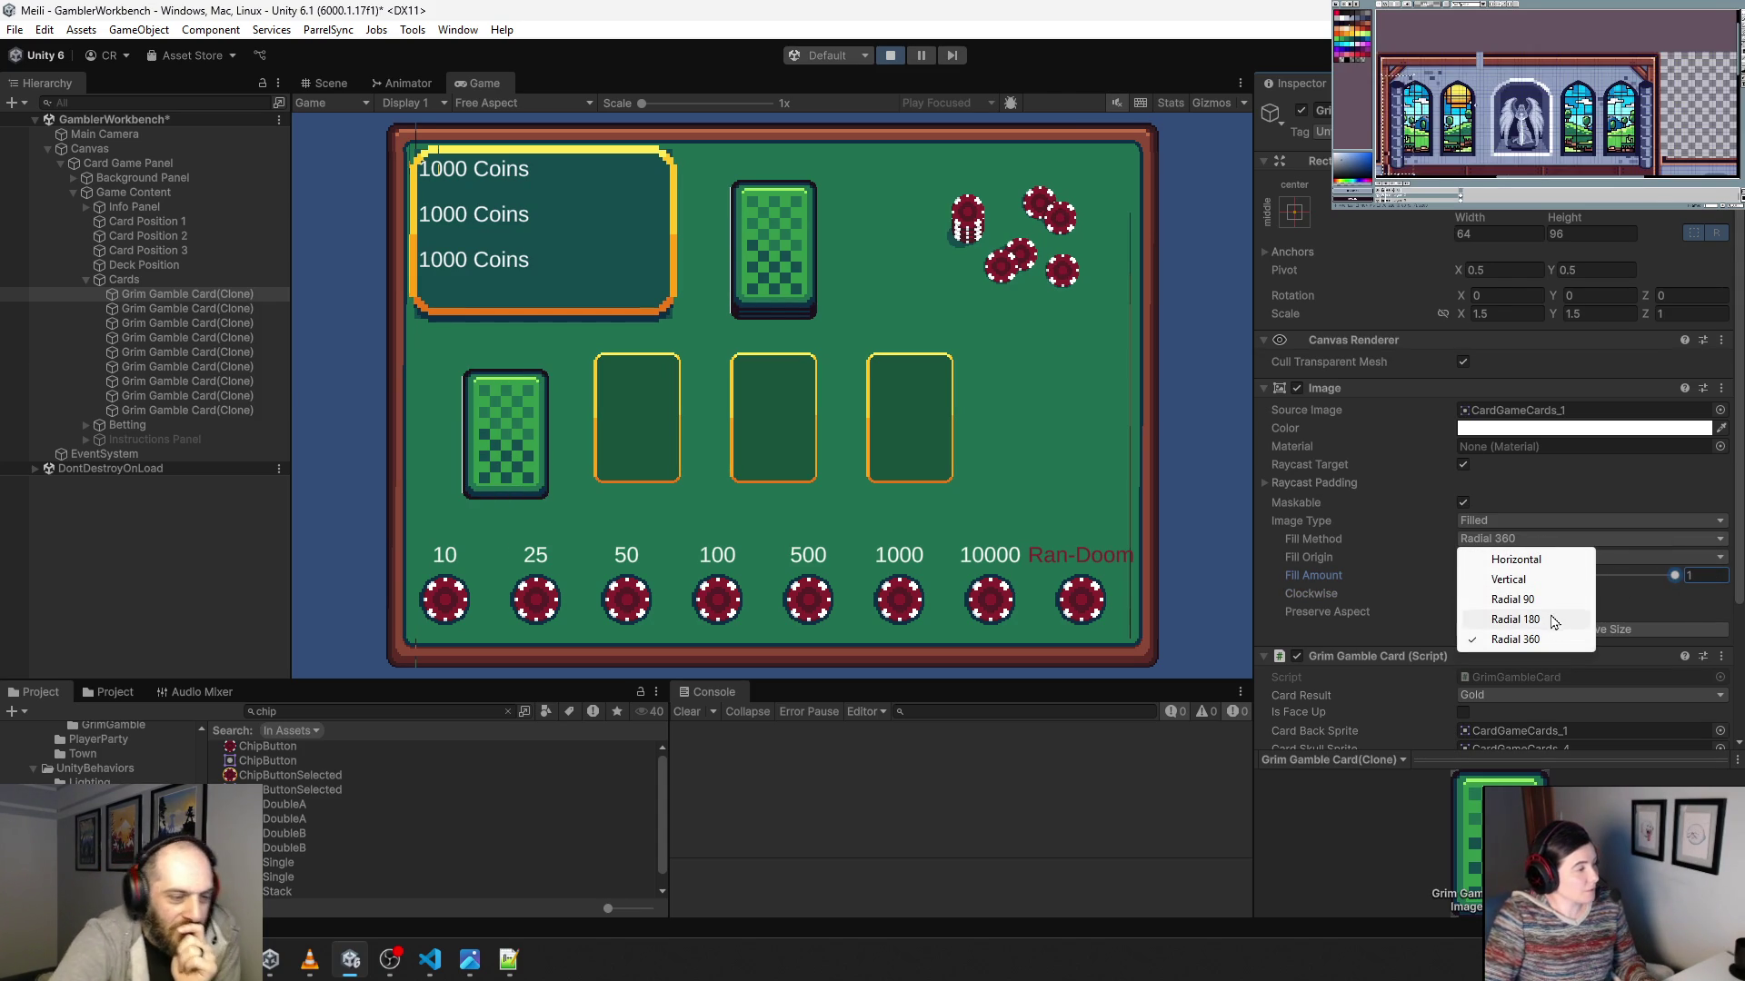
{"action": "left_click", "coordinate": [1553, 621]}
{"action": "double_click", "coordinate": [1537, 414]}
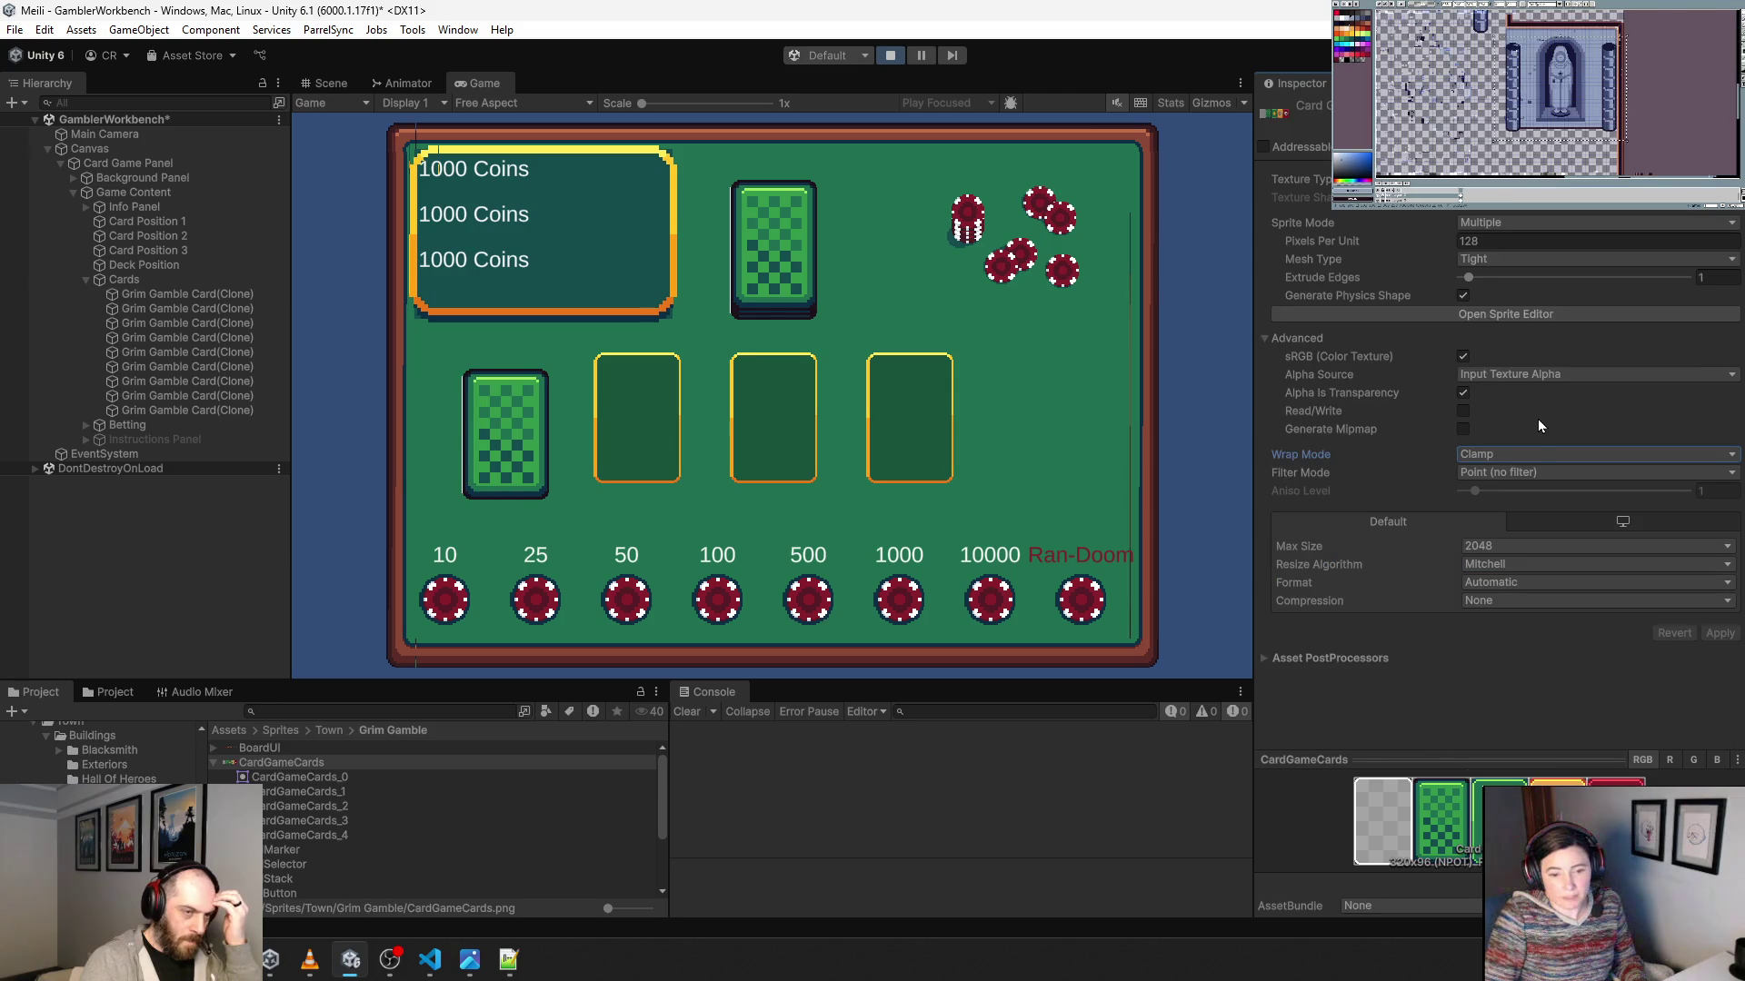
Open the CardGameCards sheet in the Sprite Editor, then stop play mode.
{"action": "left_click", "coordinate": [1499, 315]}
{"action": "scroll", "coordinate": [303, 505], "scroll_direction": "up", "scroll_amount": 5}
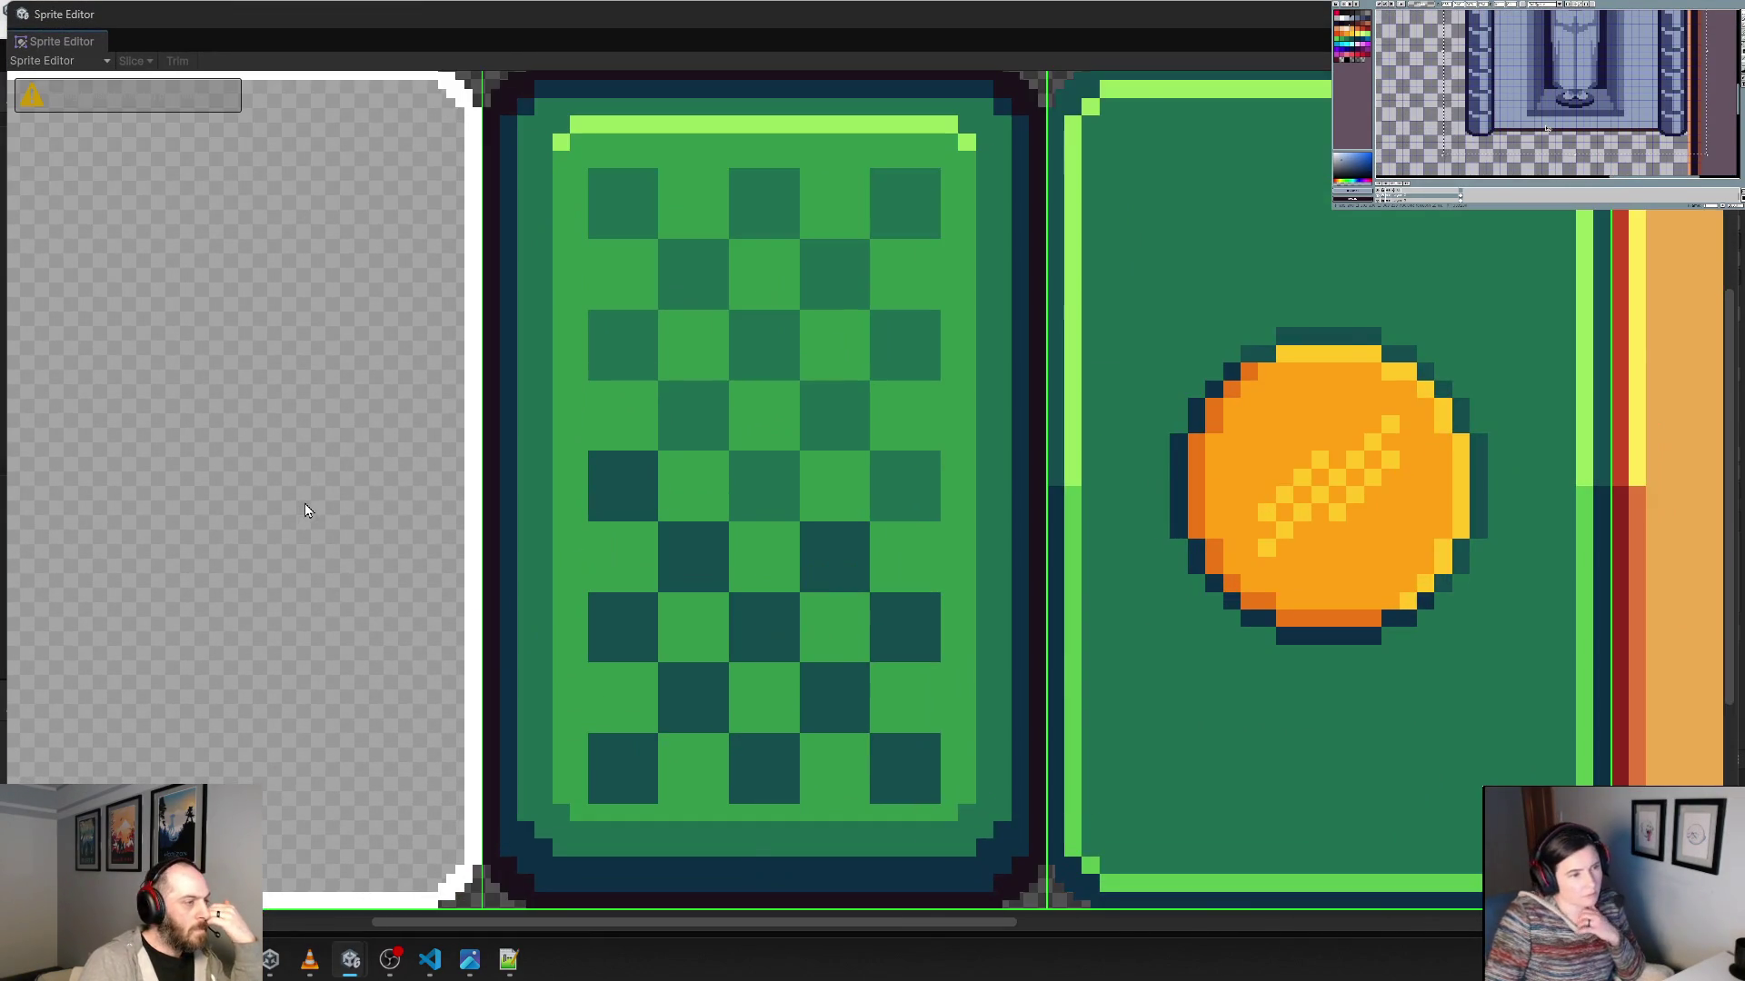
{"action": "scroll", "coordinate": [481, 366], "scroll_direction": "up", "scroll_amount": 2}
{"action": "scroll", "coordinate": [527, 455], "scroll_direction": "up", "scroll_amount": 3}
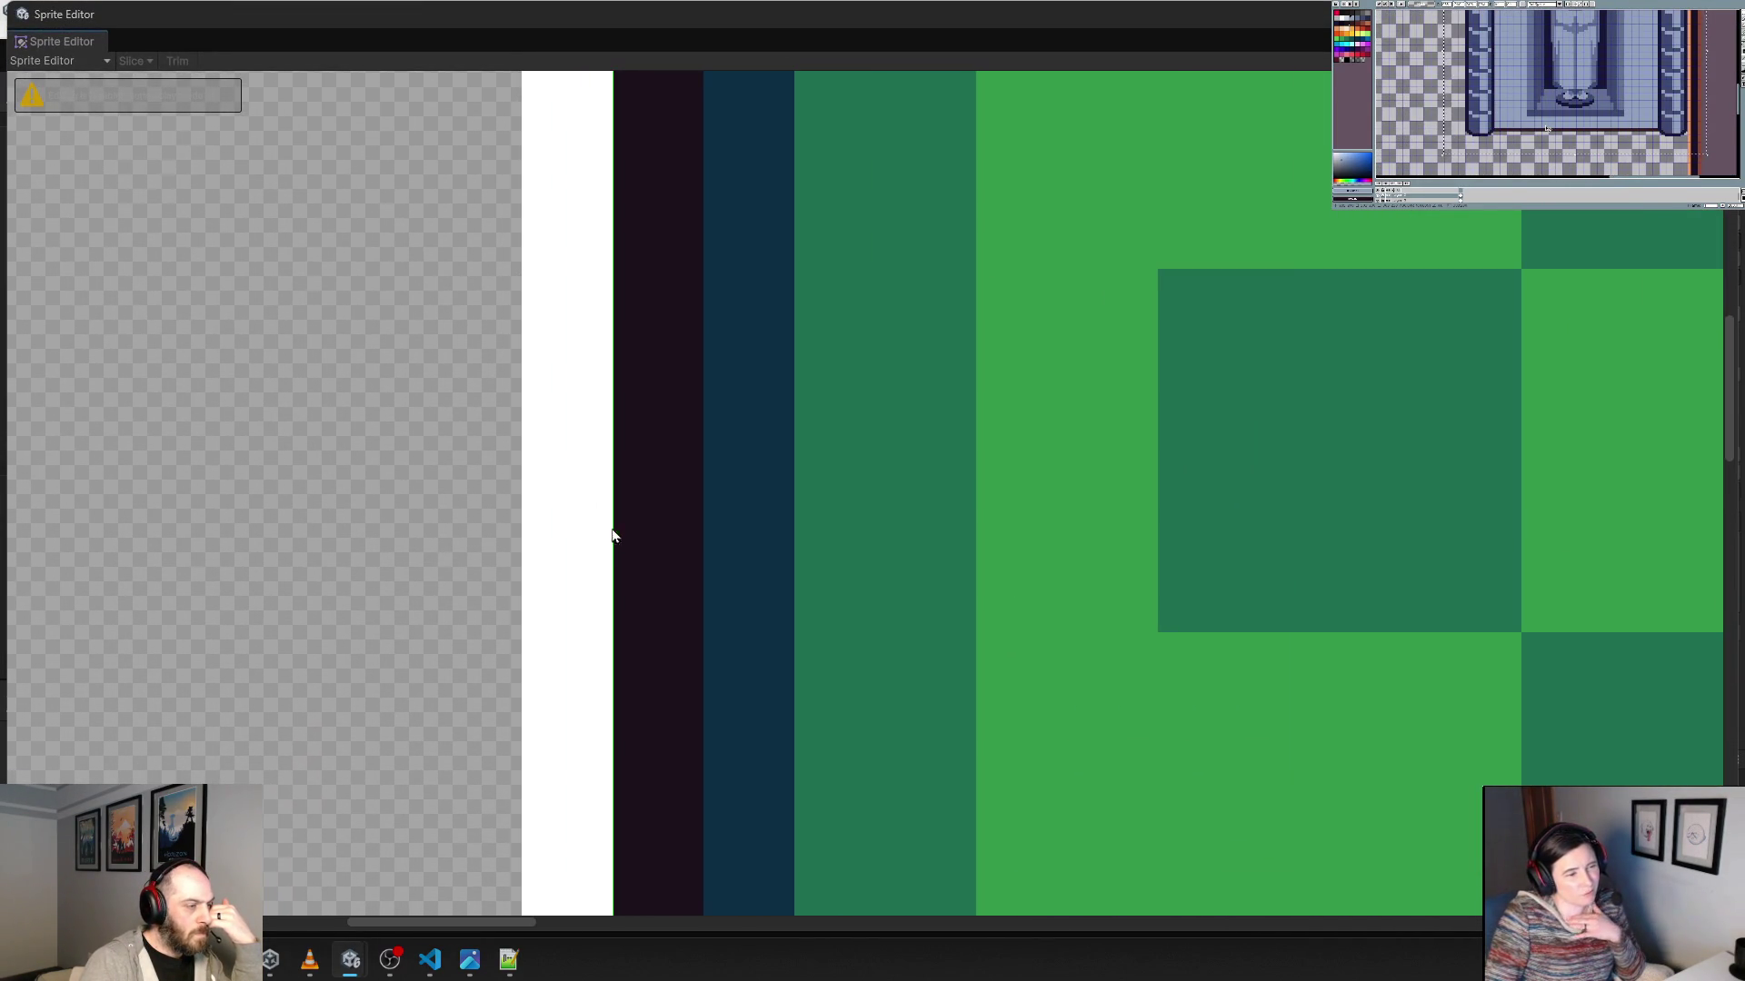
{"action": "scroll", "coordinate": [713, 581], "scroll_direction": "down", "scroll_amount": 7}
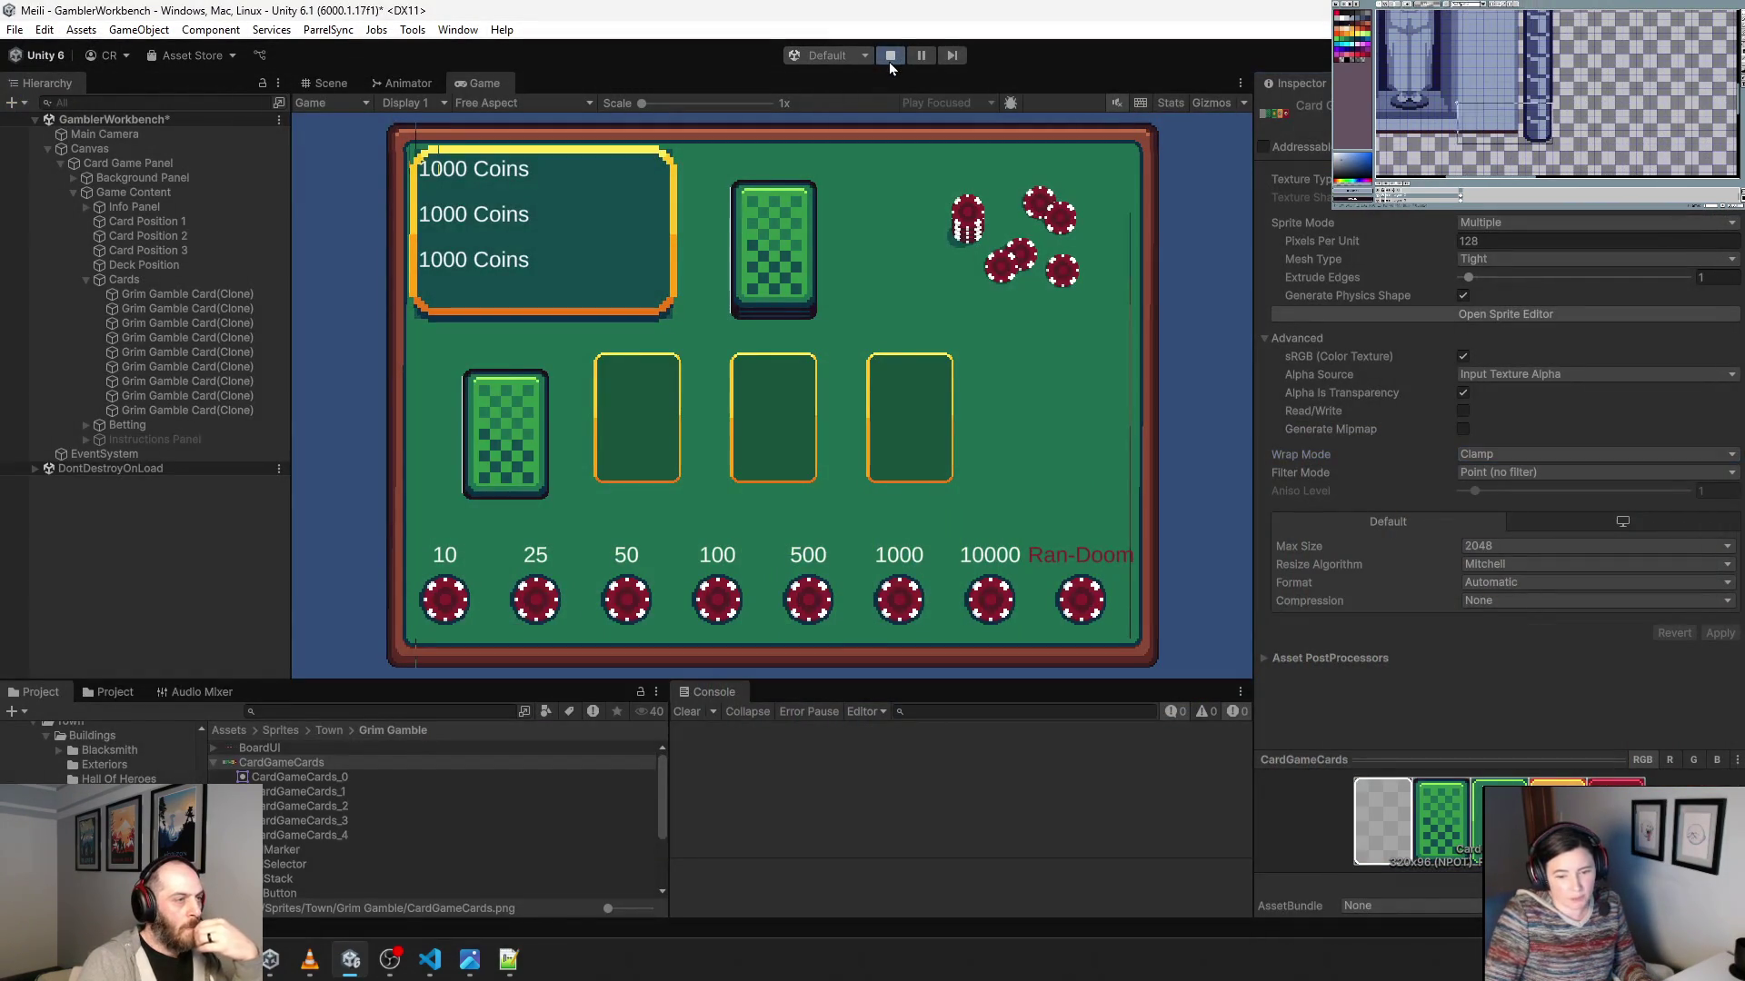
{"action": "left_click", "coordinate": [888, 62]}
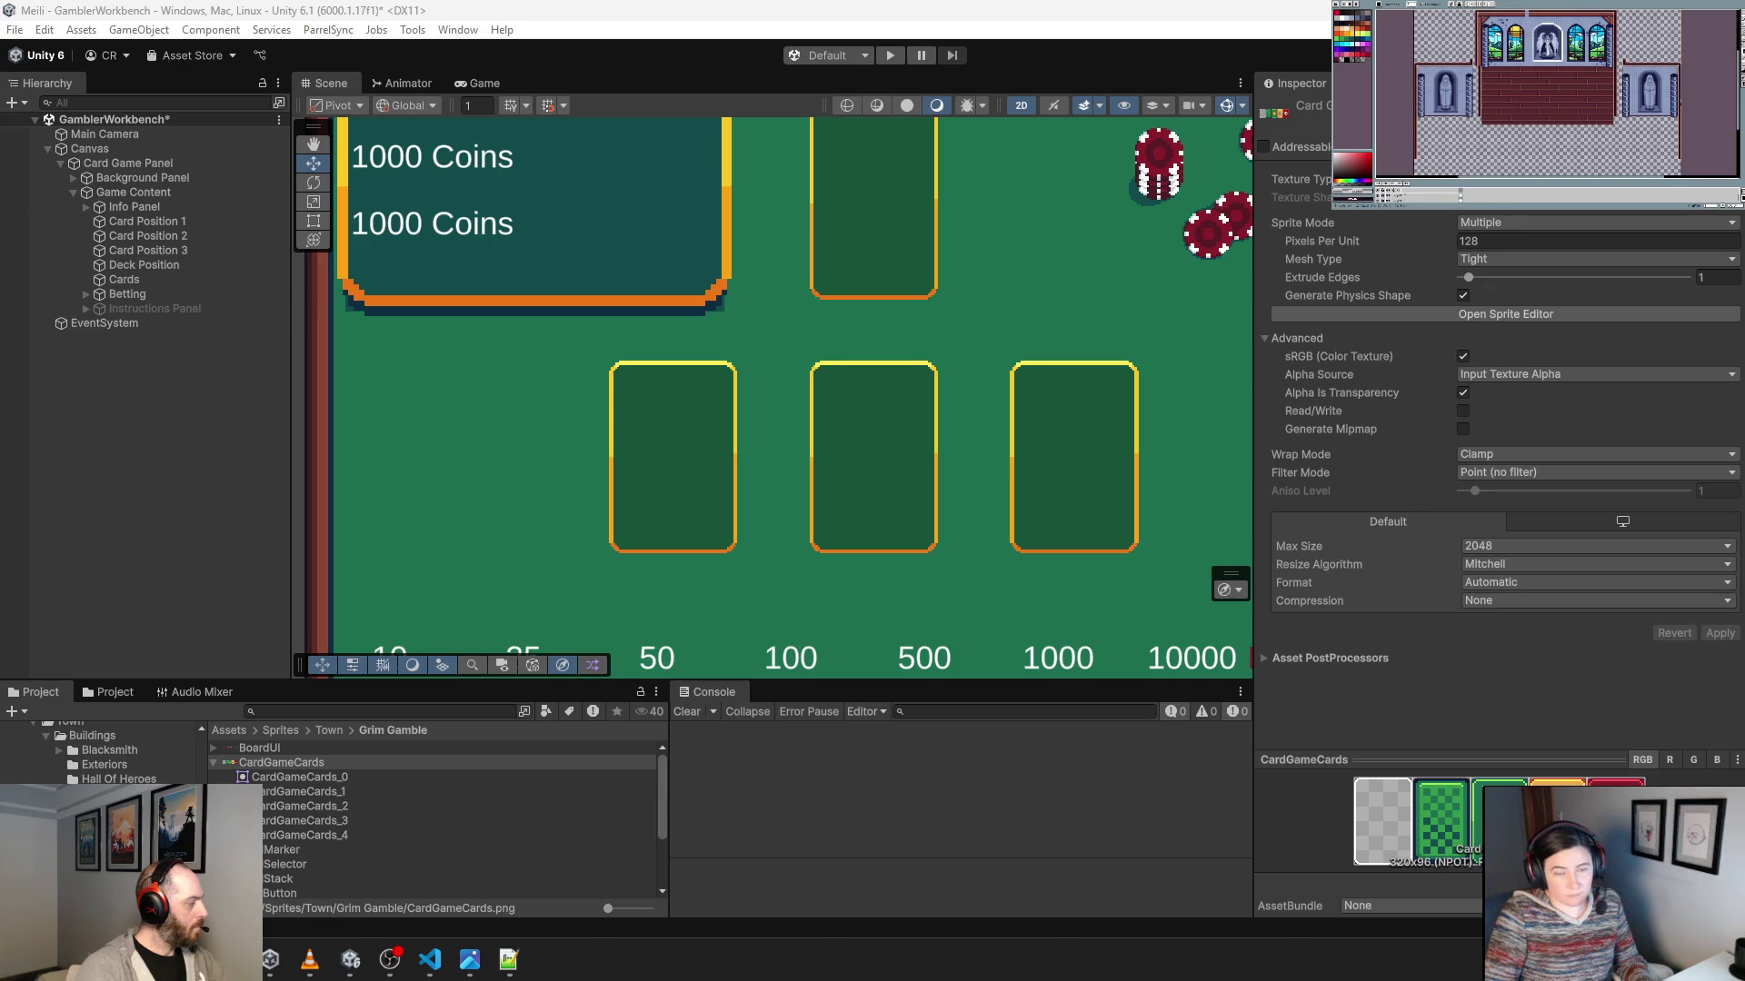
Show CardGameCards in Explorer, reimport it and reopen it in the Sprite Editor.
{"action": "right_click", "coordinate": [275, 763]}
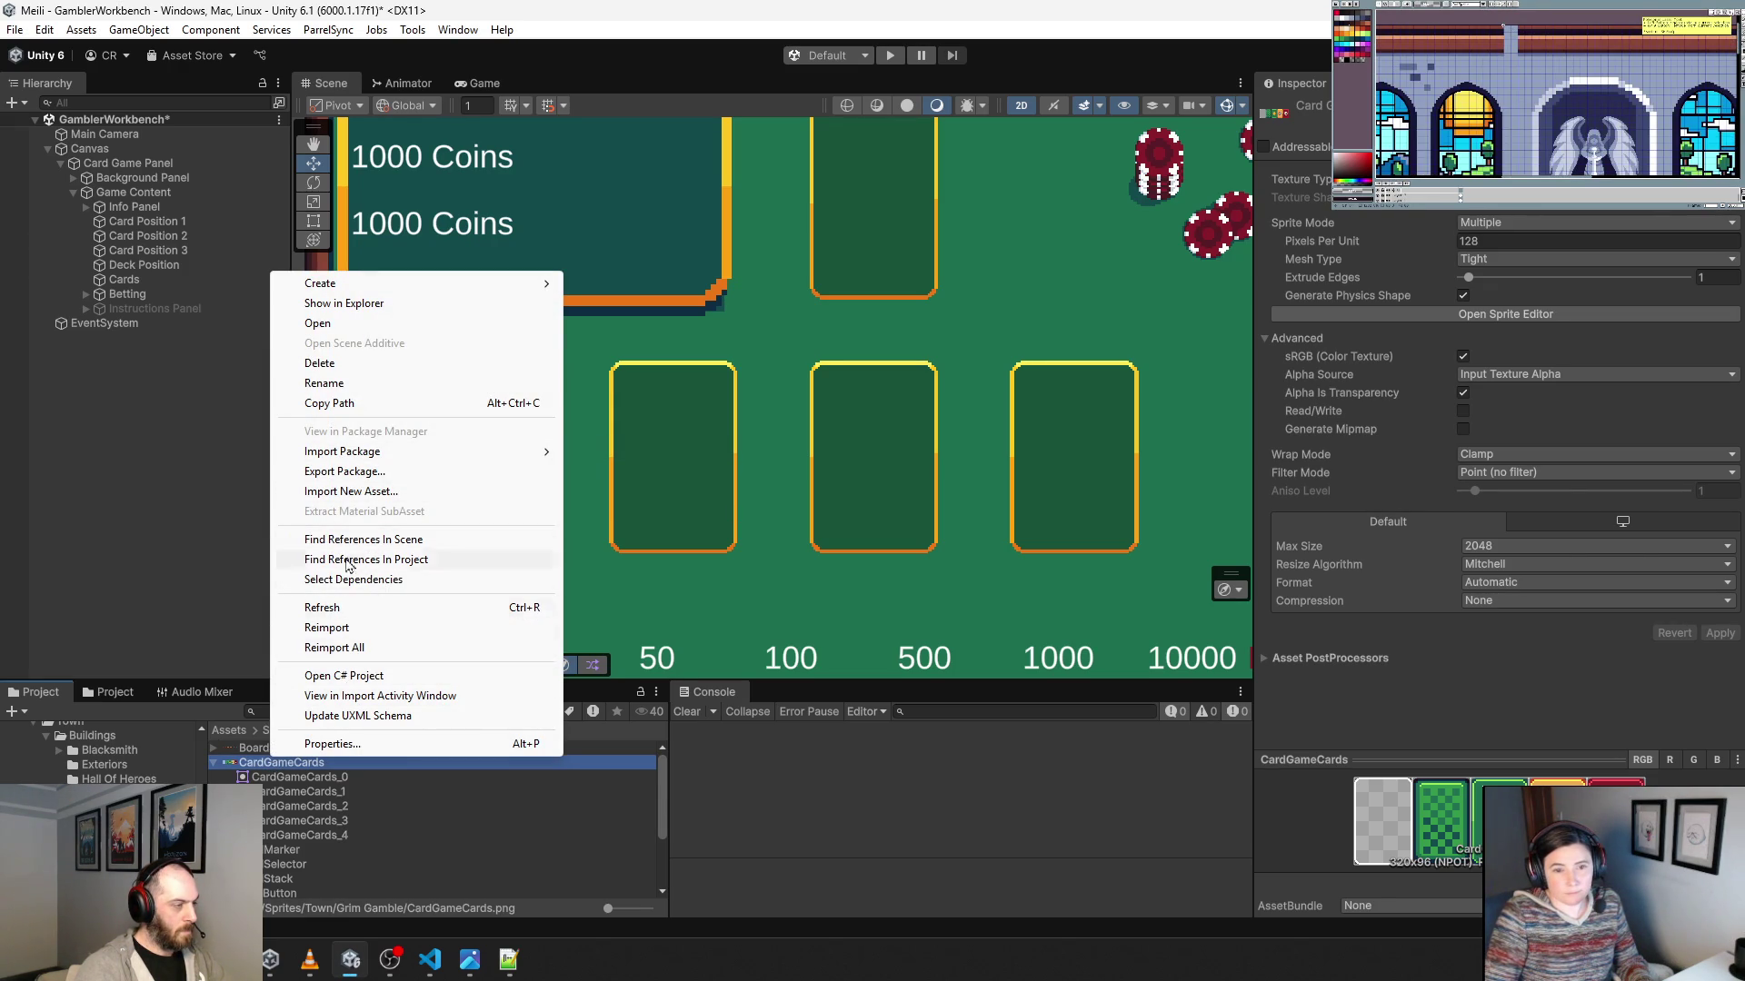
{"action": "left_click", "coordinate": [360, 303]}
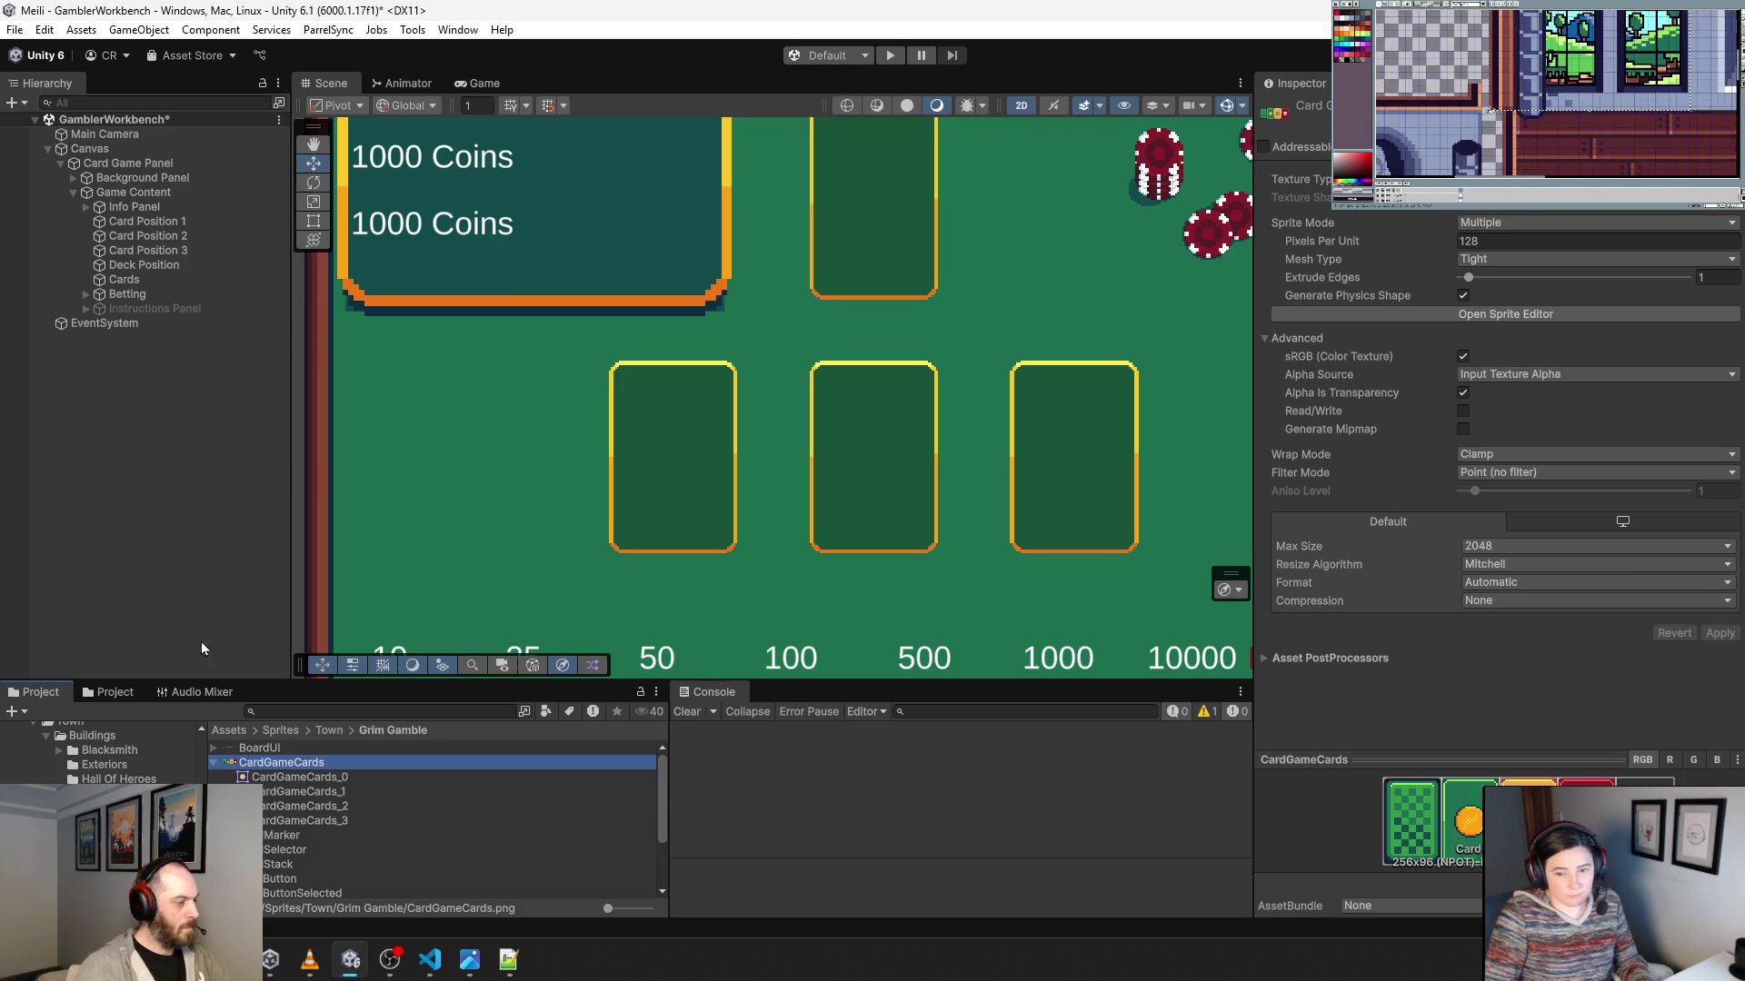
{"action": "right_click", "coordinate": [299, 774]}
{"action": "left_click", "coordinate": [391, 641]}
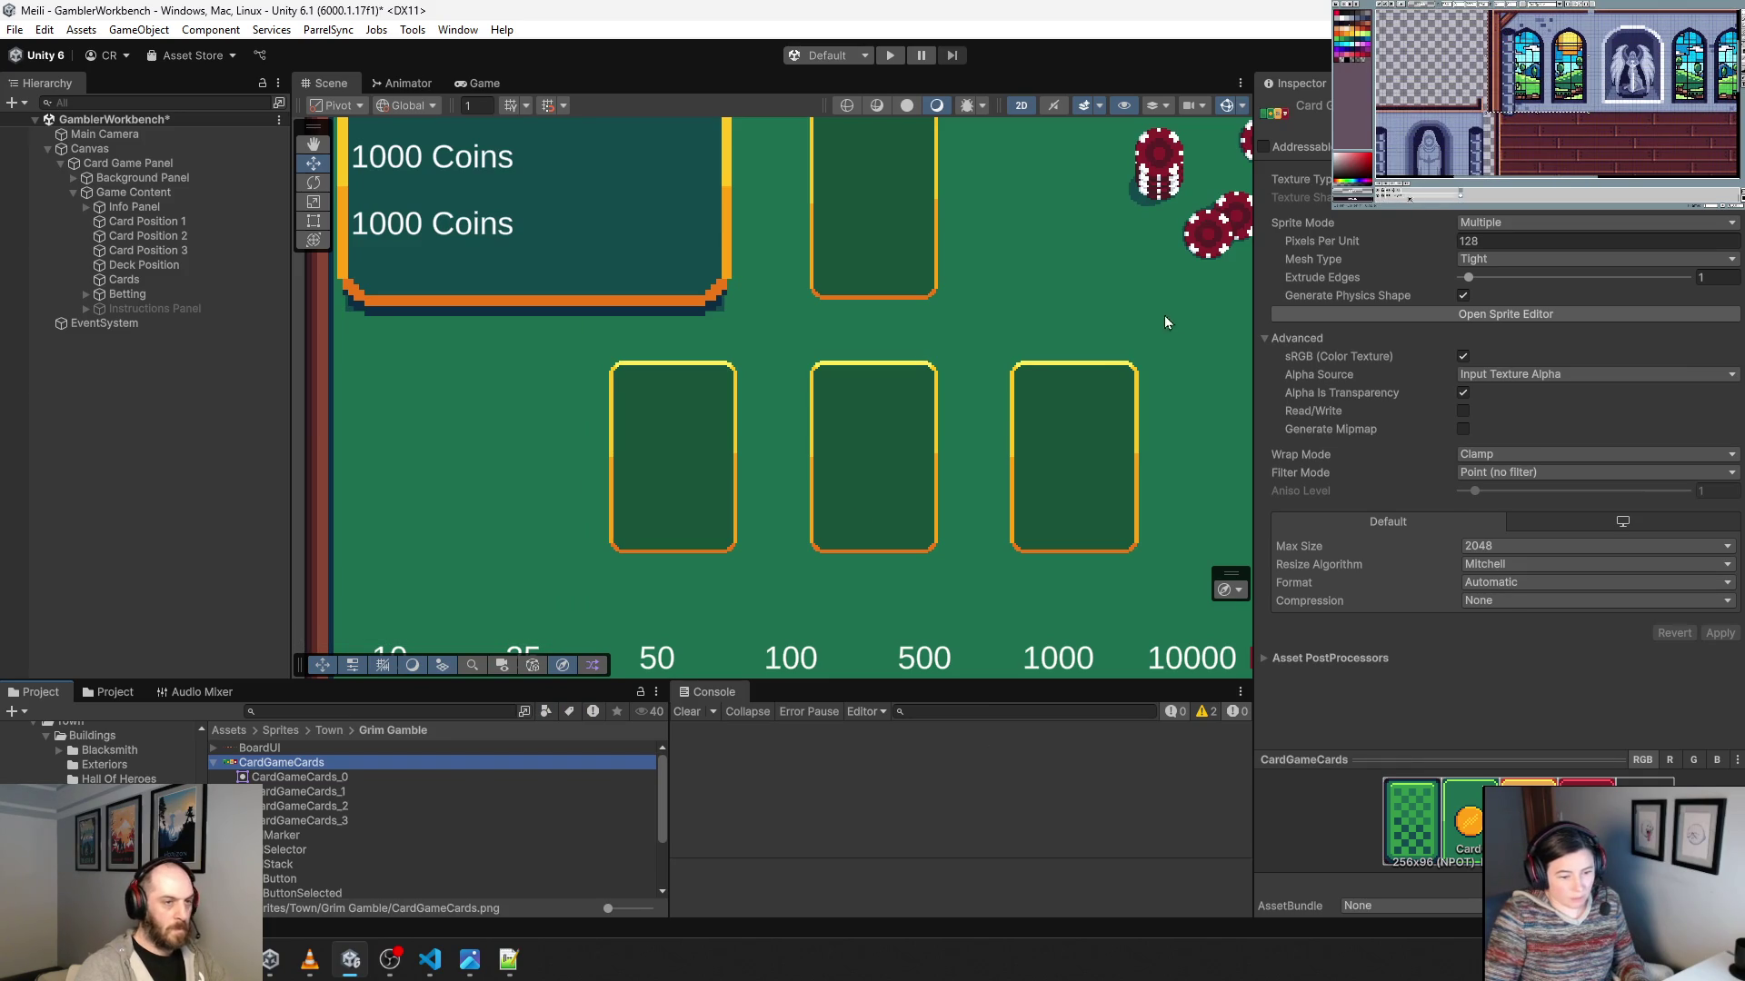
{"action": "left_click", "coordinate": [1412, 313]}
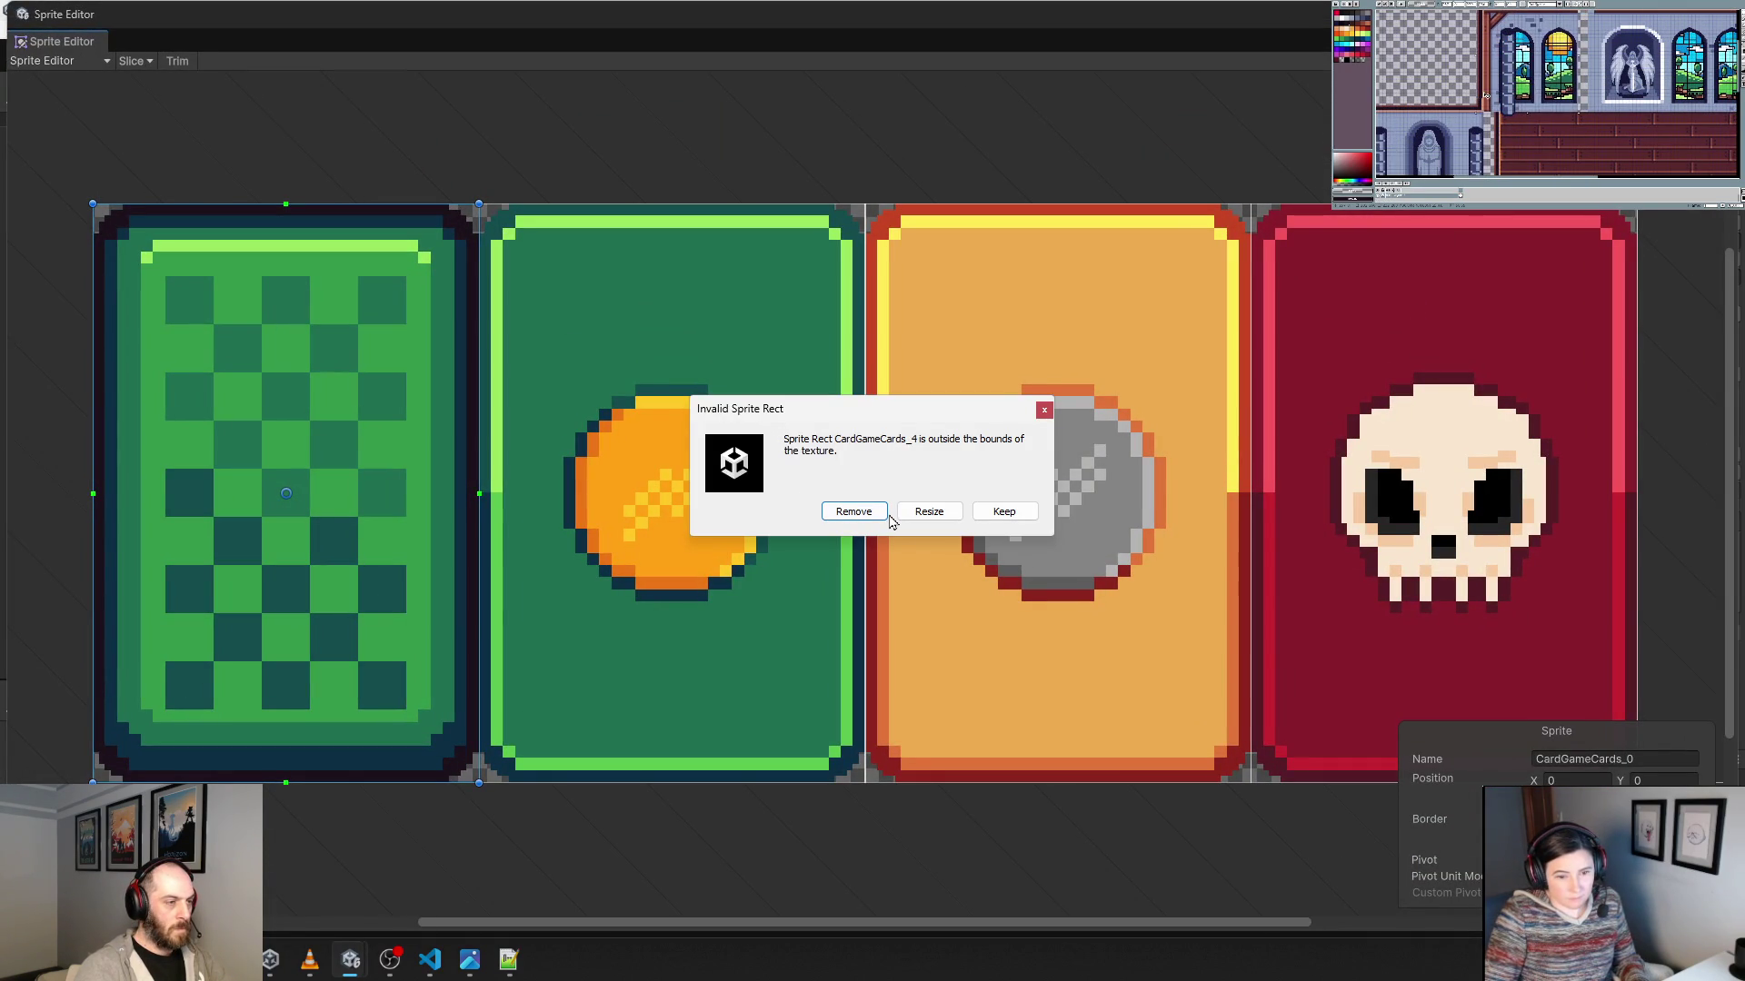
Remove the out-of-bounds CardGameCards_4 rect and apply the slice changes with Ctrl+S.
{"action": "left_click", "coordinate": [861, 517]}
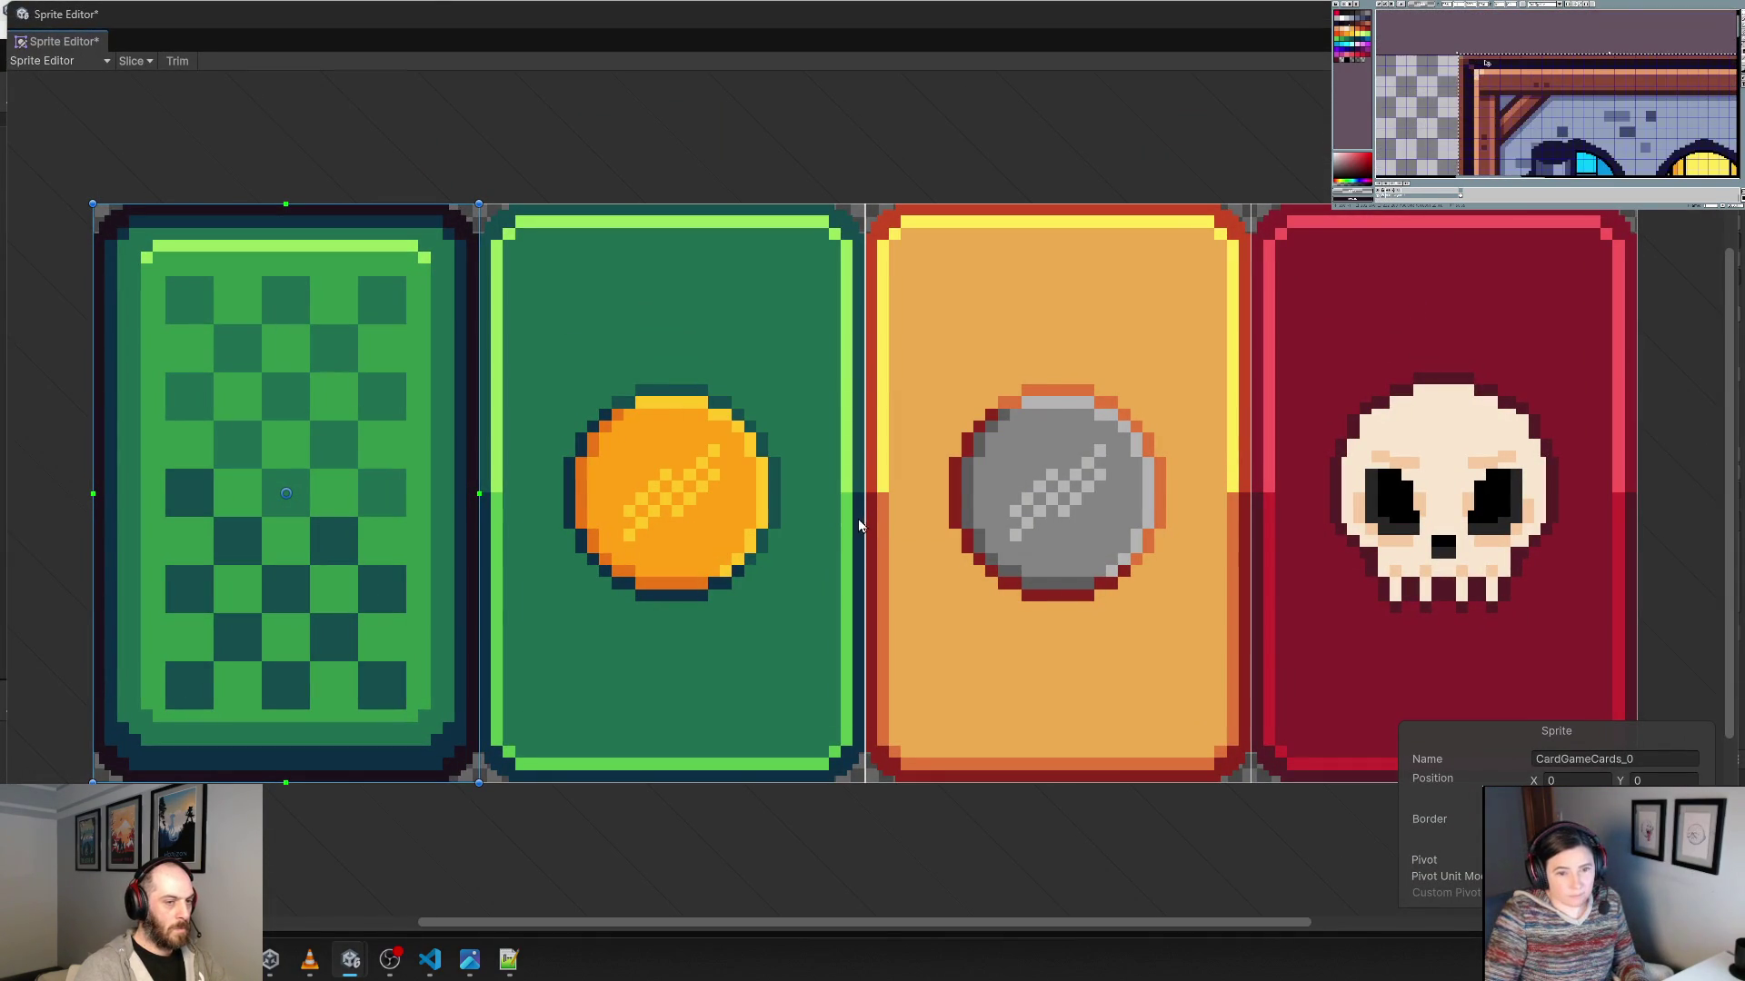
{"action": "key", "text": "ctrl+s"}
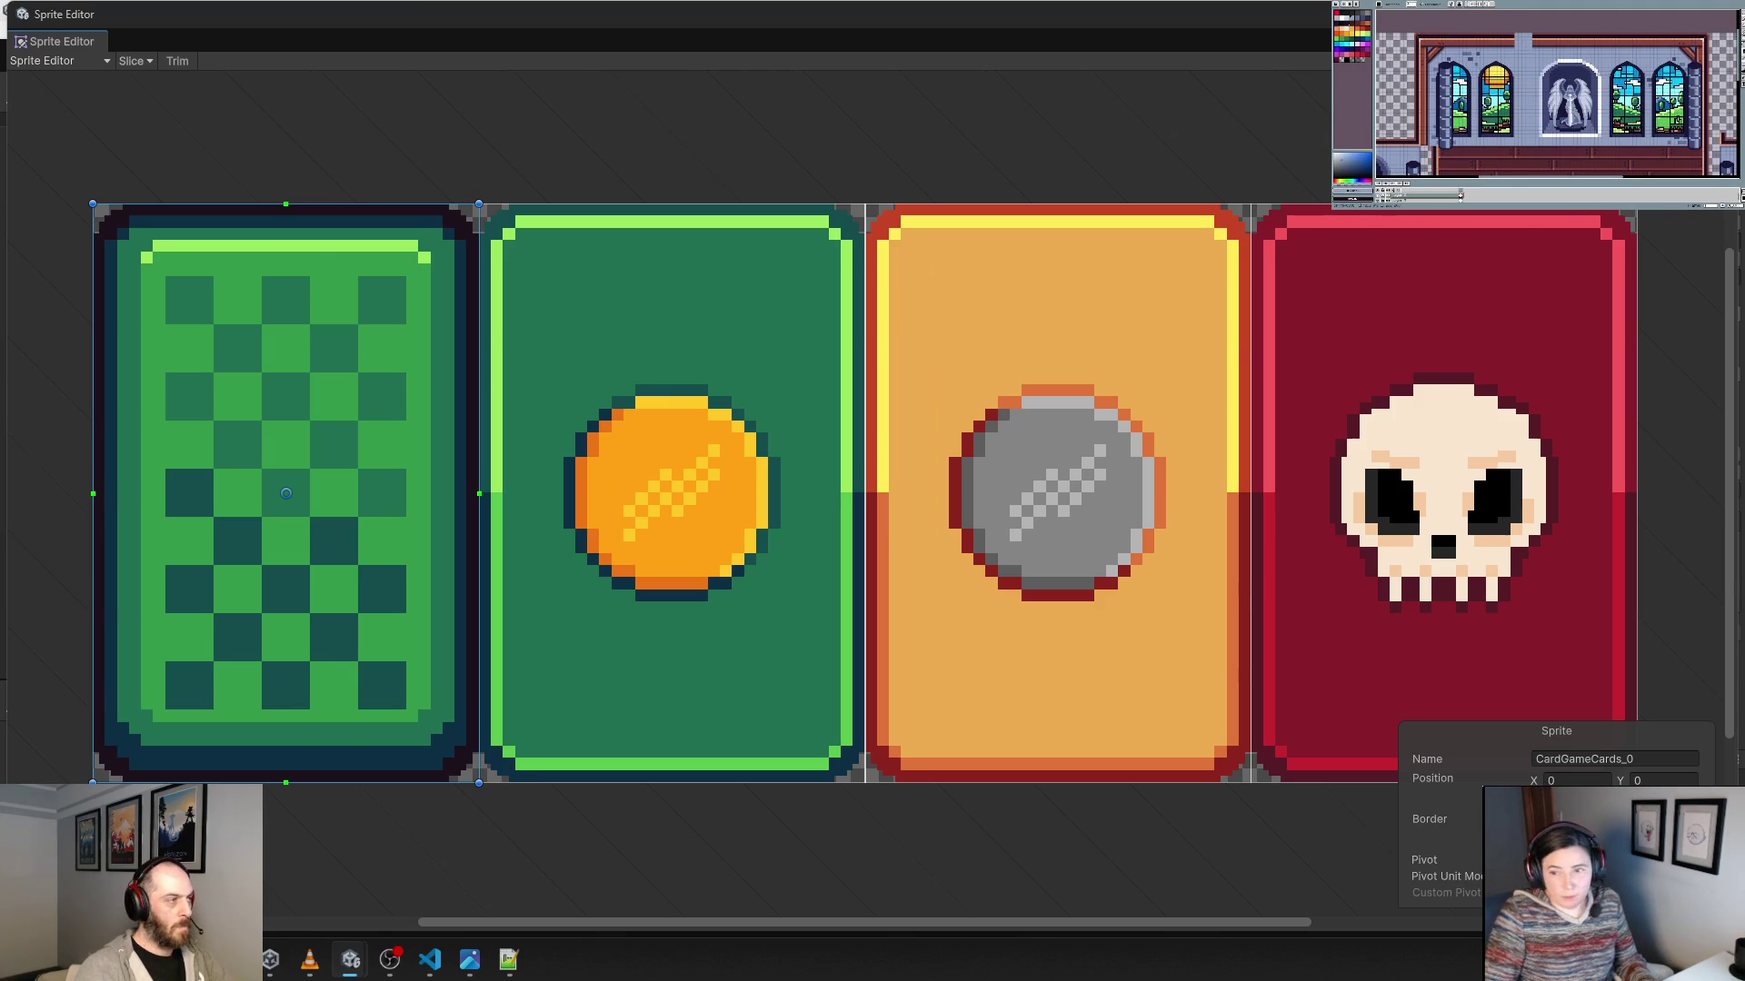
{"action": "scroll", "coordinate": [935, 467], "scroll_direction": "down", "scroll_amount": 3}
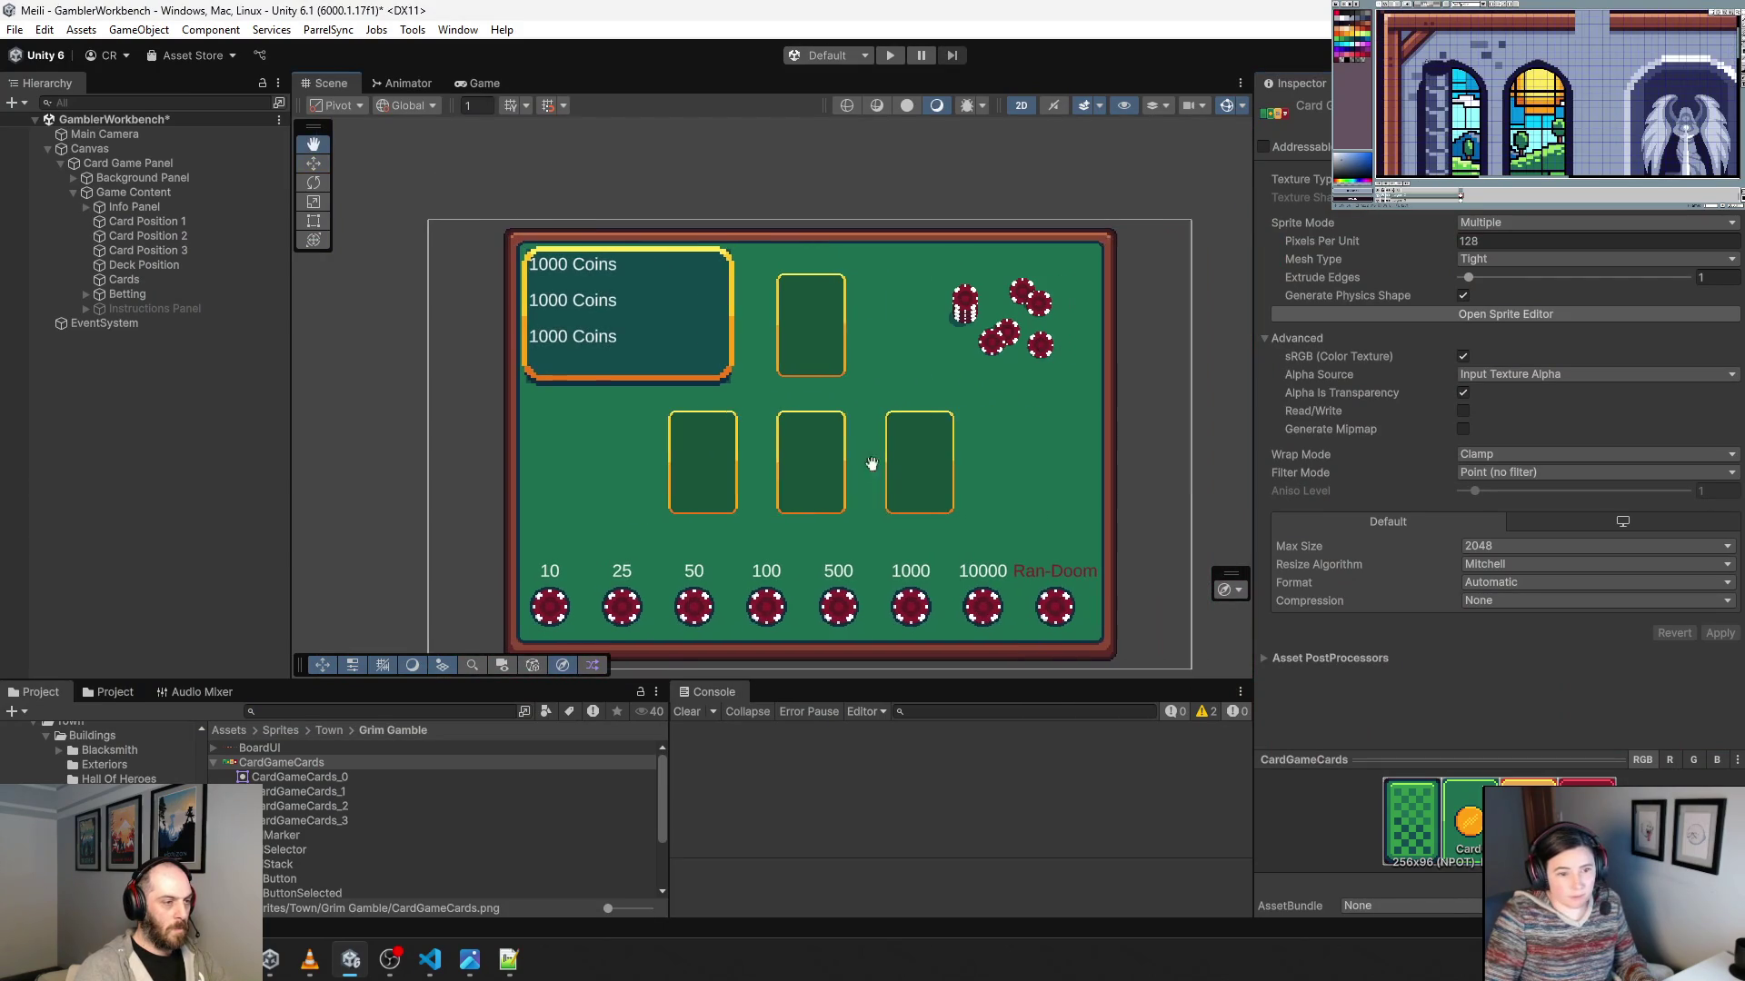
Open the Grim Gamble Card prefab and set its card back sprite to CardGameCards_0.
{"action": "left_click", "coordinate": [110, 281]}
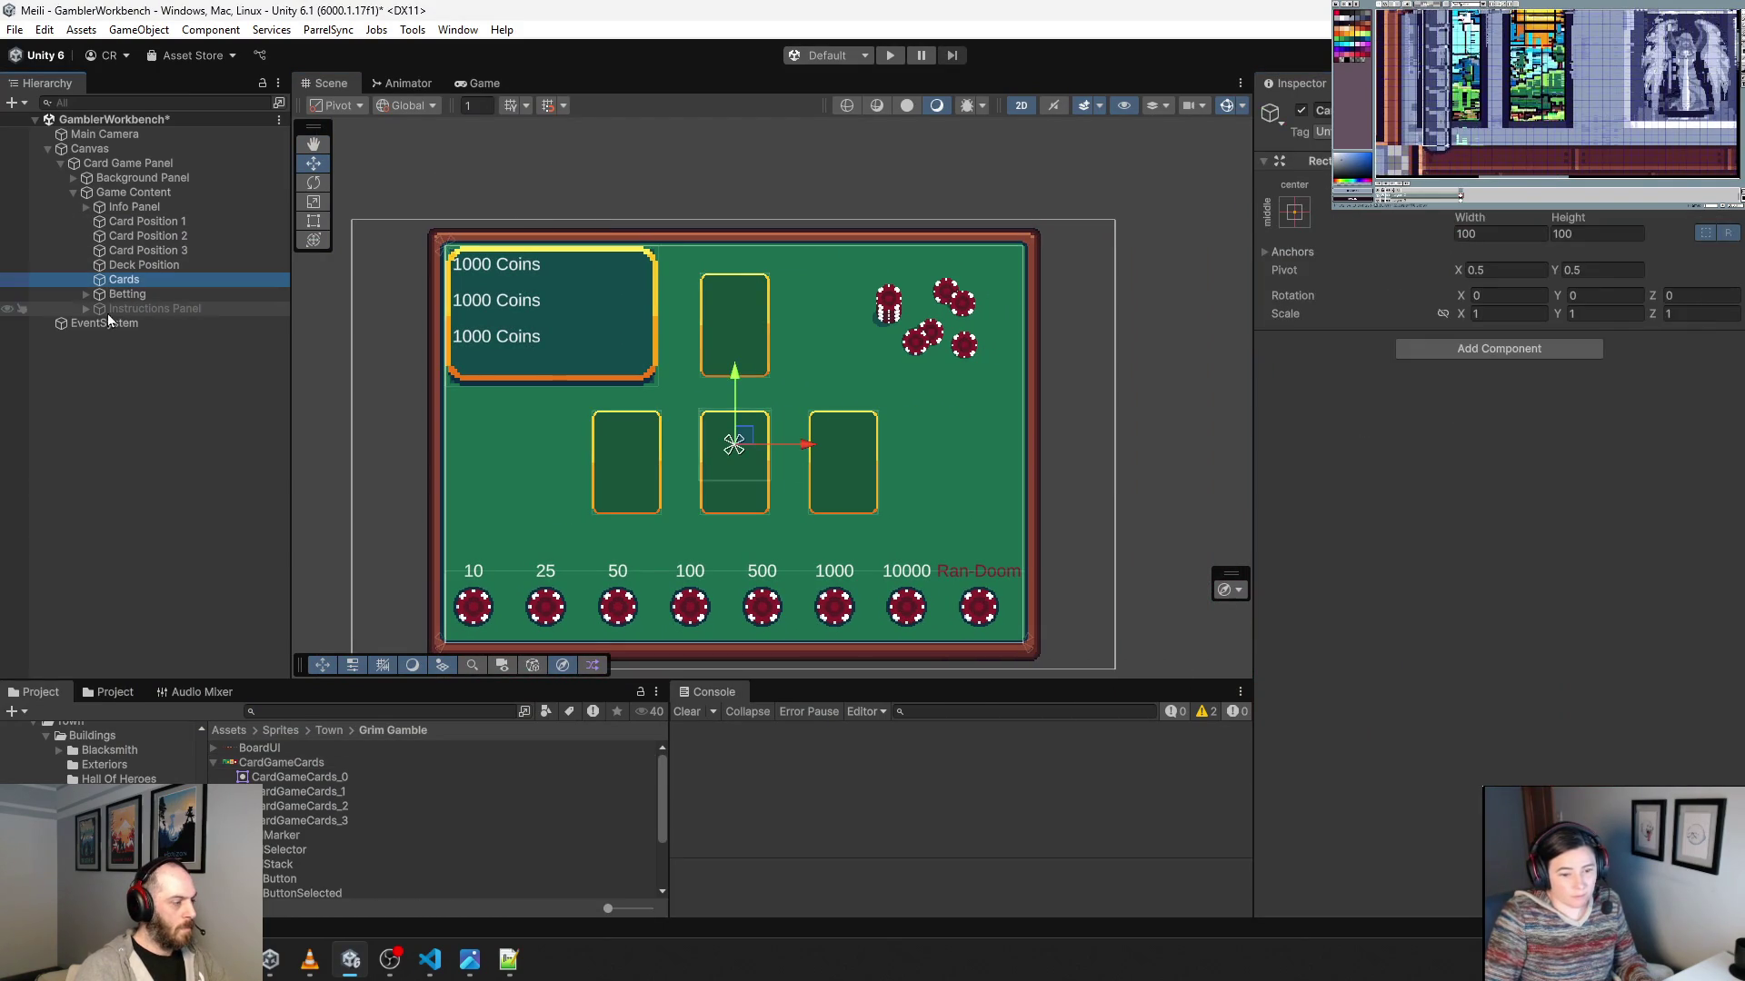
{"action": "left_click", "coordinate": [137, 179]}
{"action": "left_click", "coordinate": [127, 164]}
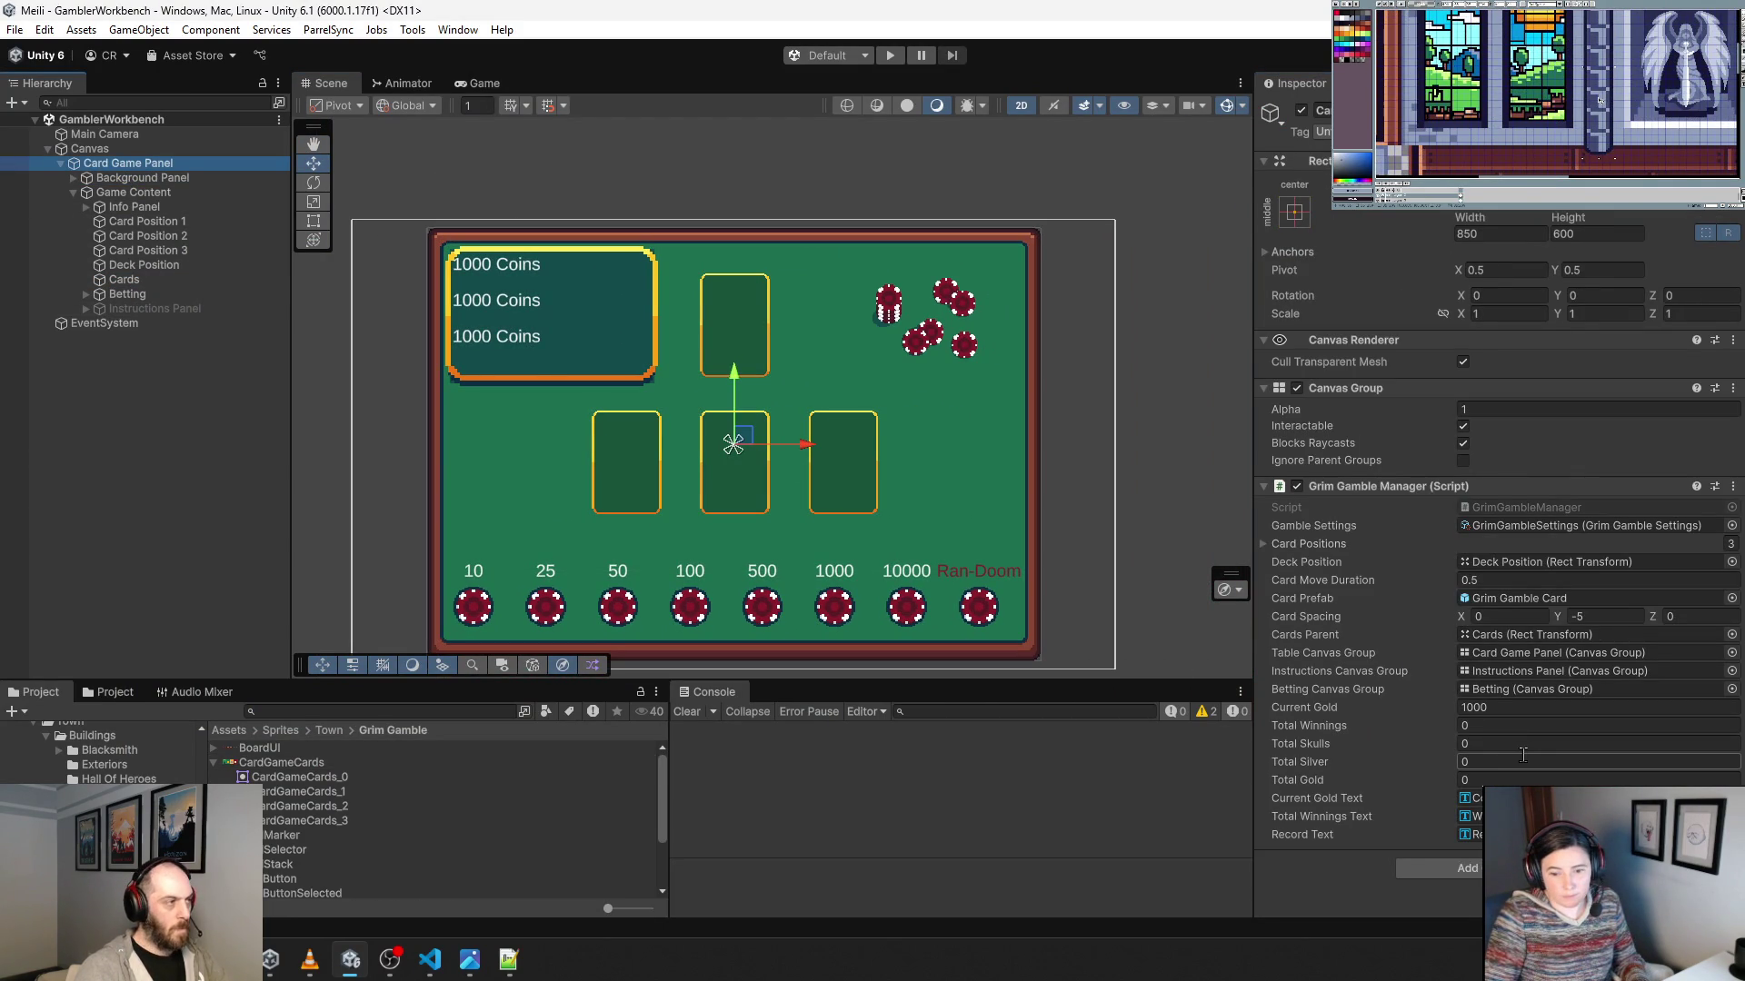
{"action": "double_click", "coordinate": [1524, 600]}
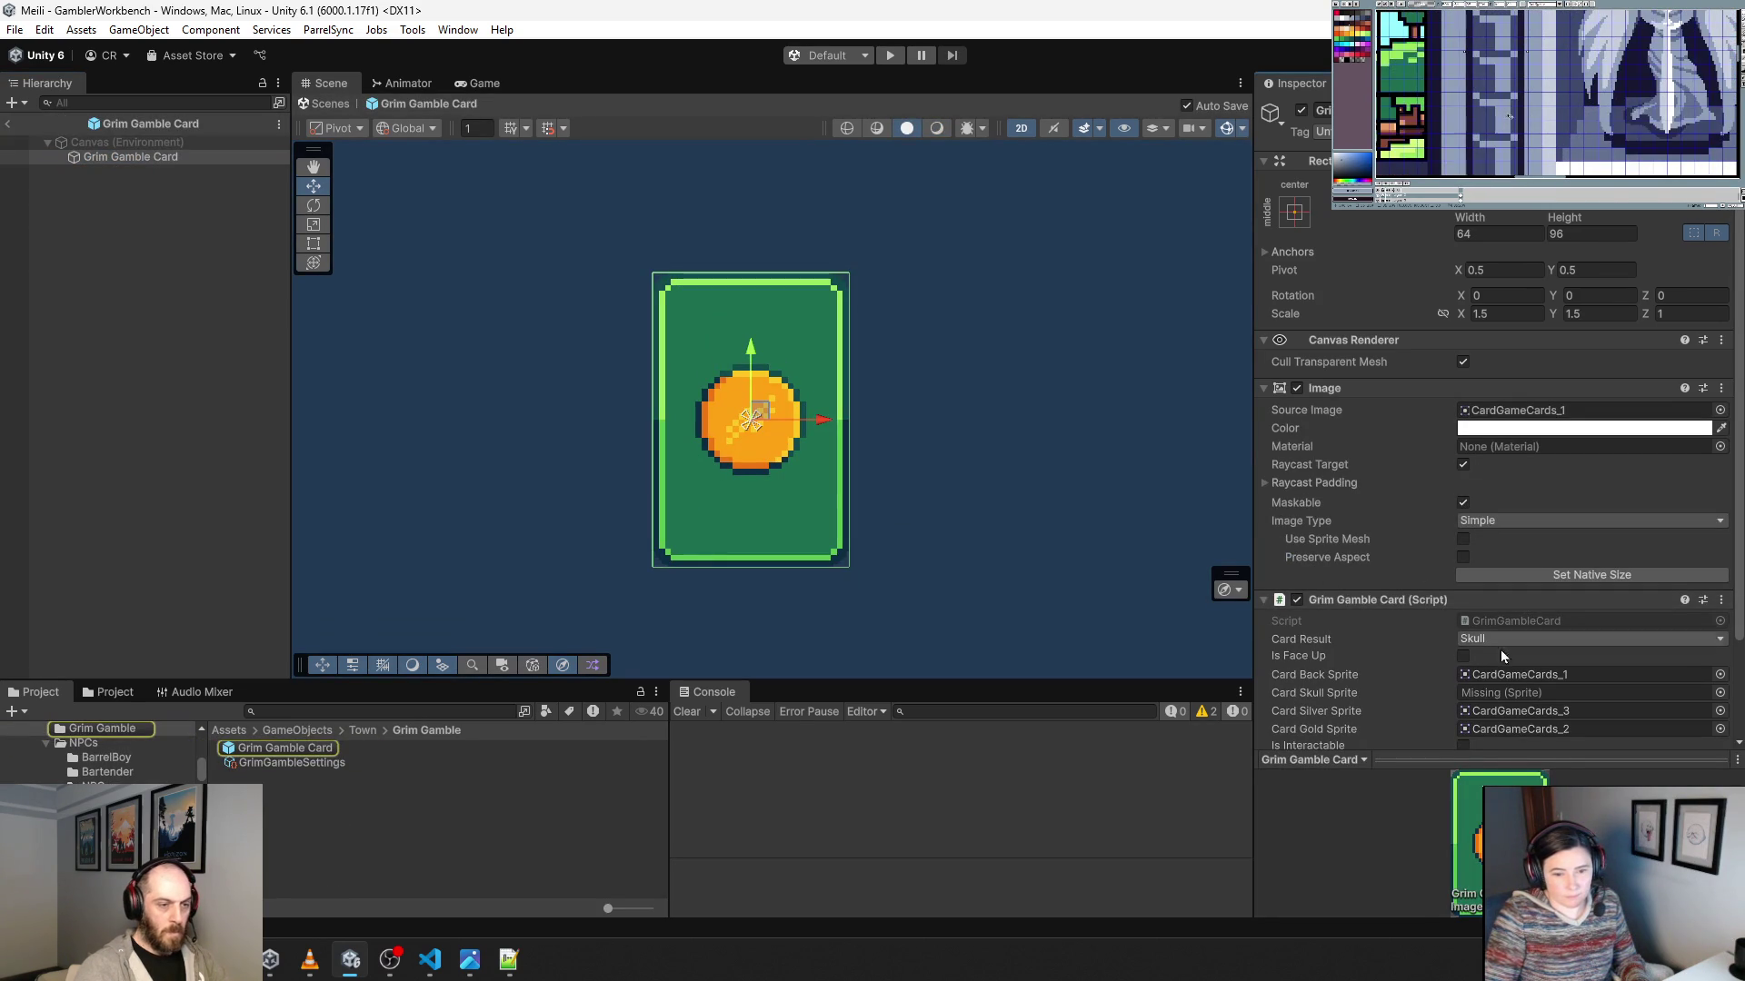
{"action": "left_click", "coordinate": [1719, 674]}
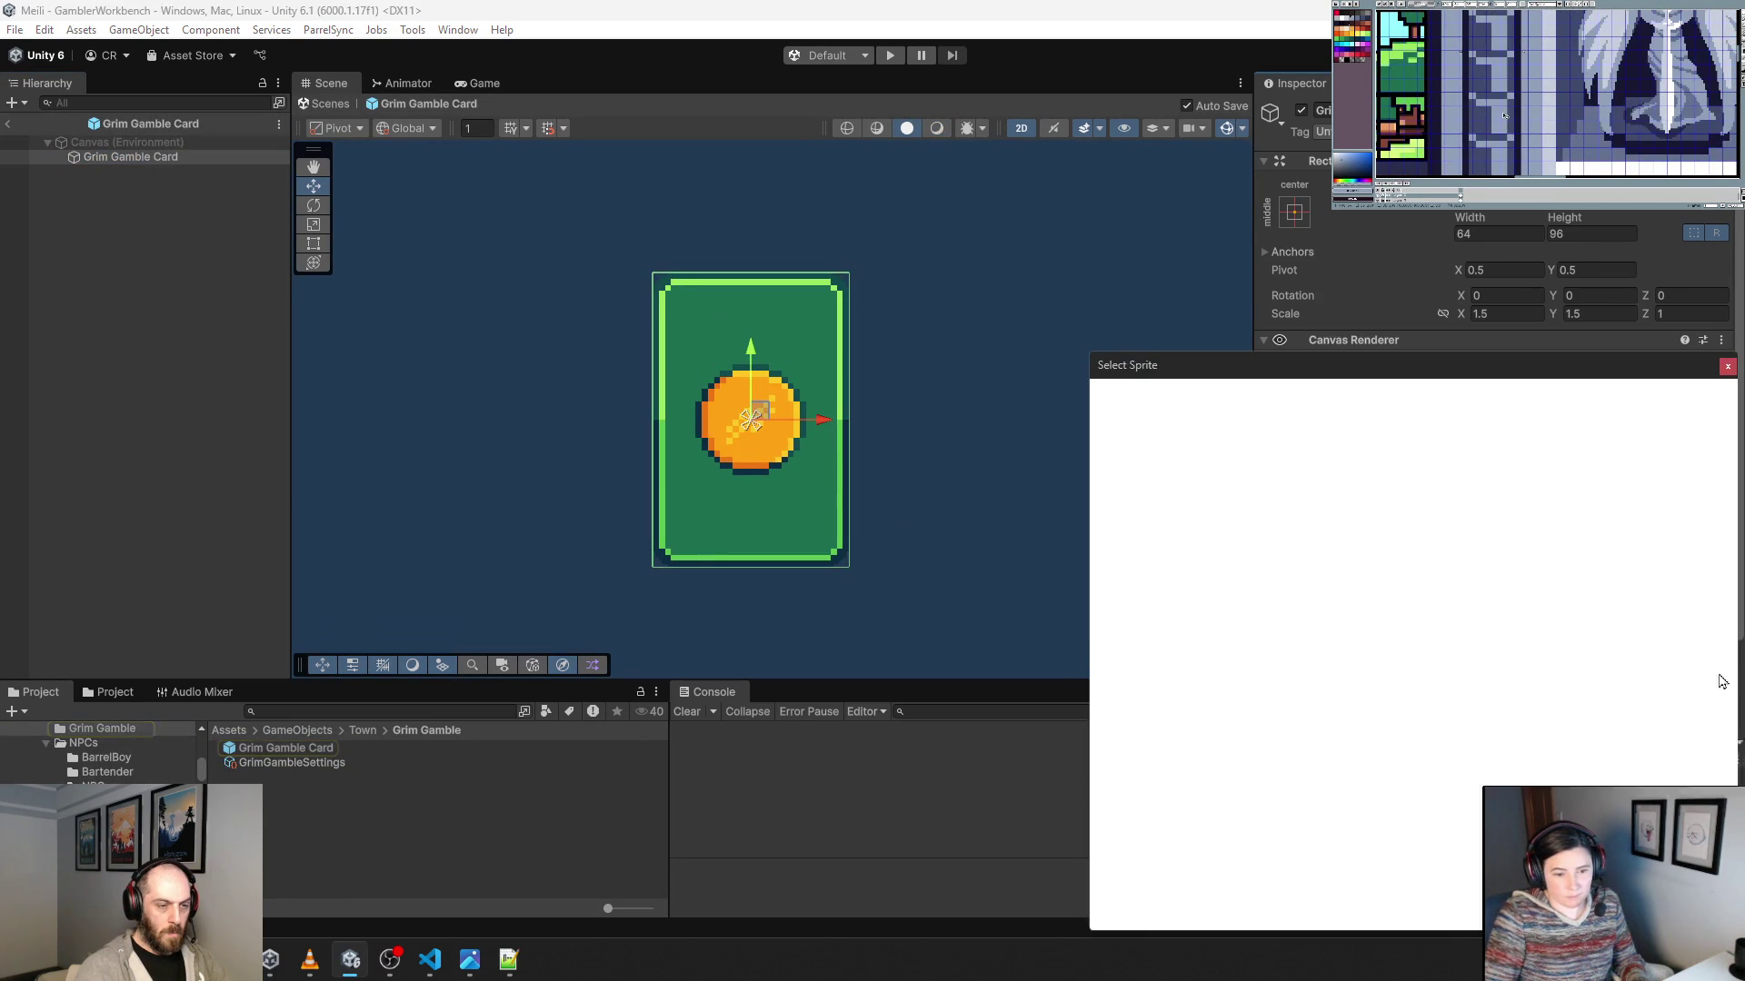
{"action": "double_click", "coordinate": [1196, 620]}
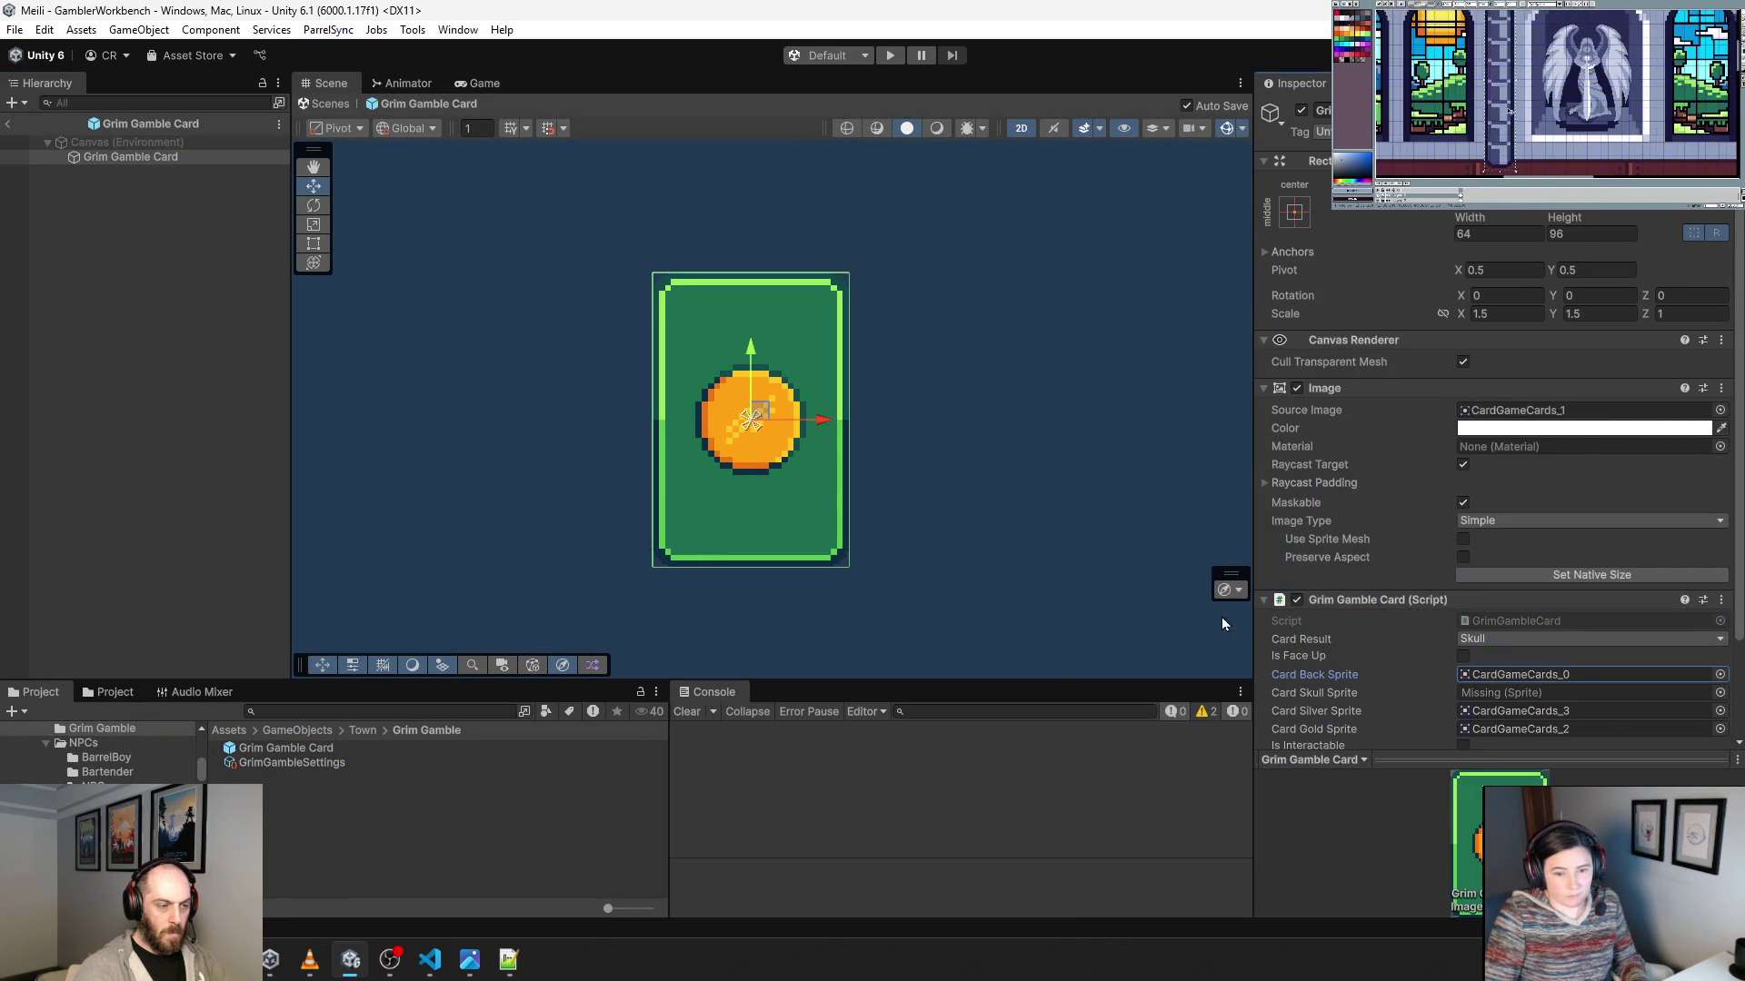
Search the sprite picker and assign CardGameCards_3 as the skull sprite.
{"action": "left_click", "coordinate": [1719, 692]}
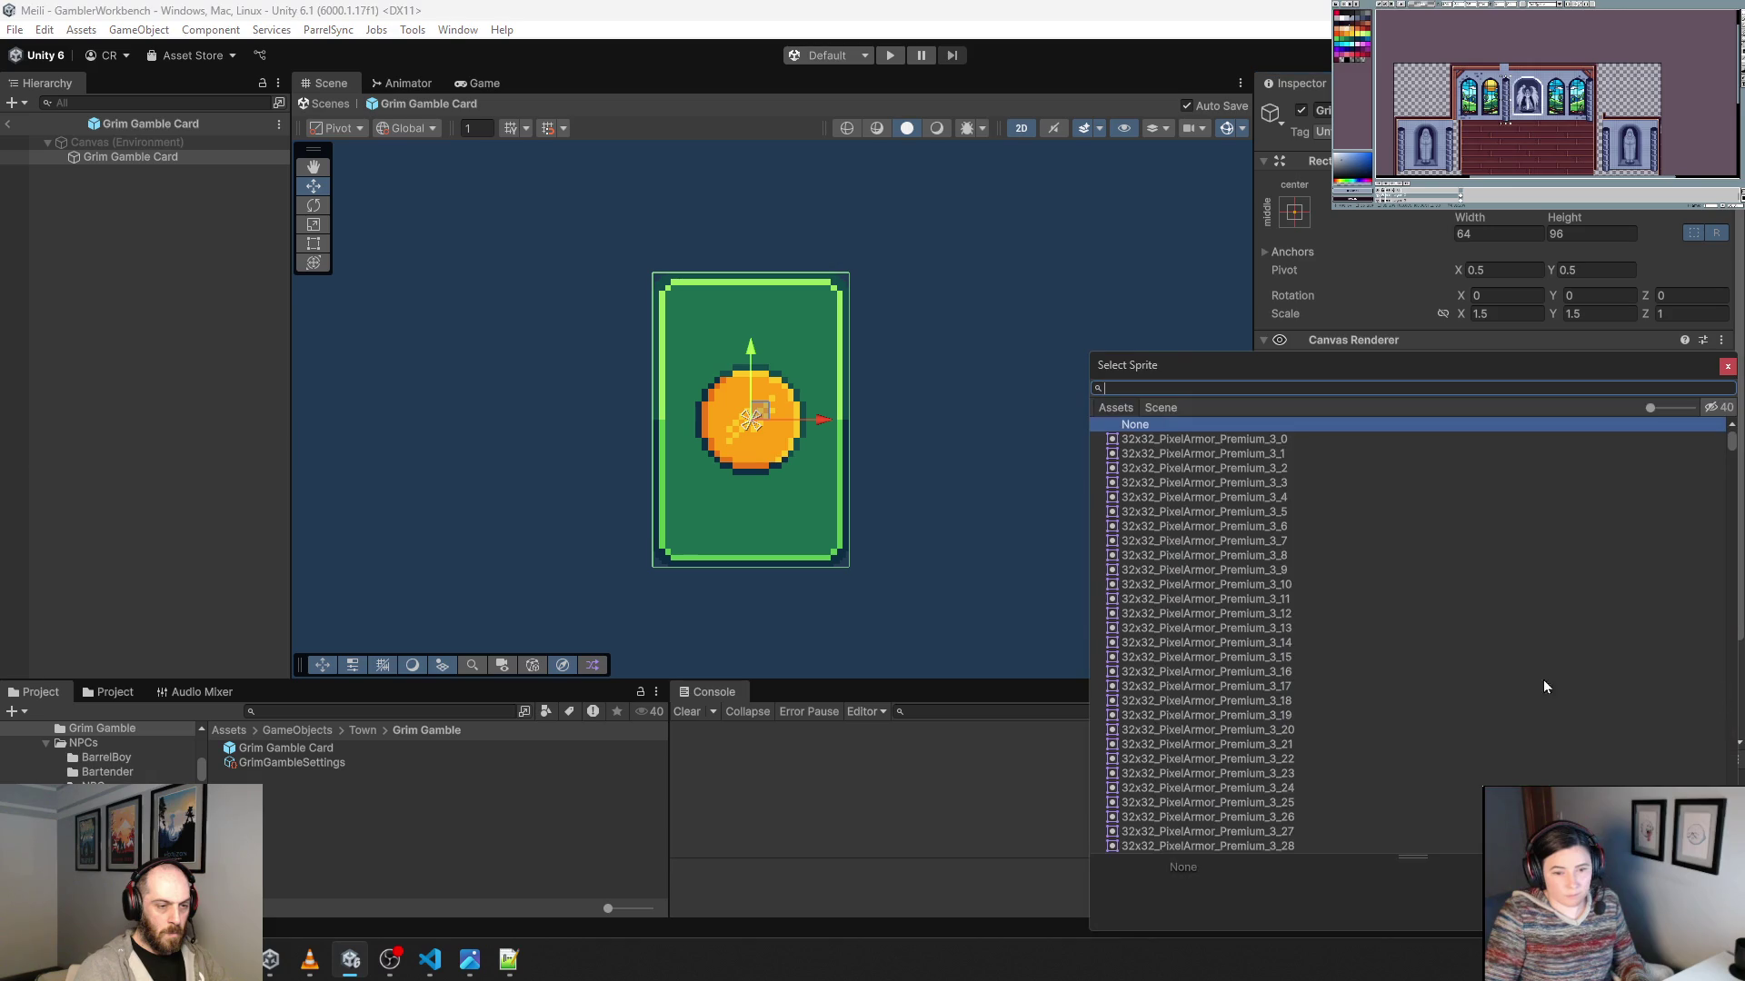
{"action": "type", "text": "grim"}
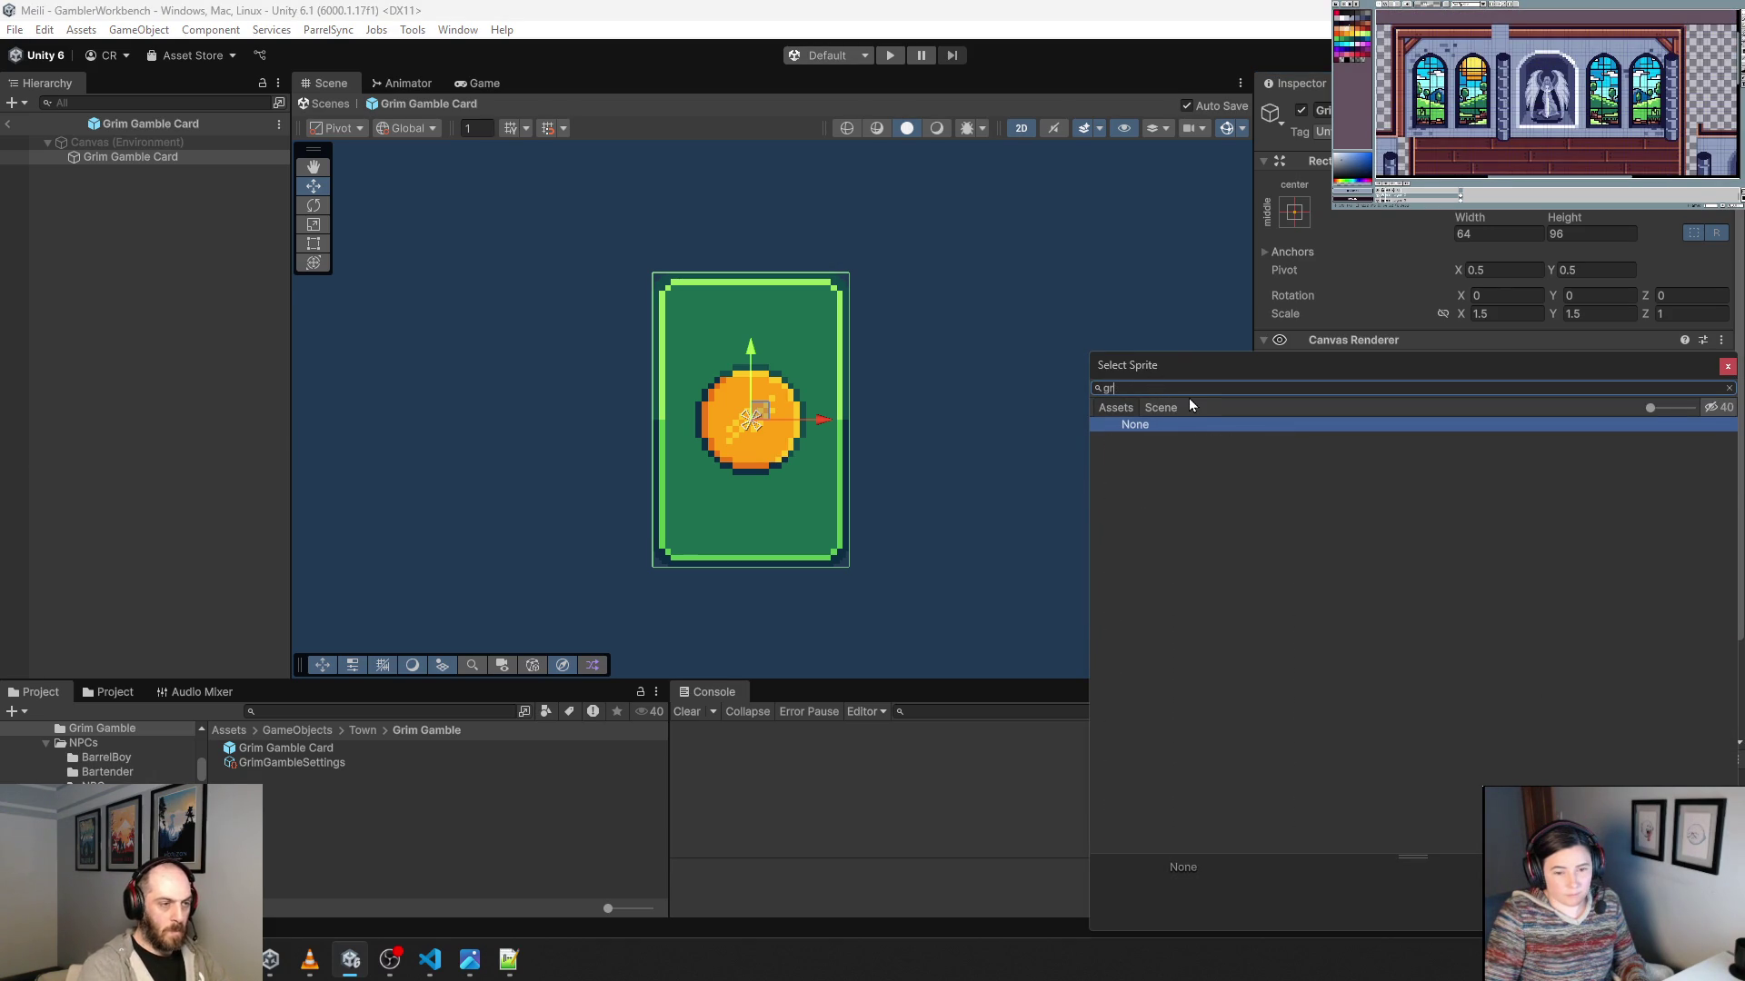
{"action": "key", "text": "BackSpace"}
{"action": "key", "text": "BackSpace"}
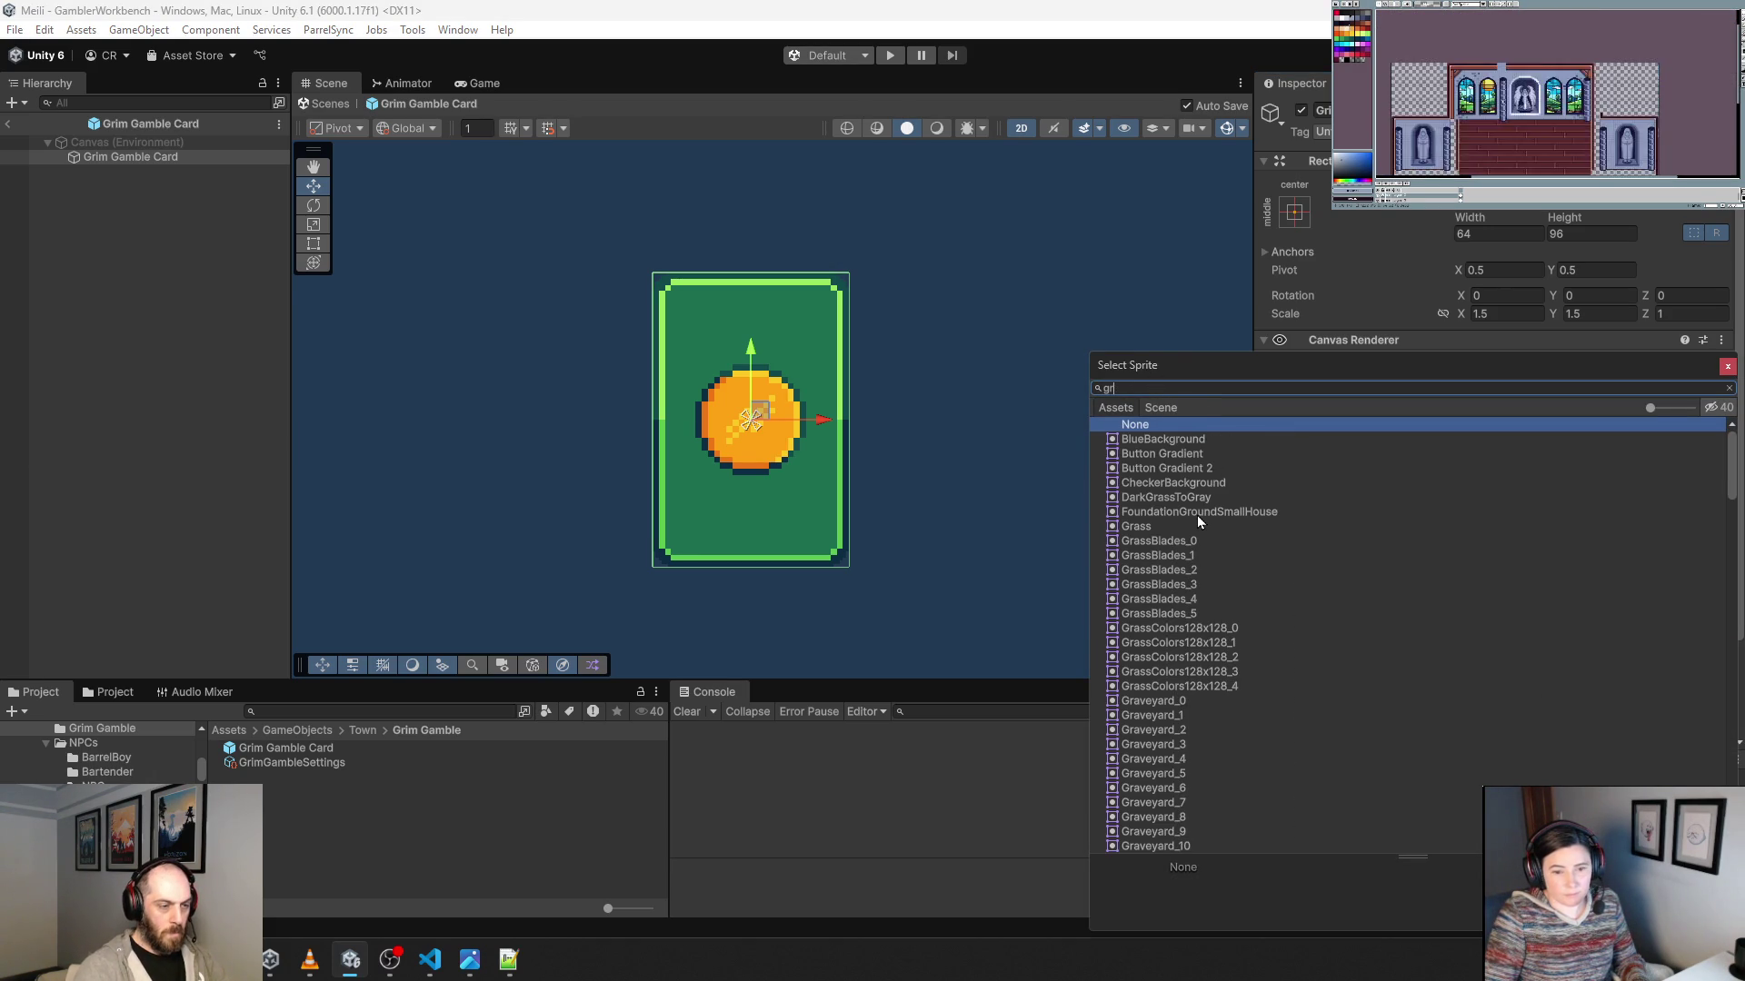
{"action": "key", "text": "BackSpace"}
{"action": "type", "text": "amble"}
{"action": "key", "text": "BackSpace"}
{"action": "key", "text": "BackSpace"}
{"action": "key", "text": "BackSpace"}
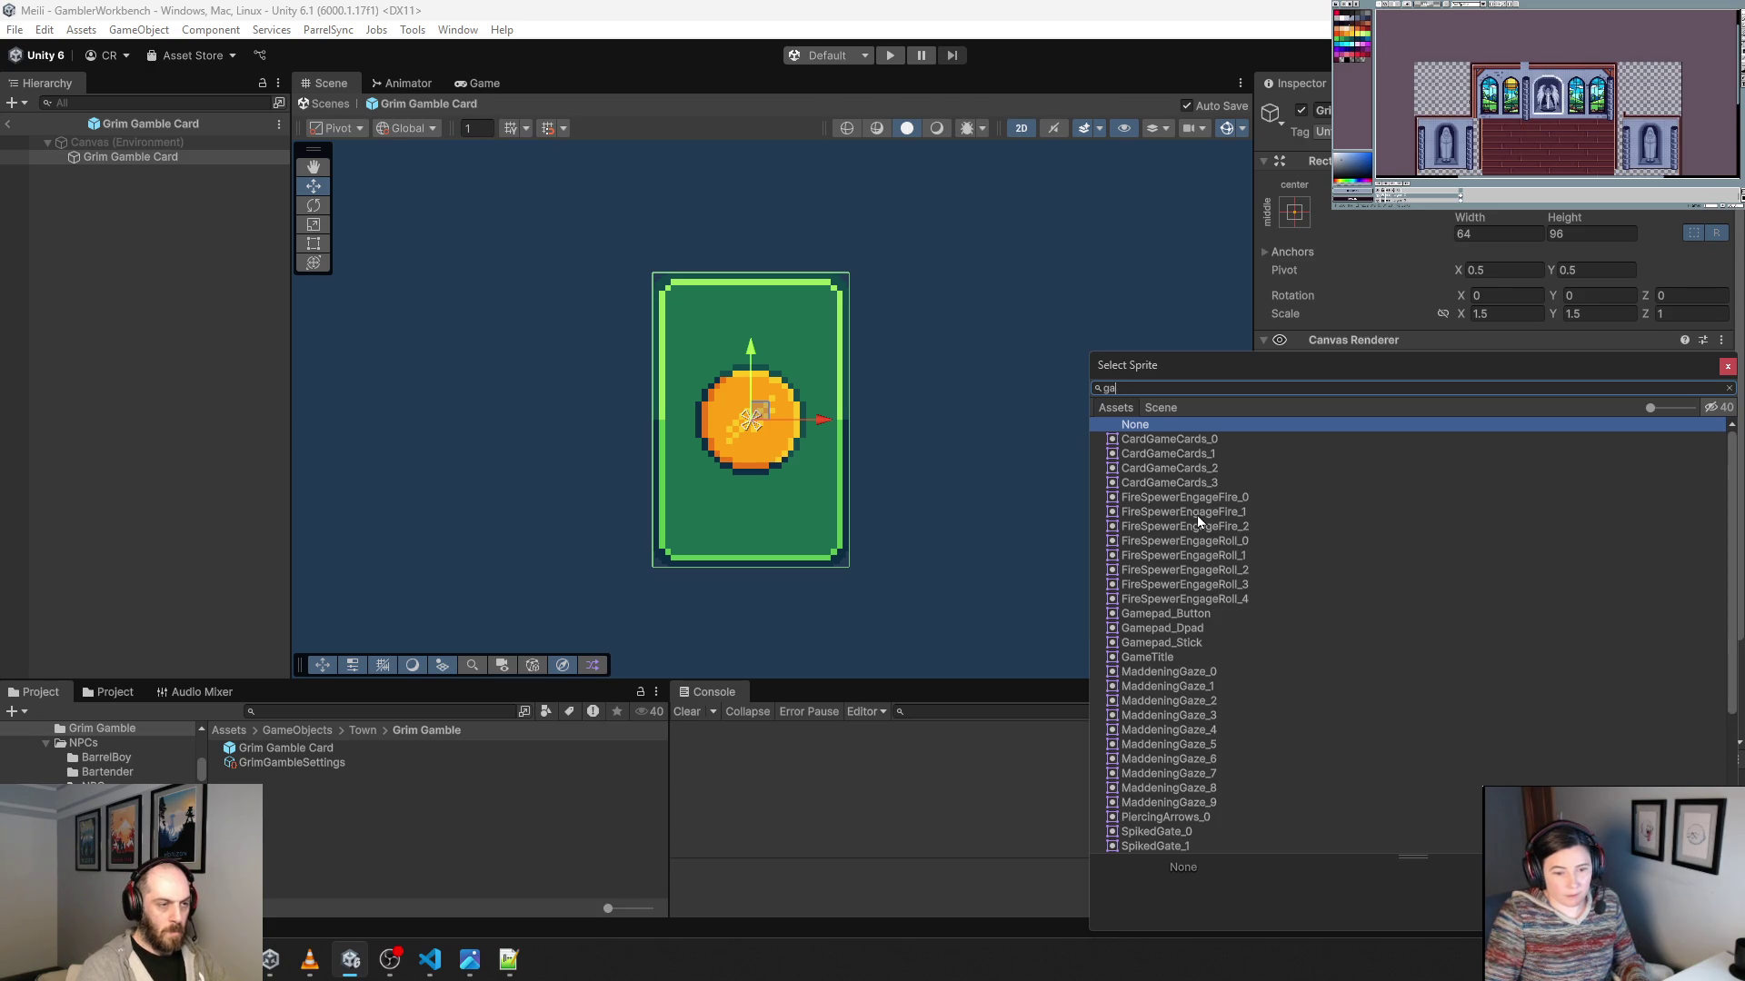
{"action": "key", "text": "Down"}
{"action": "key", "text": "Down"}
{"action": "left_click", "coordinate": [1206, 499]}
{"action": "left_click", "coordinate": [1208, 468]}
{"action": "left_click", "coordinate": [1208, 482]}
{"action": "double_click", "coordinate": [1210, 482]}
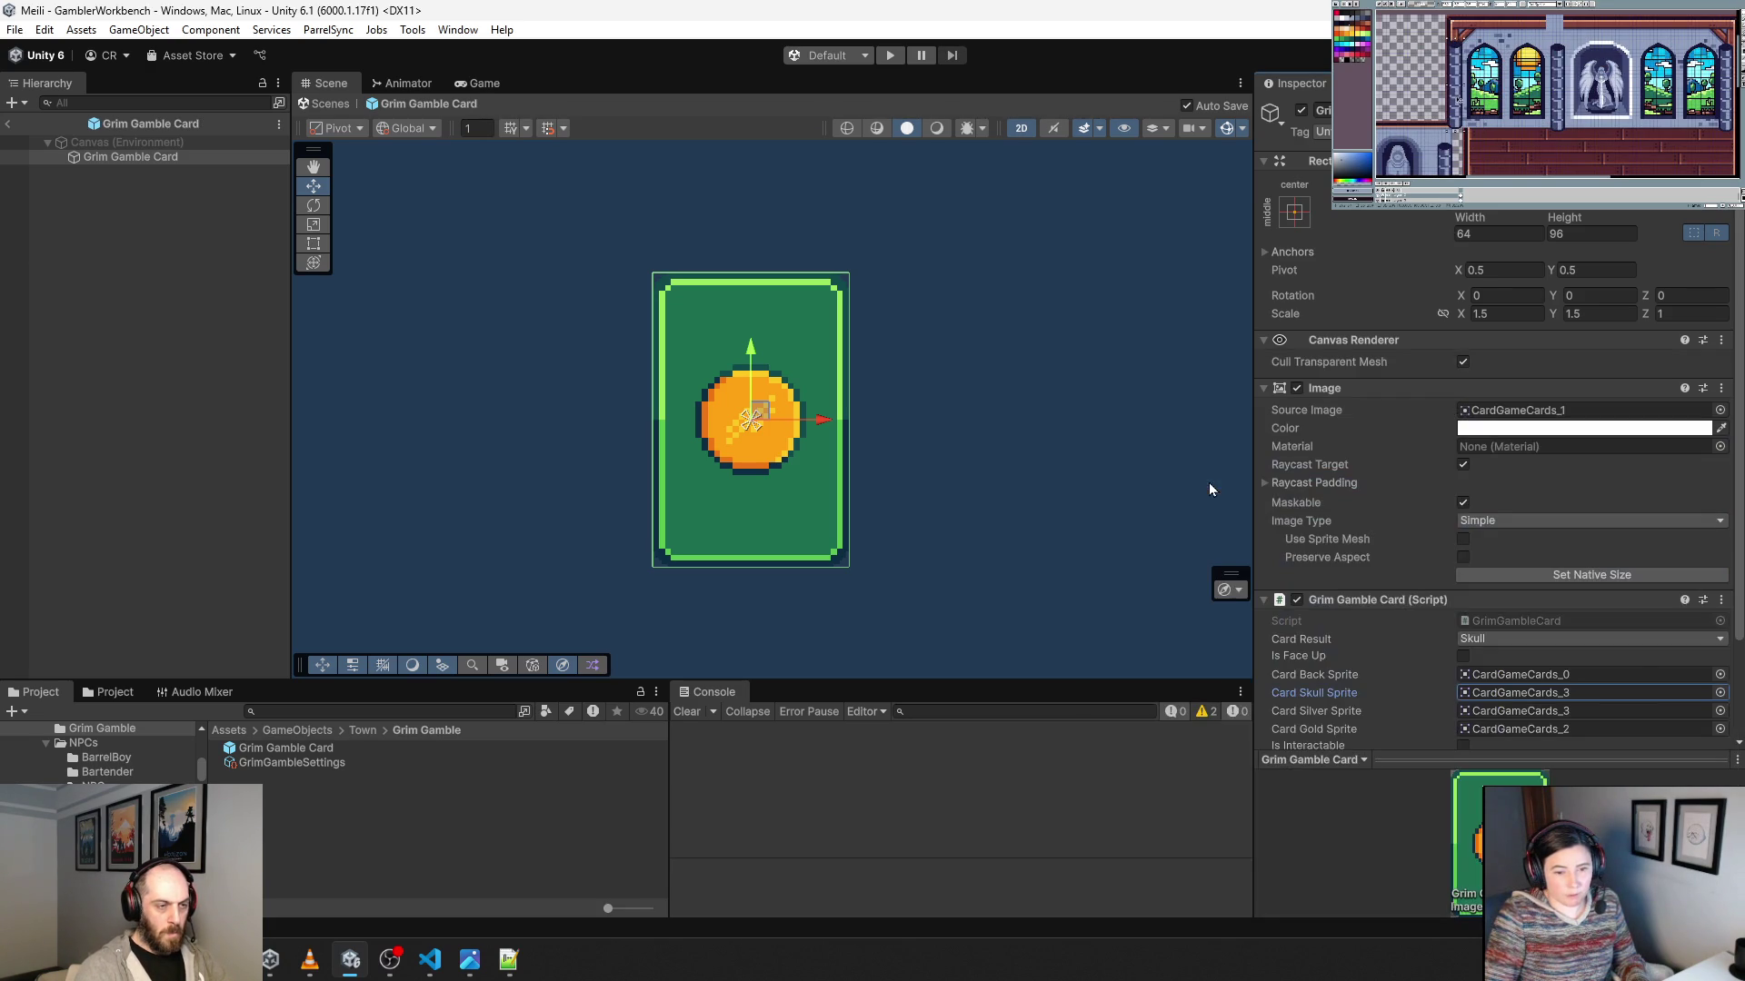
Assign CardGameCards_2 to the silver sprite and CardGameCards_1 to the gold sprite.
{"action": "left_click", "coordinate": [1720, 711]}
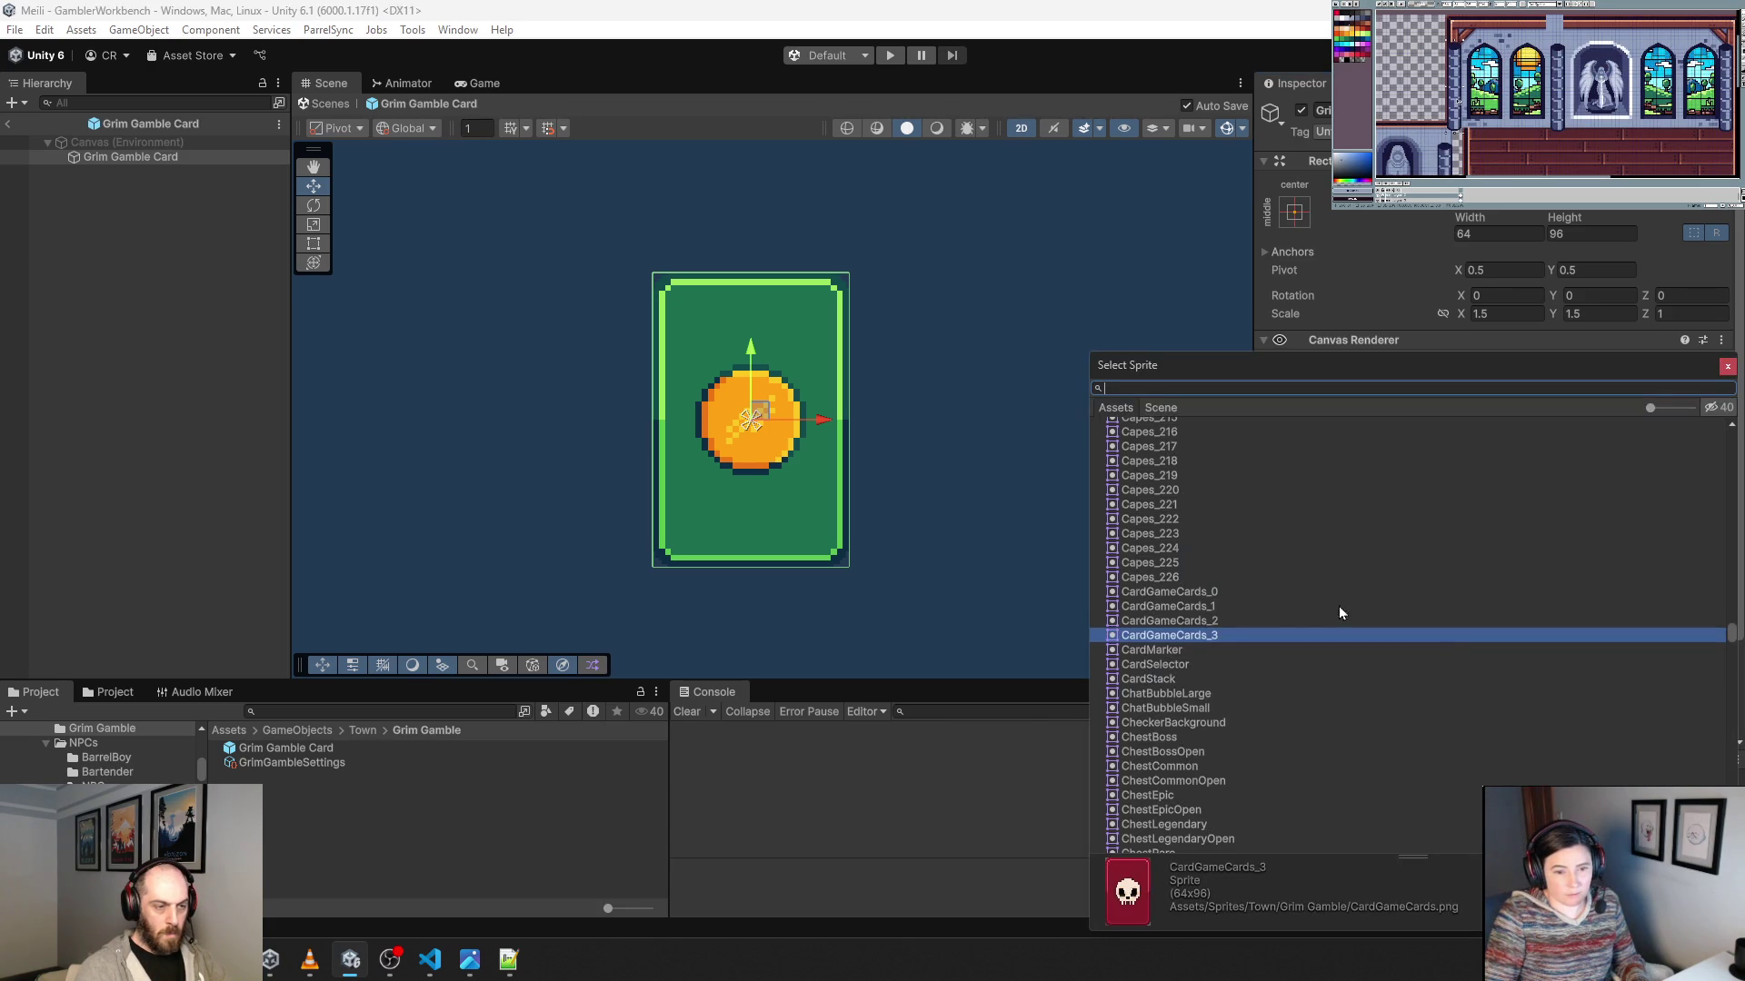
{"action": "left_click", "coordinate": [1183, 624]}
{"action": "double_click", "coordinate": [1186, 625]}
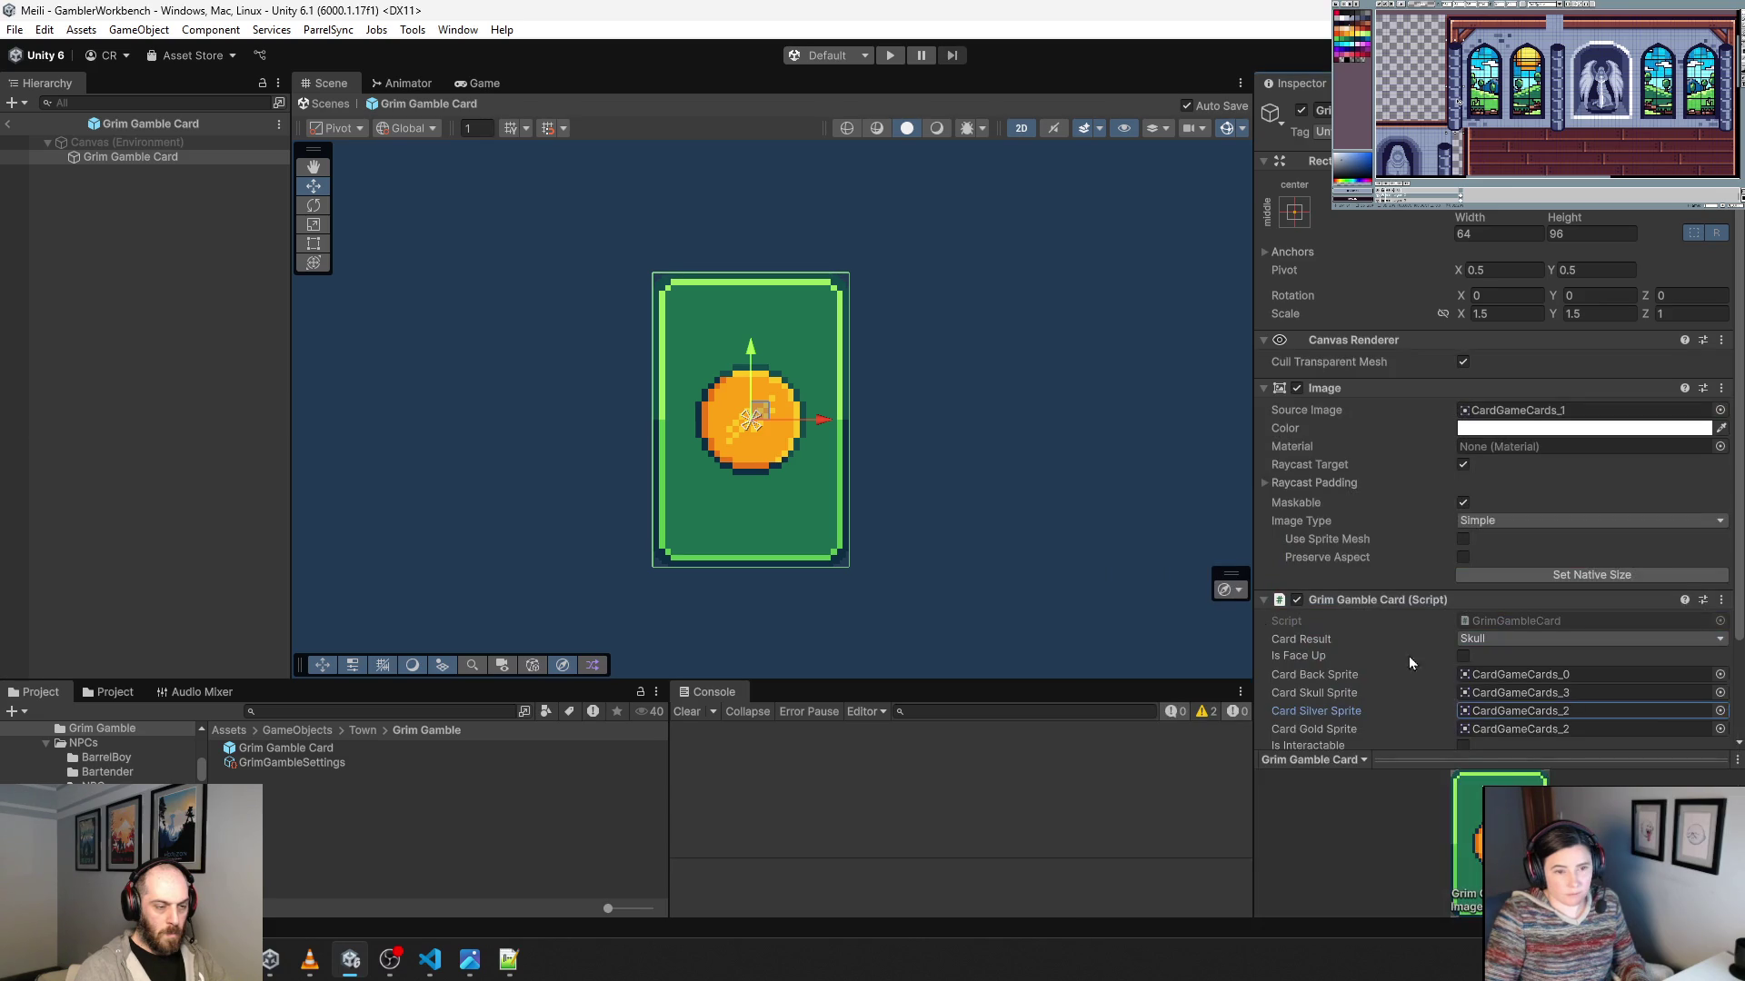
{"action": "left_click", "coordinate": [1720, 725]}
{"action": "left_click", "coordinate": [1159, 619]}
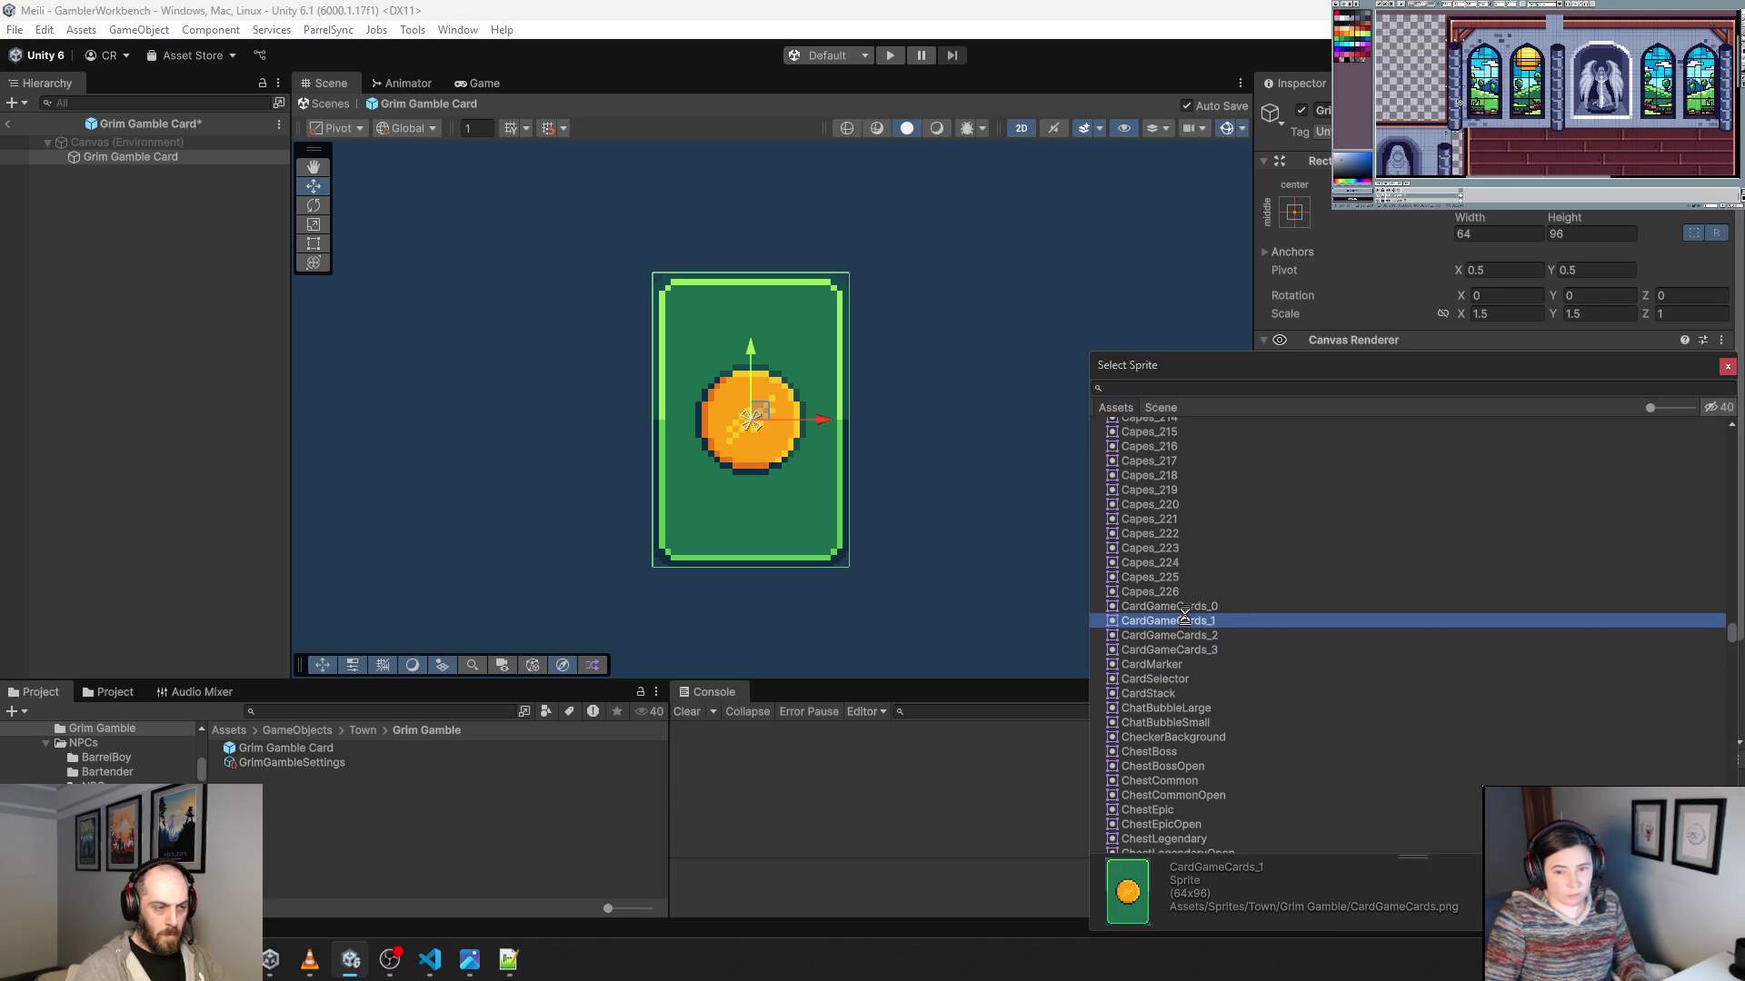
{"action": "double_click", "coordinate": [1185, 620]}
{"action": "key", "text": "ctrl+p"}
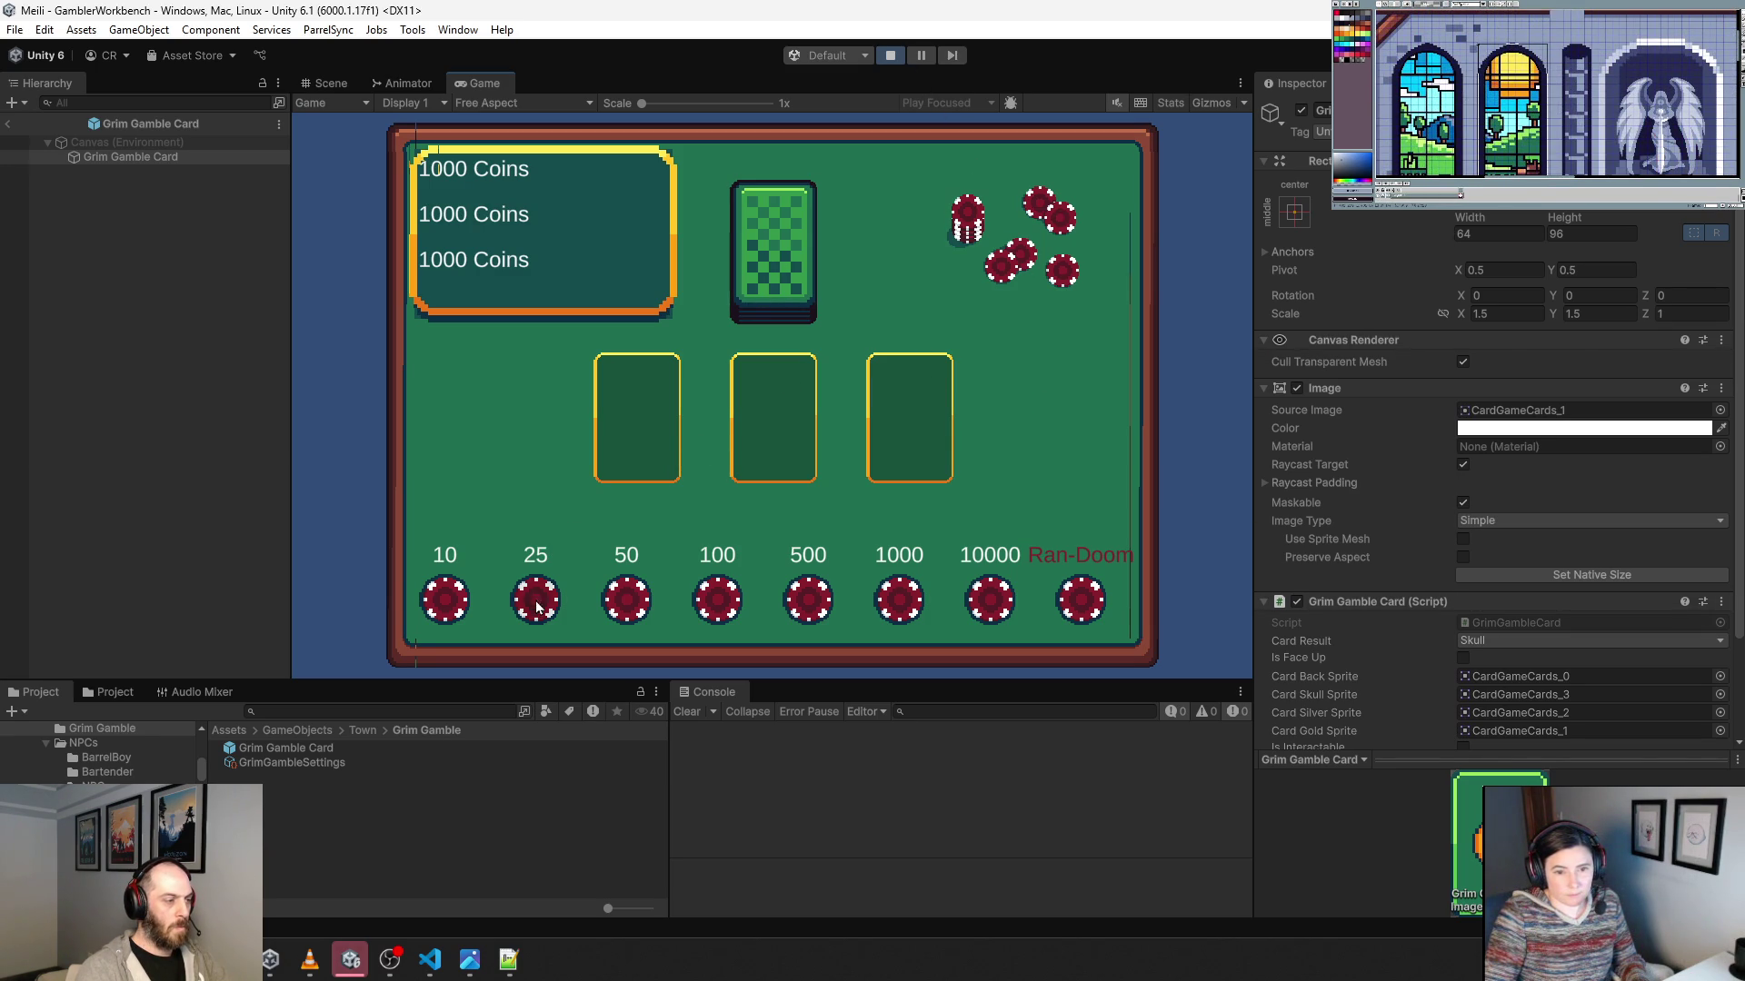
Play three rounds of betting and flipping cards, revealing a skull, a silver and a gold card.
{"action": "left_click", "coordinate": [625, 595]}
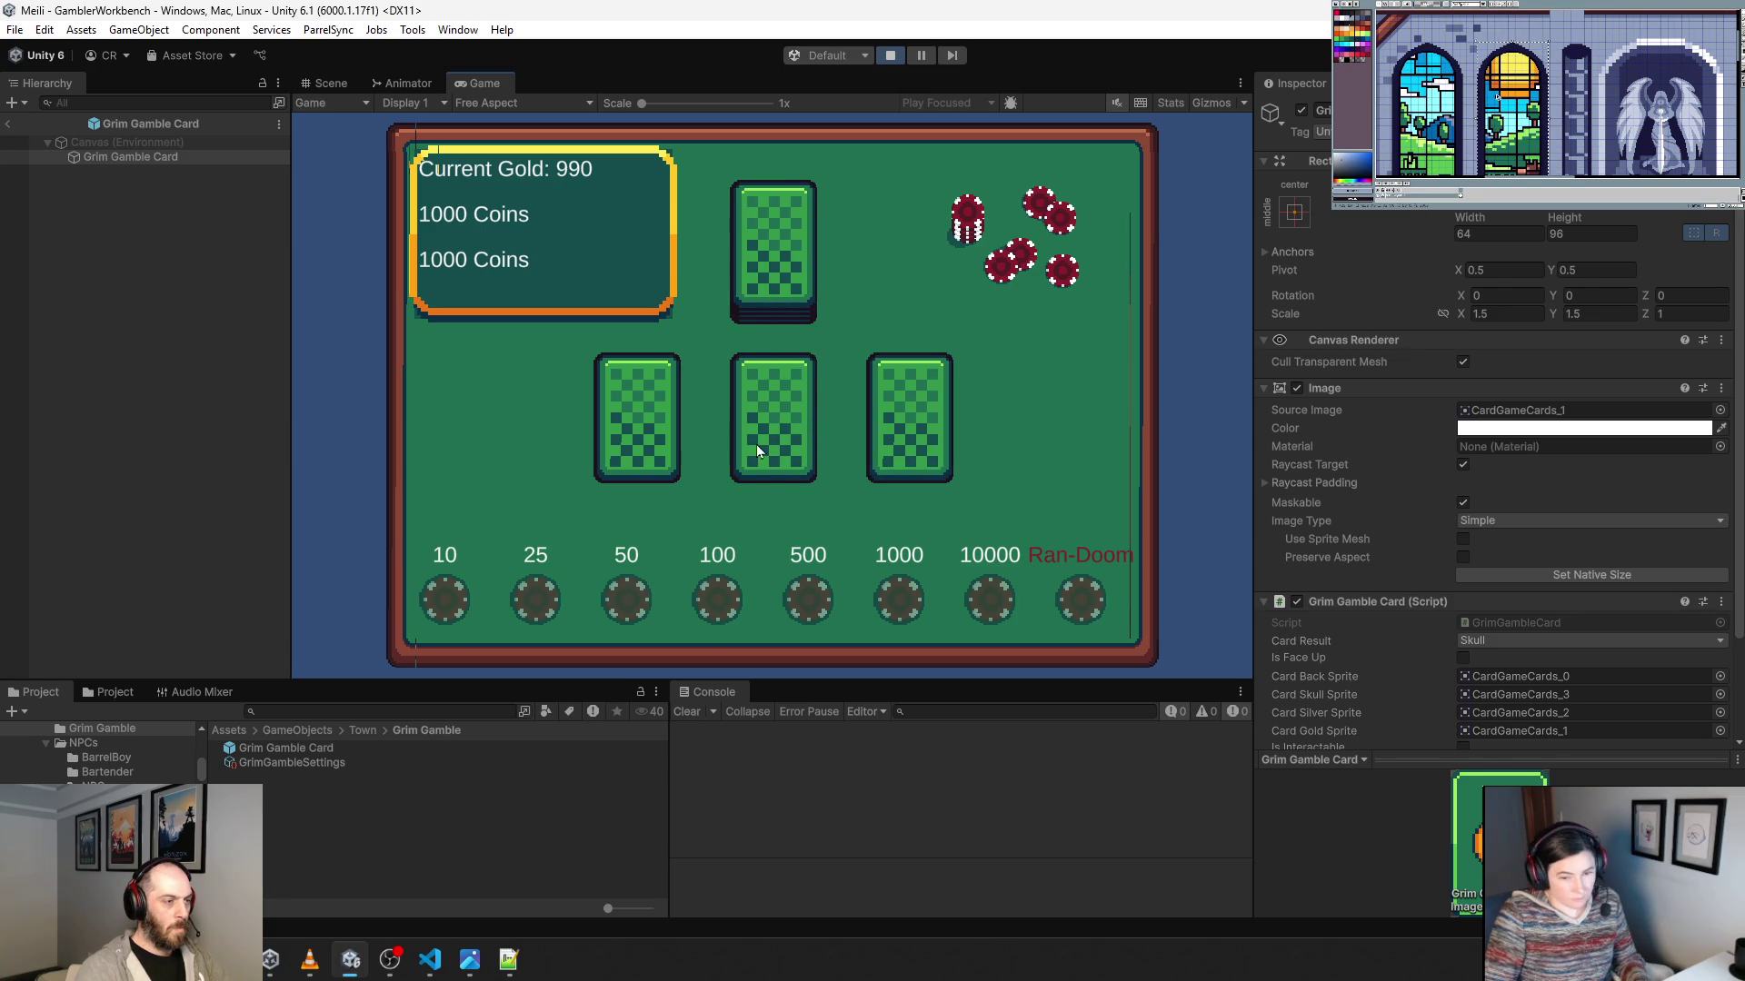
{"action": "left_click", "coordinate": [756, 445]}
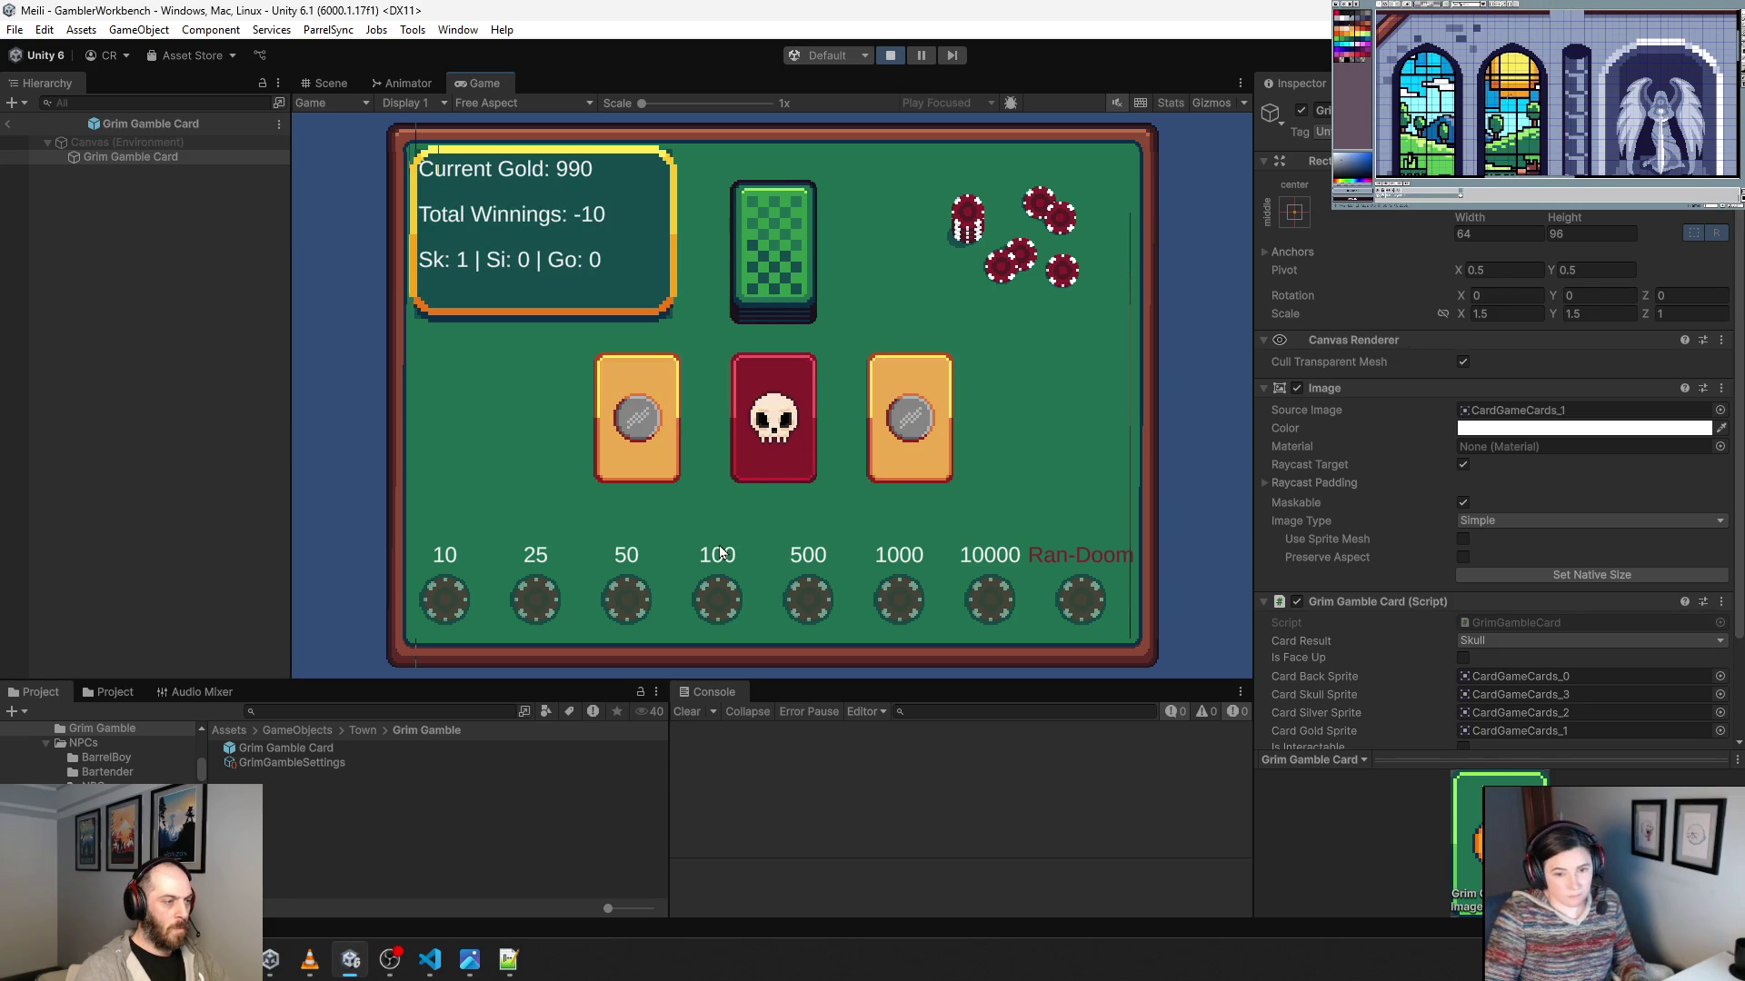
{"action": "left_click", "coordinate": [729, 597]}
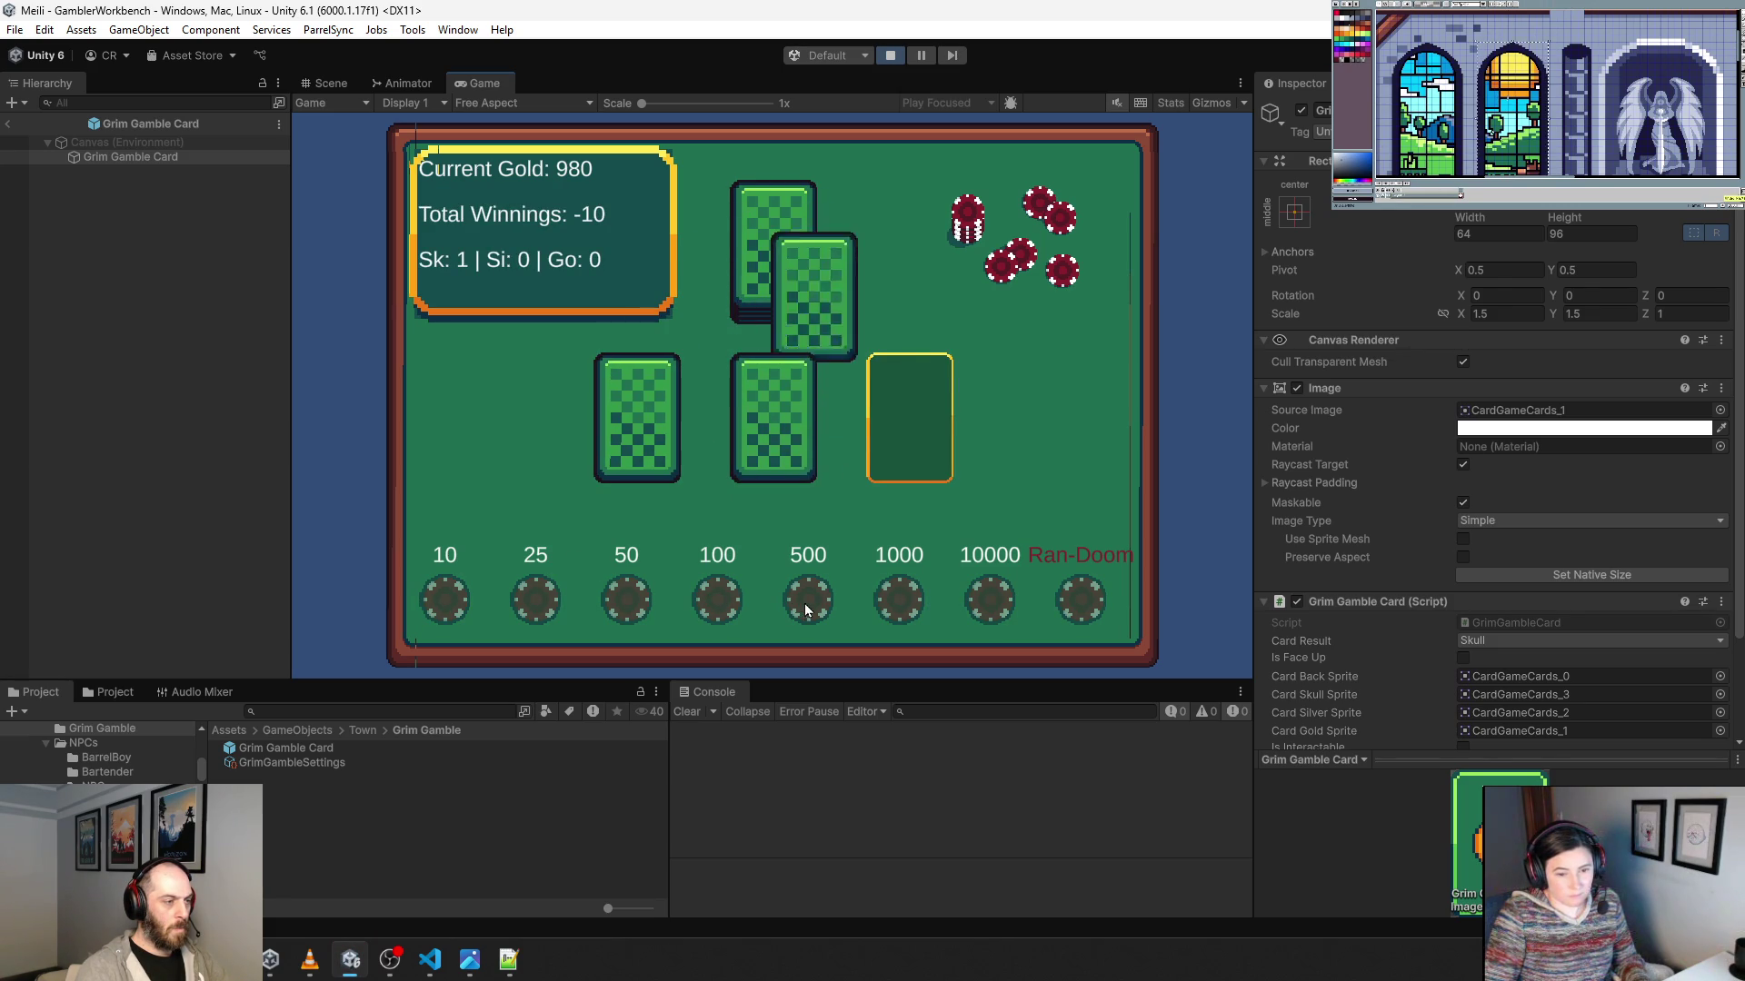
{"action": "left_click", "coordinate": [885, 435]}
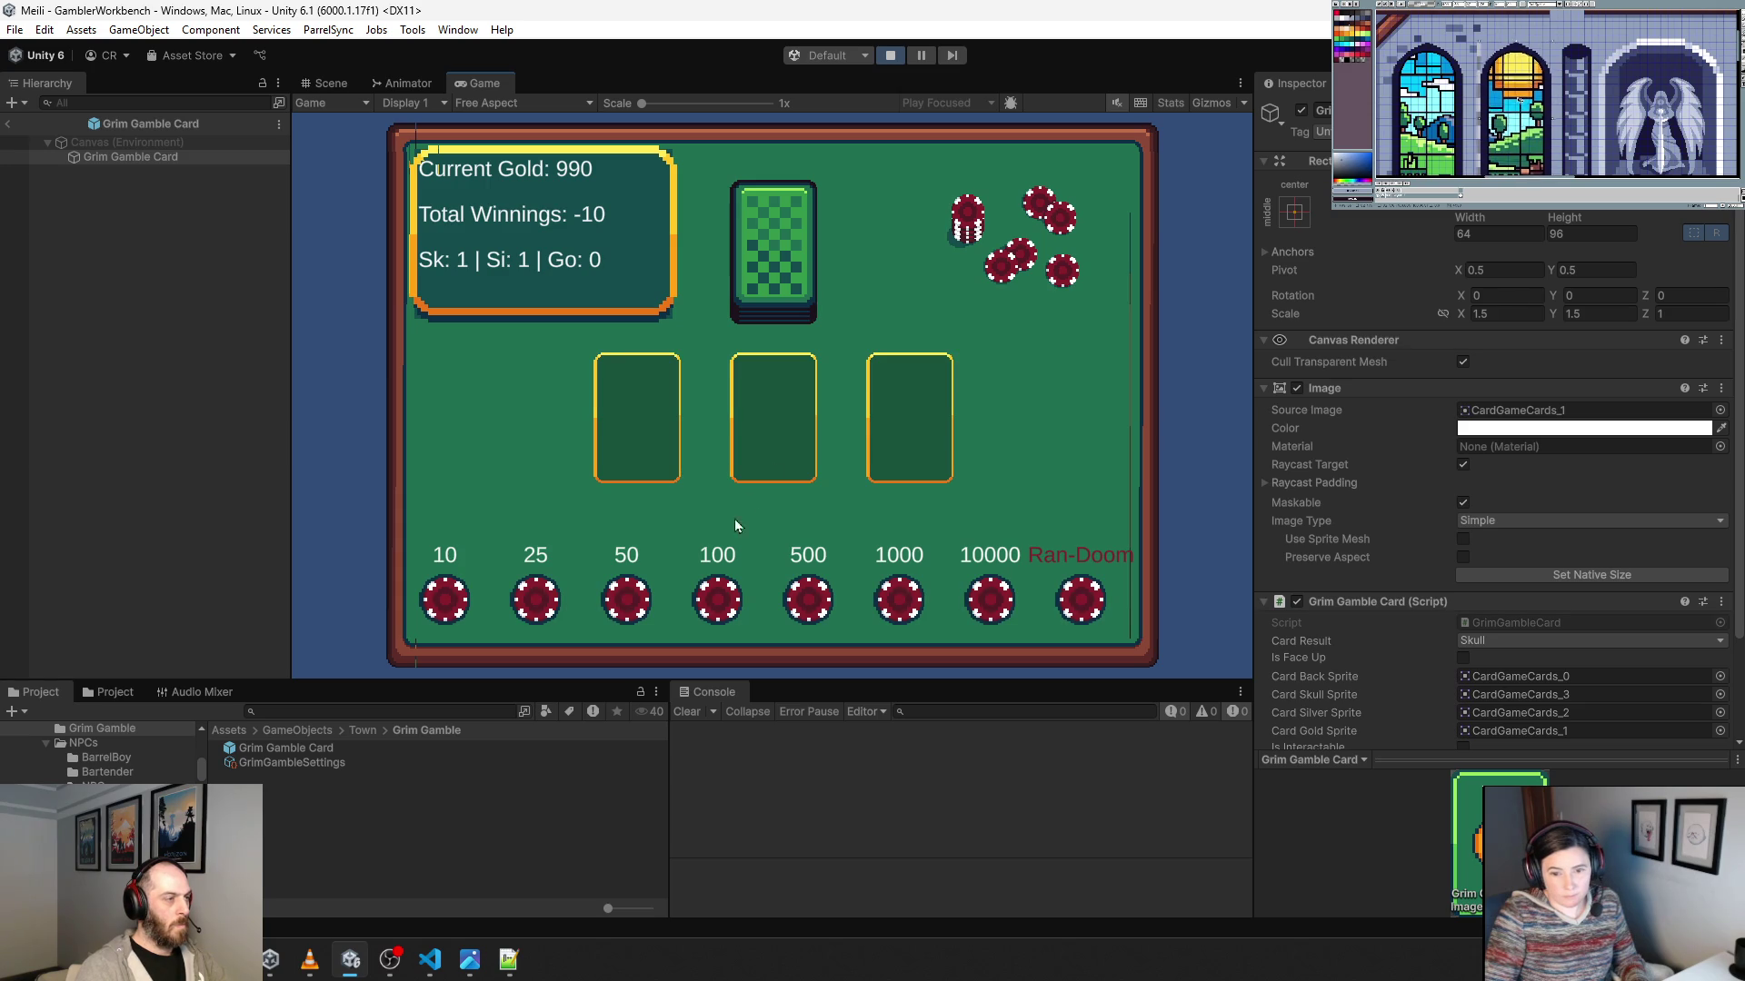
{"action": "left_click", "coordinate": [732, 608]}
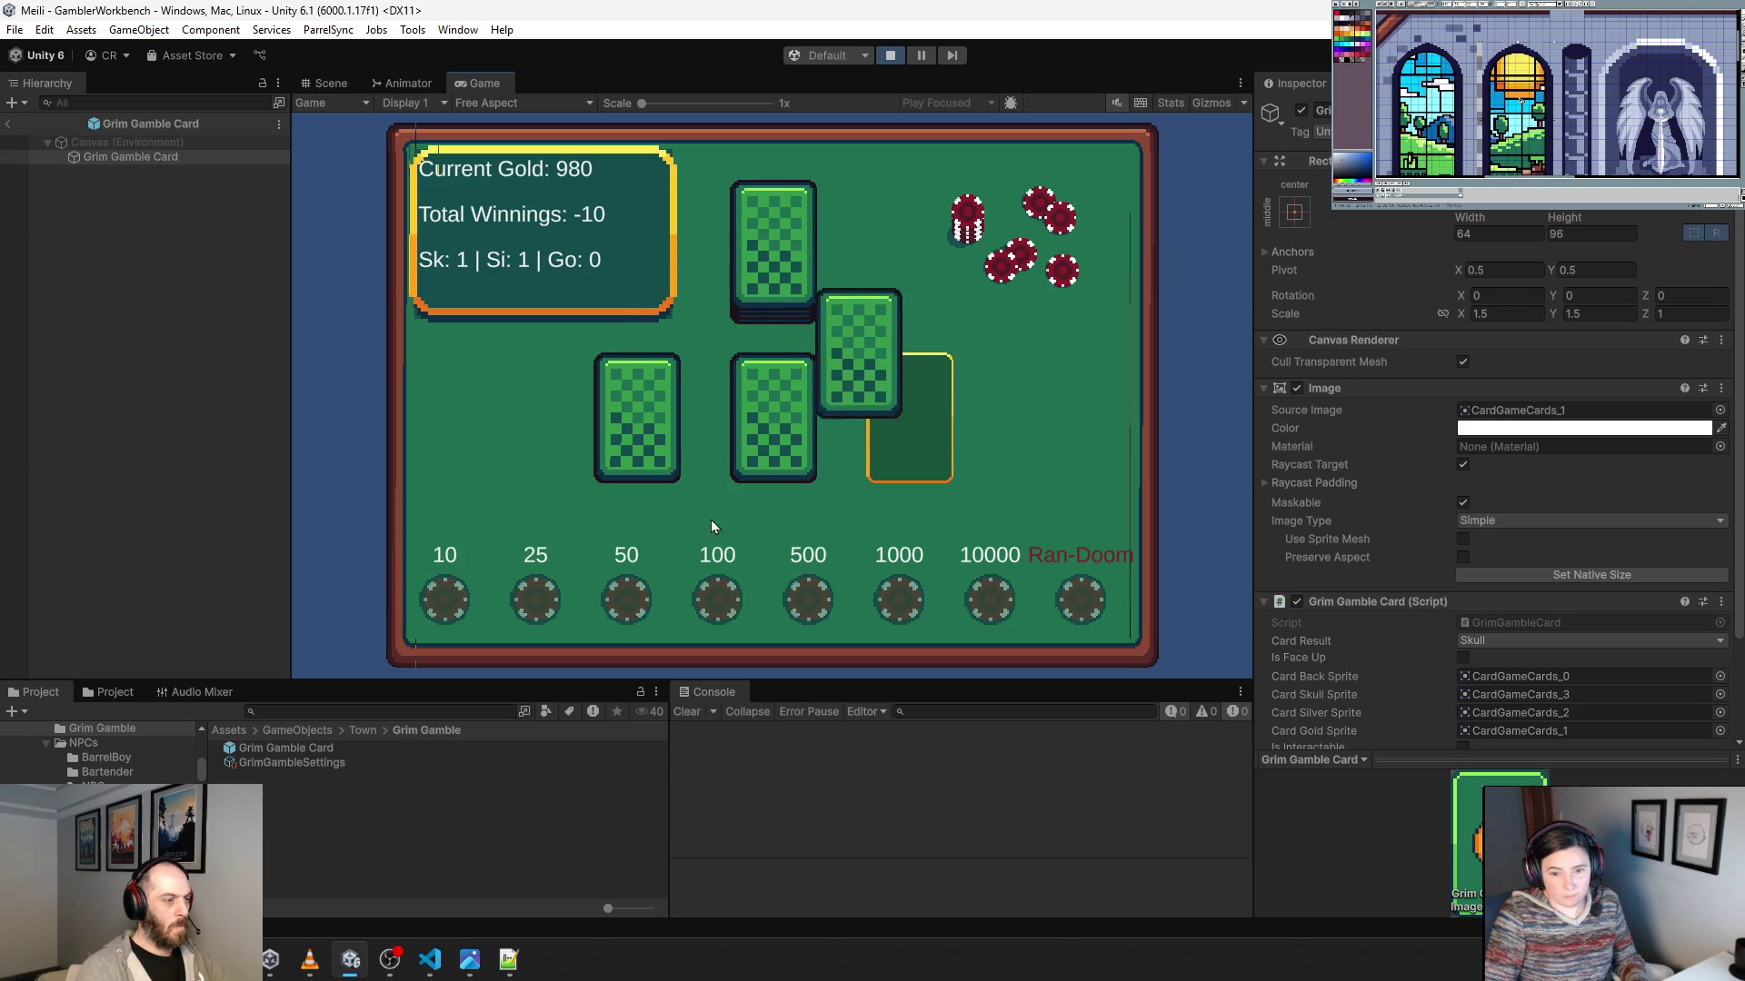
{"action": "left_click", "coordinate": [645, 433]}
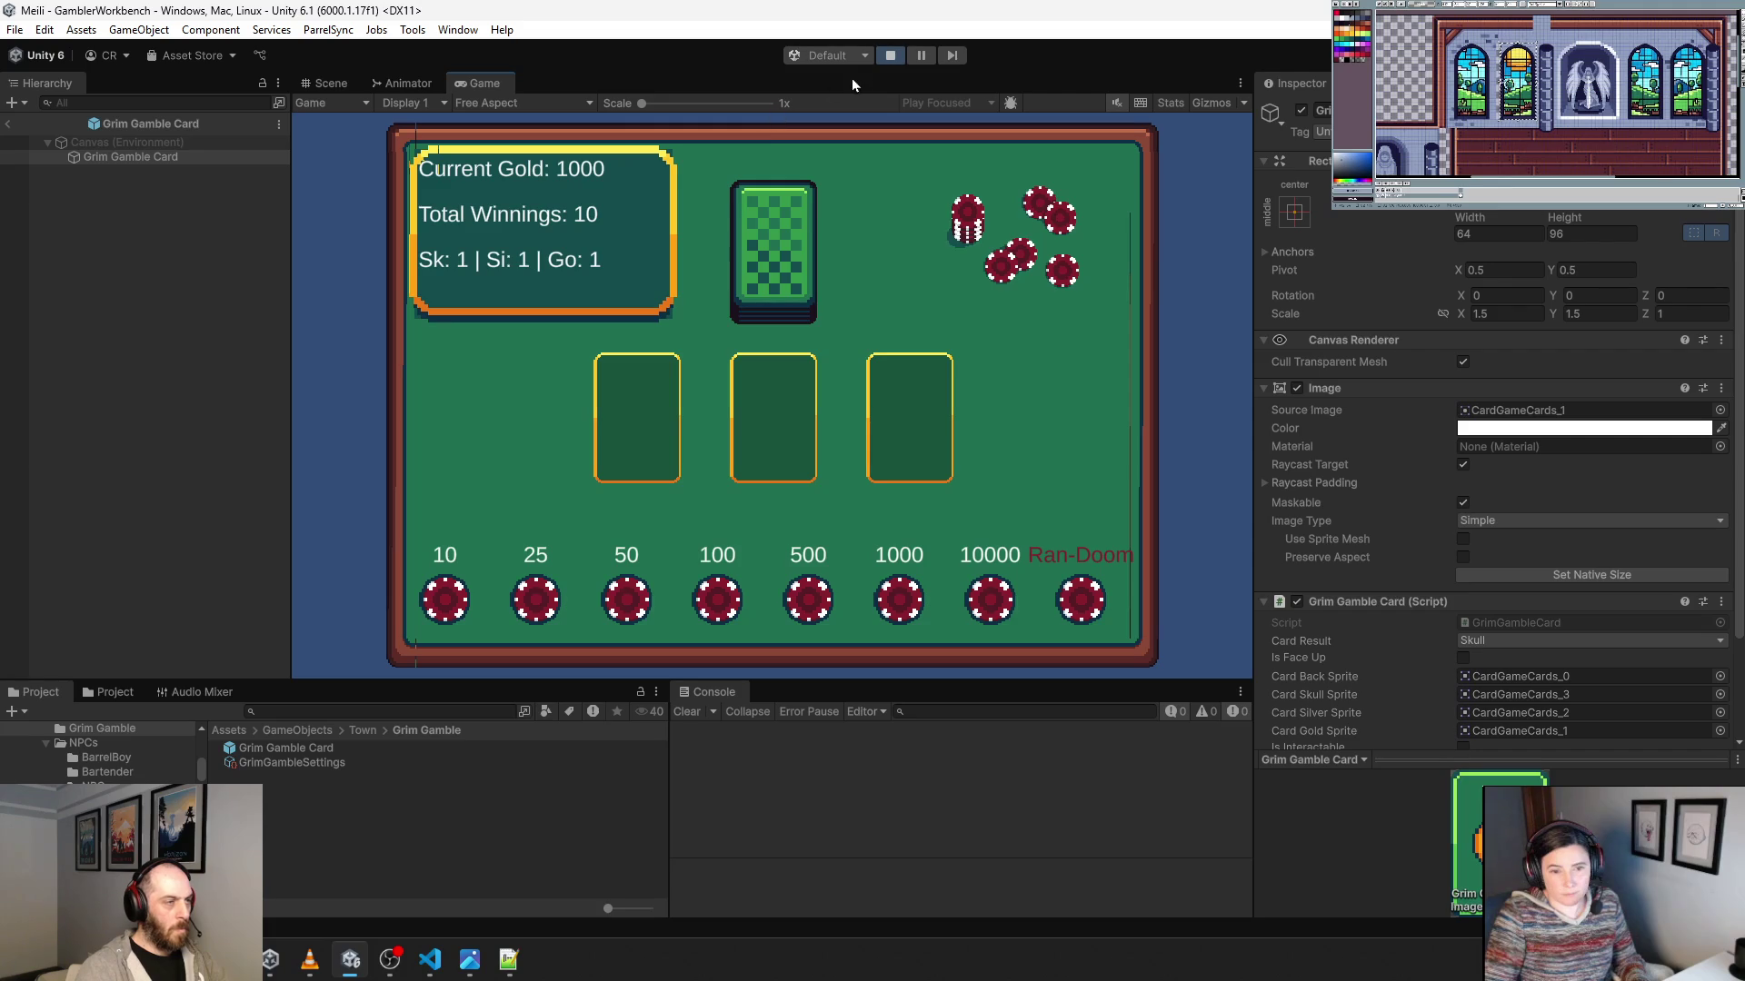
{"action": "double_click", "coordinate": [487, 81]}
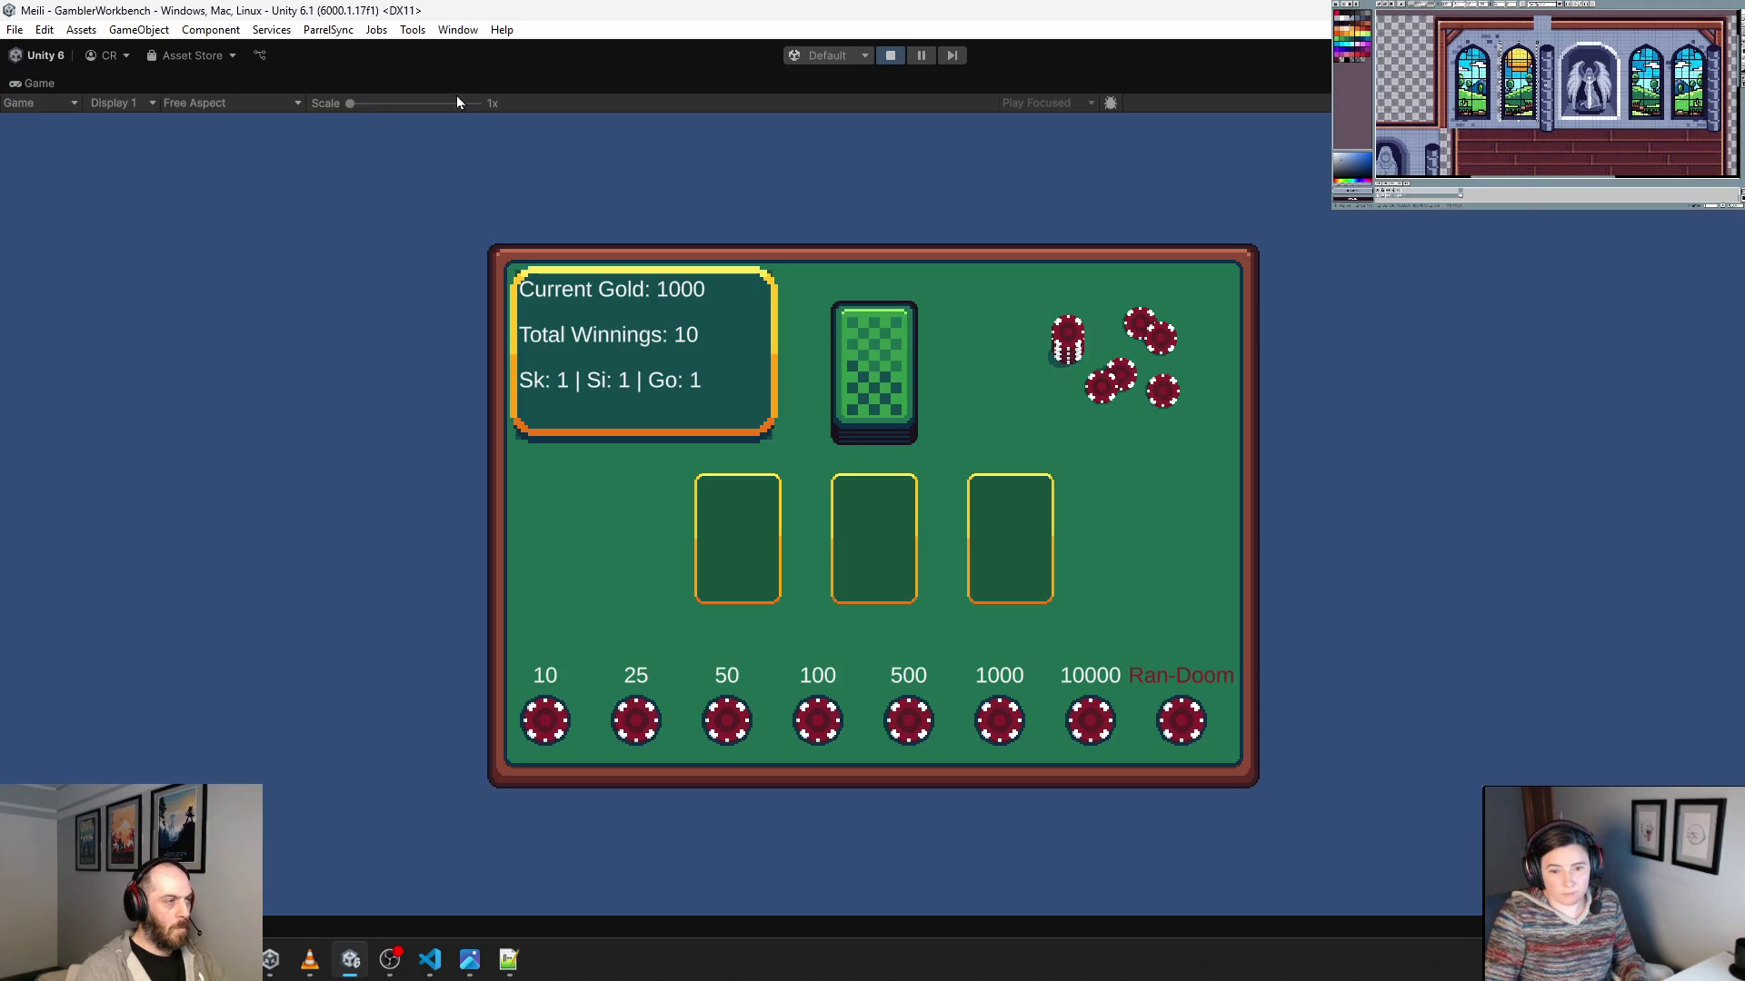
Switch the game preview to 16:9 Aspect, then stop play mode.
{"action": "left_click", "coordinate": [220, 106]}
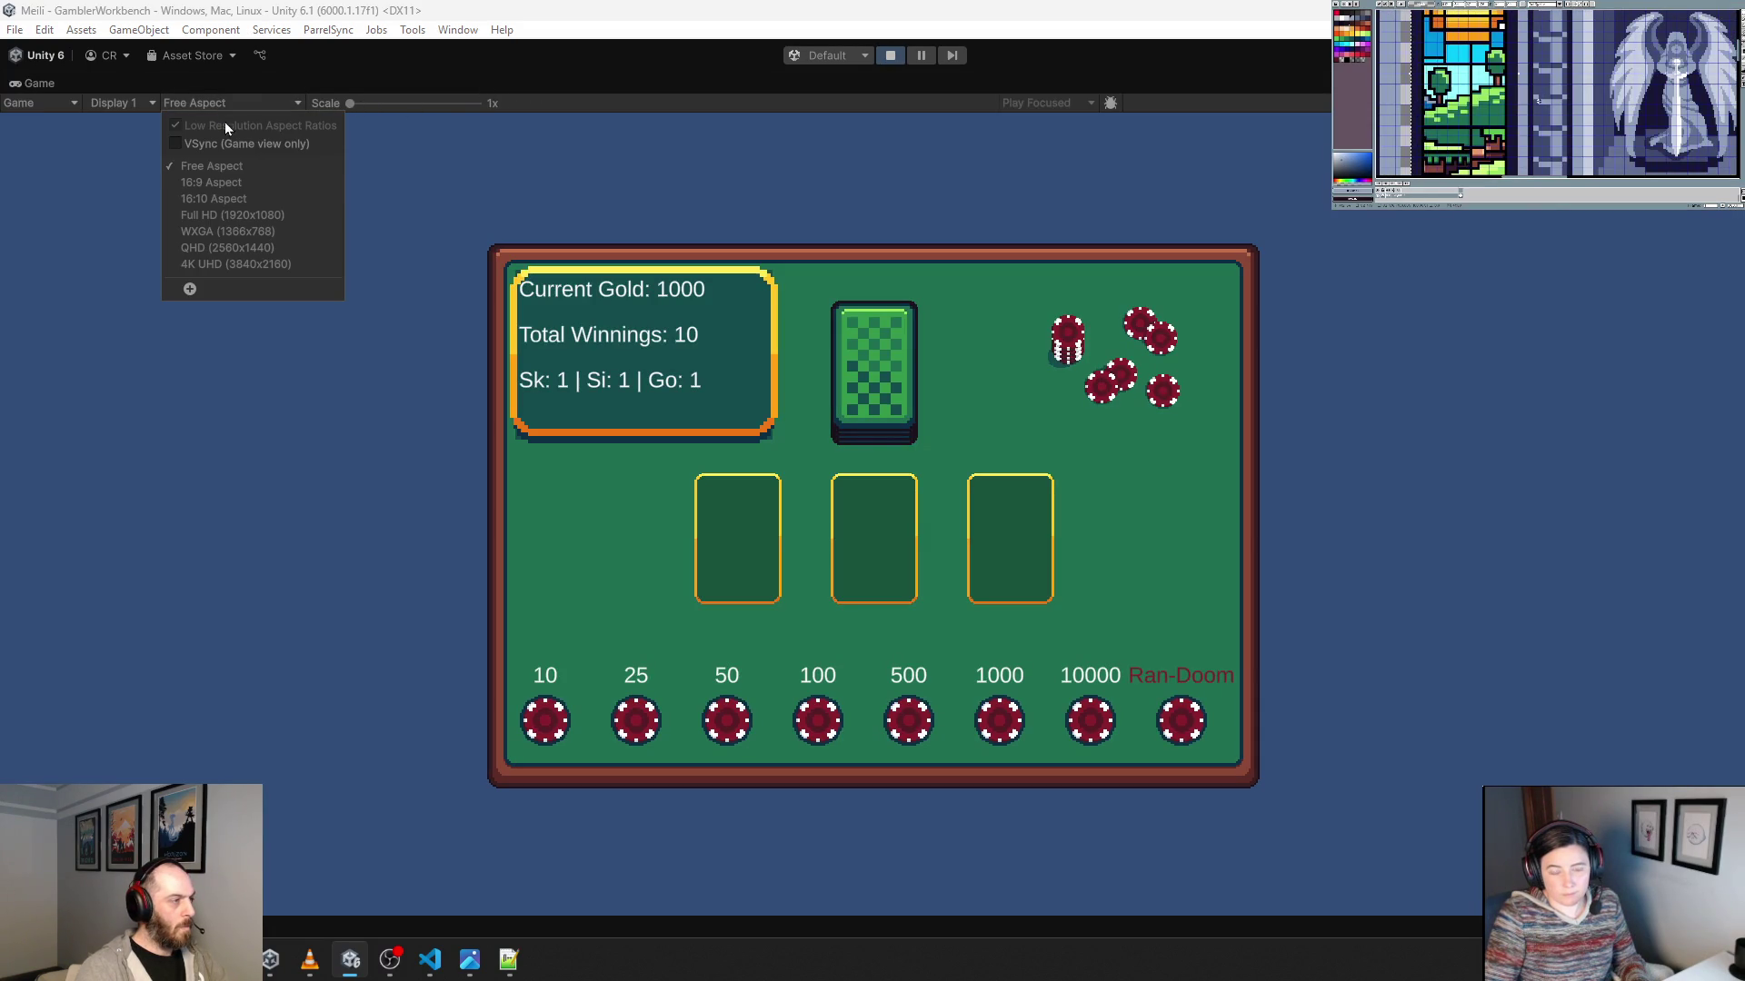
{"action": "left_click", "coordinate": [238, 188]}
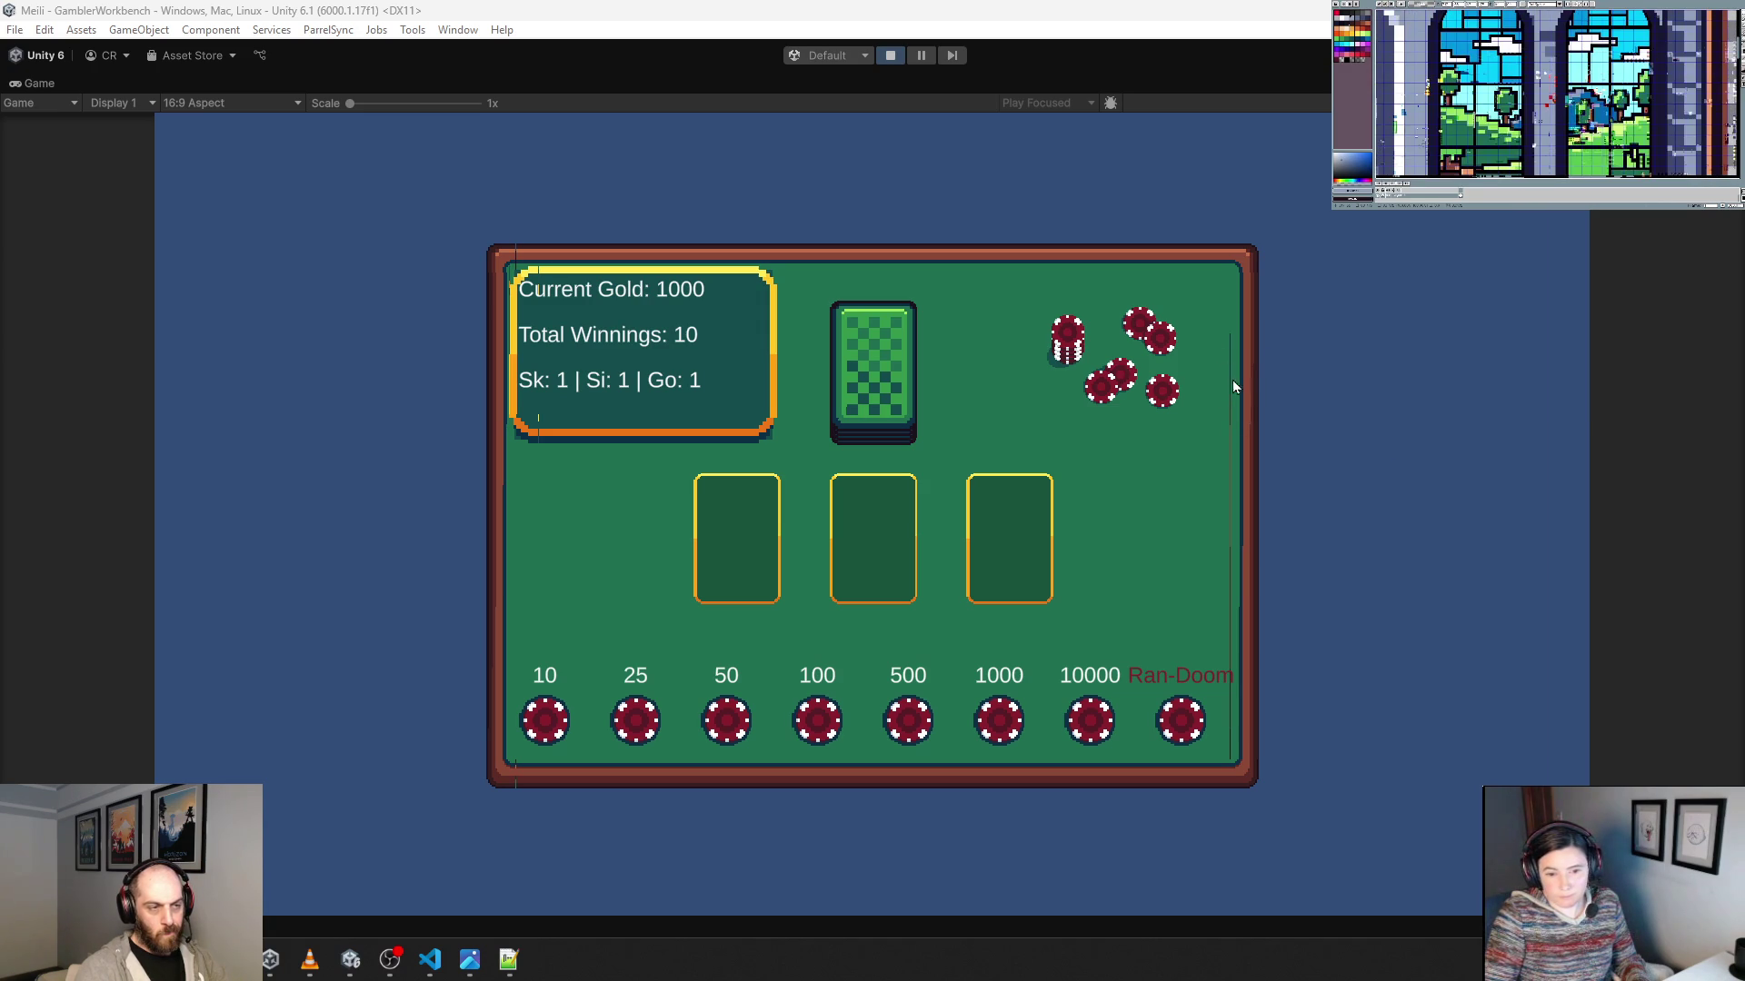
{"action": "left_click", "coordinate": [893, 60]}
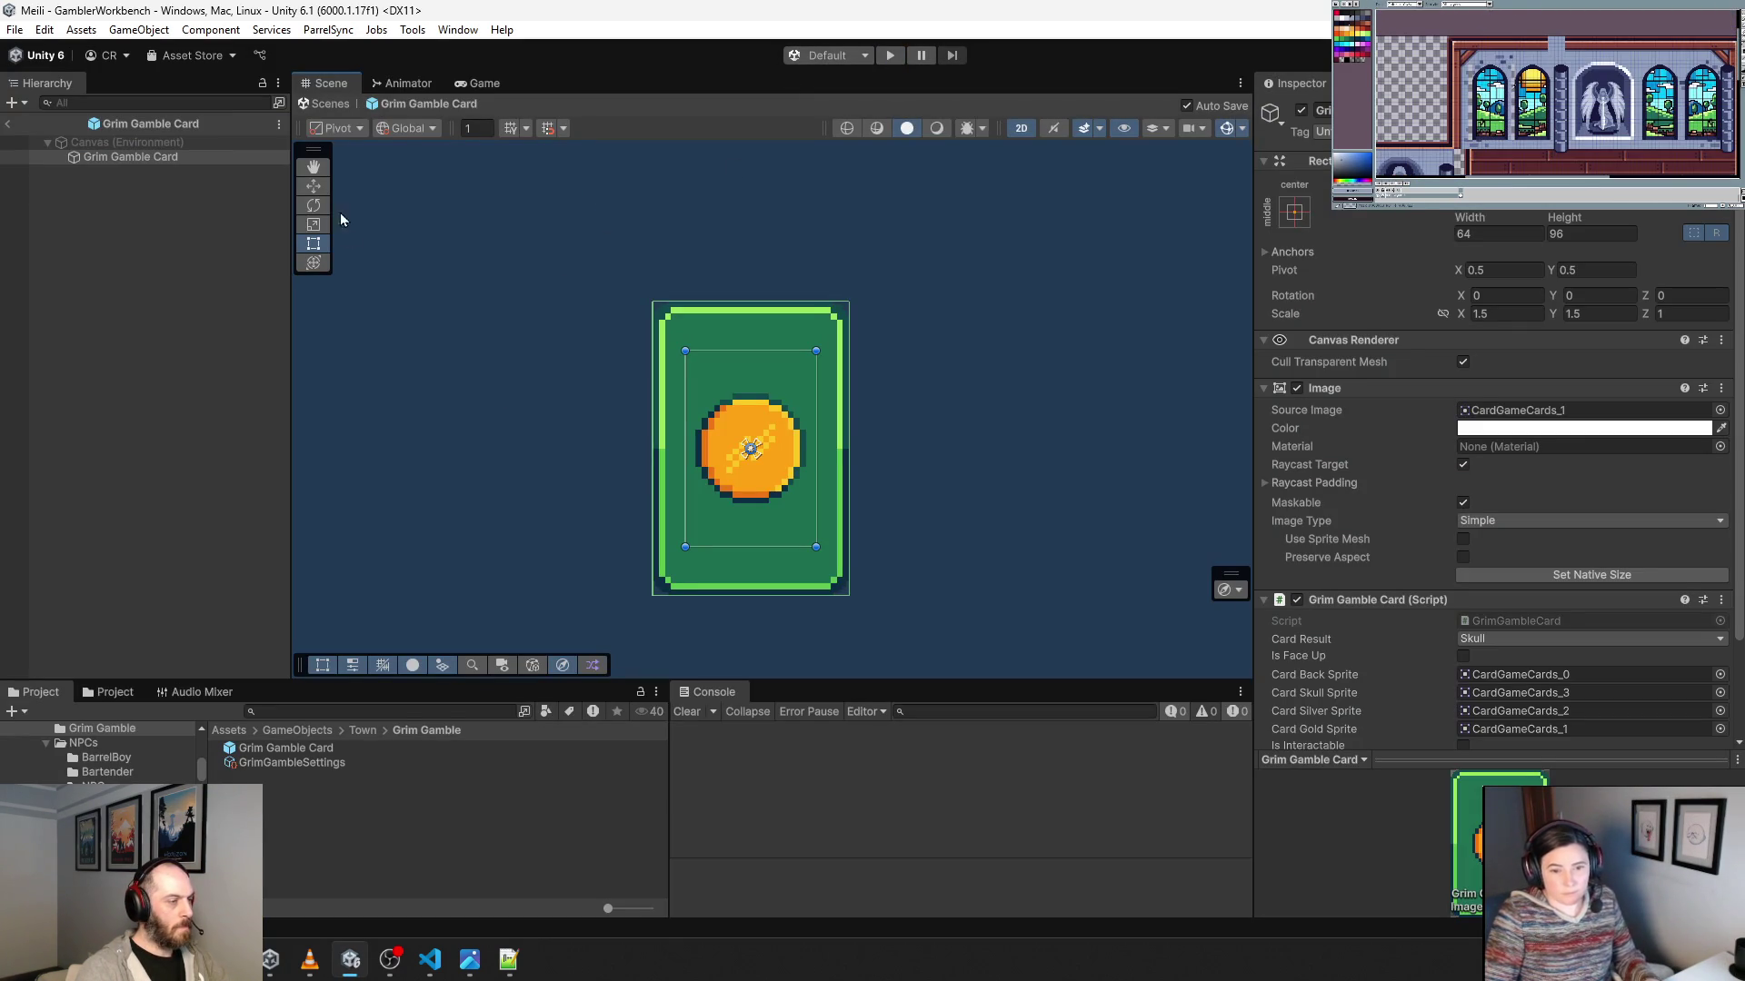
Exit prefab mode to the GamblerWorkbench scene, expand Background Panel and select Image.E.
{"action": "left_click", "coordinate": [11, 124]}
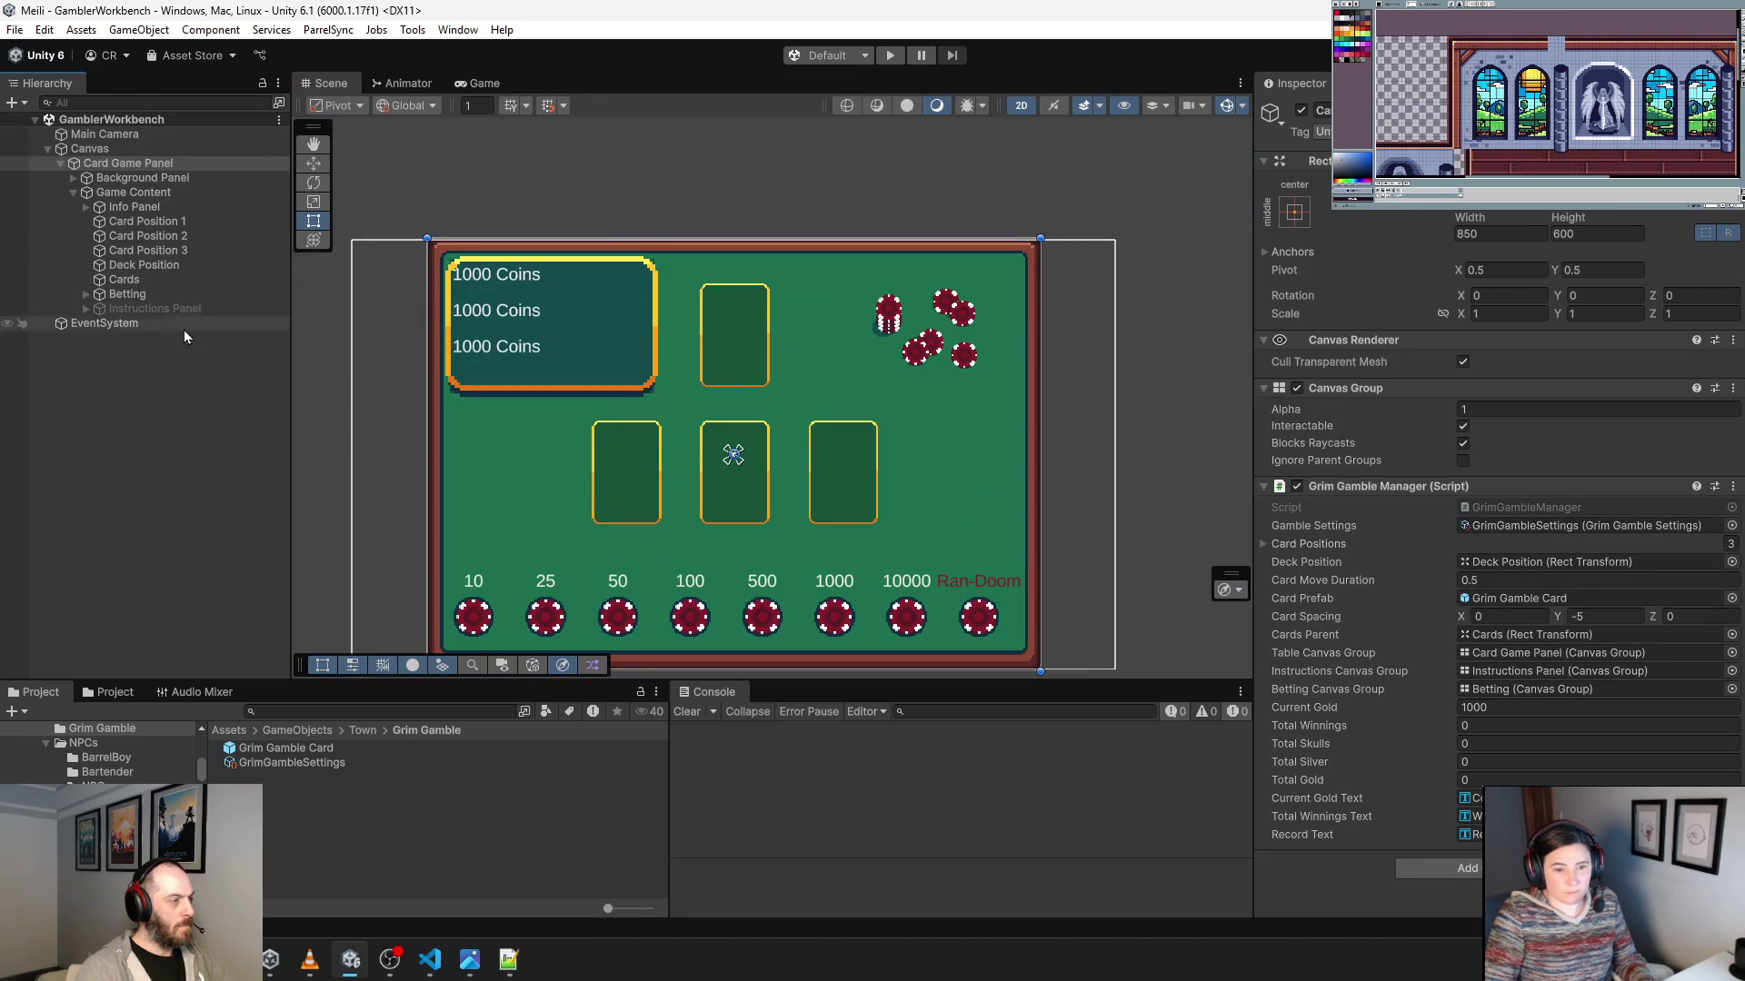
{"action": "scroll", "coordinate": [1077, 453], "scroll_direction": "up", "scroll_amount": 2}
{"action": "scroll", "coordinate": [997, 439], "scroll_direction": "up", "scroll_amount": 5}
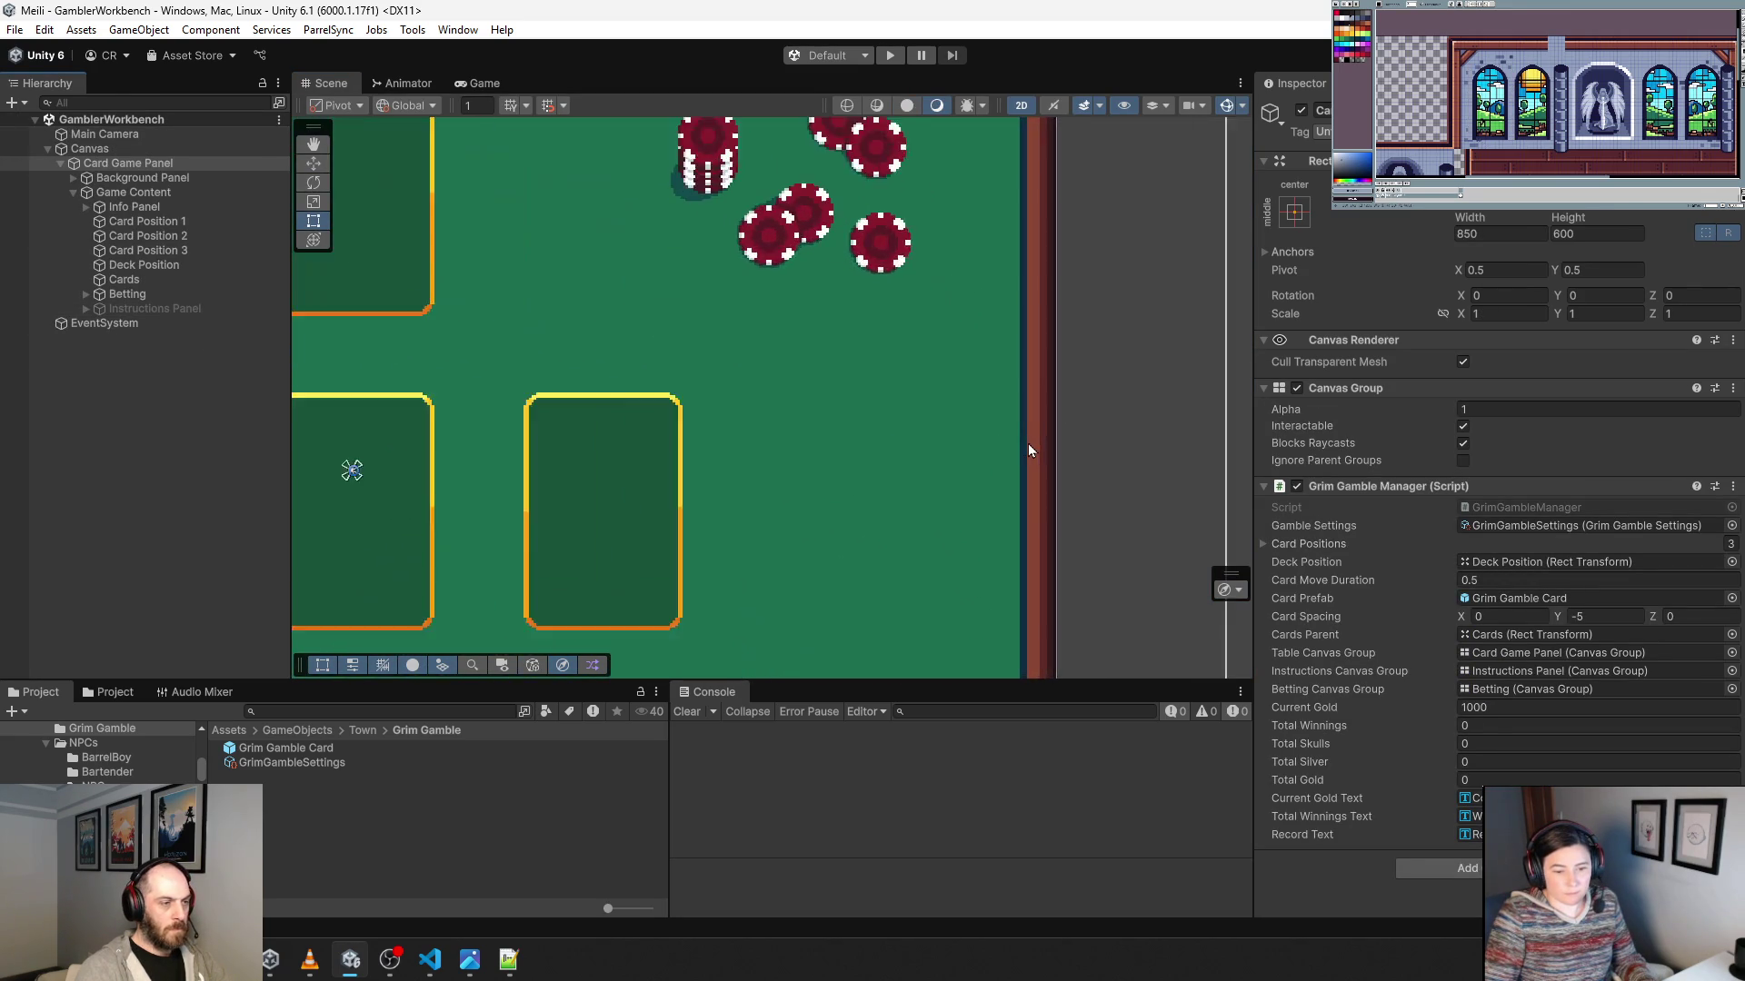
{"action": "left_click", "coordinate": [1027, 444]}
{"action": "scroll", "coordinate": [1027, 444], "scroll_direction": "down", "scroll_amount": 5}
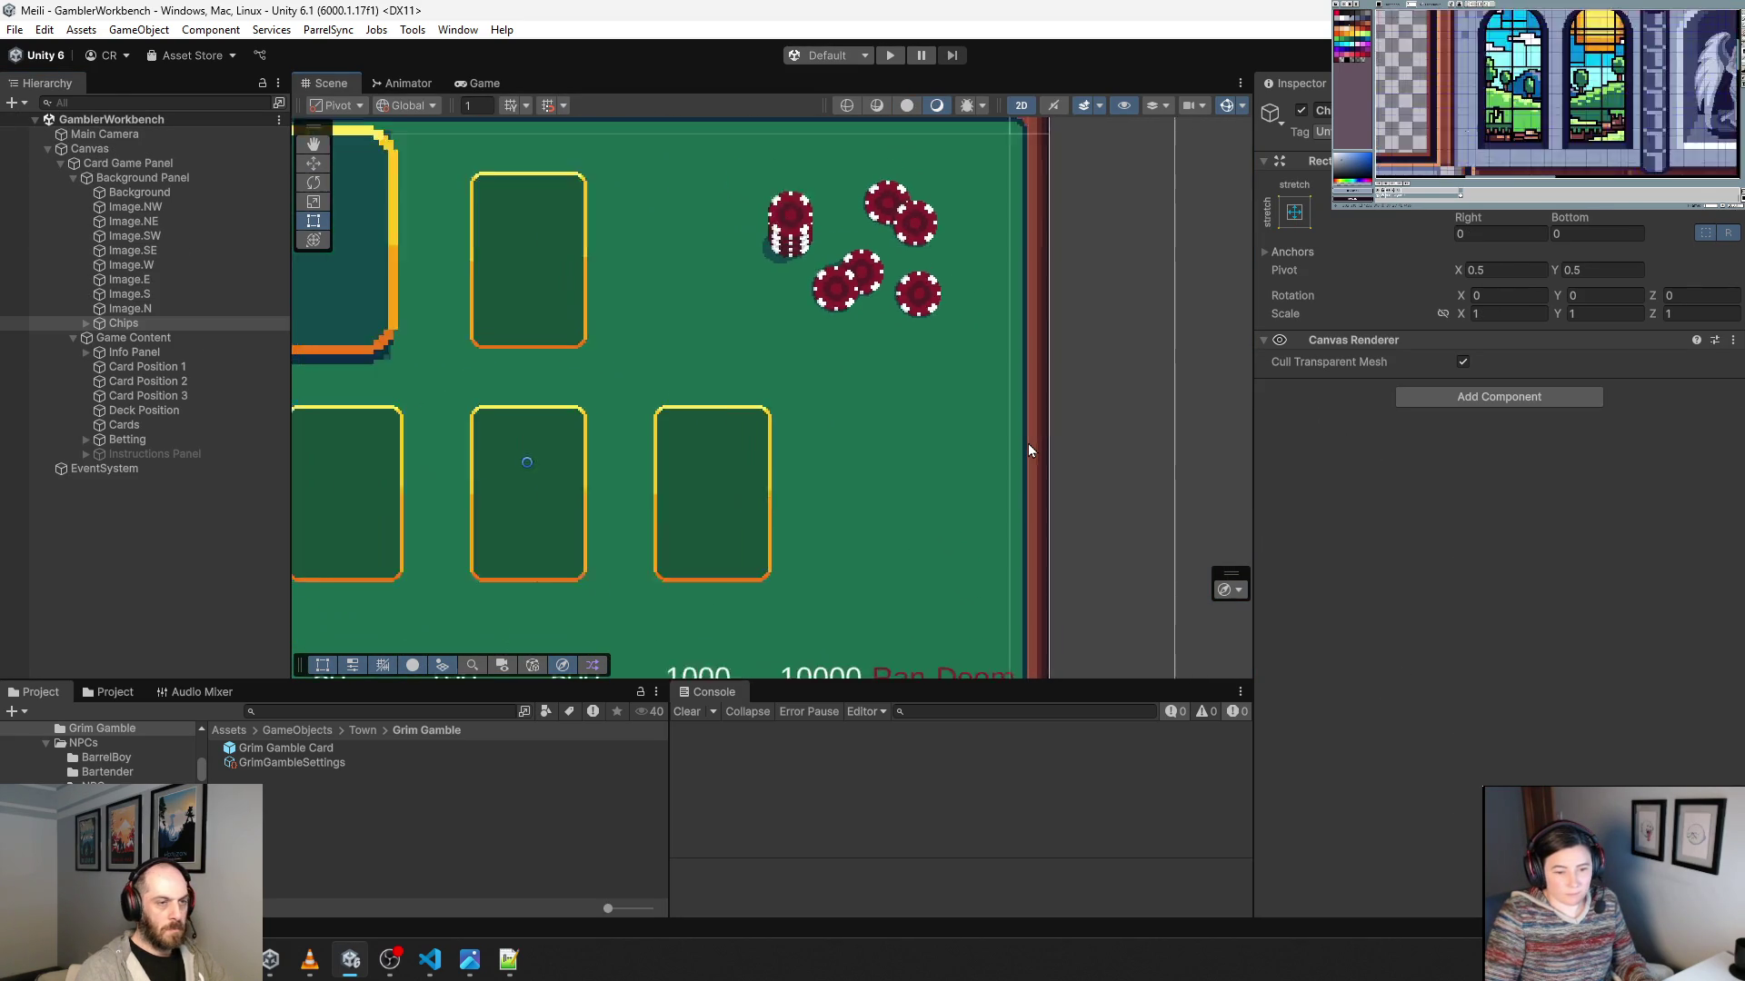
{"action": "scroll", "coordinate": [1029, 445], "scroll_direction": "up", "scroll_amount": 1}
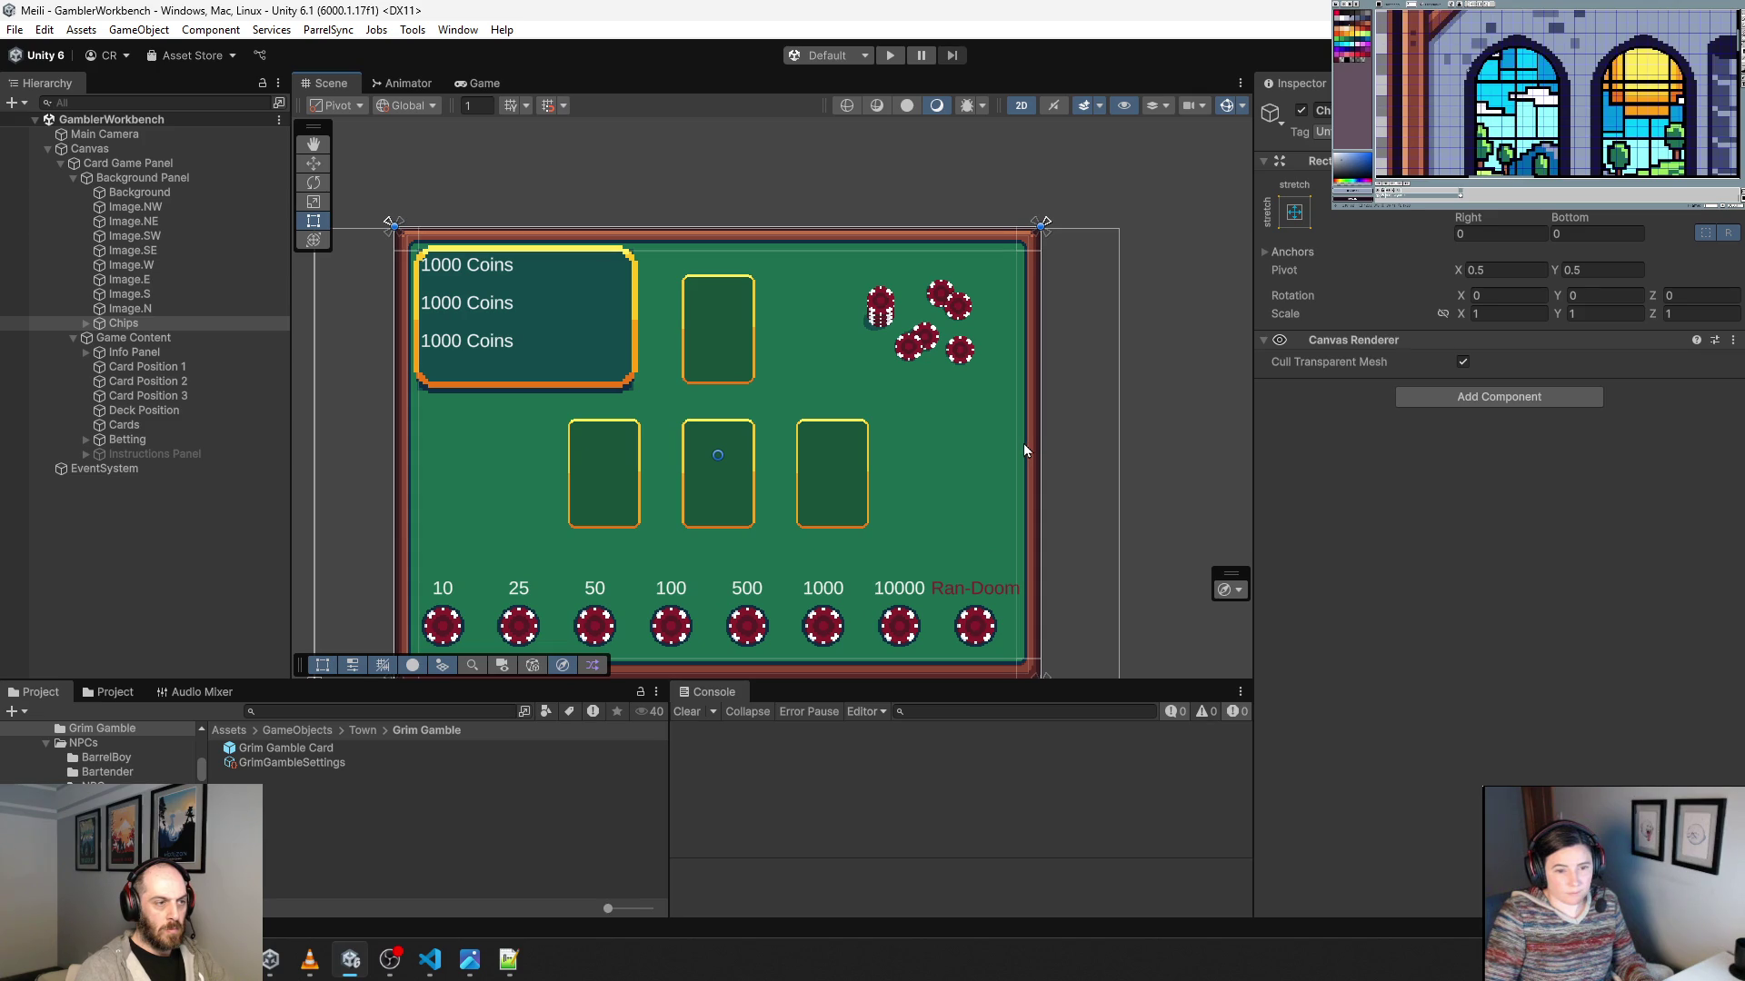
{"action": "left_click", "coordinate": [1024, 445]}
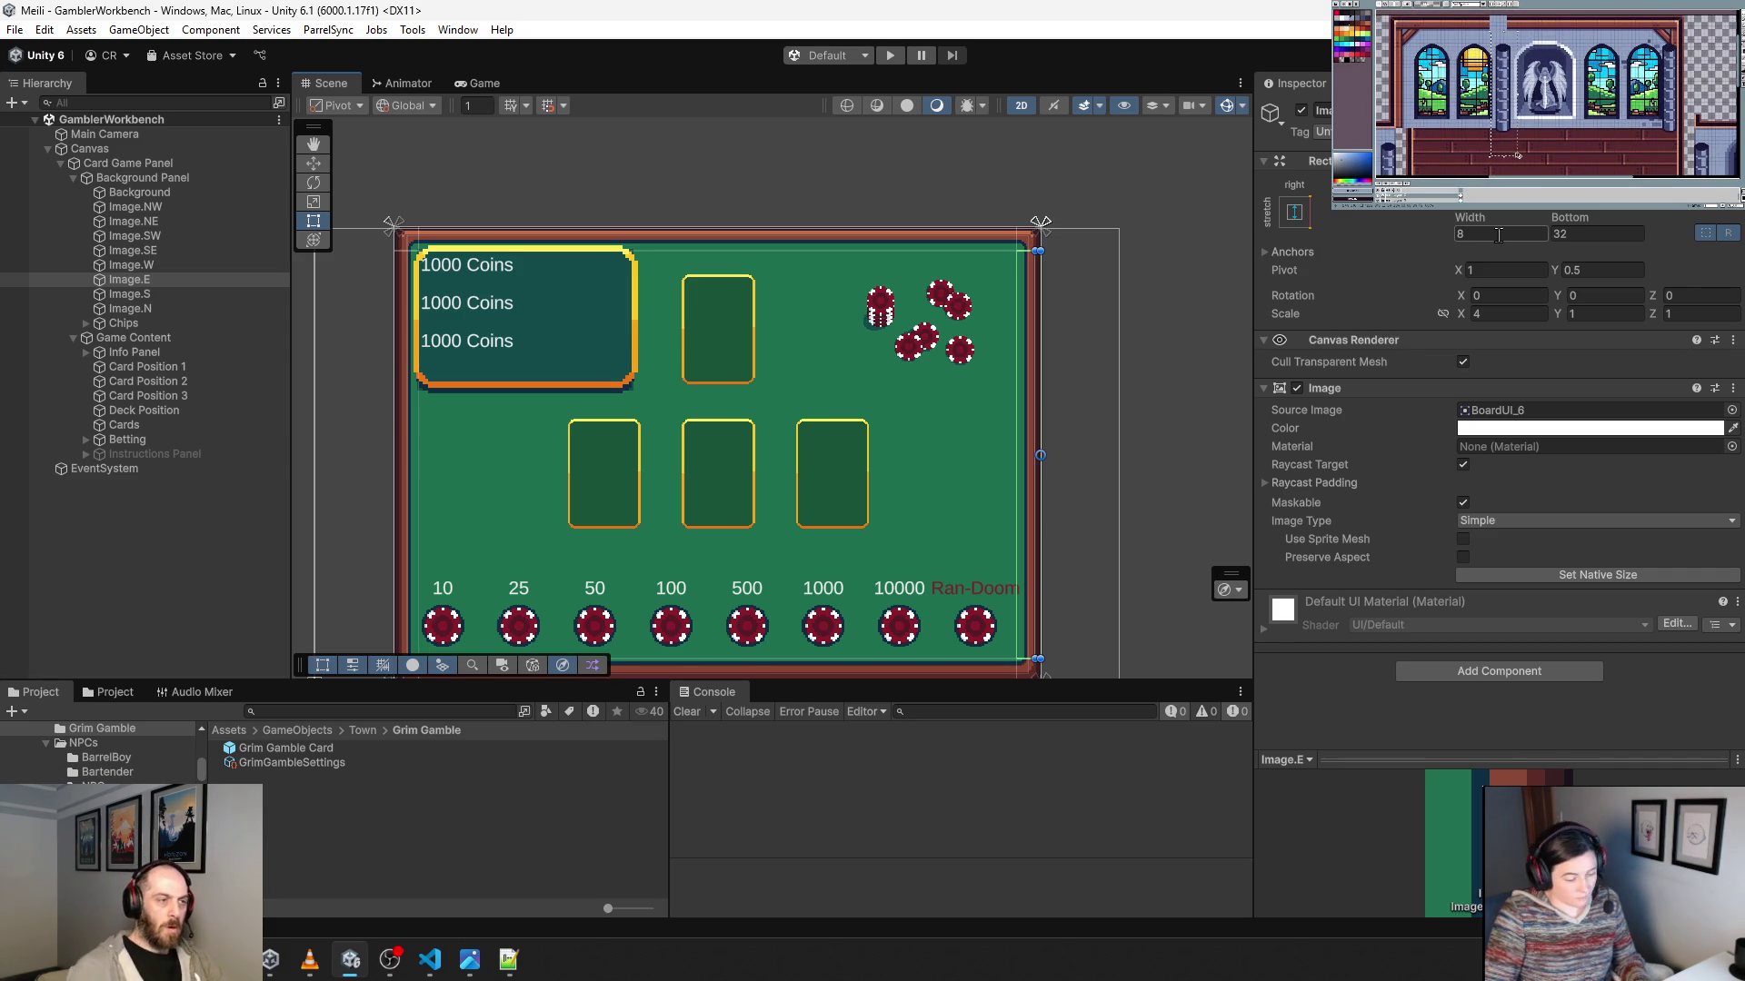
Set Image.E's horizontal scale to 1 and its width to 32.
{"action": "left_click", "coordinate": [1497, 314]}
{"action": "type", "text": "1"}
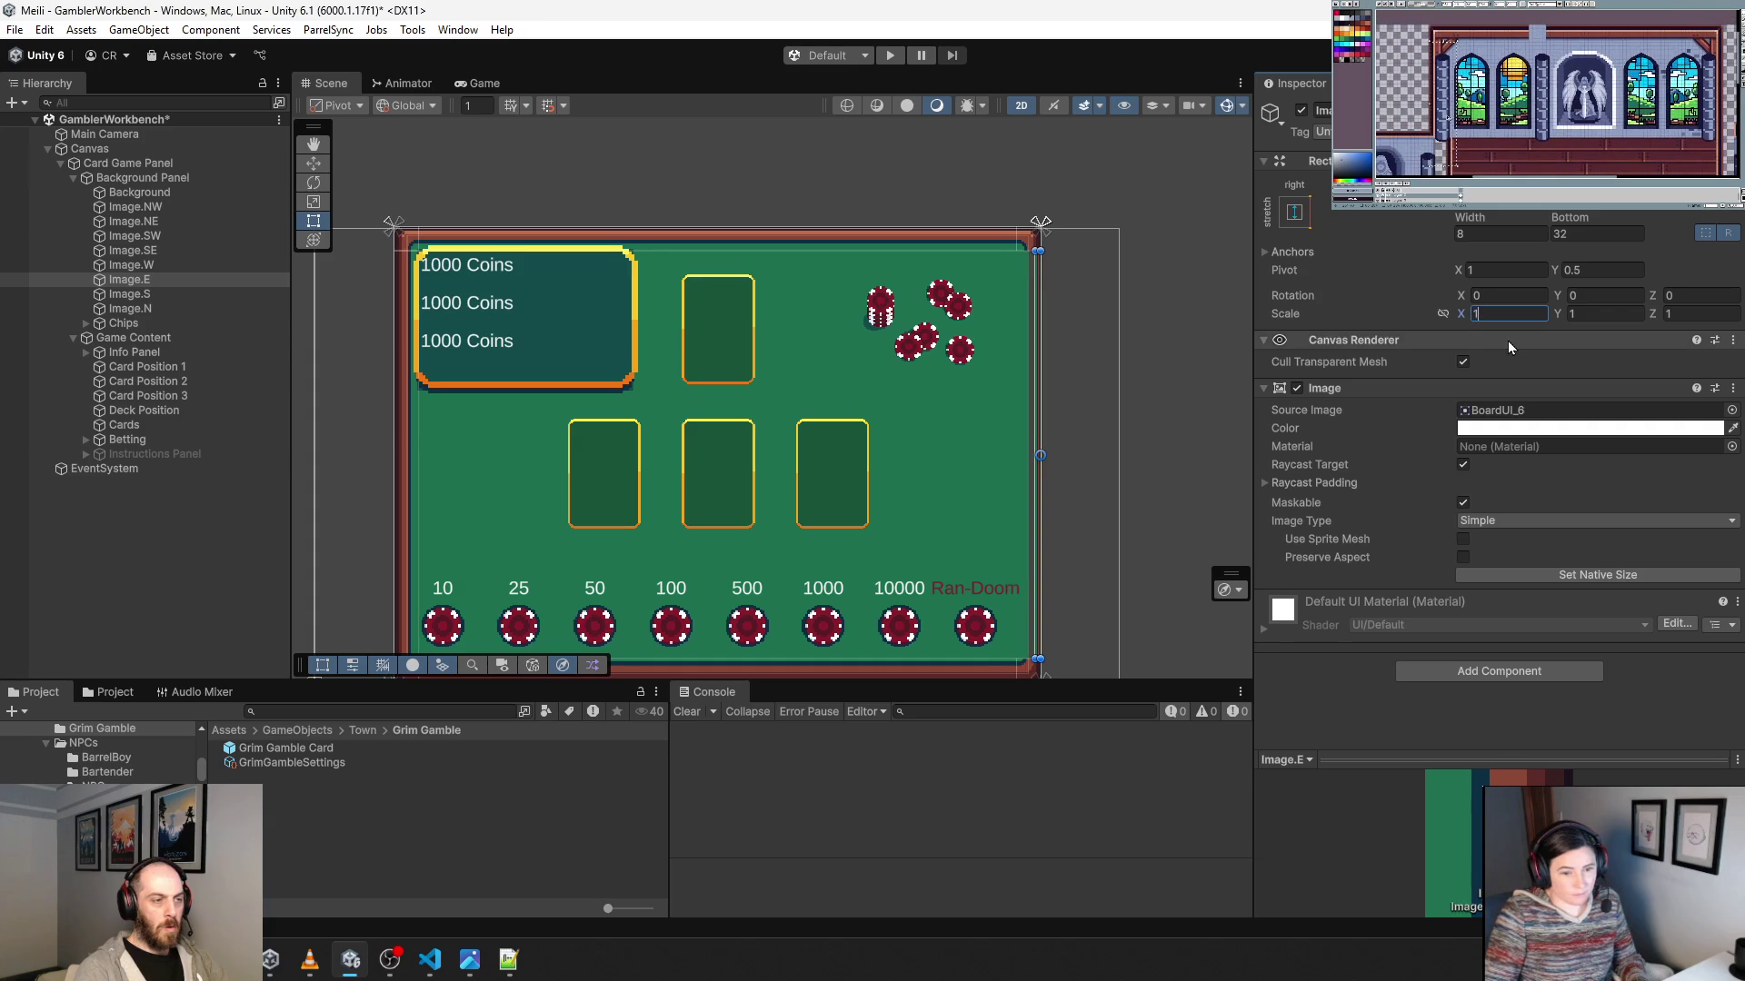
{"action": "double_click", "coordinate": [1494, 232]}
{"action": "type", "text": "32"}
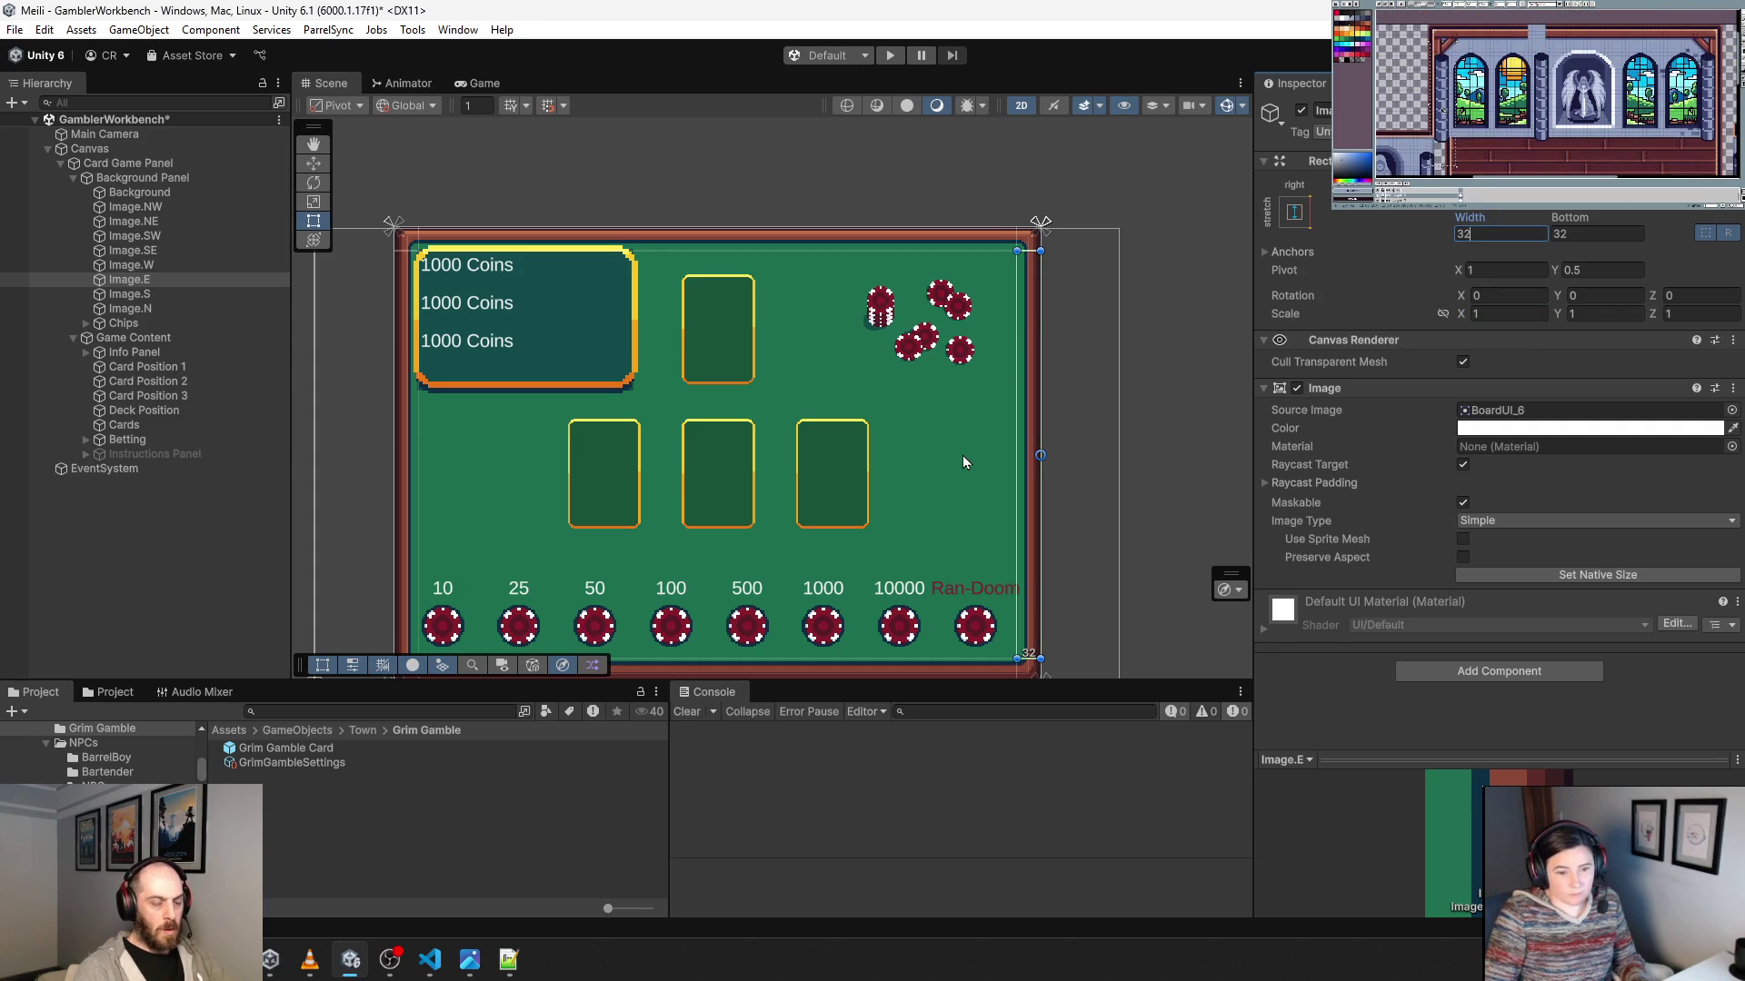
Find the left border Image.W and set its horizontal scale to 1 and width to 32.
{"action": "left_click", "coordinate": [410, 471]}
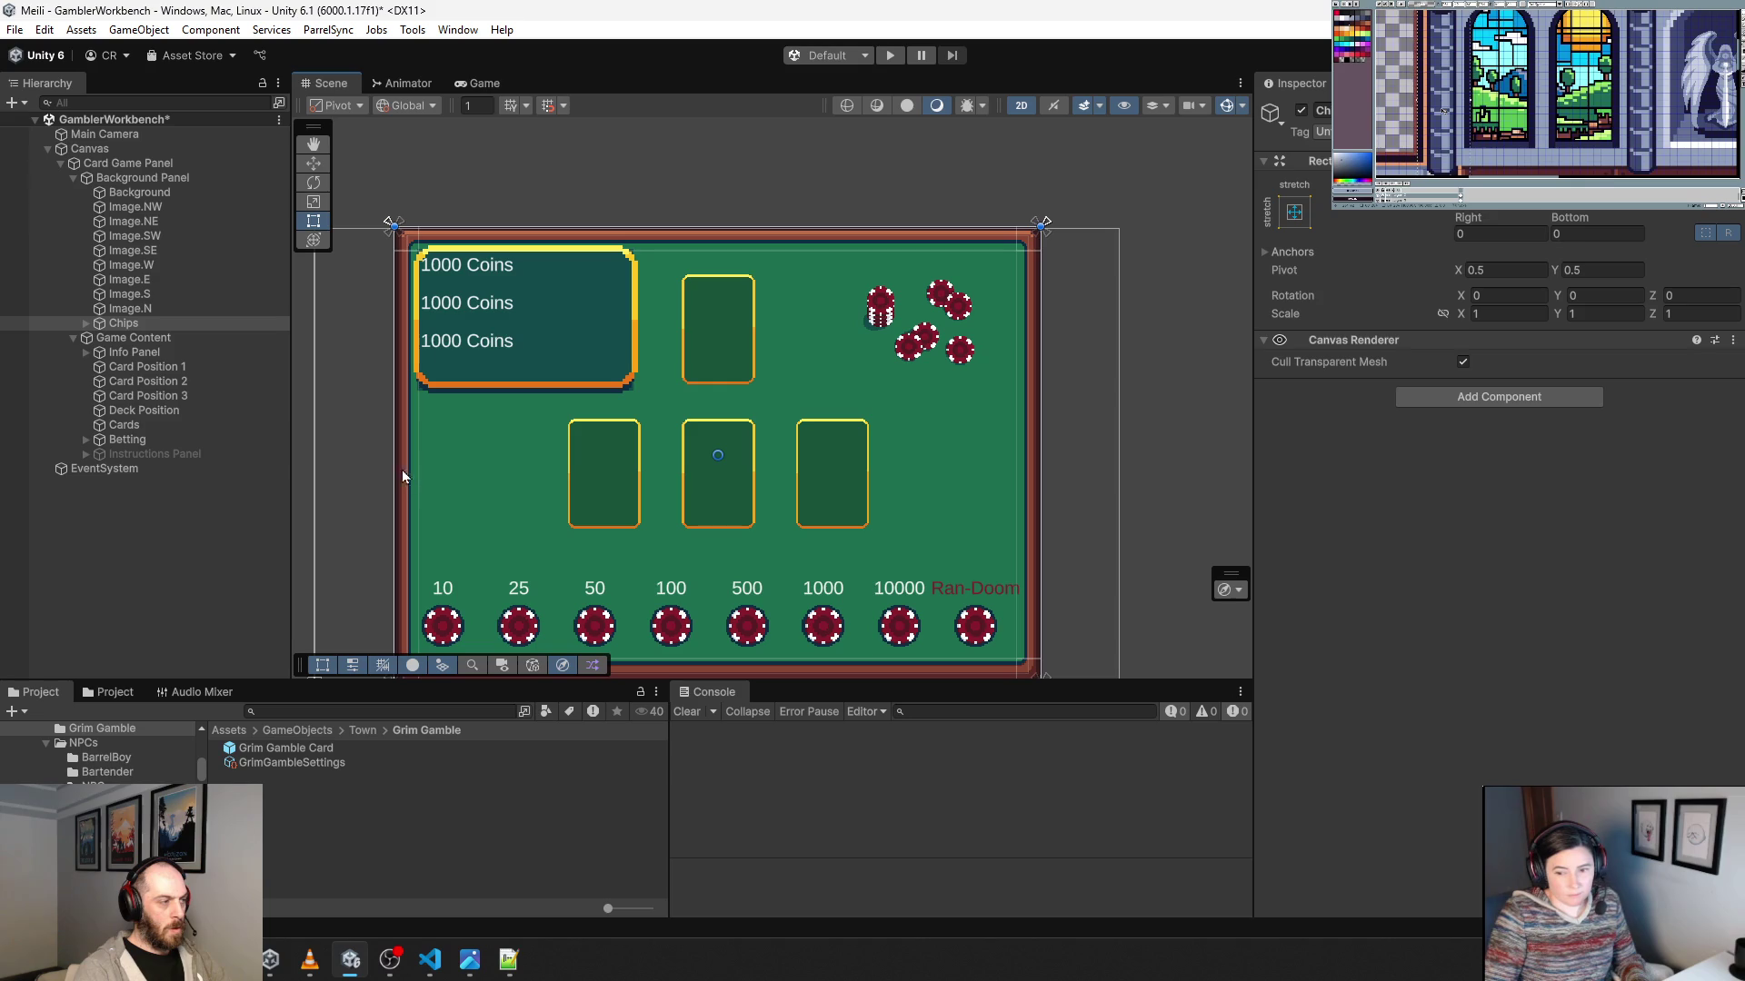
{"action": "left_click", "coordinate": [155, 251]}
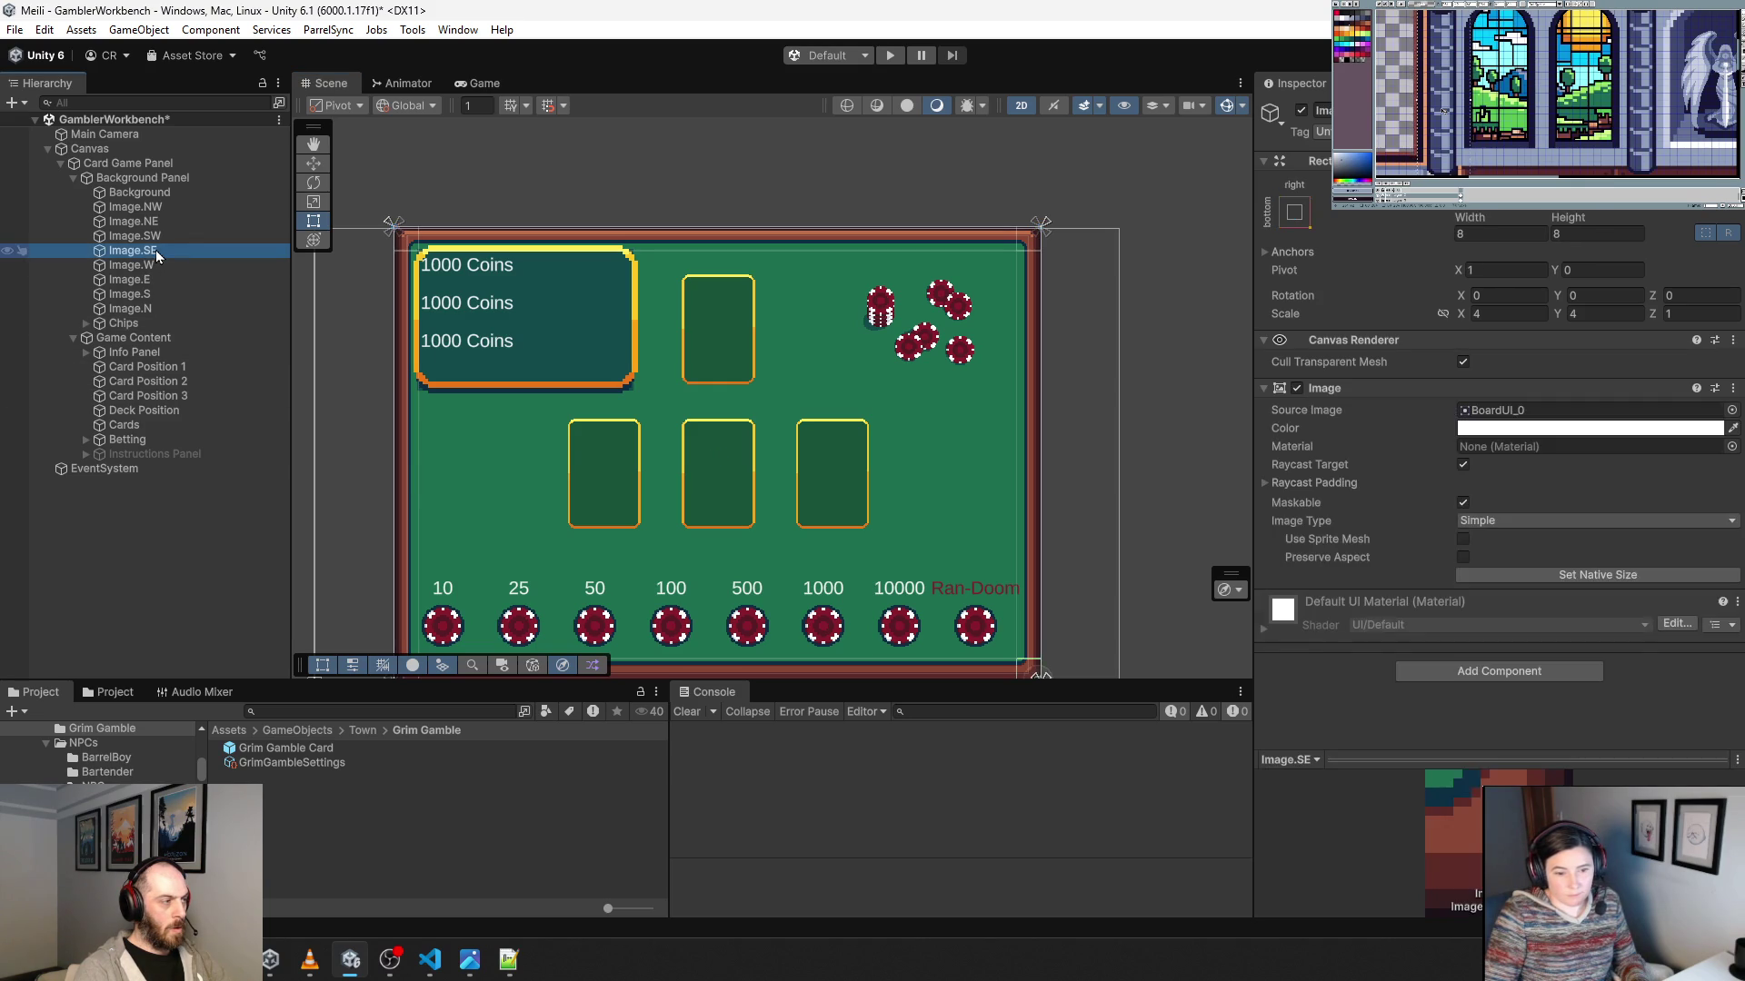
{"action": "left_click", "coordinate": [133, 238]}
{"action": "left_click", "coordinate": [133, 250]}
{"action": "left_click", "coordinate": [134, 265]}
{"action": "left_click", "coordinate": [138, 280]}
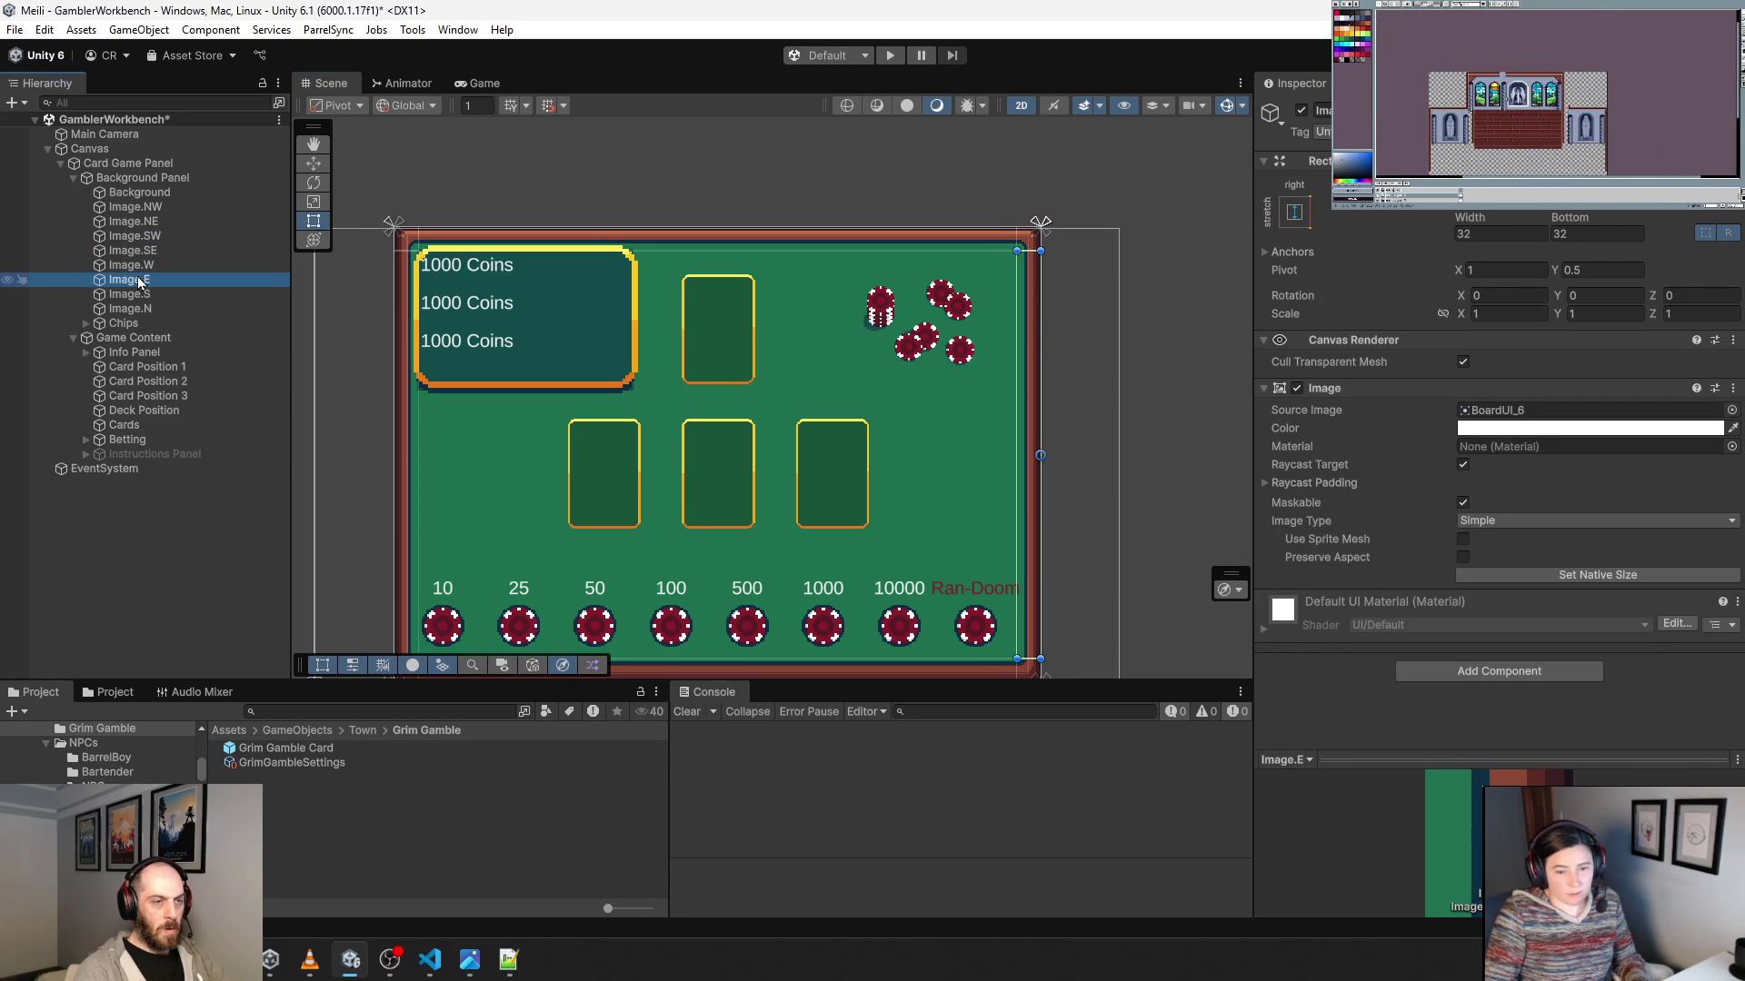
{"action": "left_click", "coordinate": [142, 266]}
{"action": "left_click", "coordinate": [1508, 313]}
{"action": "type", "text": "1"}
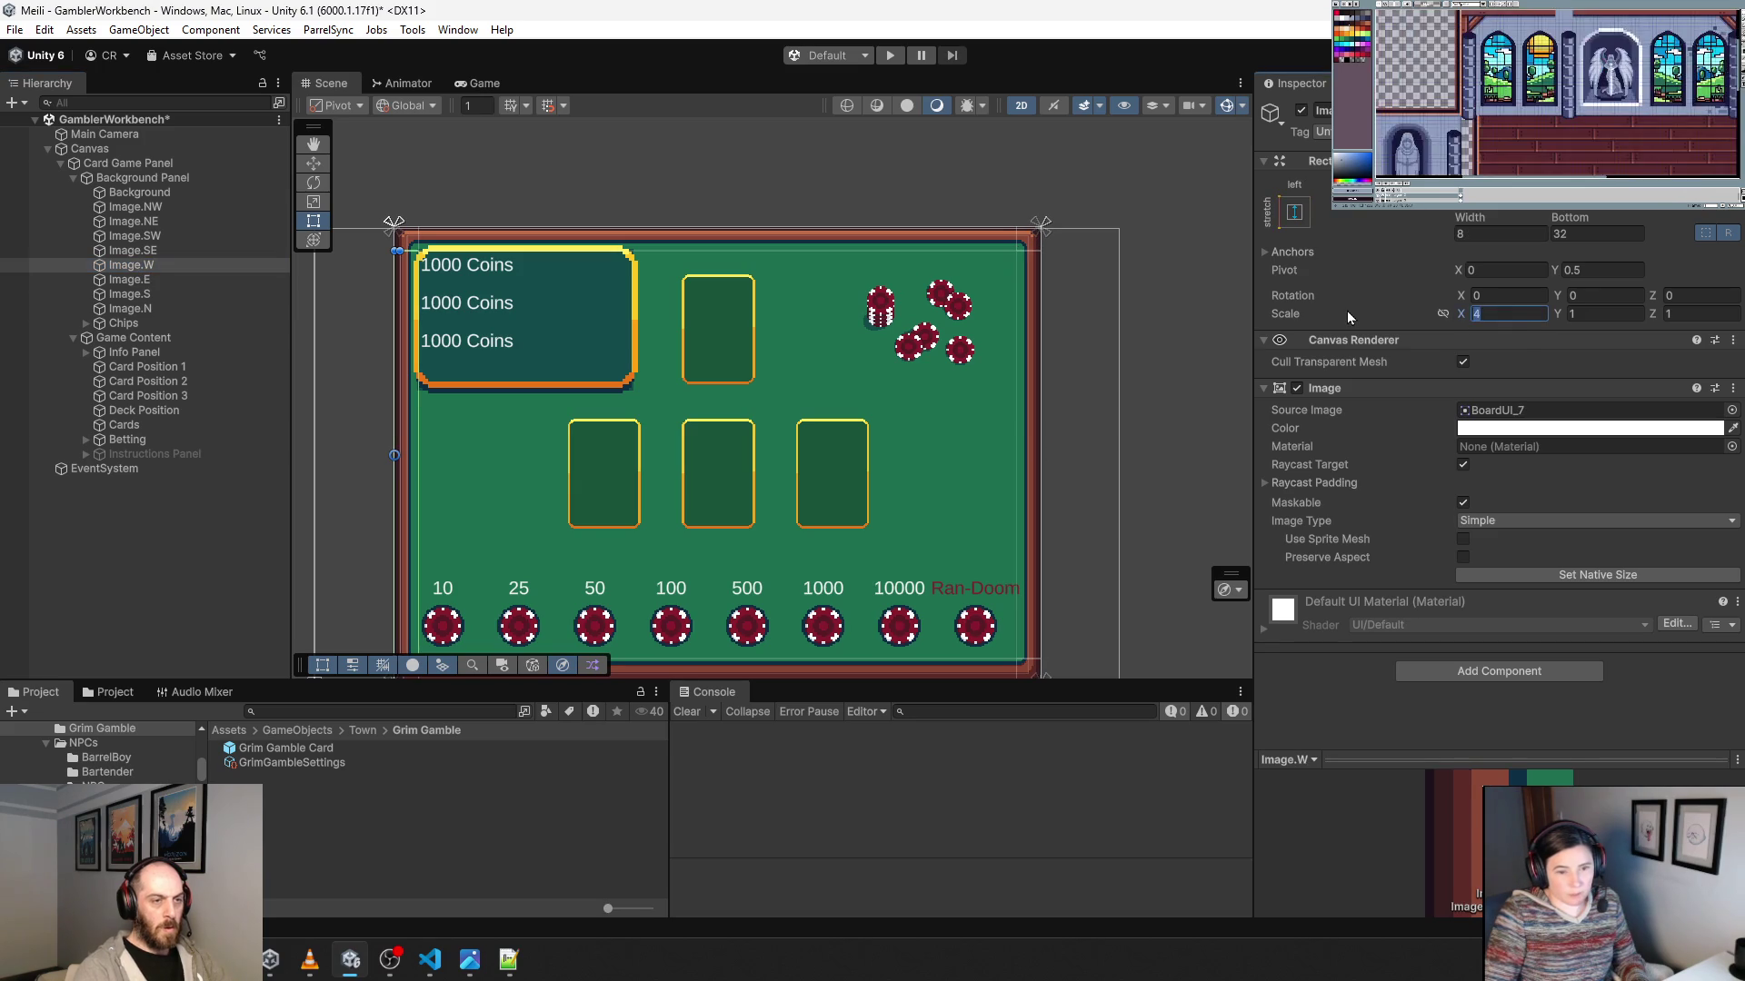
{"action": "left_click", "coordinate": [1500, 234]}
{"action": "type", "text": "32"}
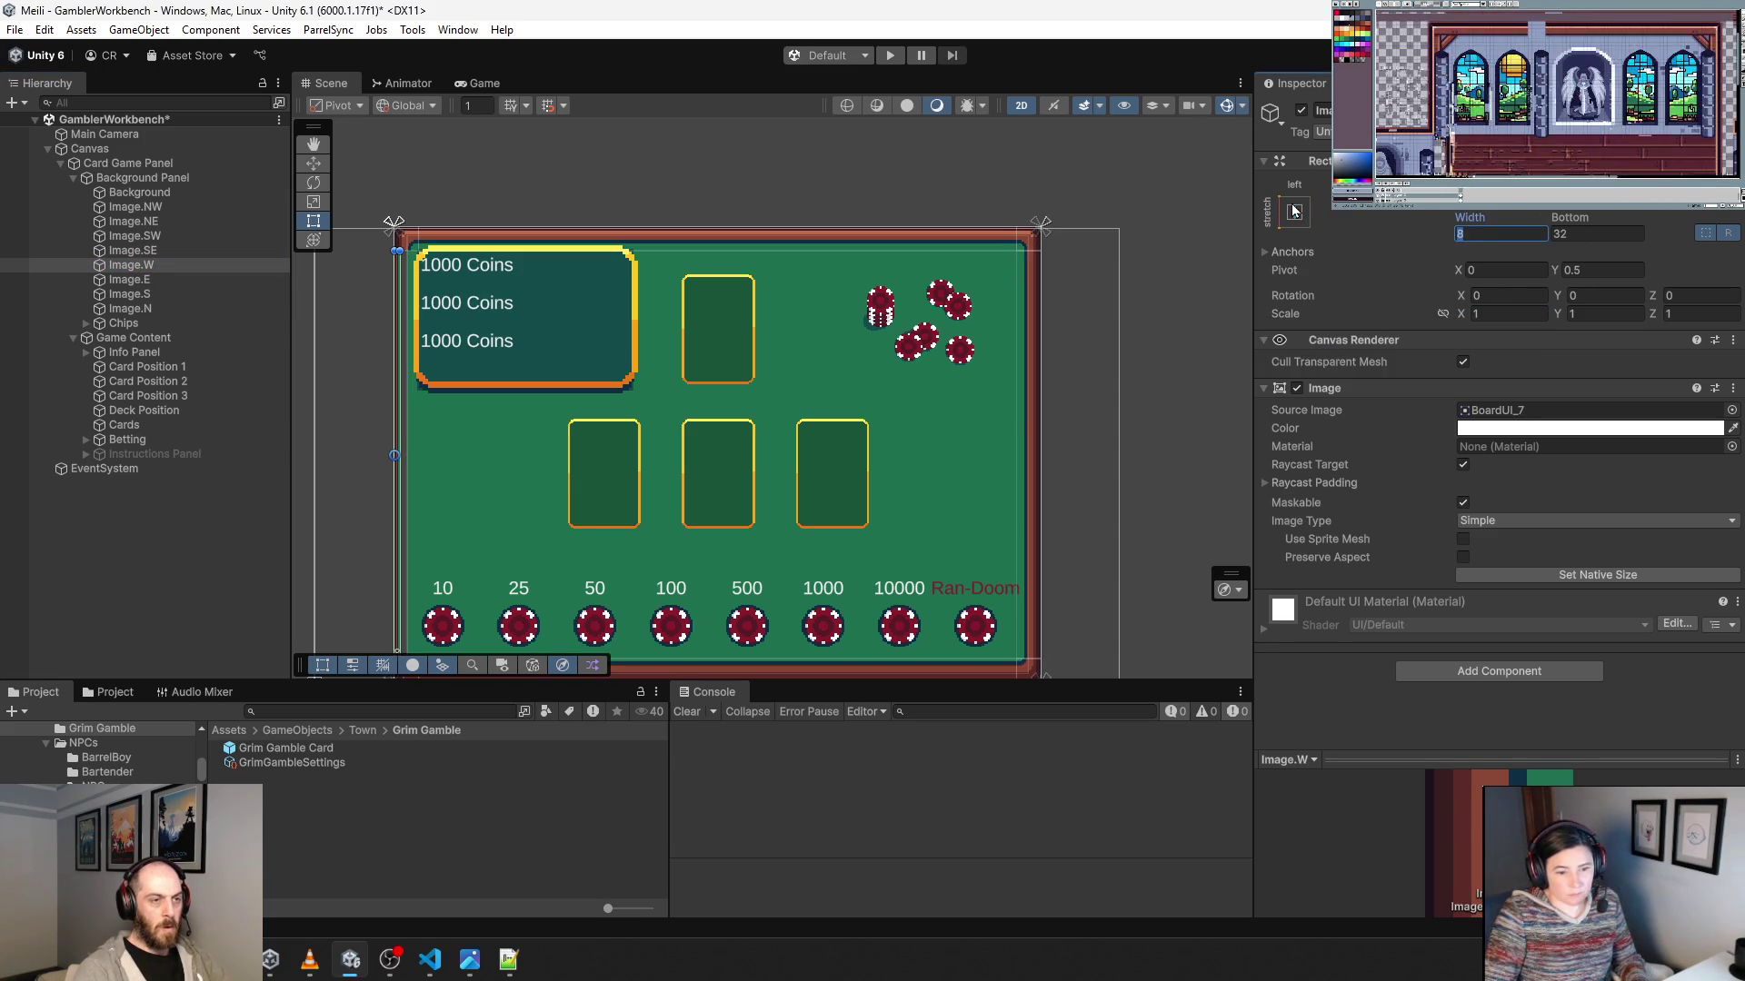
Give the top and bottom borders Image.N and Image.S vertical scale 1 and height 32.
{"action": "left_click", "coordinate": [155, 309]}
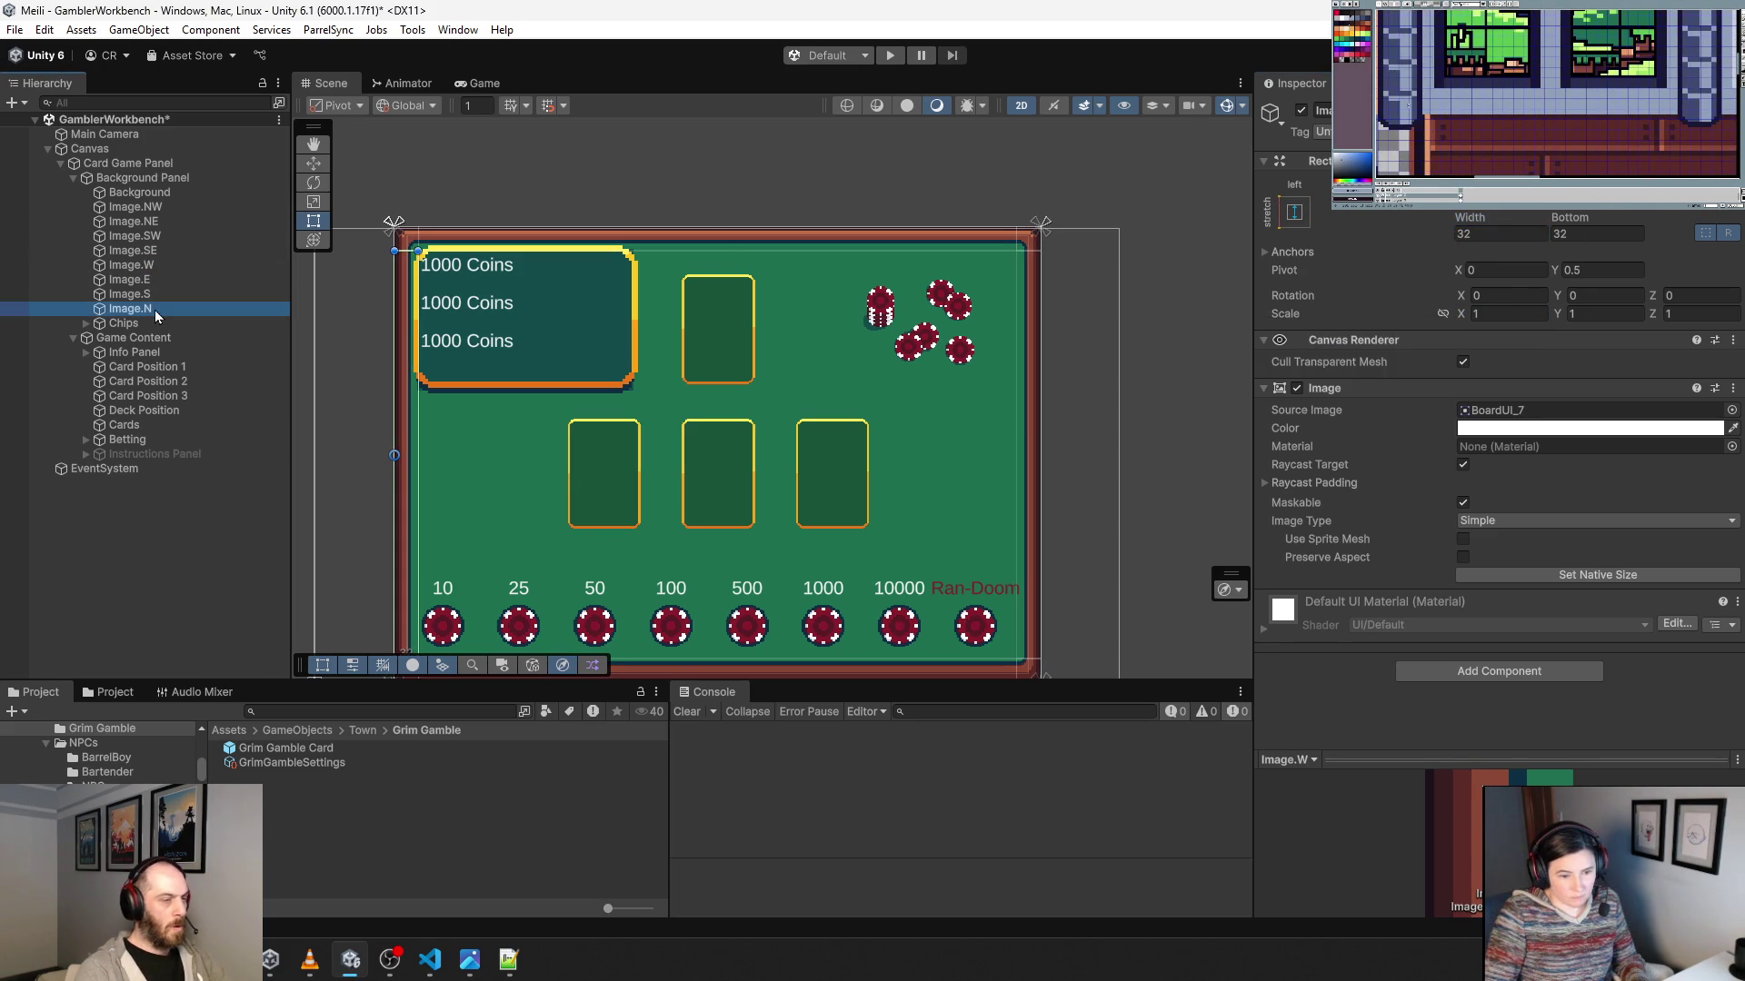
{"action": "left_click", "coordinate": [1586, 313]}
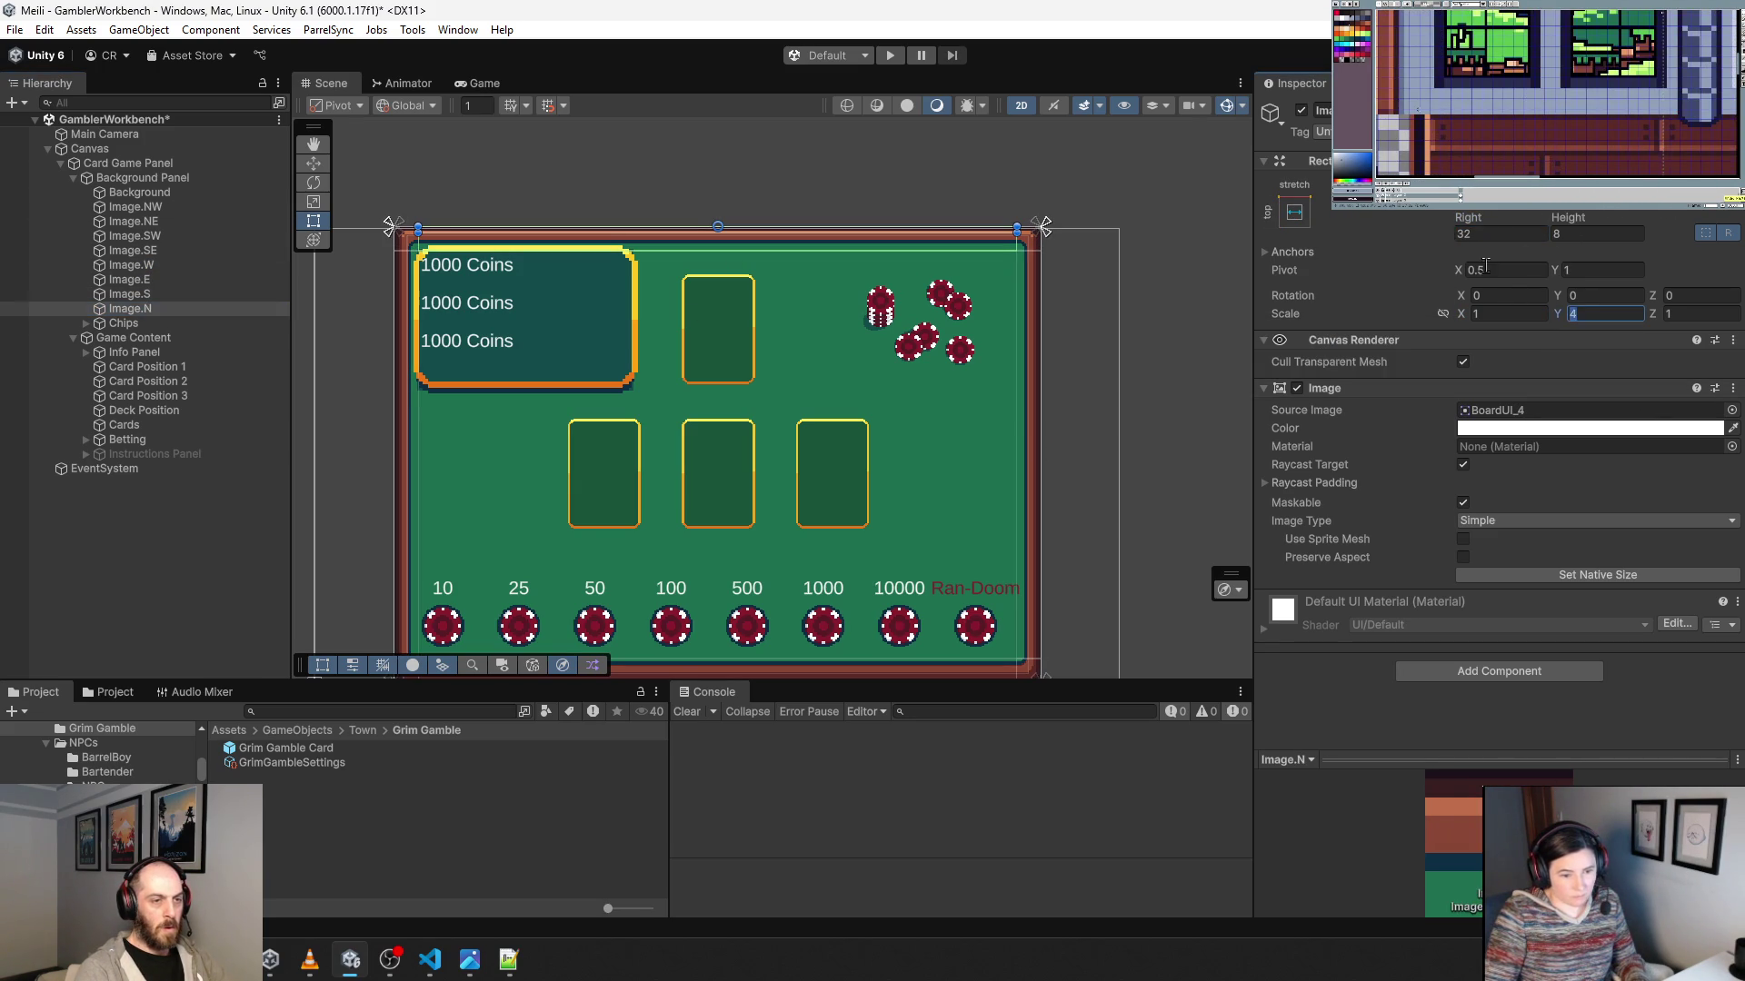
{"action": "type", "text": "1"}
{"action": "left_click", "coordinate": [1577, 234]}
{"action": "type", "text": "32"}
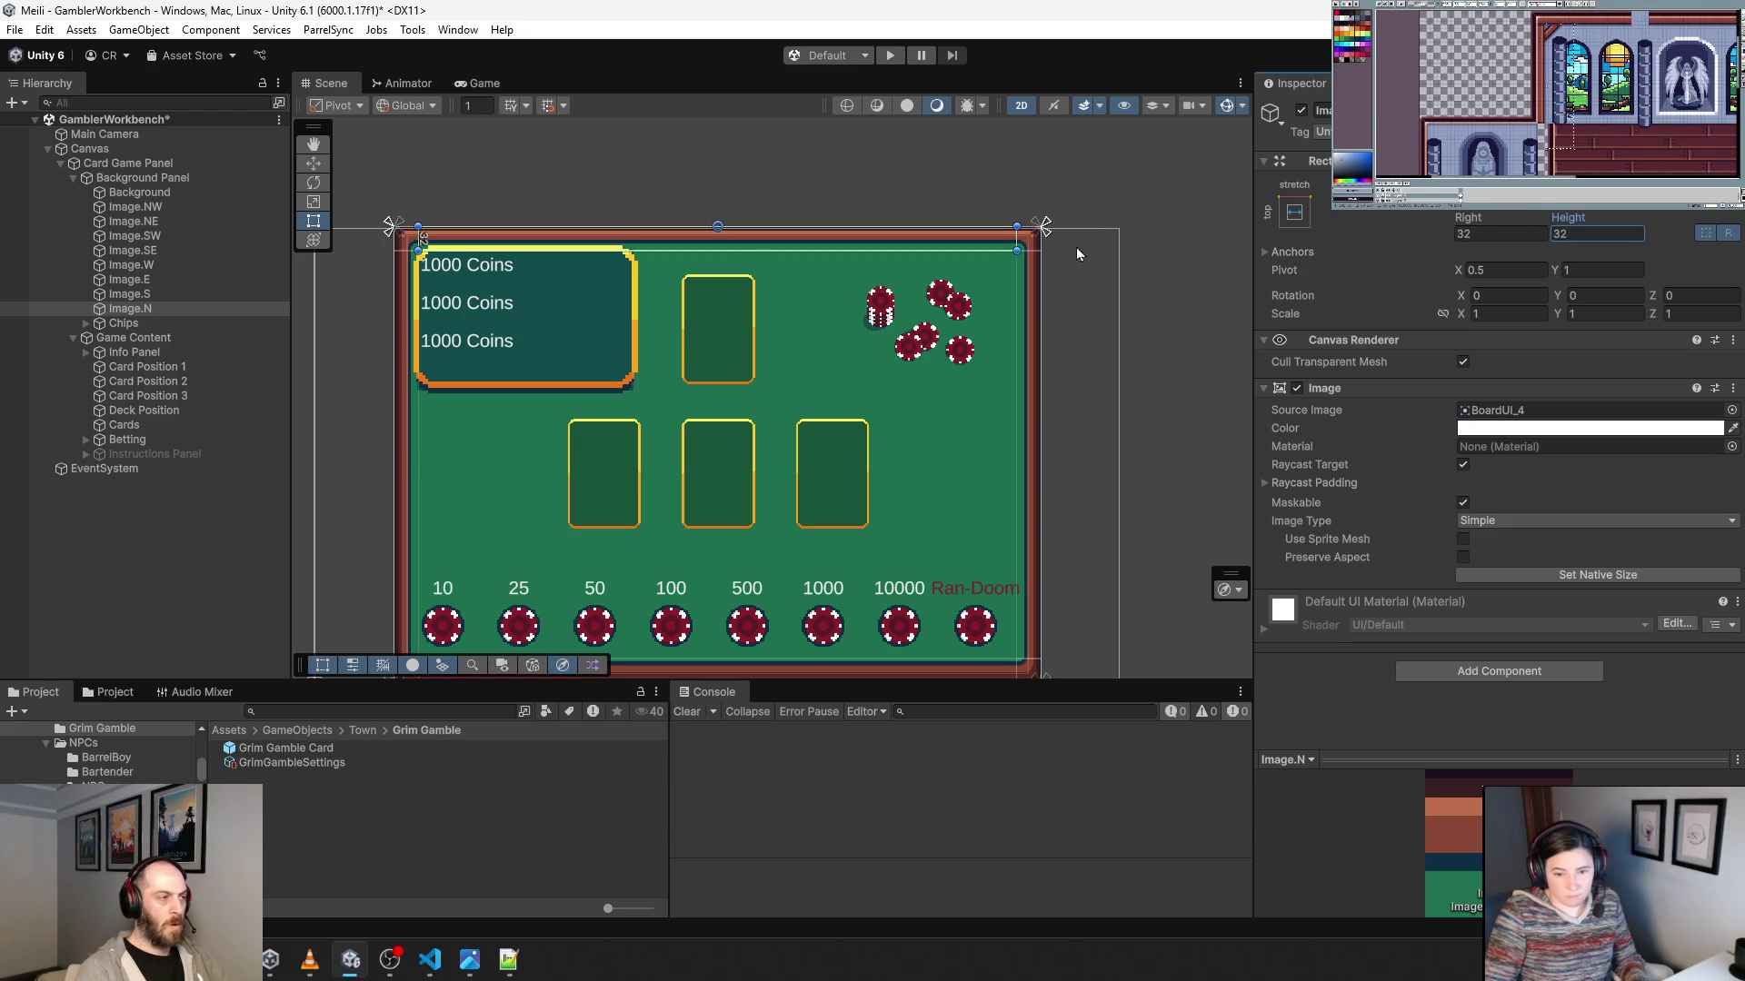
{"action": "left_click", "coordinate": [142, 295]}
{"action": "left_click", "coordinate": [1581, 235]}
{"action": "type", "text": "32"}
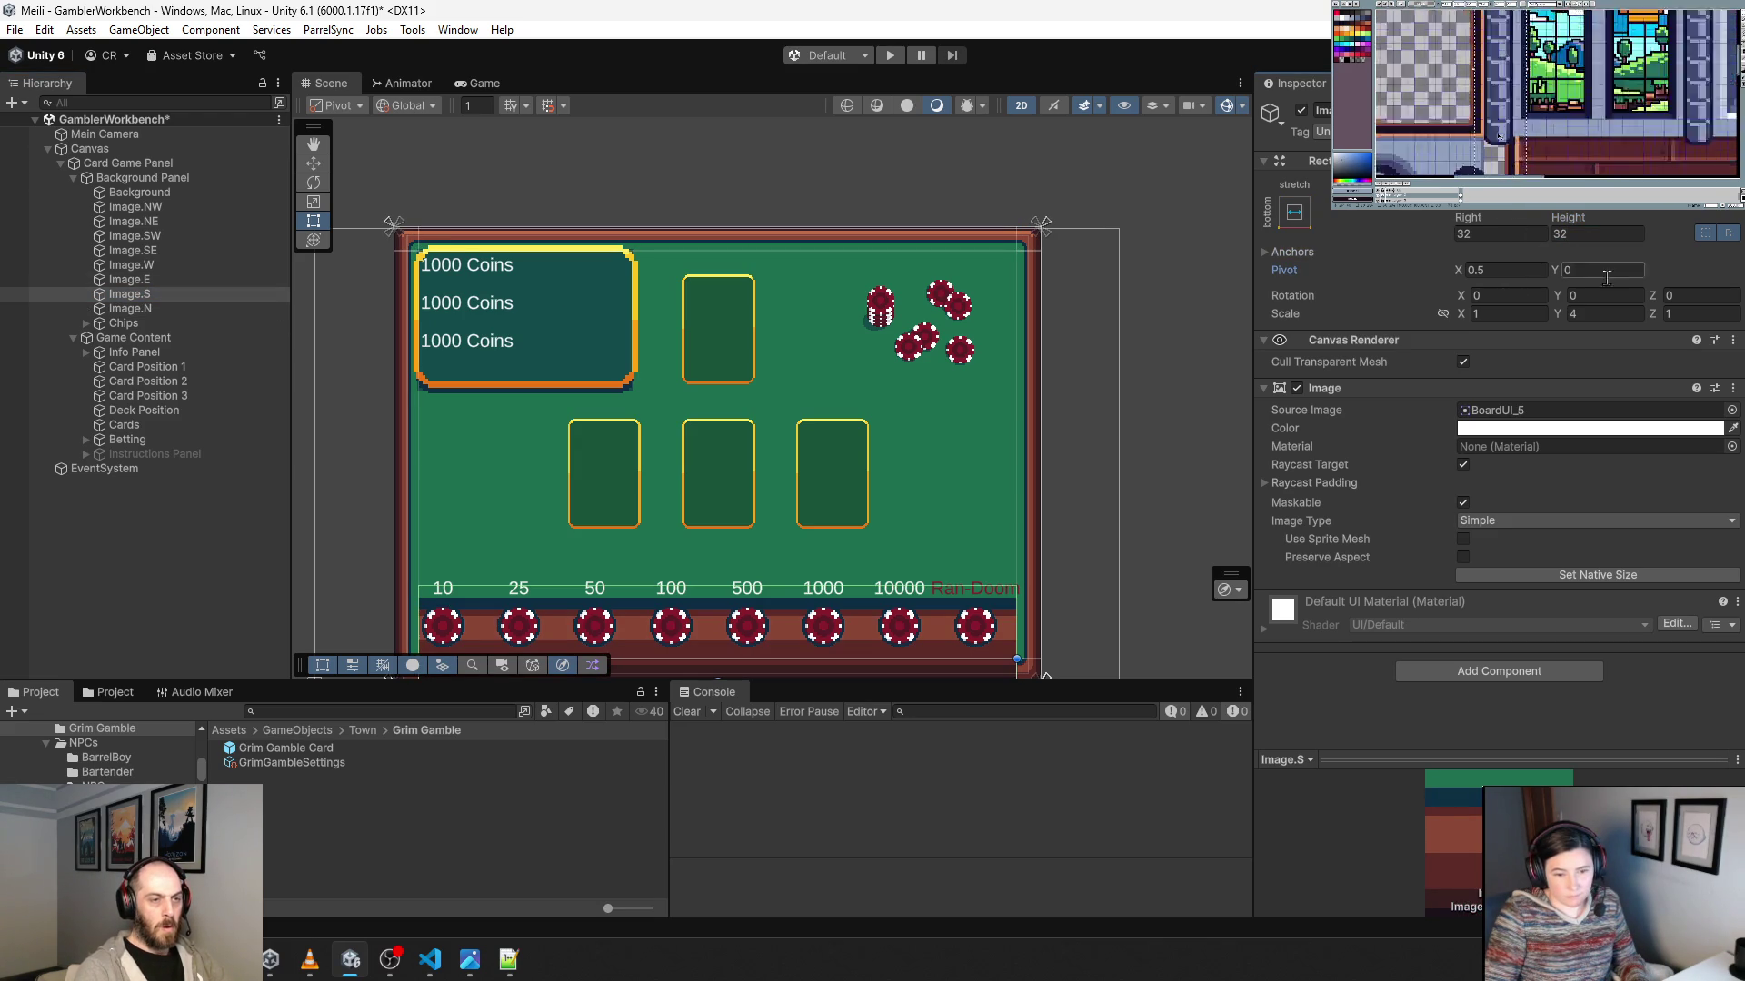
{"action": "left_click", "coordinate": [1602, 314]}
{"action": "type", "text": "1"}
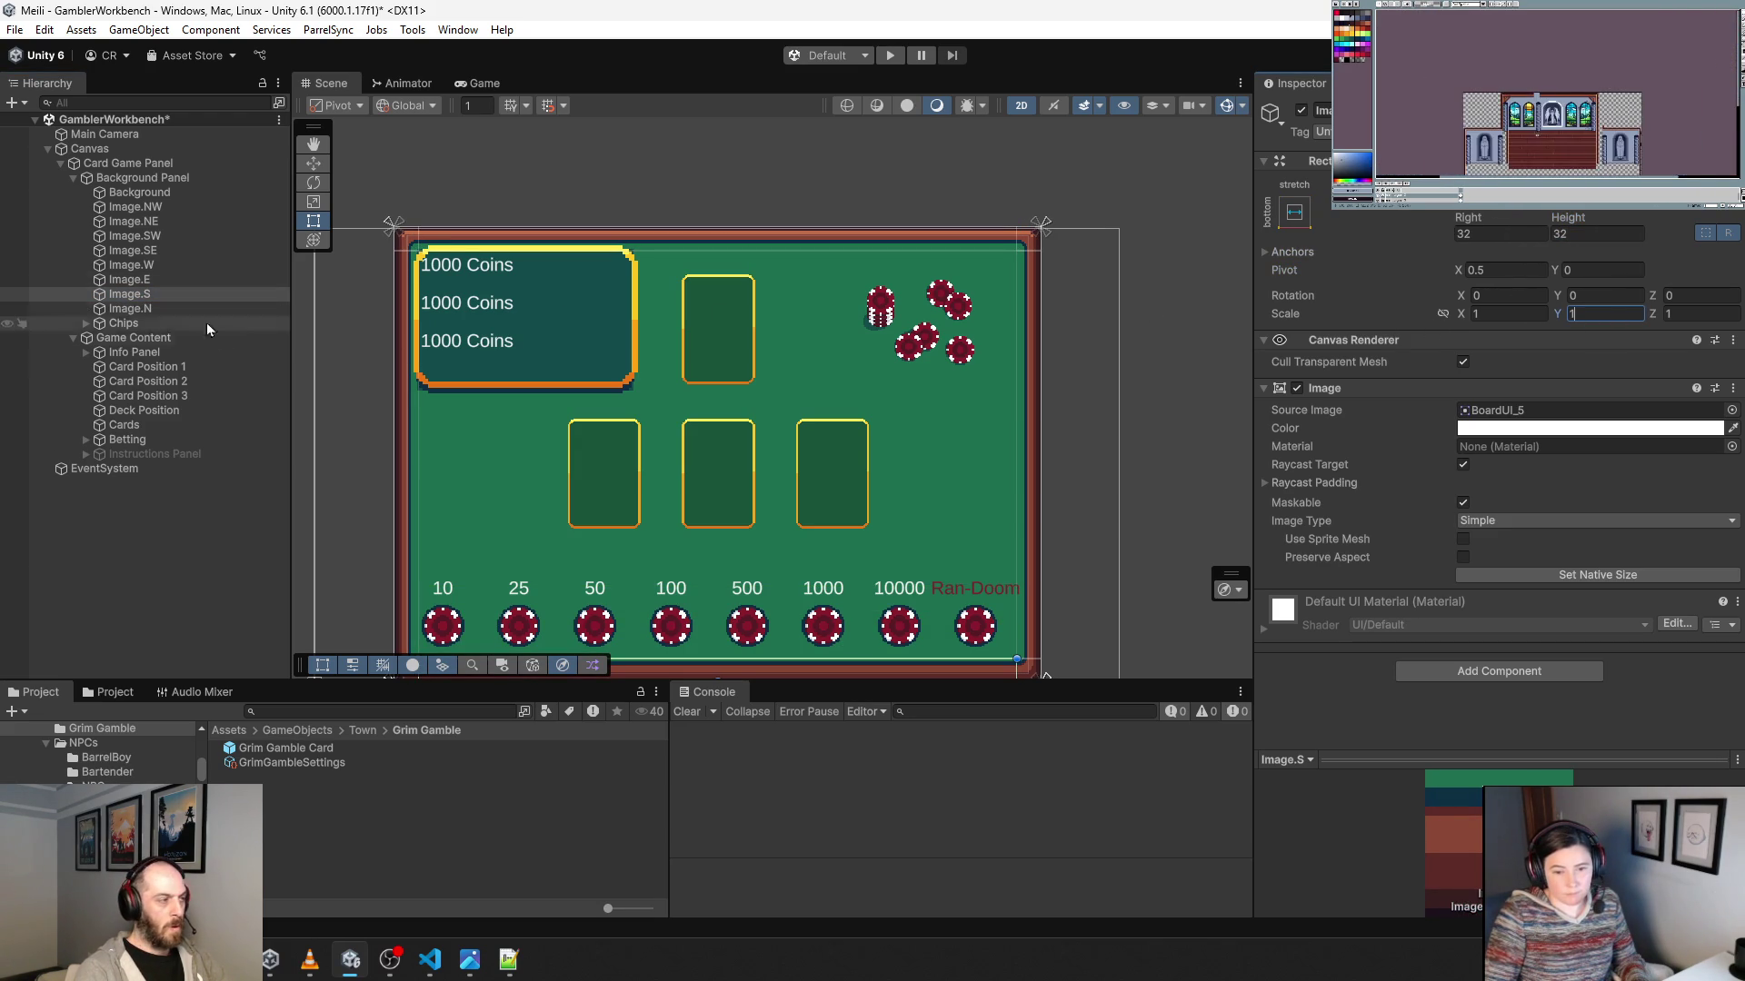
Make the Image.SE corner 32×32 at horizontal scale 1.
{"action": "left_click", "coordinate": [136, 265]}
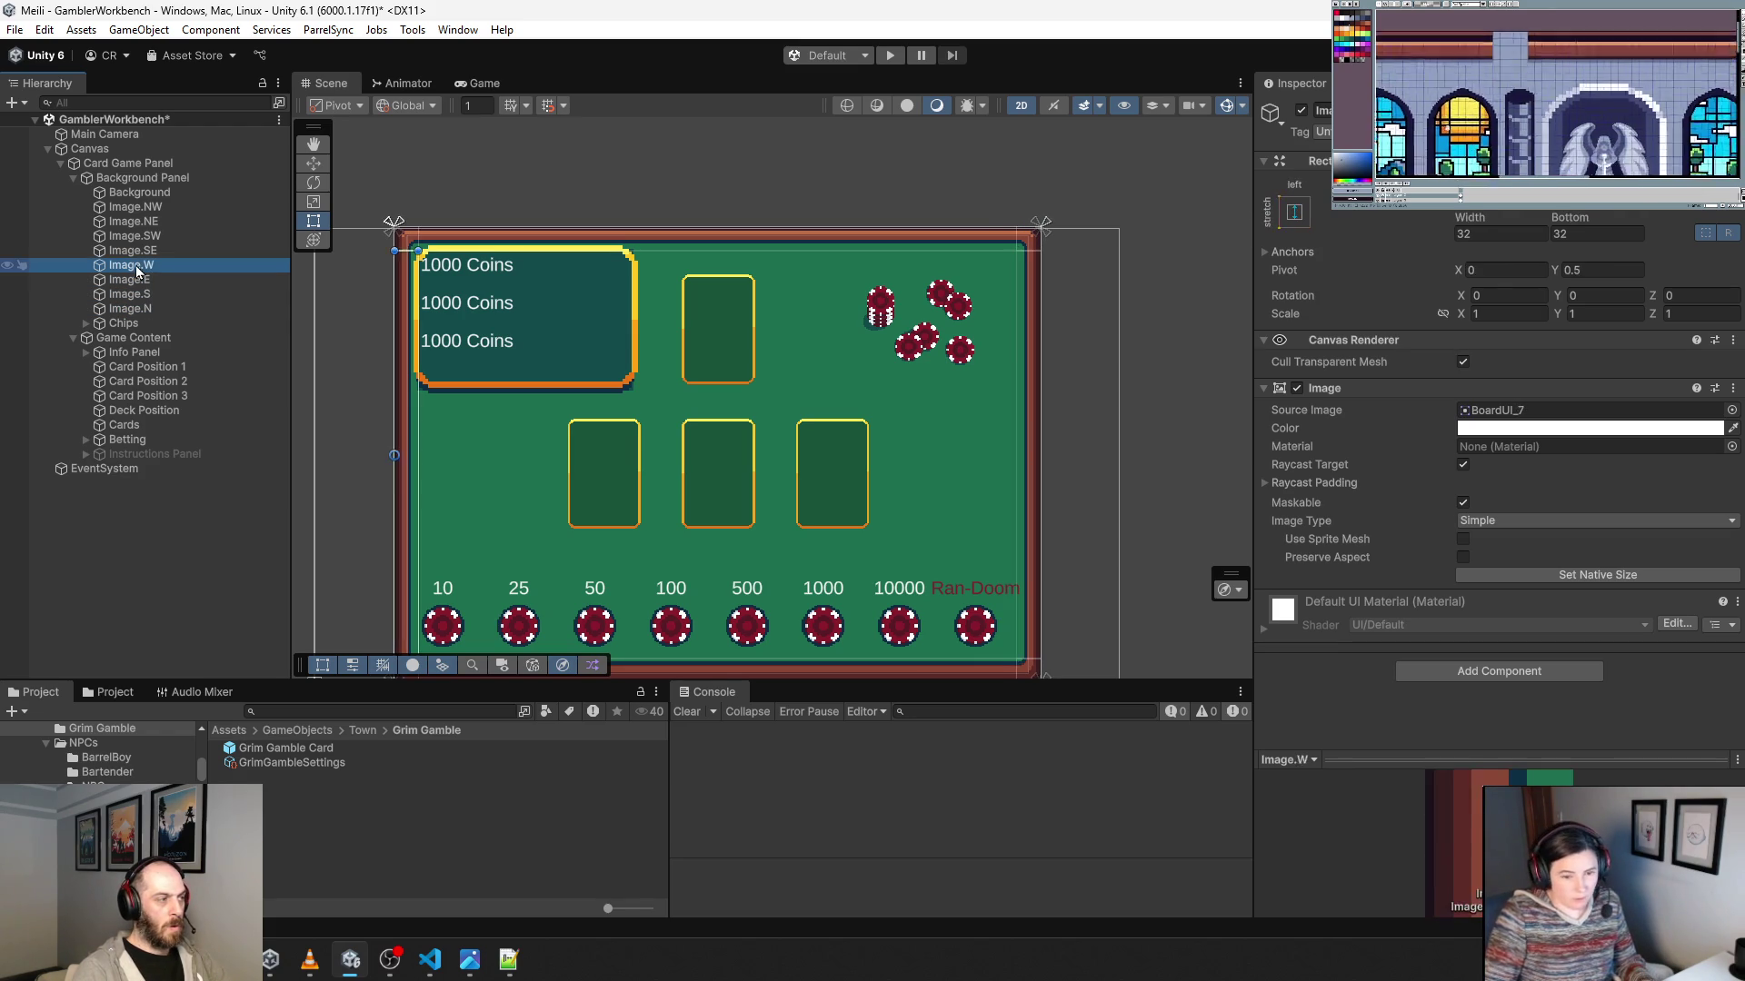
{"action": "left_click", "coordinate": [146, 250]}
{"action": "left_click", "coordinate": [1477, 235]}
{"action": "type", "text": "32"}
{"action": "key", "text": "Tab"}
{"action": "type", "text": "32"}
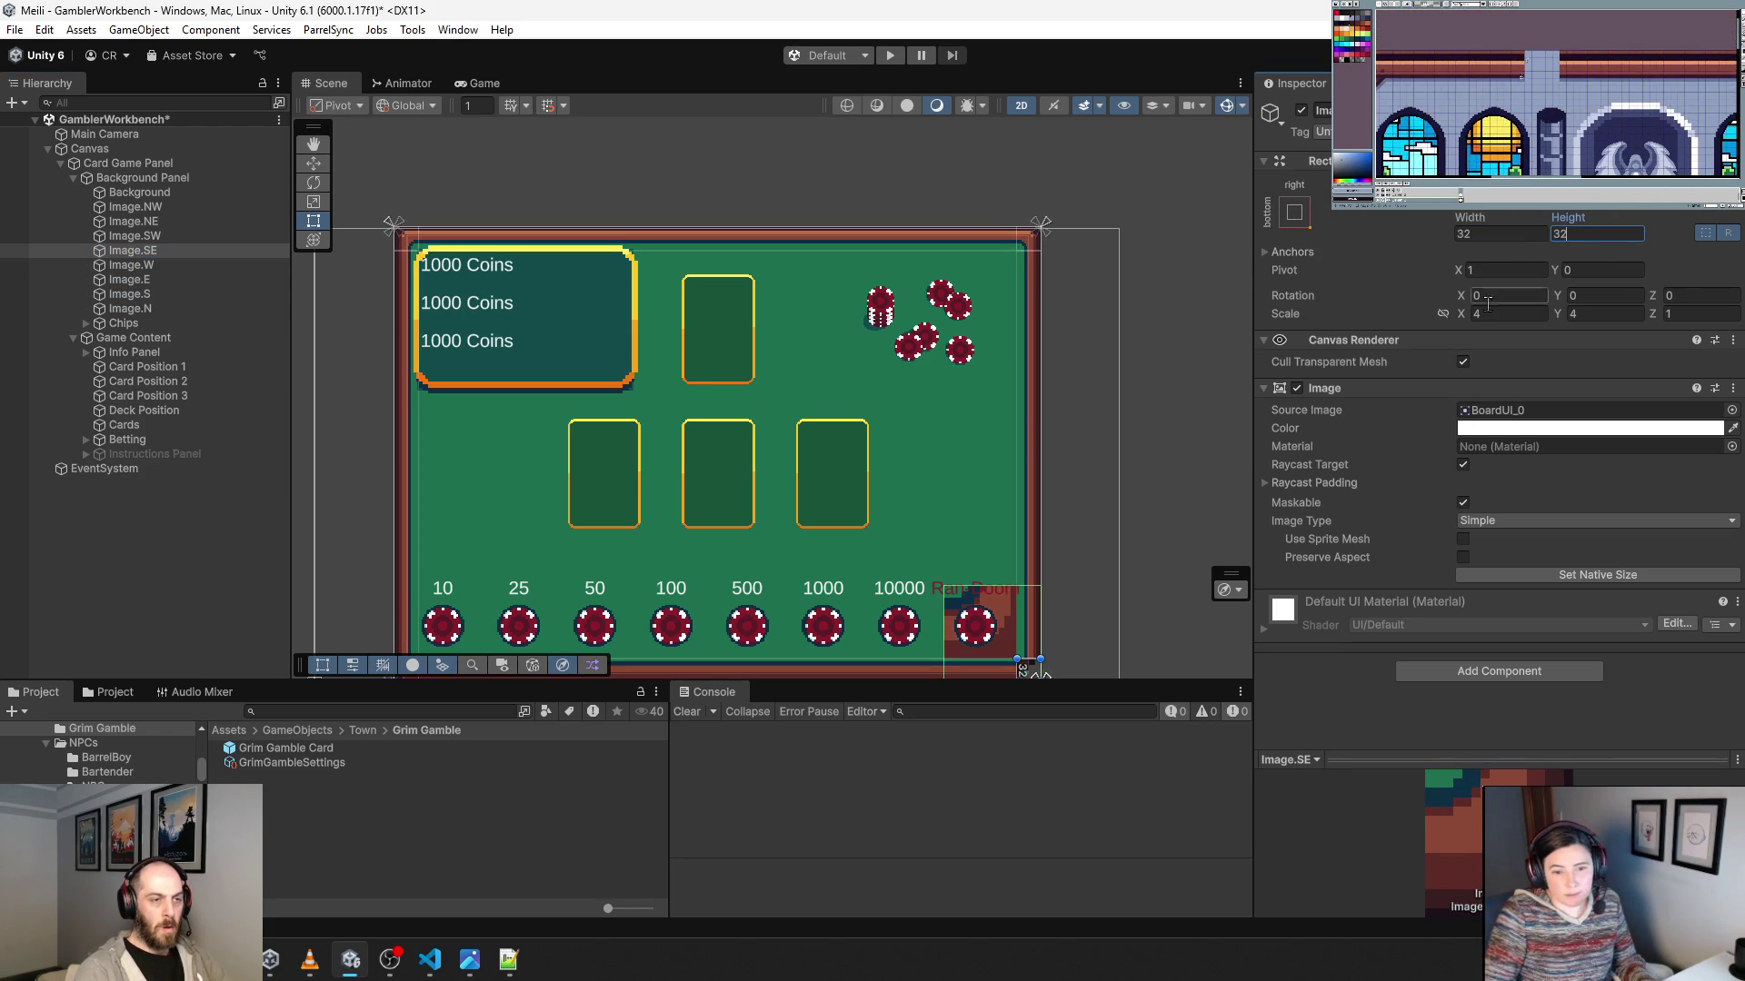
{"action": "left_click", "coordinate": [1493, 313]}
{"action": "type", "text": "1"}
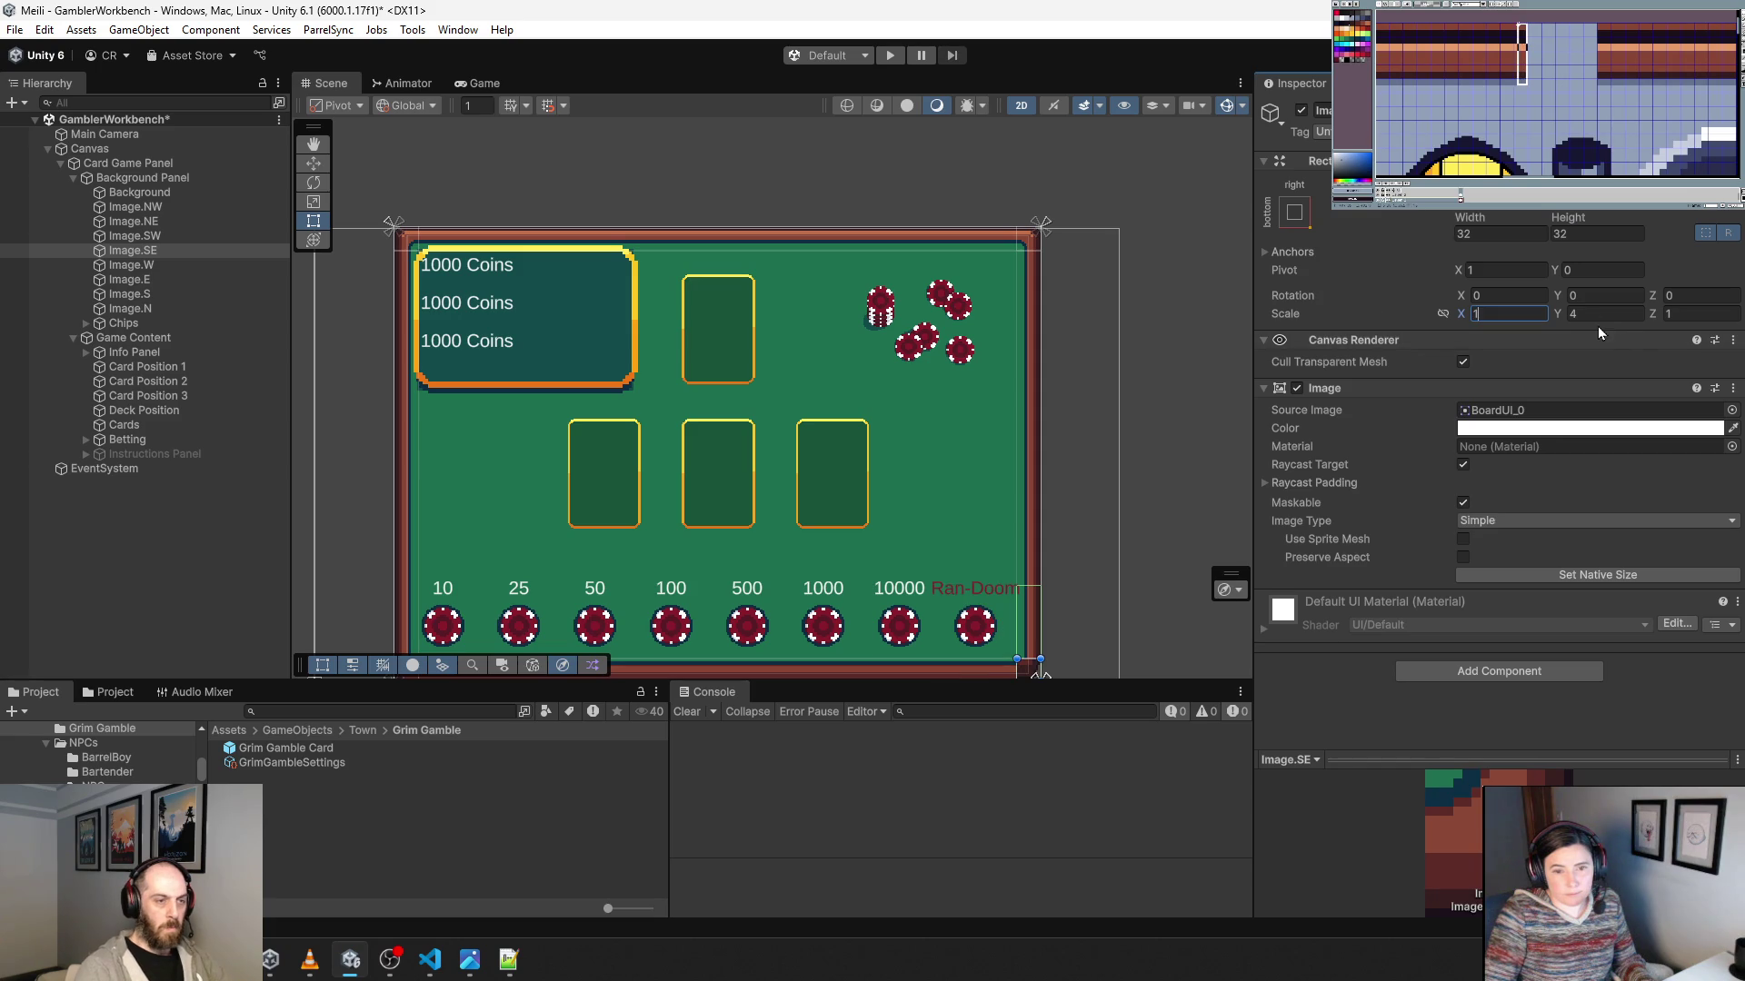
{"action": "key", "text": "Tab"}
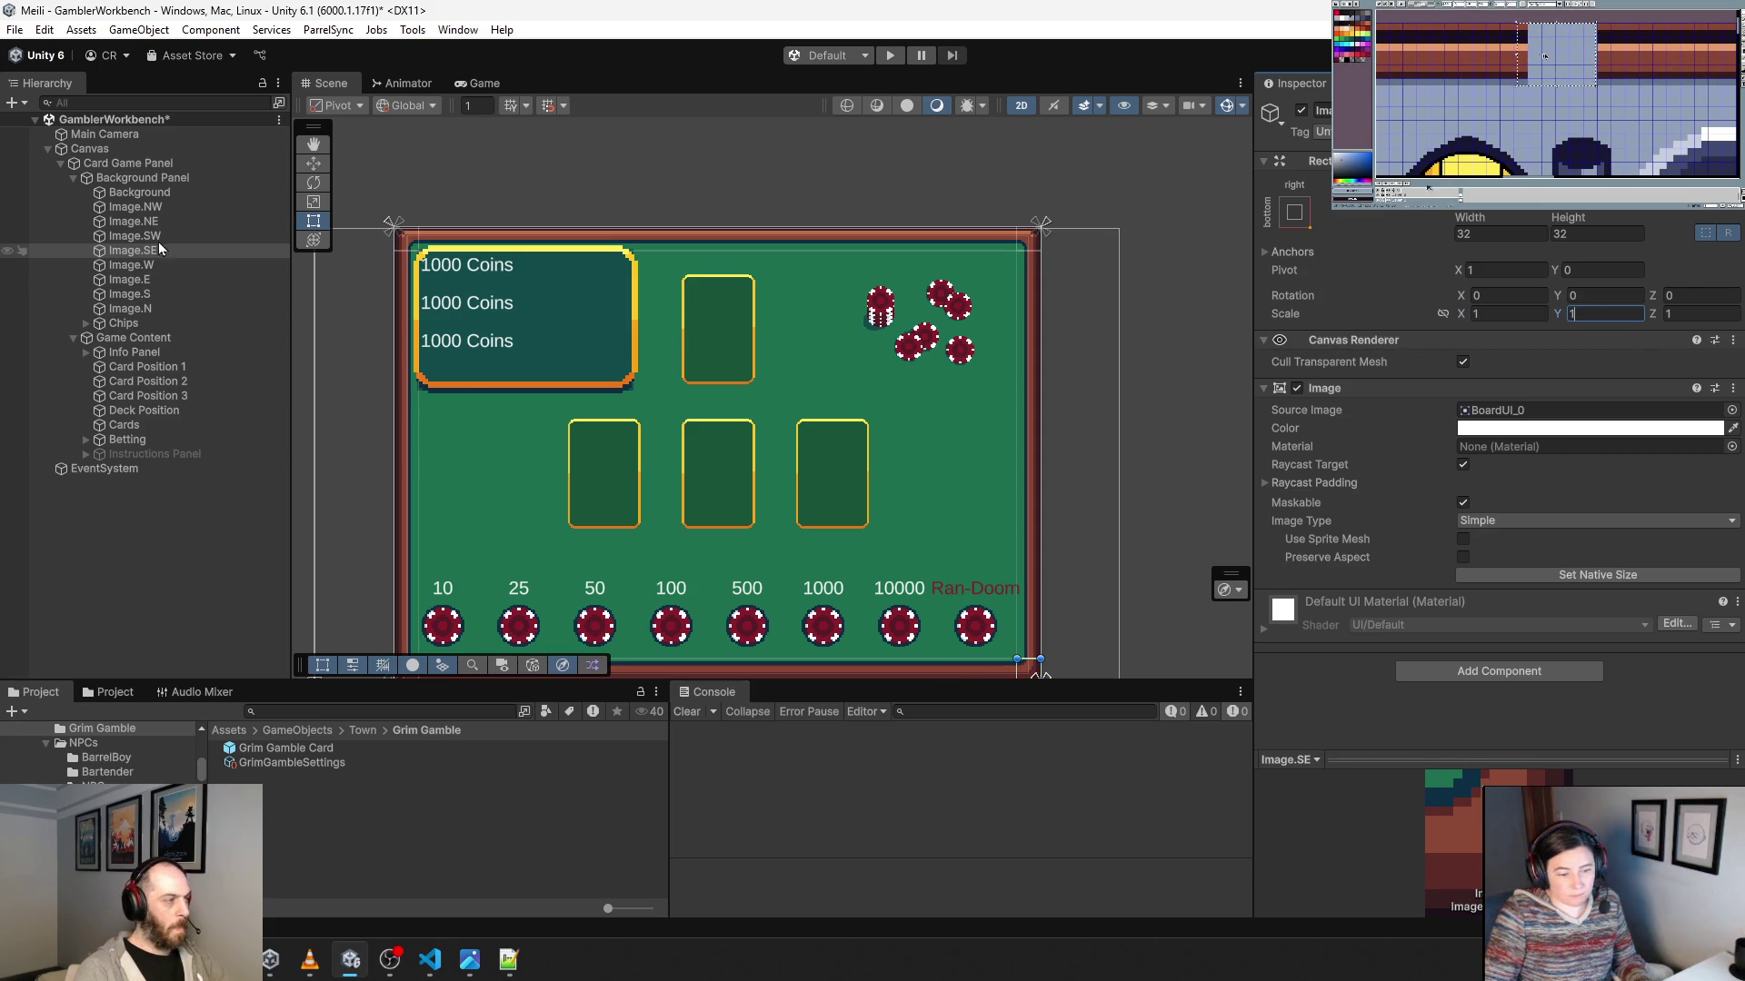
Make the Image.NW, NE and SW corners 32×32 at scale 1, then enter play mode.
{"action": "left_click", "coordinate": [135, 235]}
{"action": "left_click", "coordinate": [134, 206], "text": "shift"}
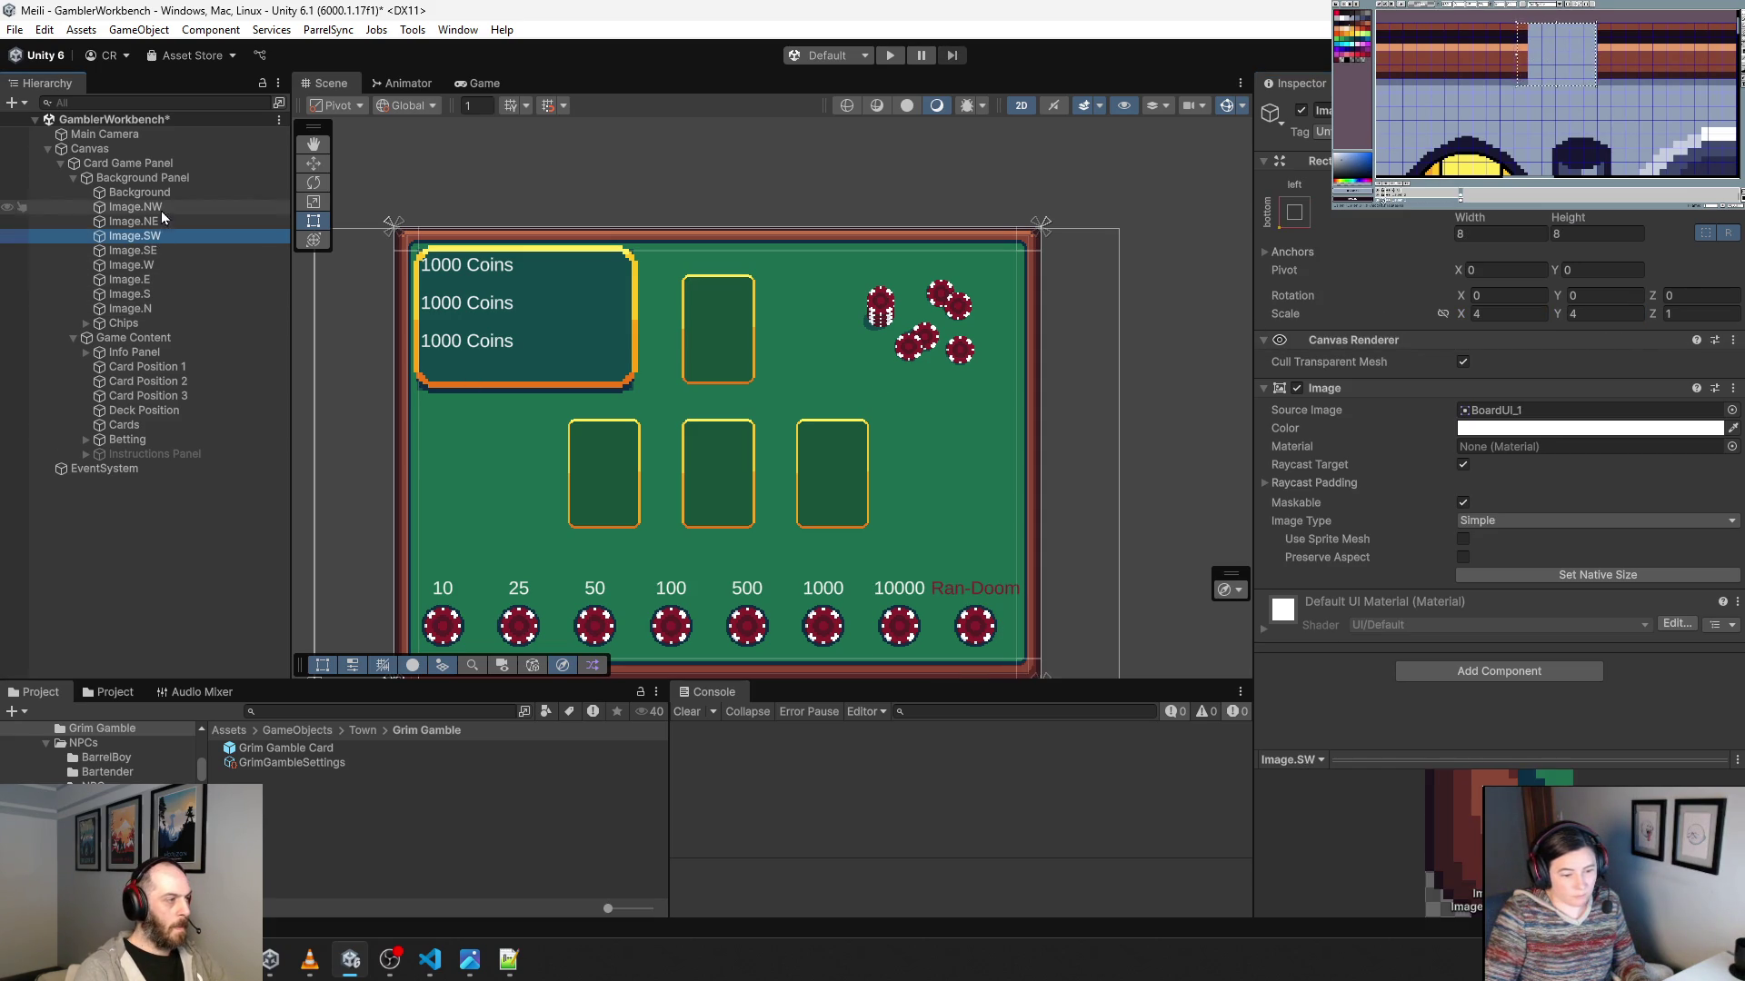
{"action": "left_click", "coordinate": [1508, 313]}
{"action": "type", "text": "1"}
{"action": "left_click", "coordinate": [1499, 234]}
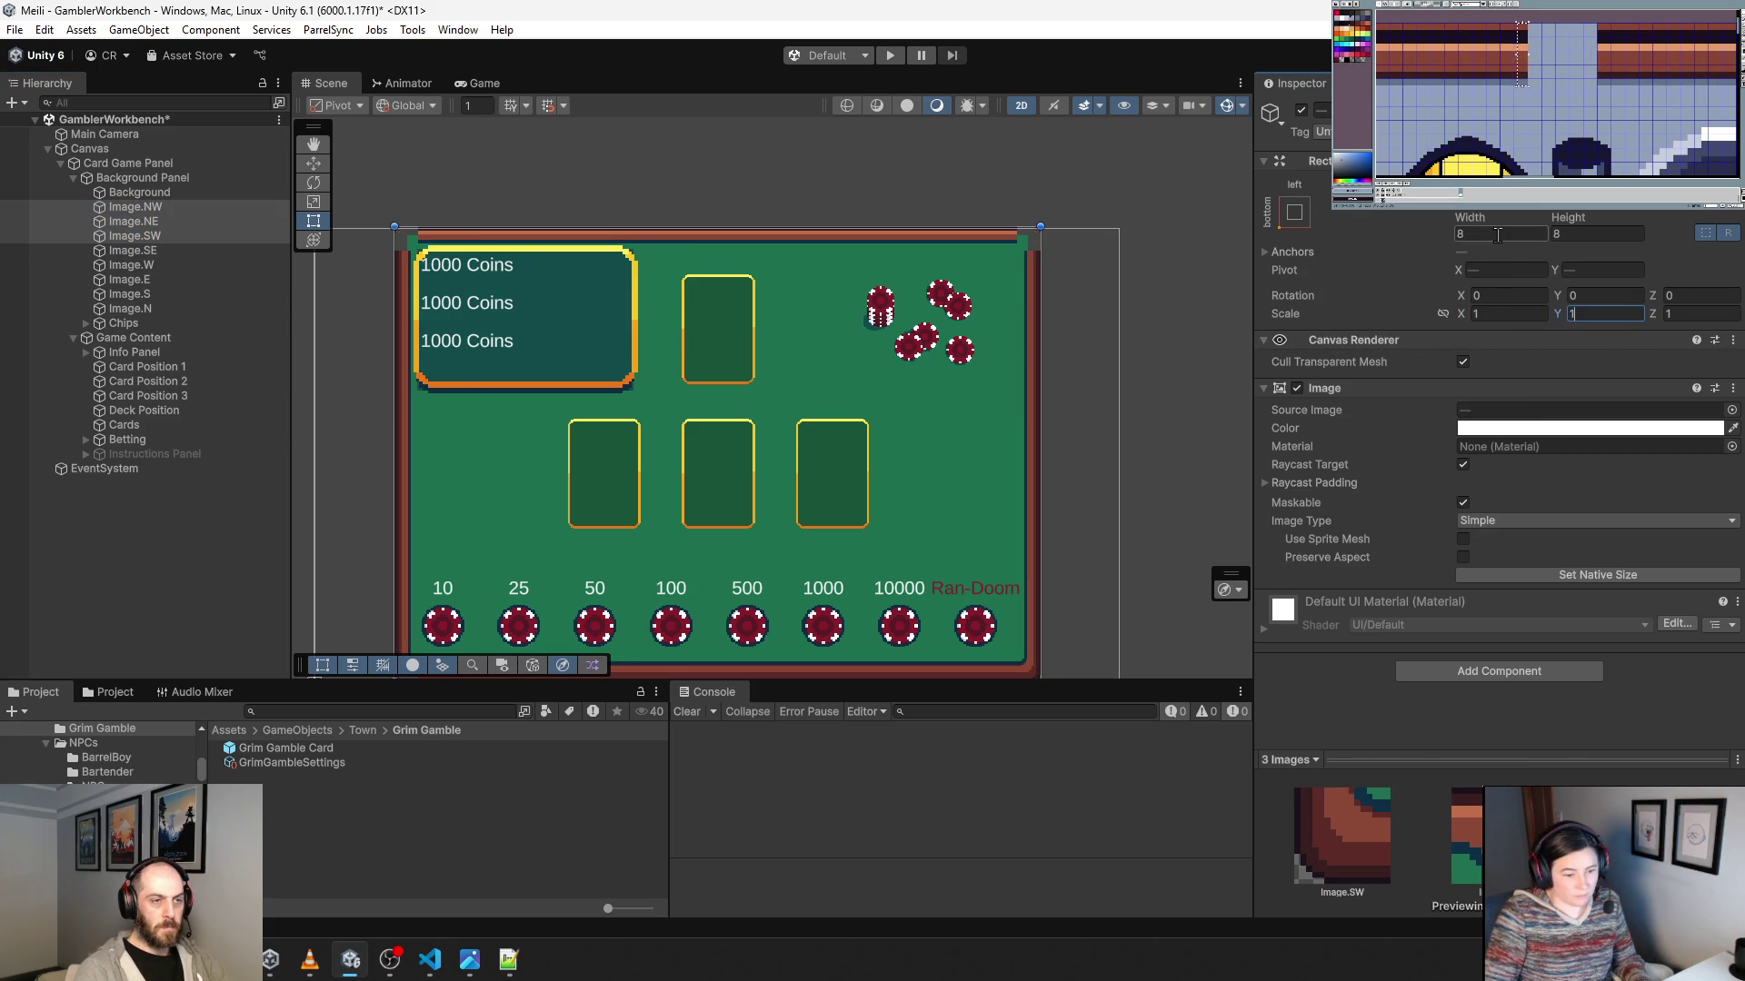
{"action": "type", "text": "32"}
{"action": "key", "text": "Tab"}
{"action": "type", "text": "32"}
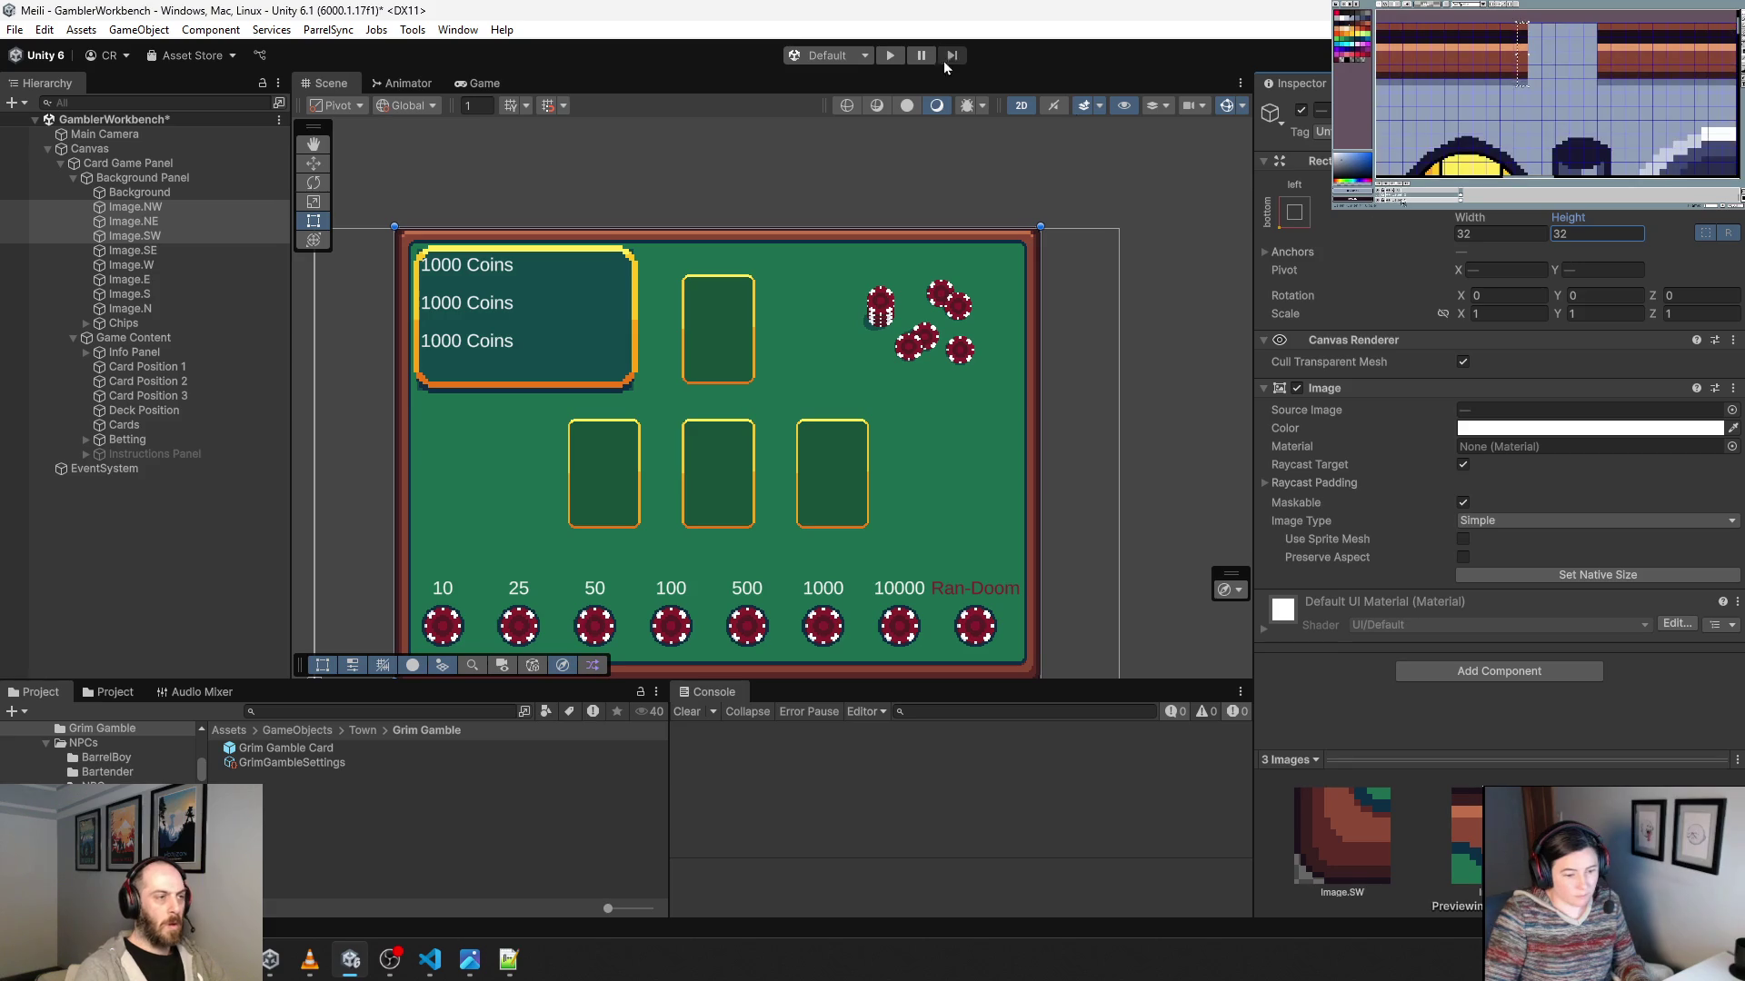
{"action": "left_click", "coordinate": [889, 54]}
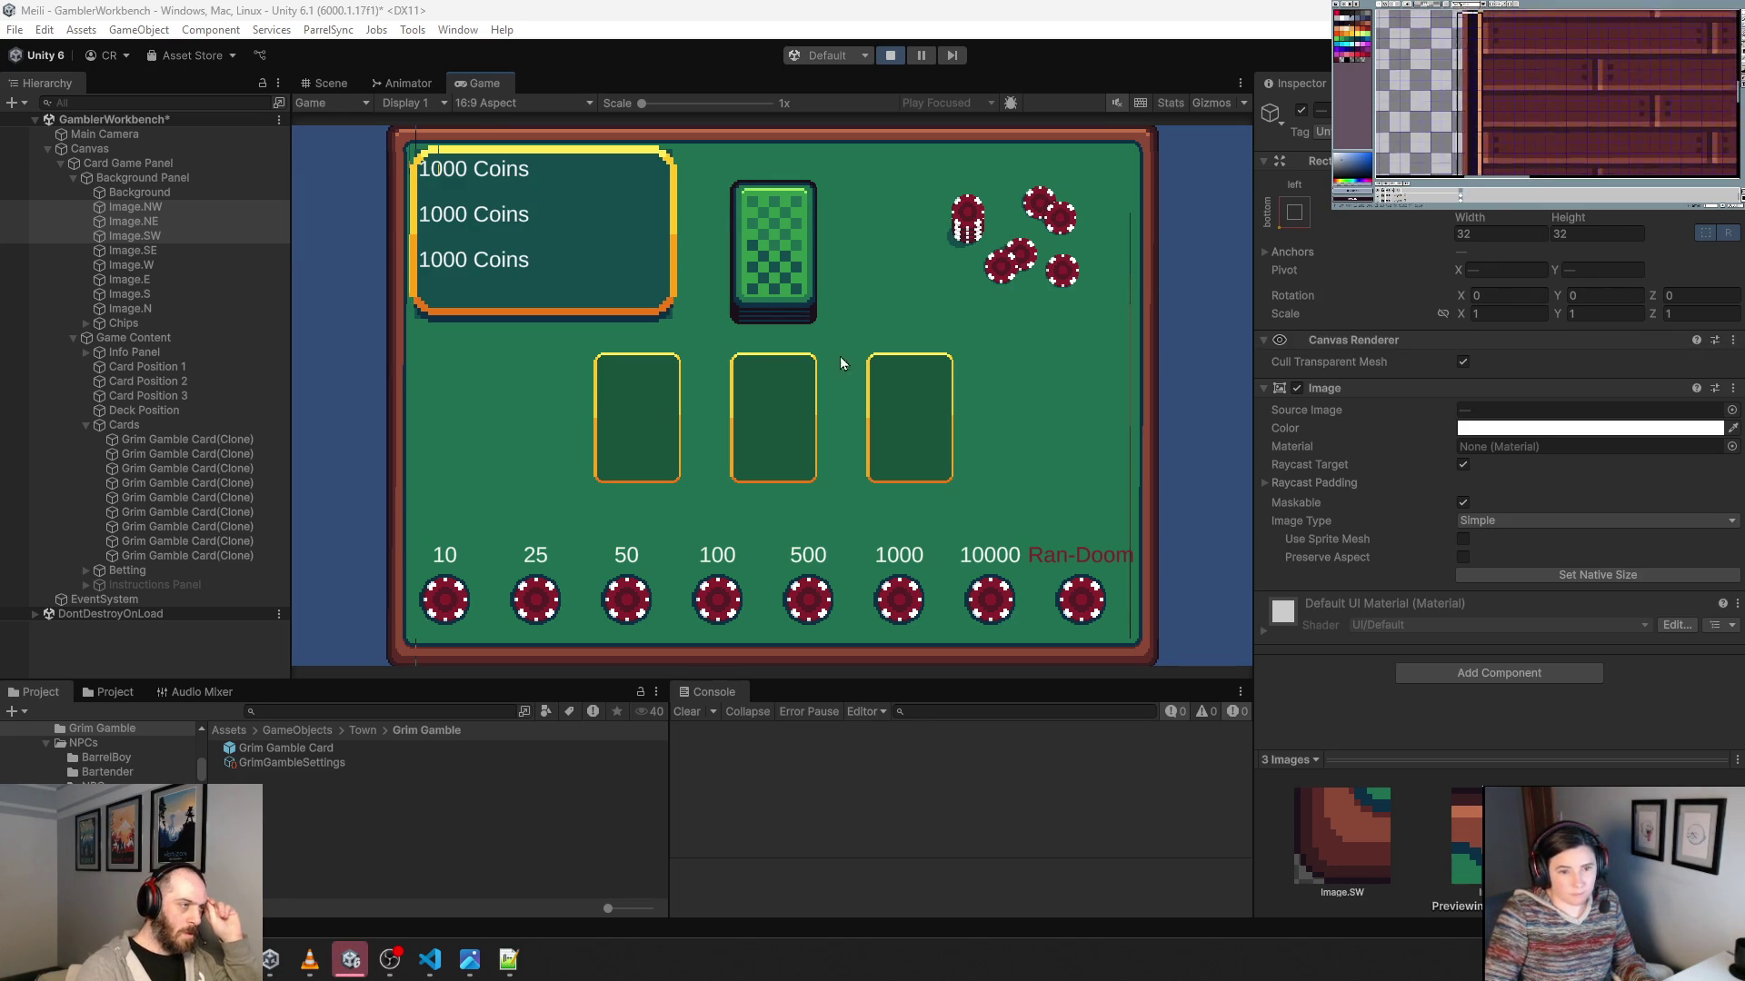
{"action": "double_click", "coordinate": [479, 83]}
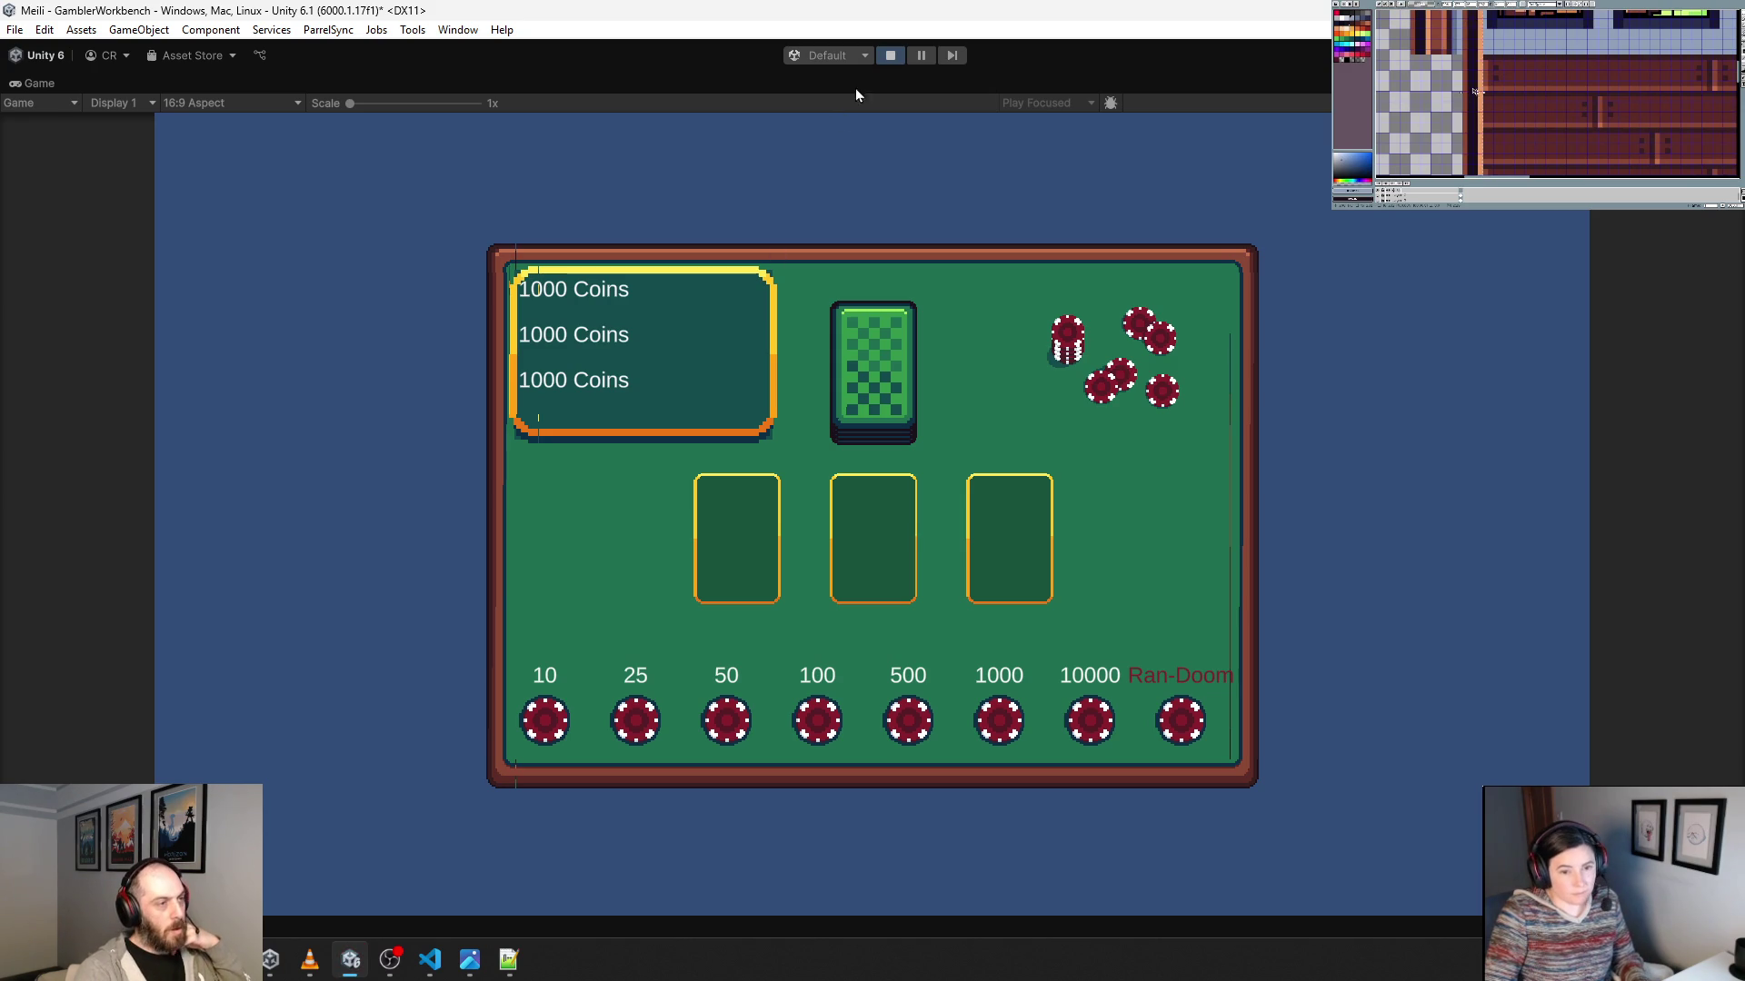
{"action": "left_click", "coordinate": [894, 54]}
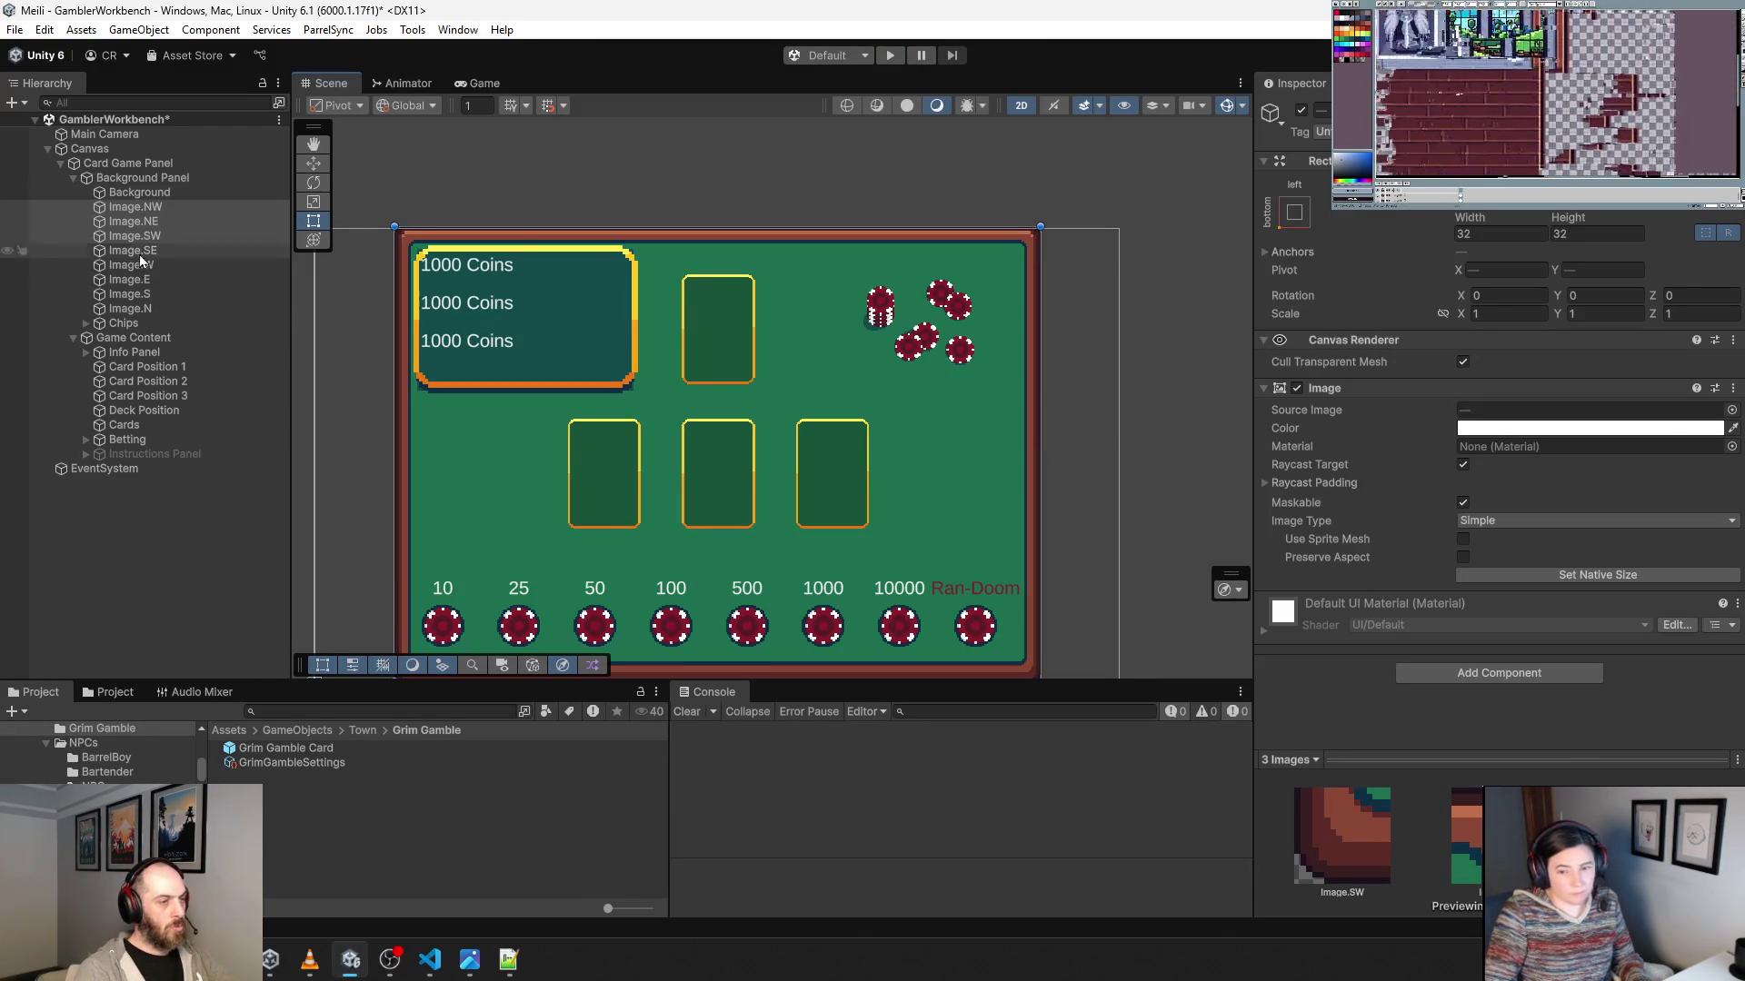
{"action": "left_click", "coordinate": [173, 281]}
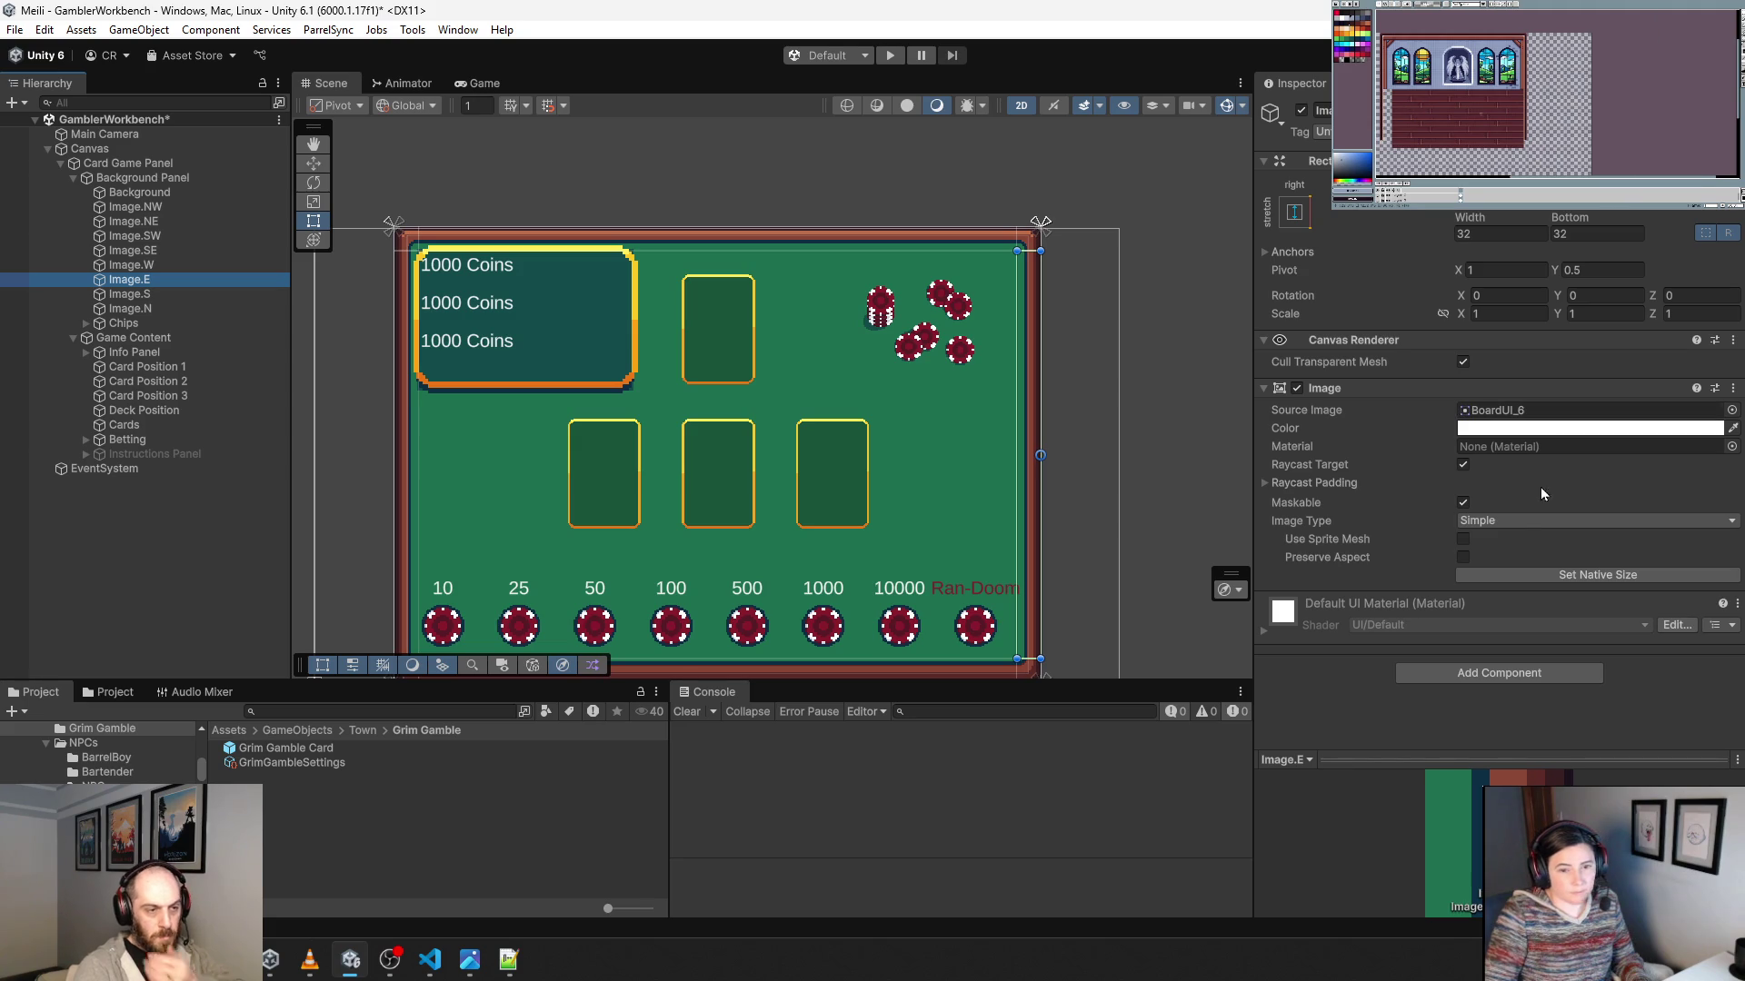
Review Image.E's image type and padding, and try Set Native Size before undoing it.
{"action": "left_click", "coordinate": [1514, 526]}
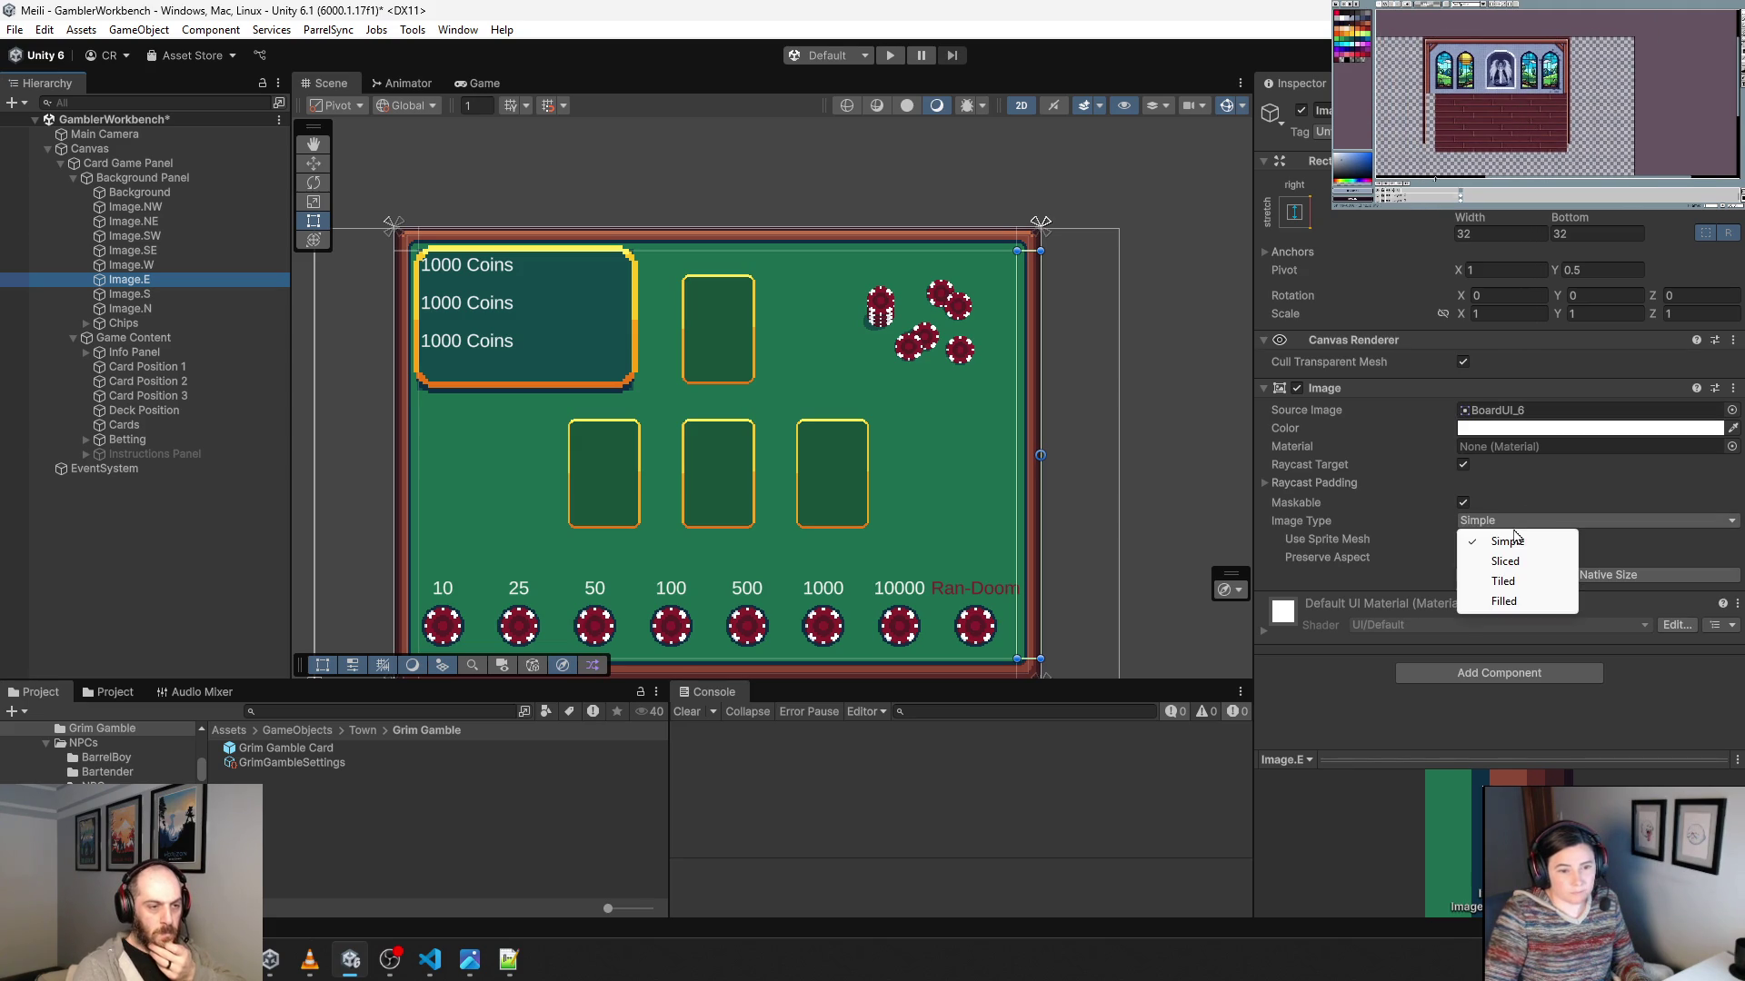
{"action": "left_click", "coordinate": [1542, 487]}
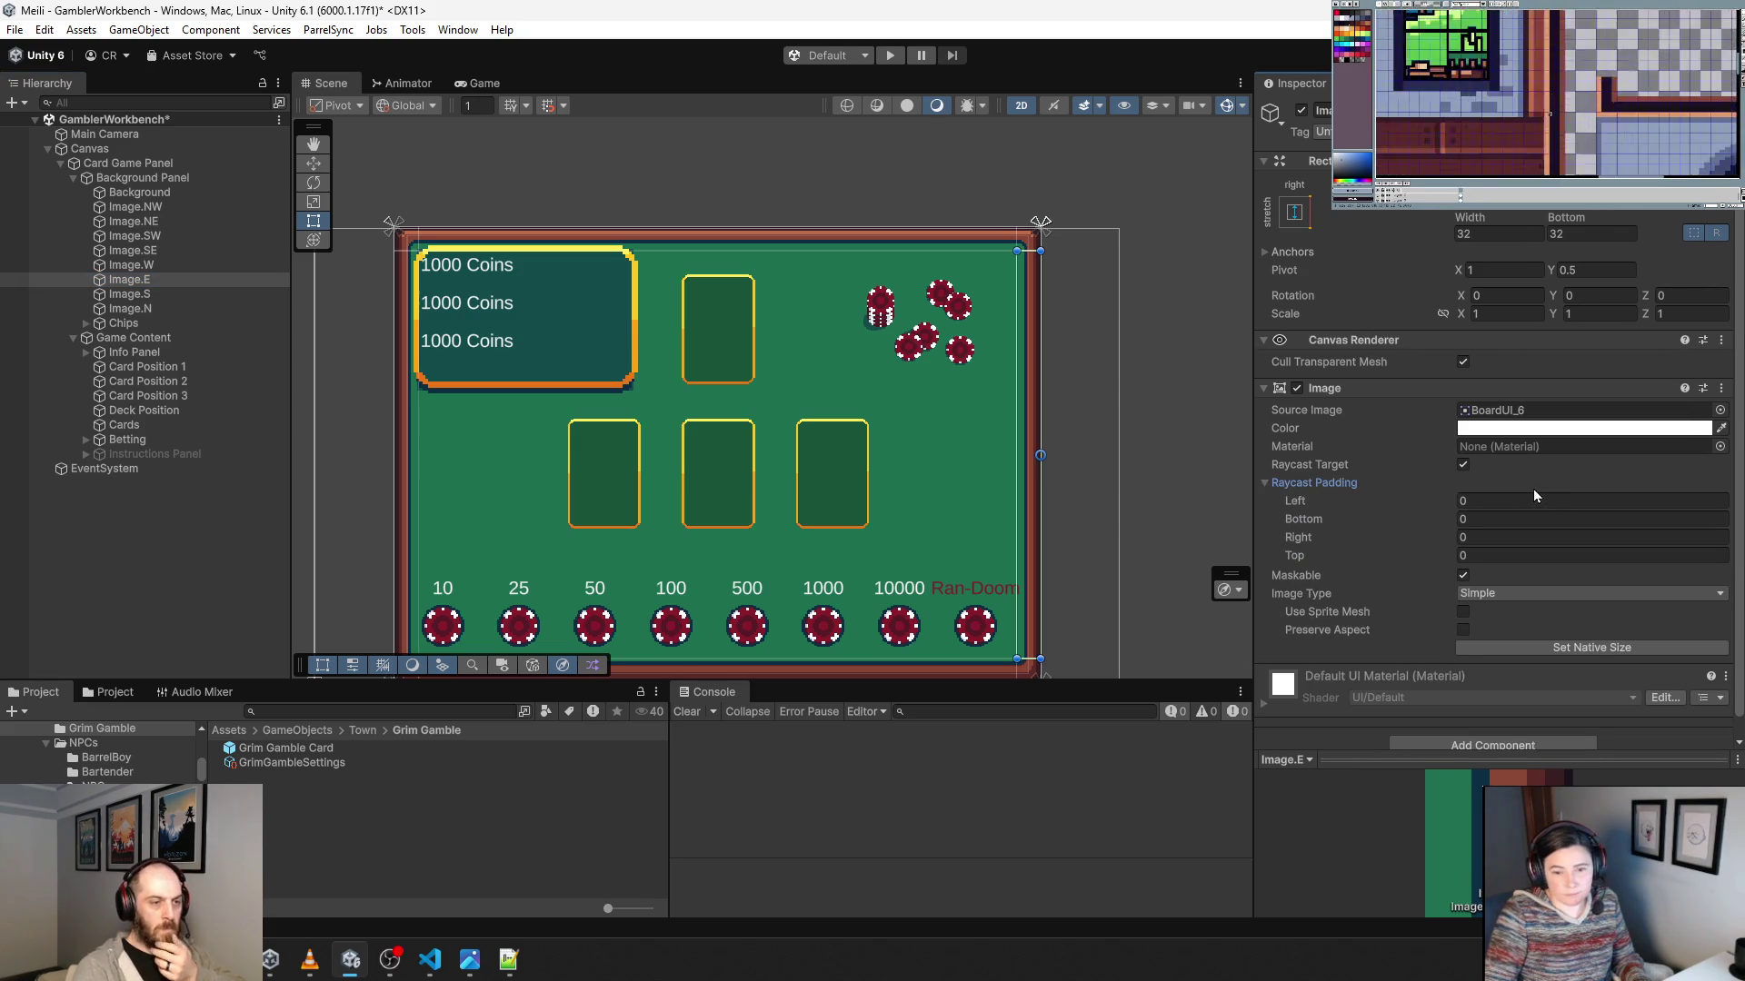
{"action": "left_click", "coordinate": [1534, 488]}
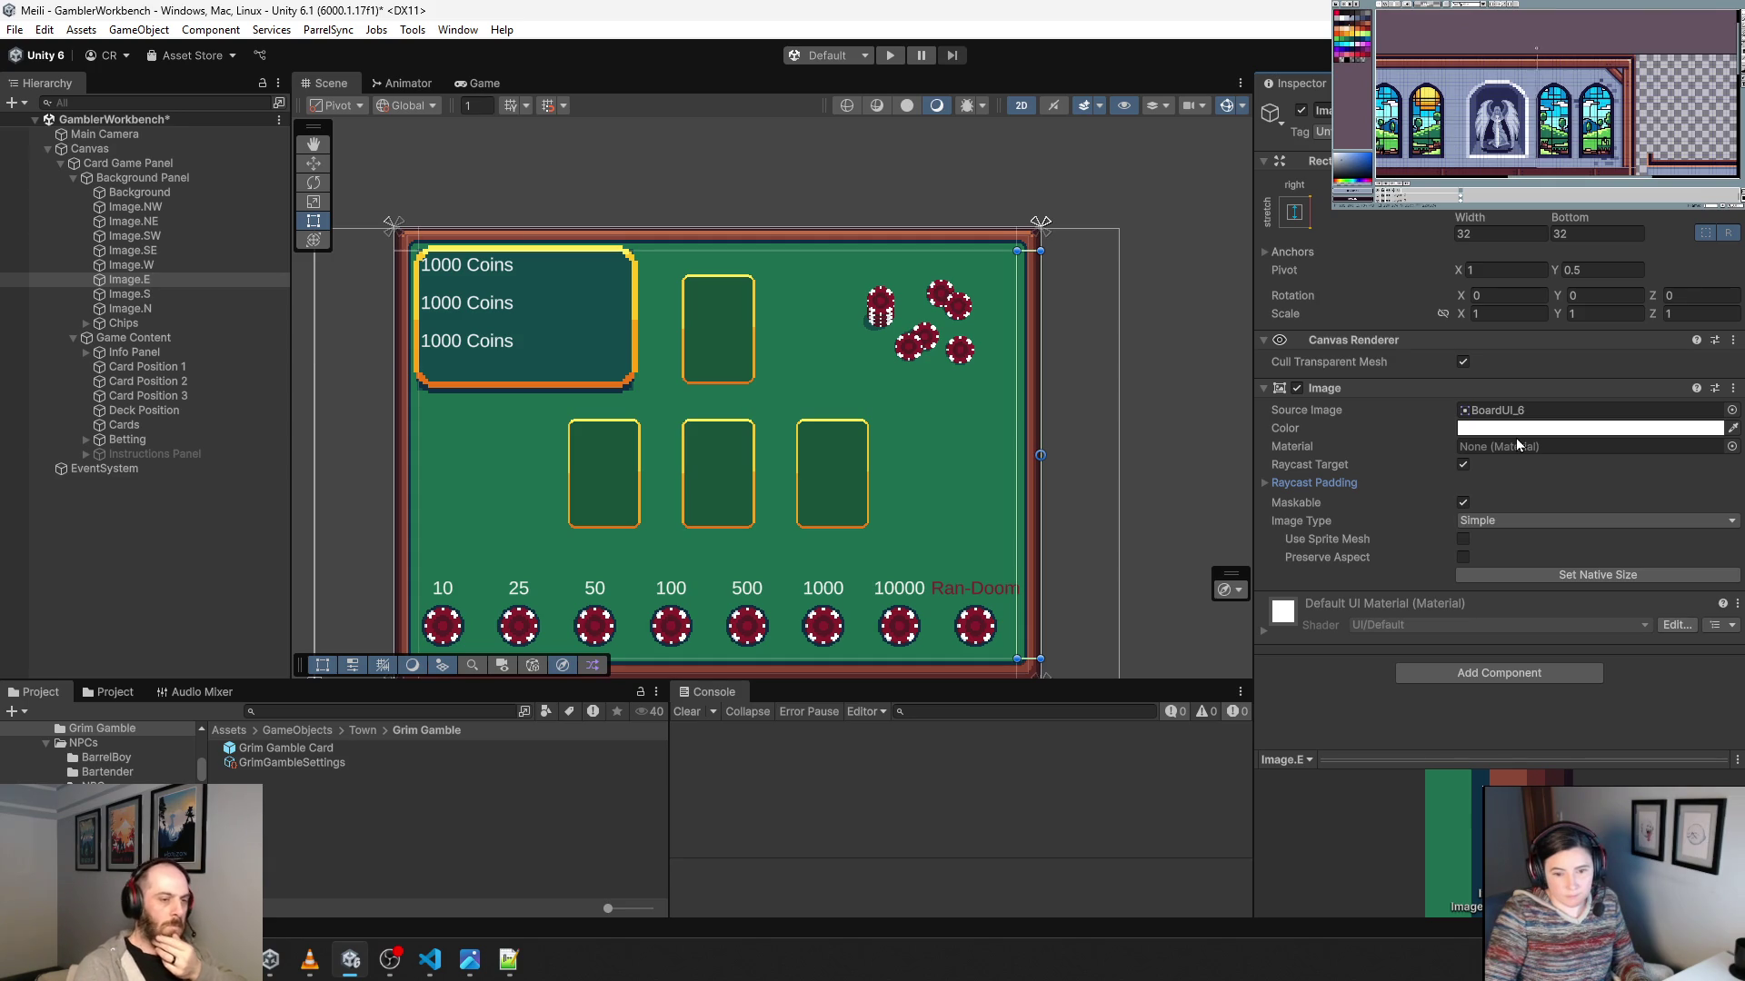
{"action": "left_click", "coordinate": [1567, 582]}
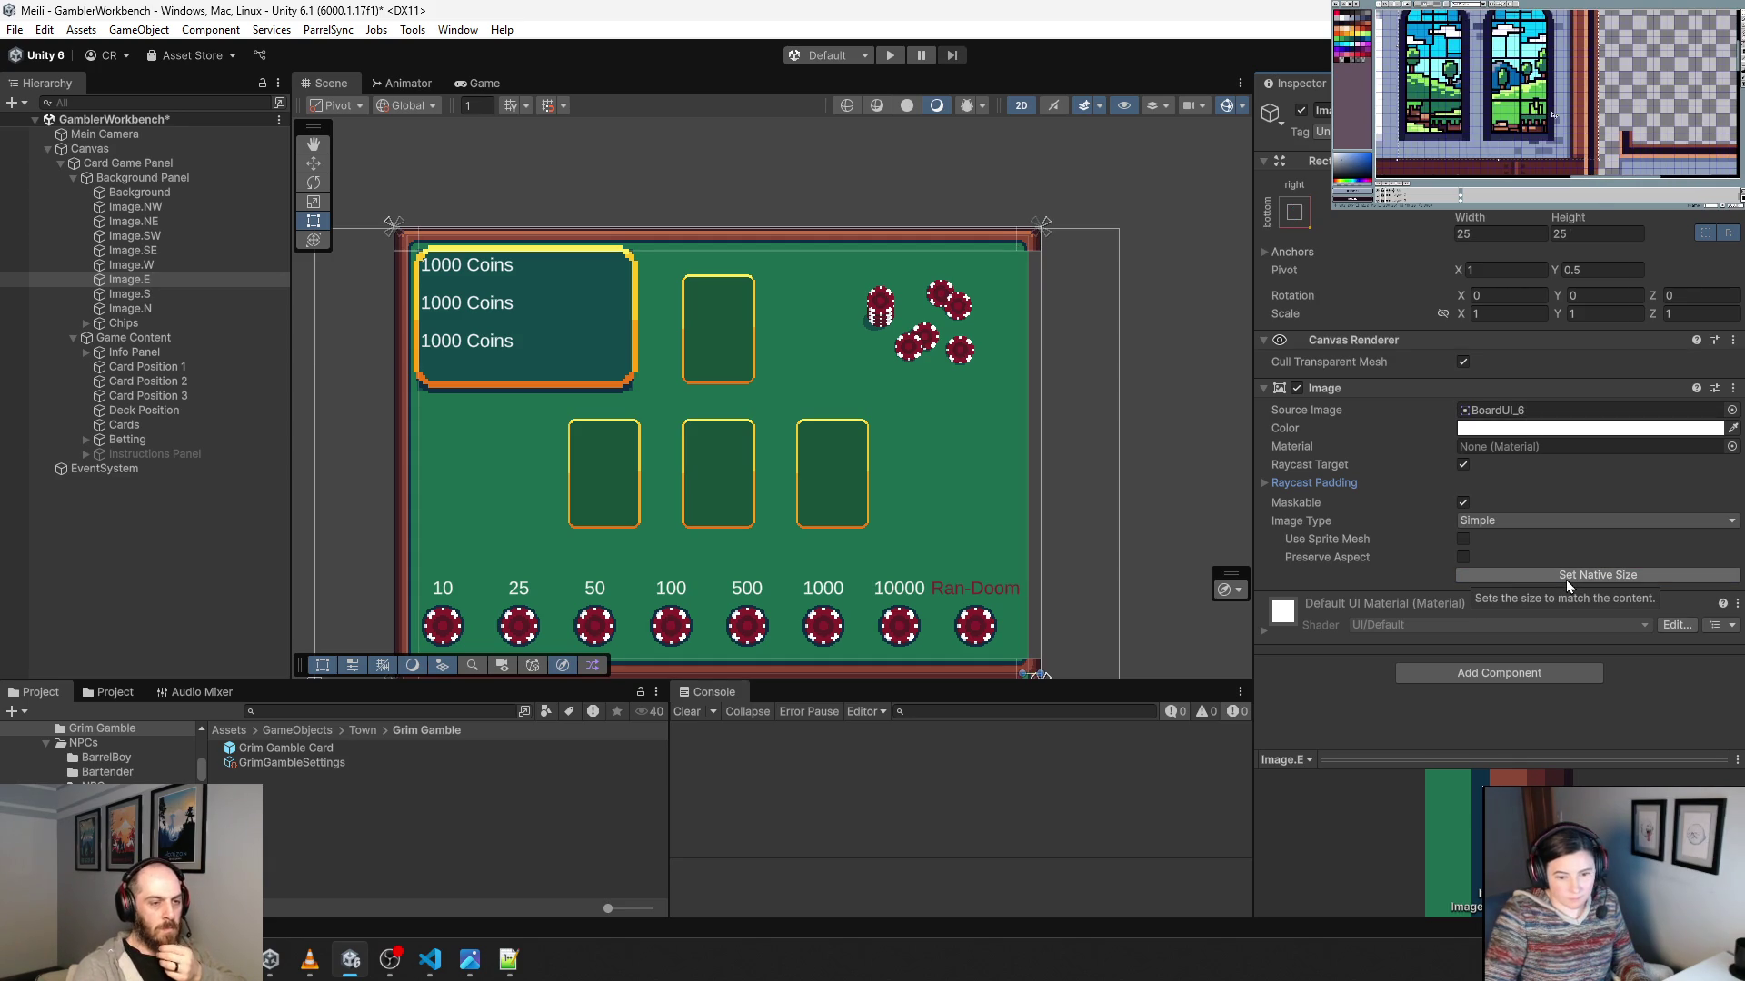
{"action": "key", "text": "ctrl+z"}
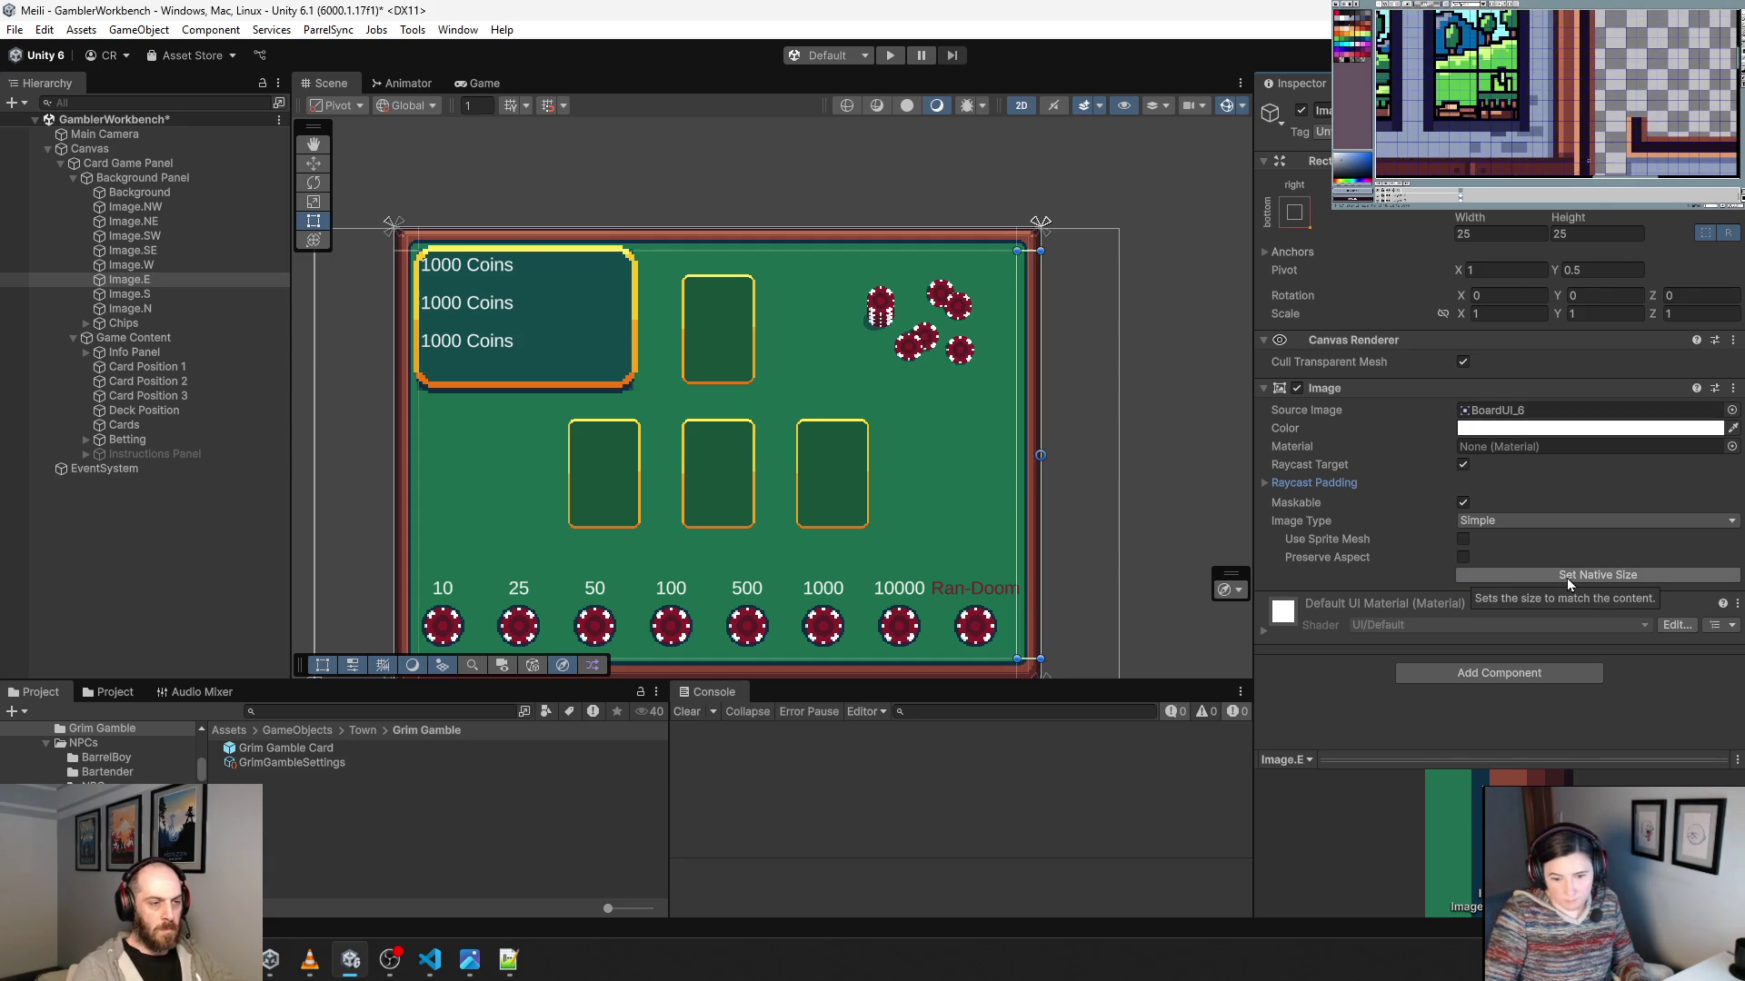
View Image.E's BoardUI source sprite sheet and select the texture in the Project window.
{"action": "double_click", "coordinate": [1545, 409]}
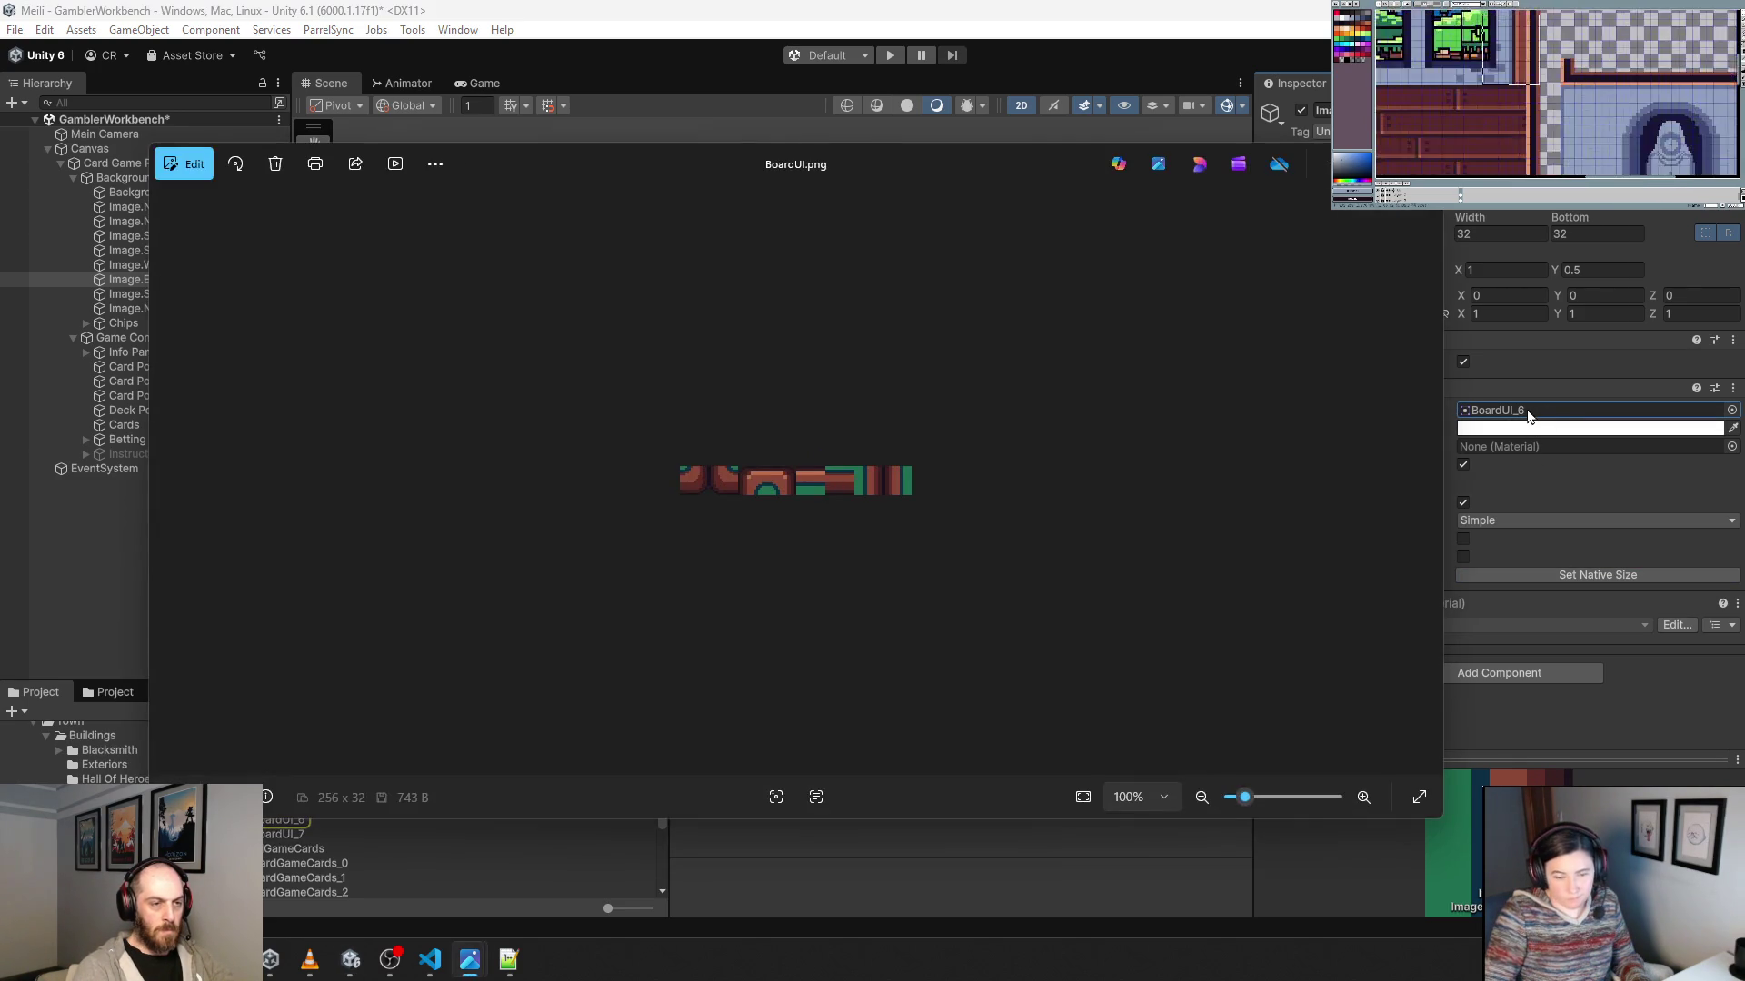
{"action": "key", "text": "alt+F4"}
{"action": "scroll", "coordinate": [279, 754], "scroll_direction": "up", "scroll_amount": 1}
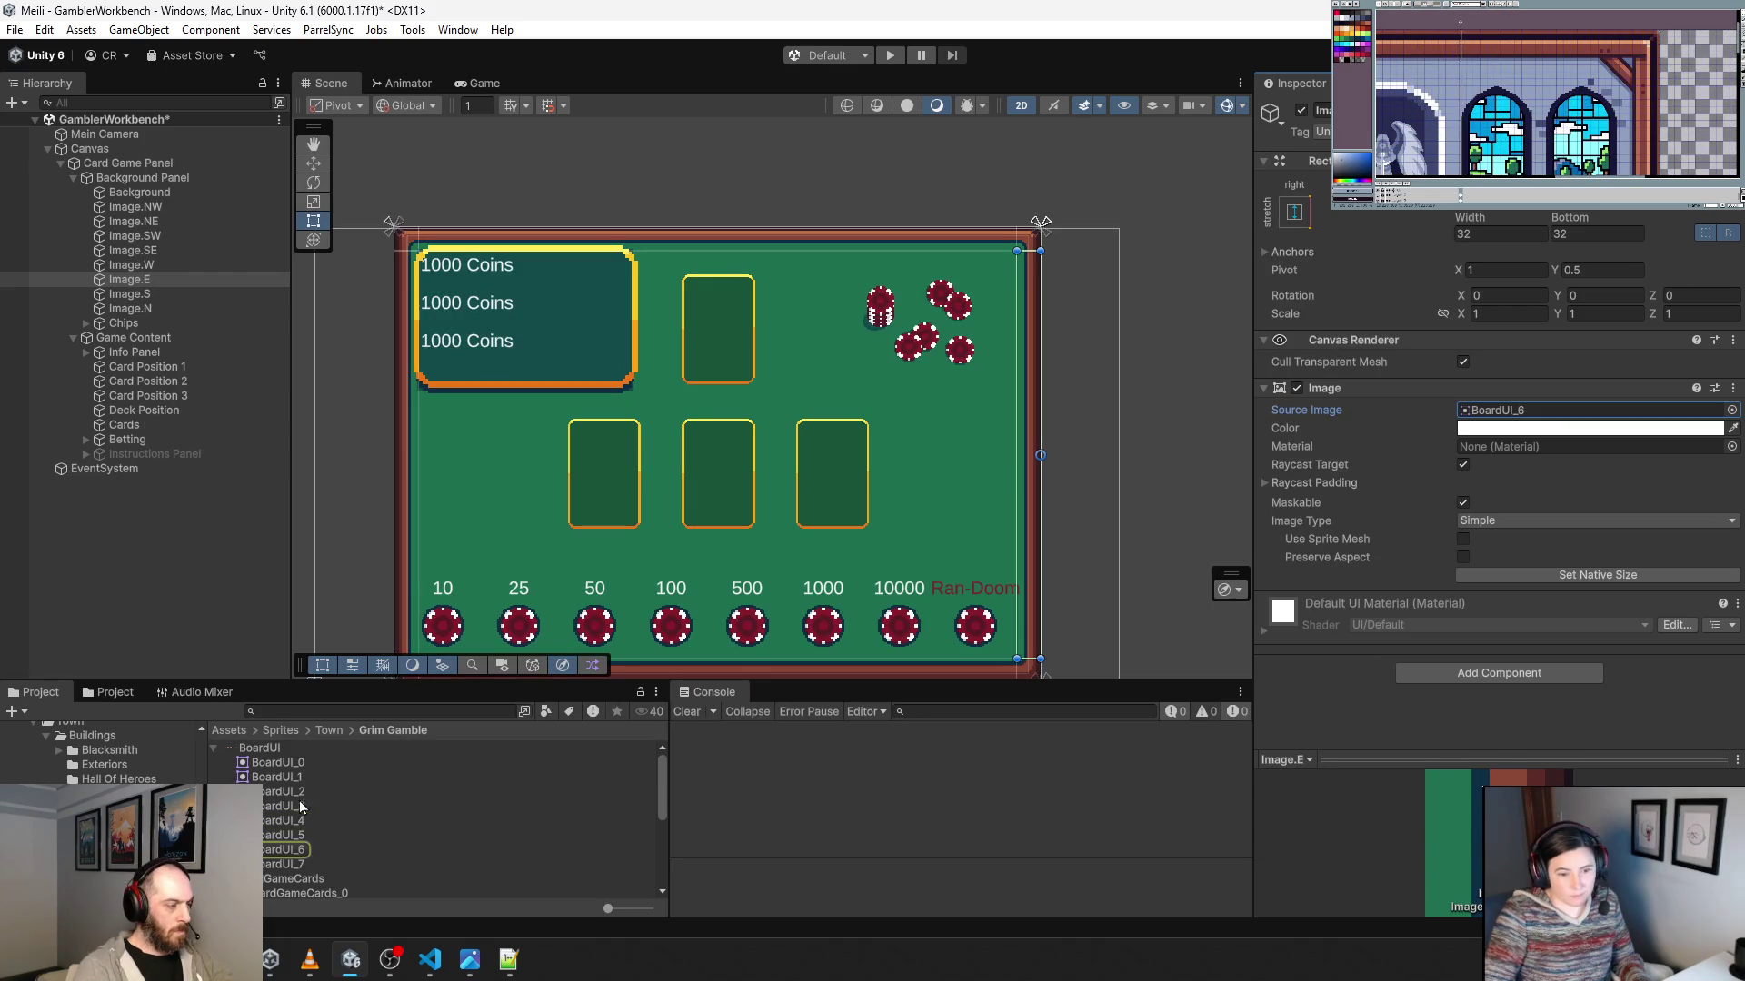
{"action": "left_click", "coordinate": [280, 754]}
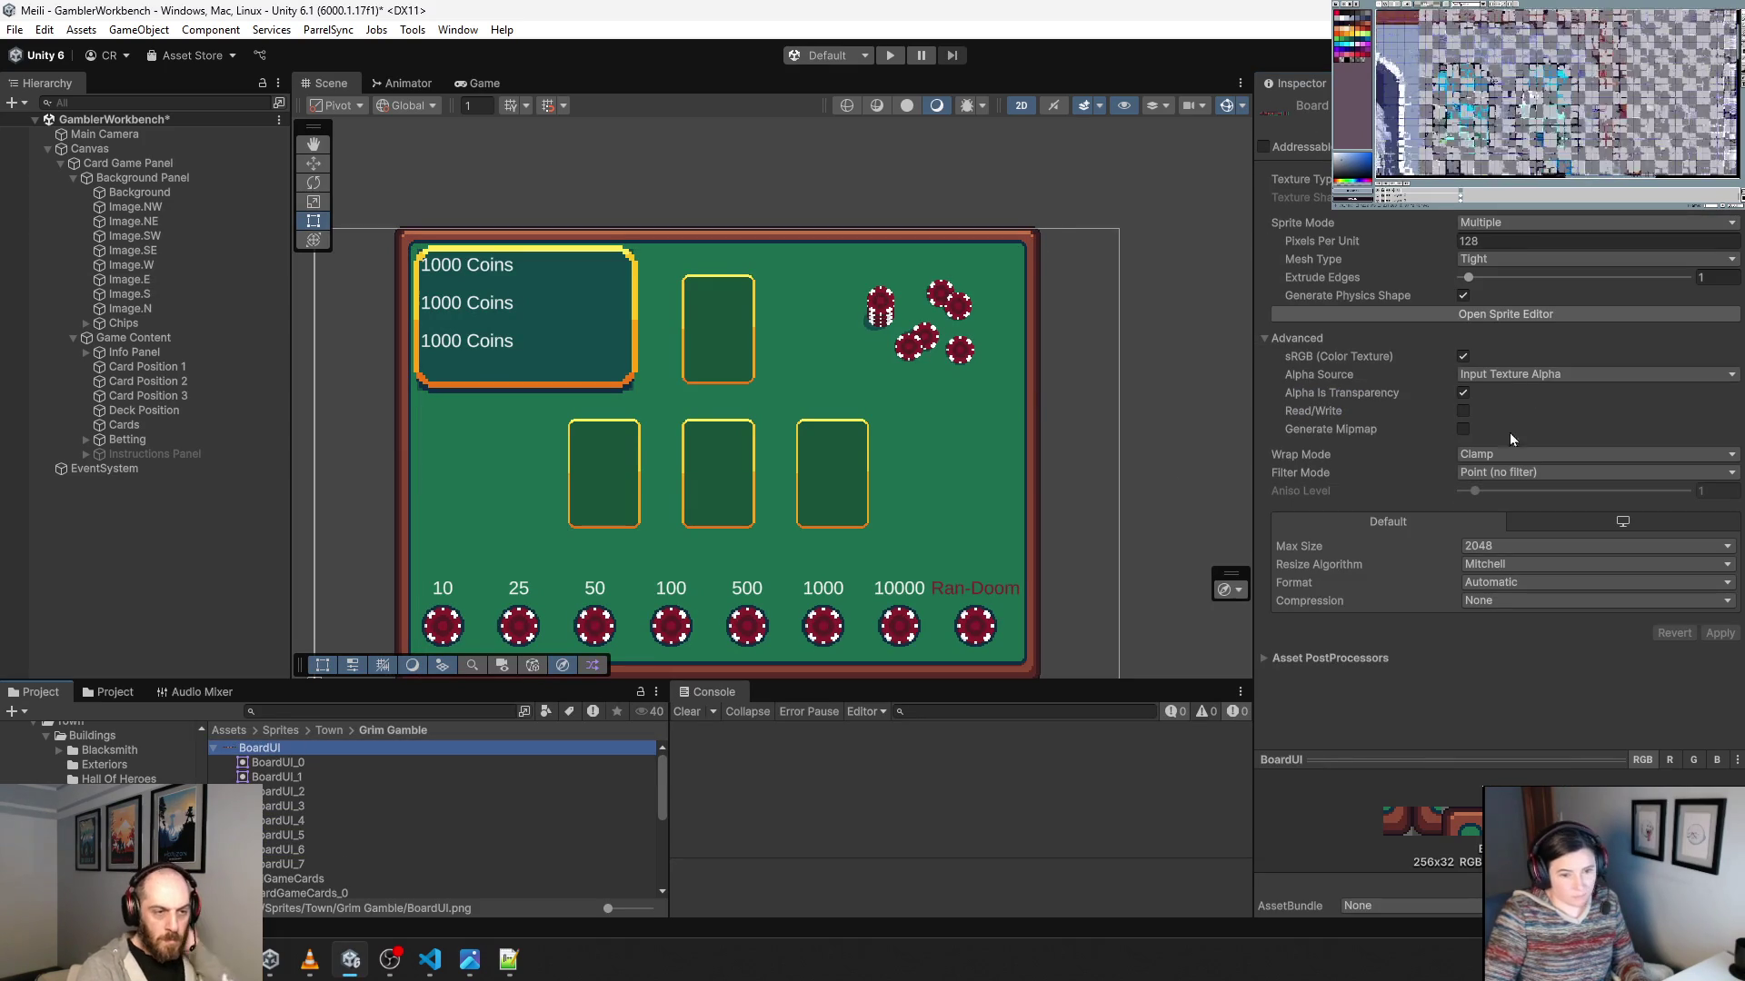
Switch BoardUI's mesh type to Full Rect, apply it, and play-test the table.
{"action": "left_click", "coordinate": [1501, 455]}
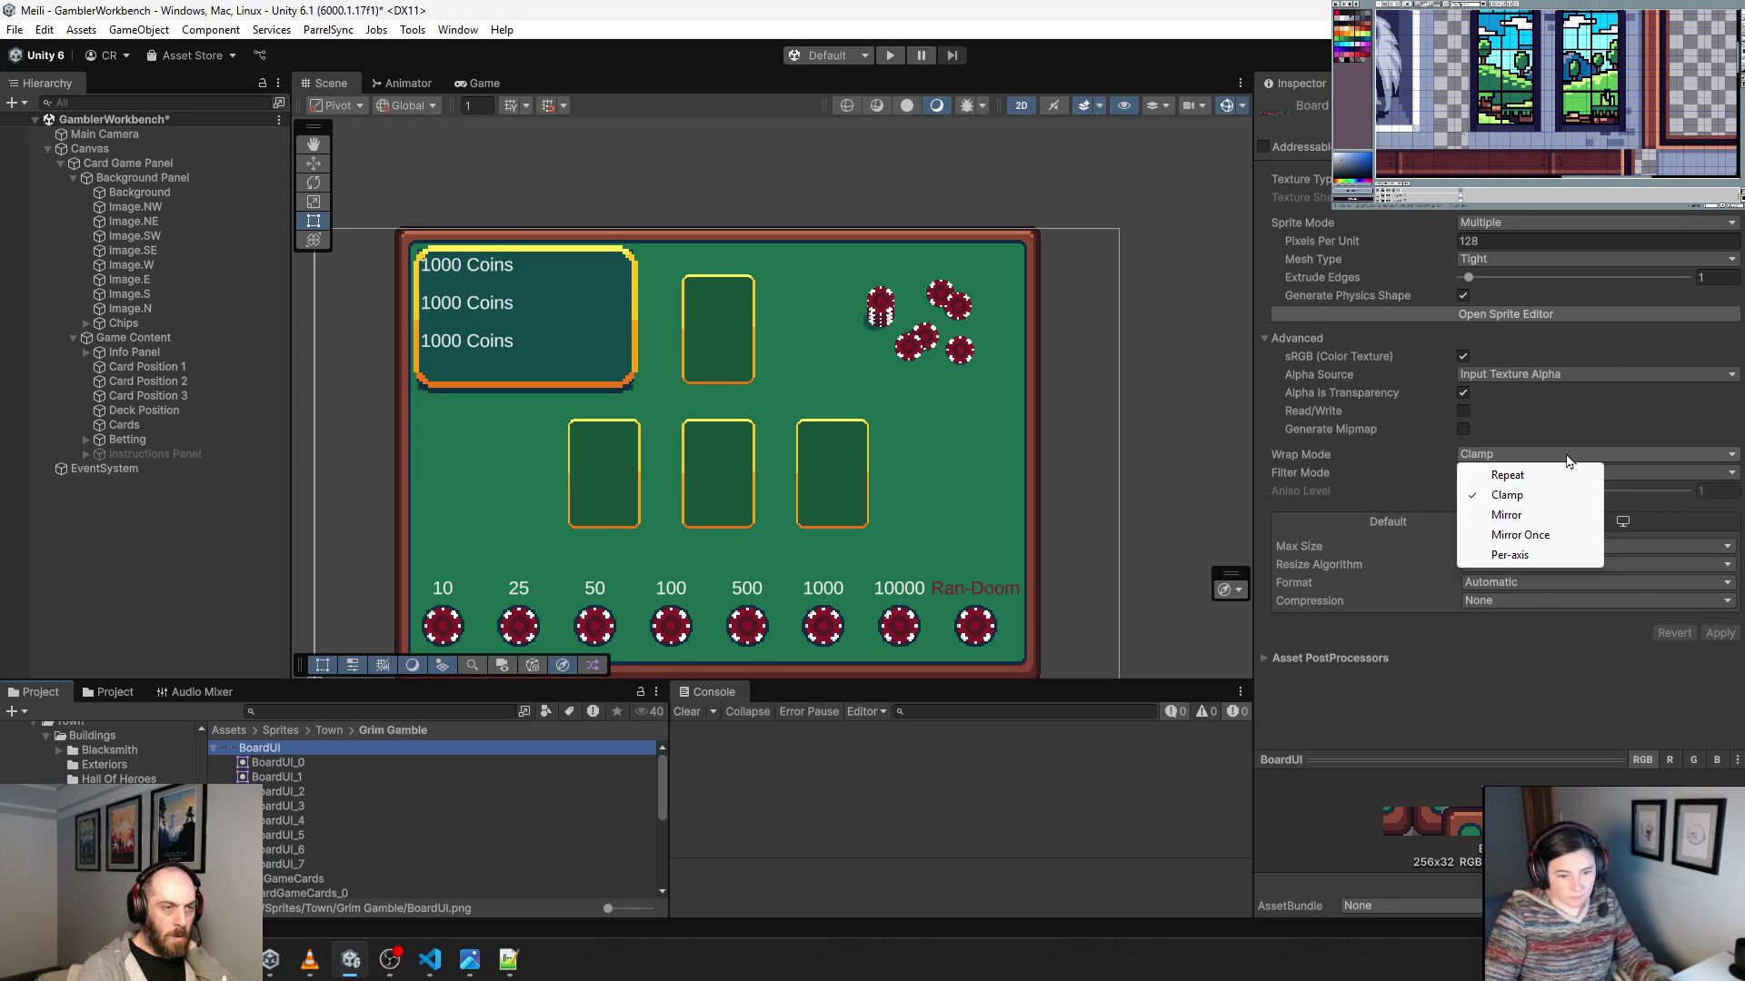
{"action": "left_click", "coordinate": [1504, 262]}
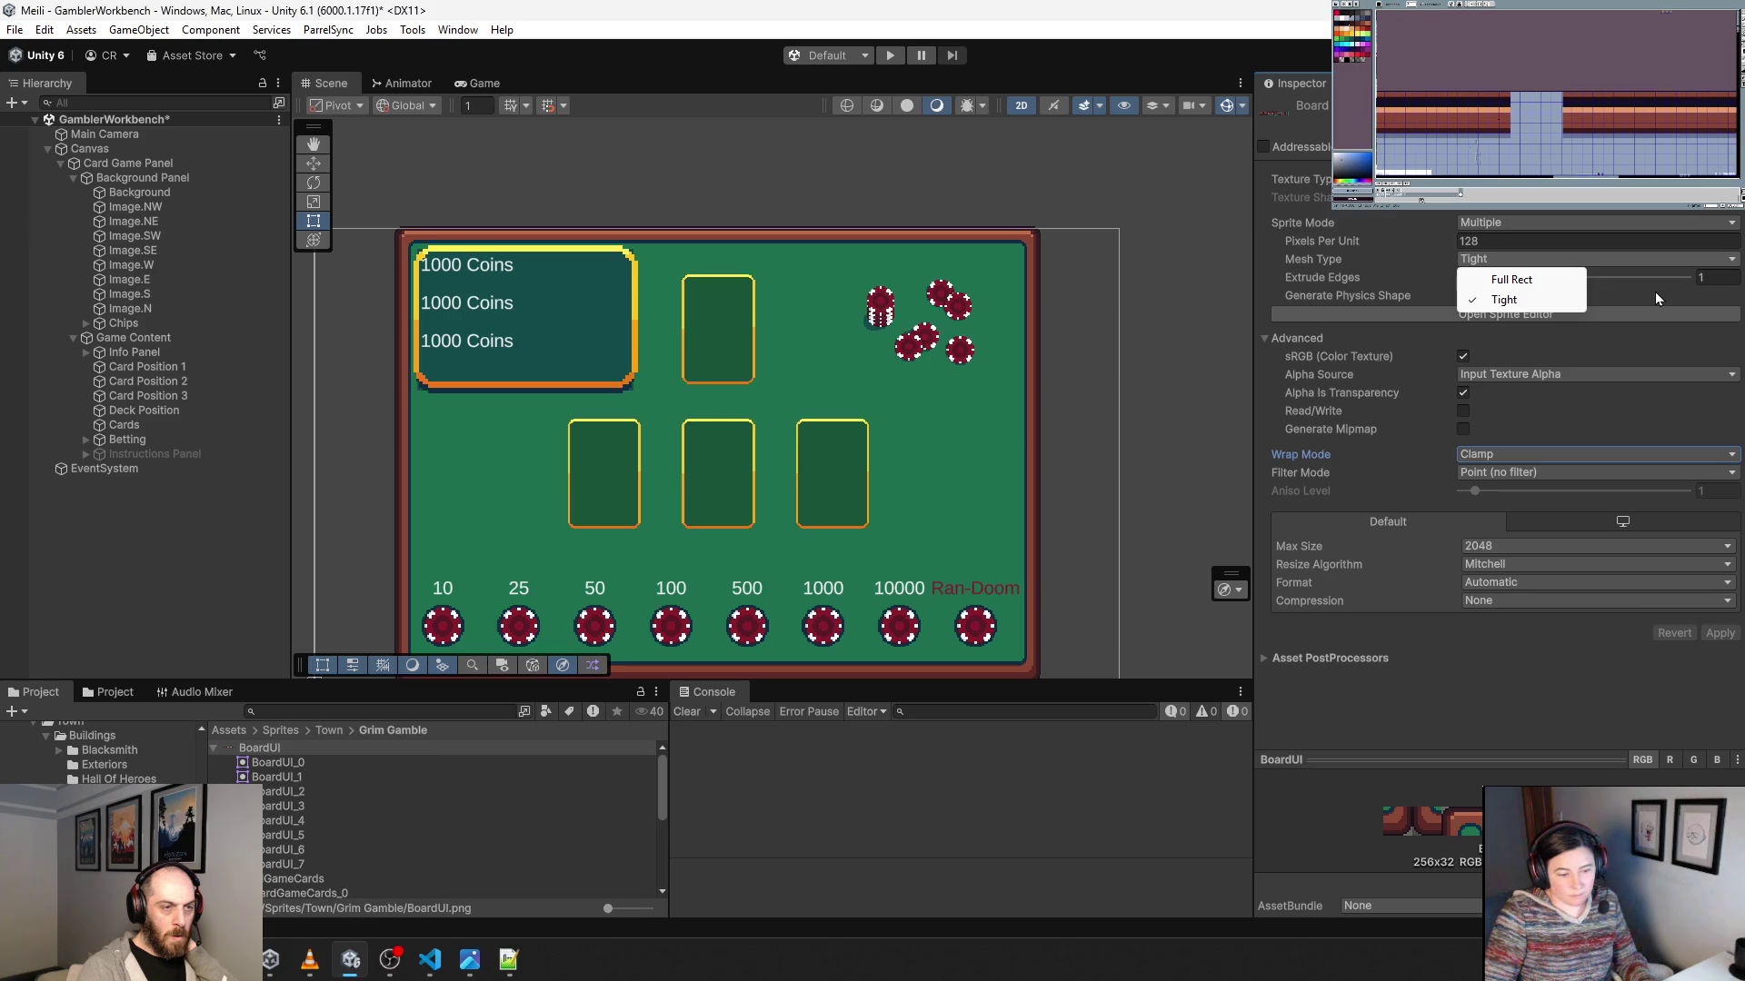
{"action": "left_click", "coordinate": [1555, 280]}
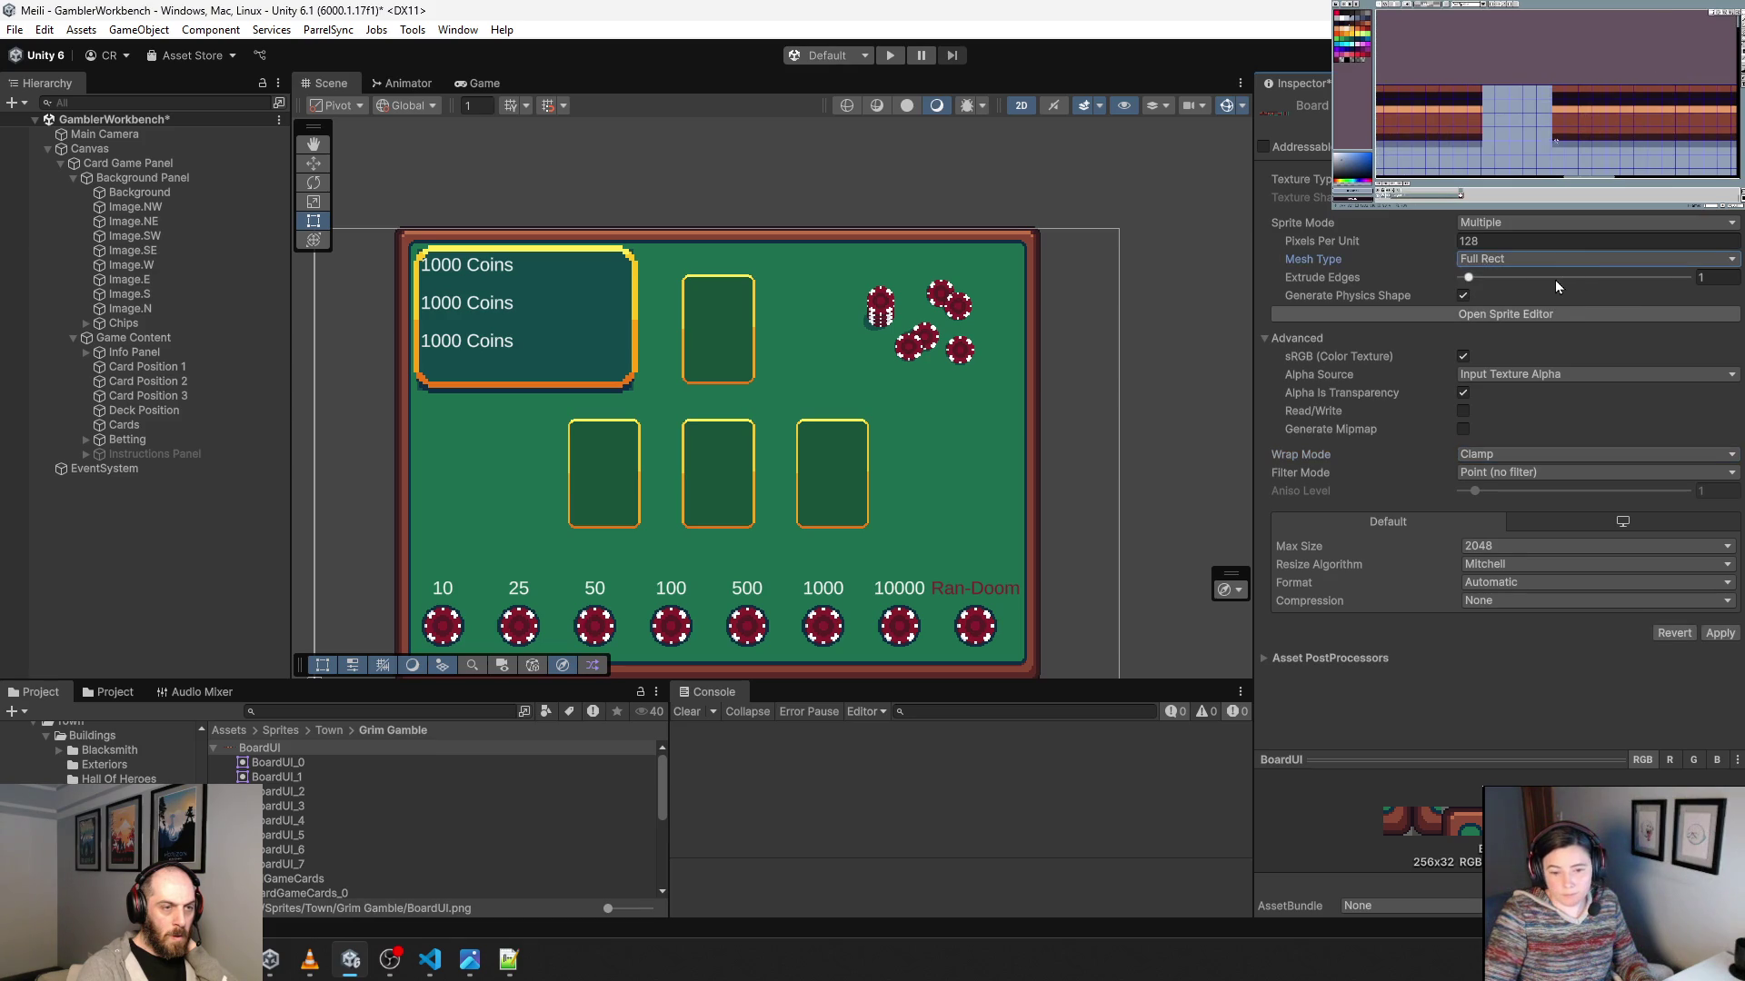
{"action": "left_click", "coordinate": [1718, 634]}
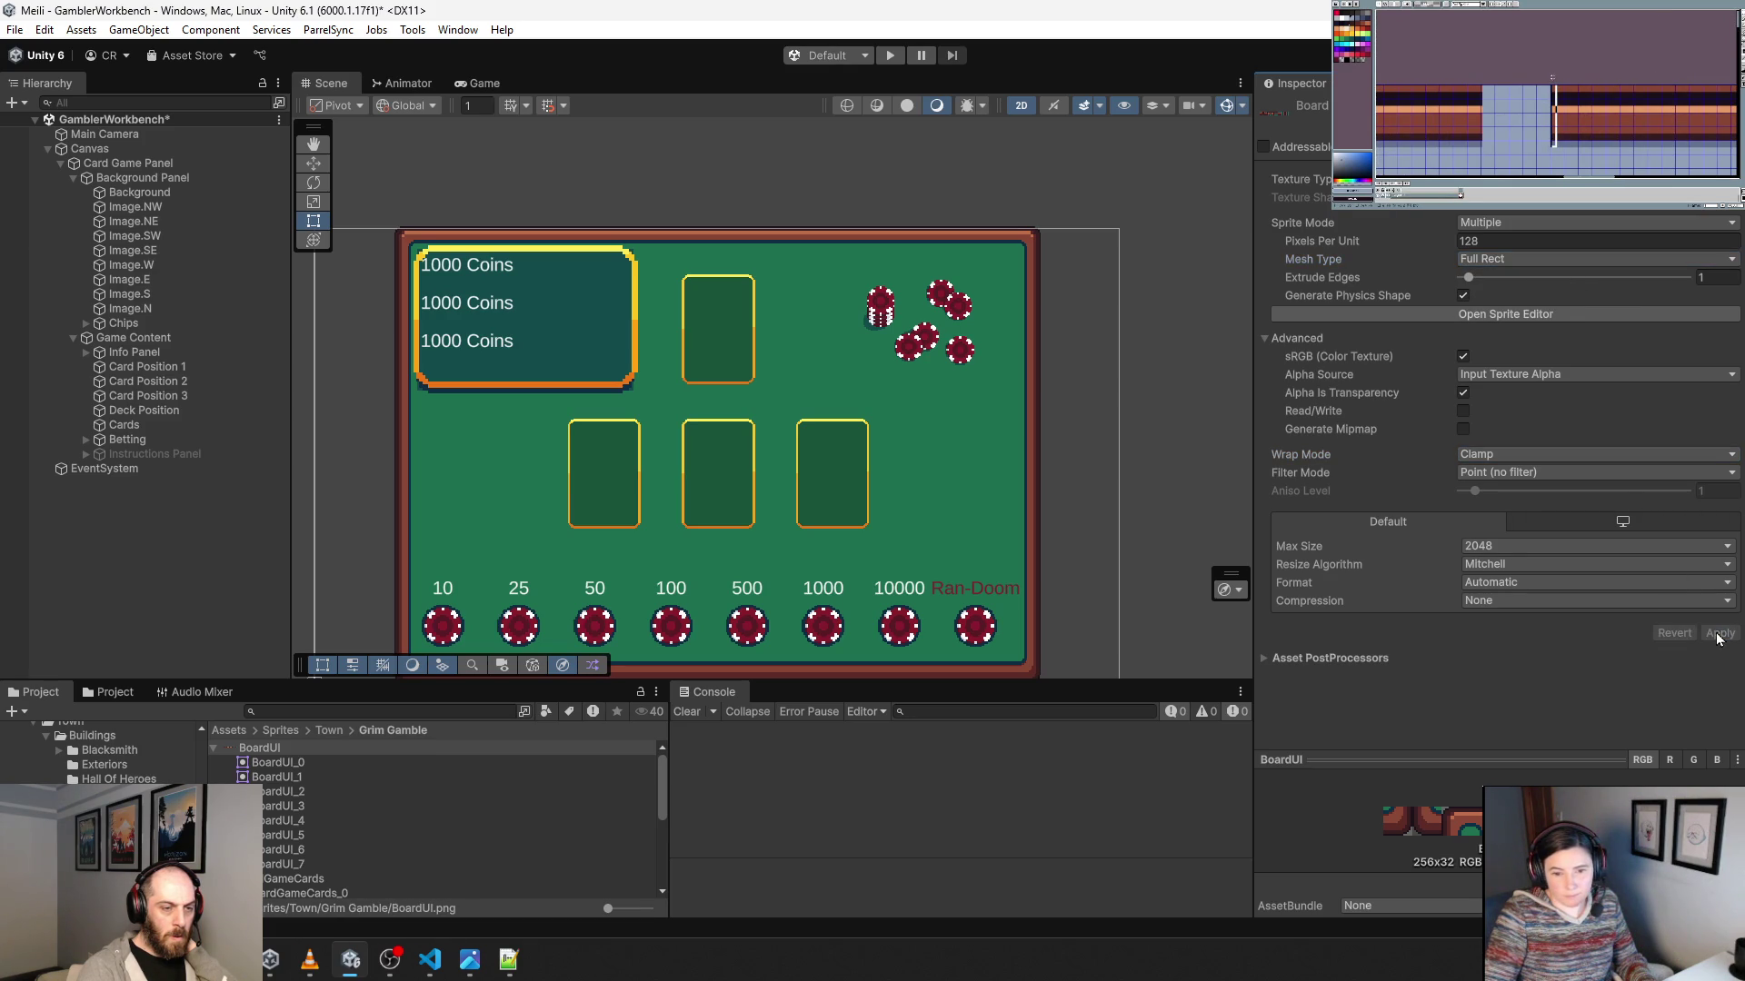
{"action": "left_click", "coordinate": [894, 58]}
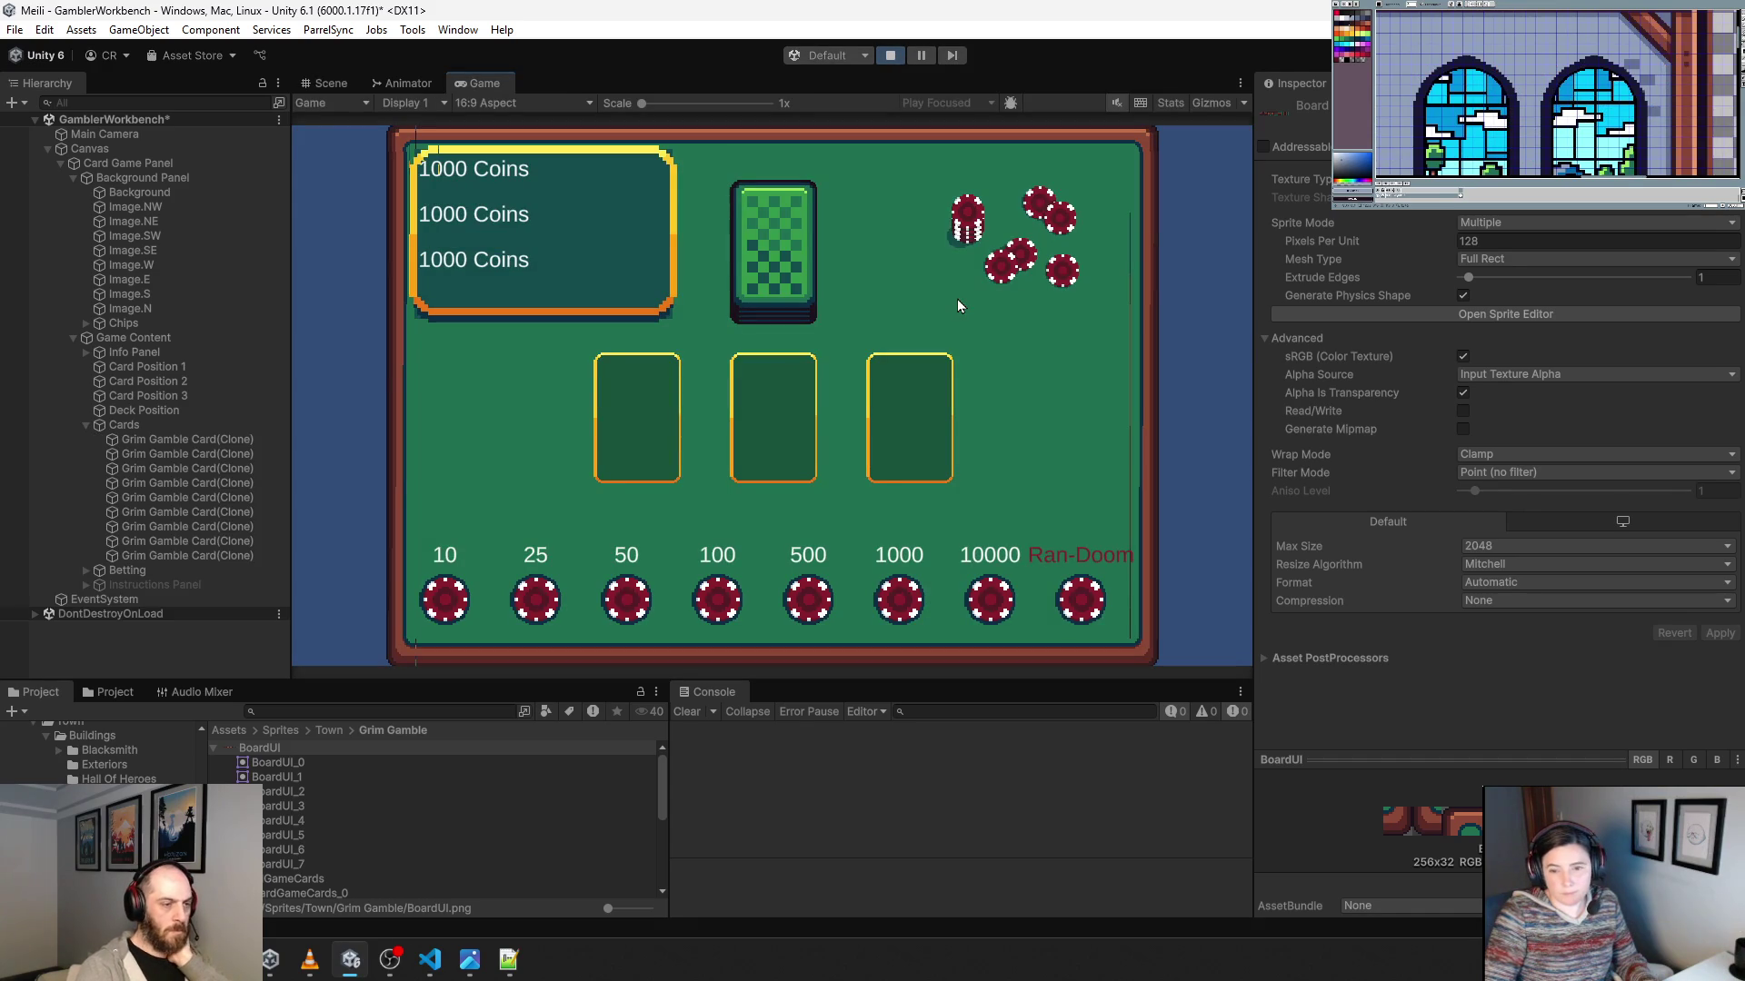
{"action": "left_click", "coordinate": [896, 54]}
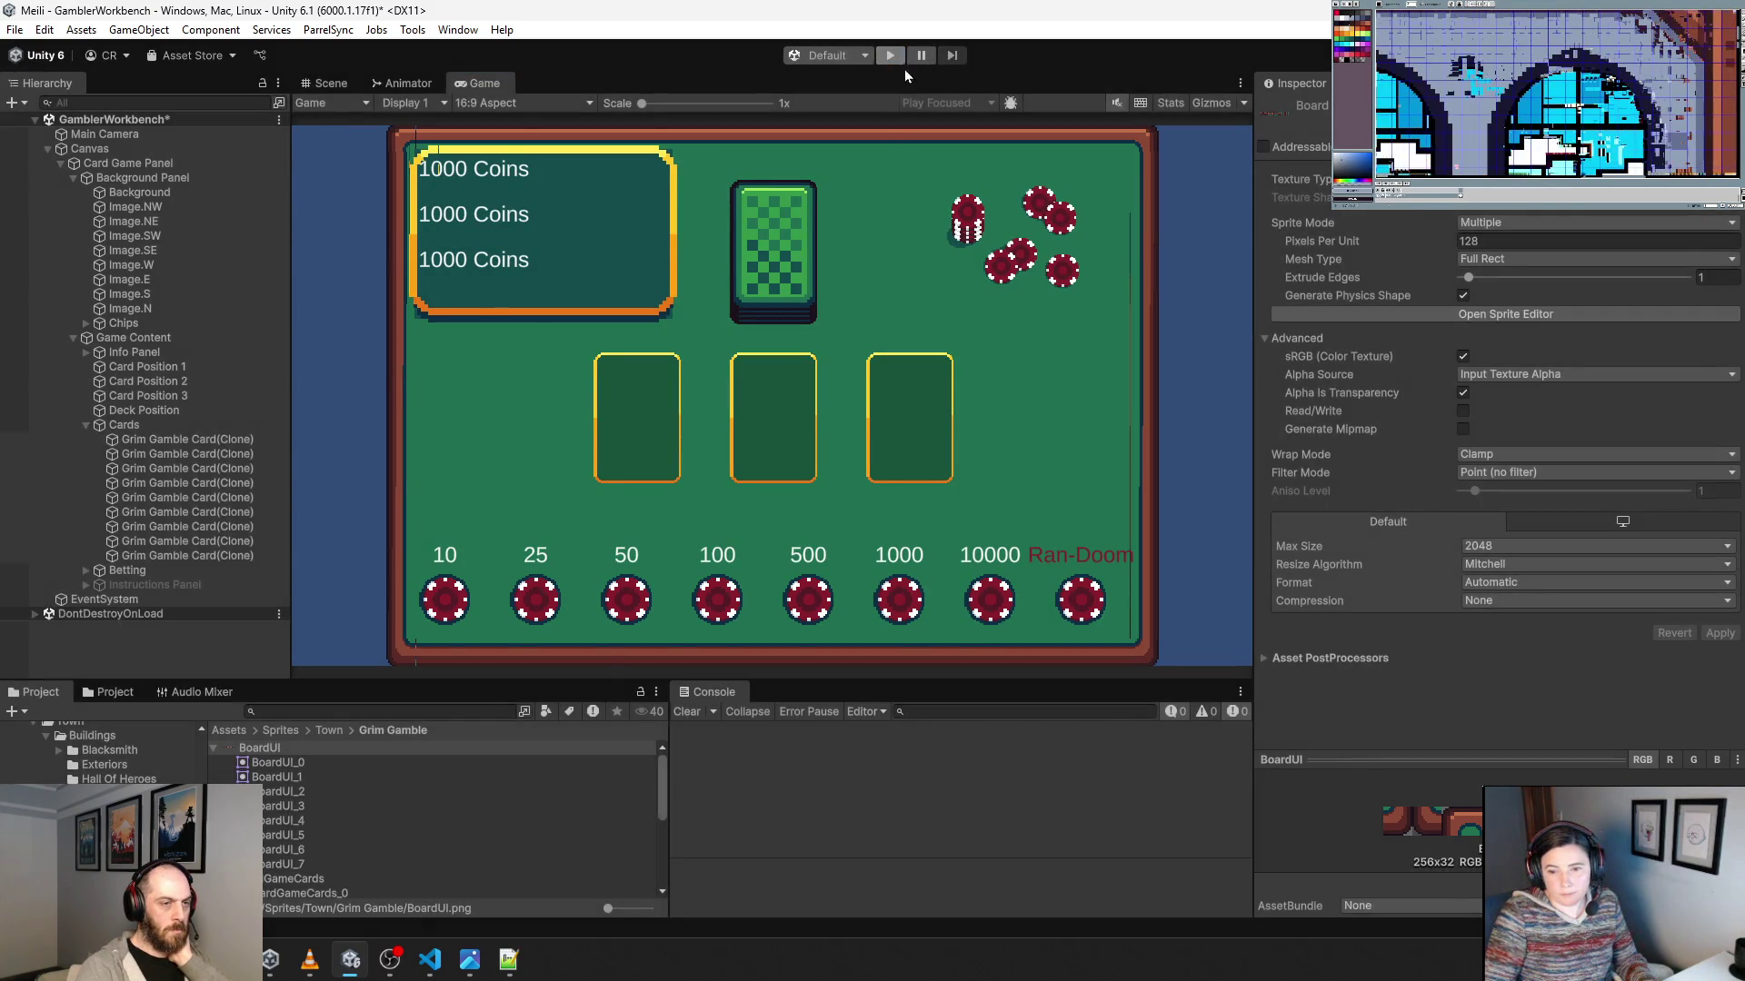
Restore Tight mesh type and apply, keeping Automatic format and Input Texture Alpha, then open the Sprite Editor.
{"action": "left_click", "coordinate": [1544, 260]}
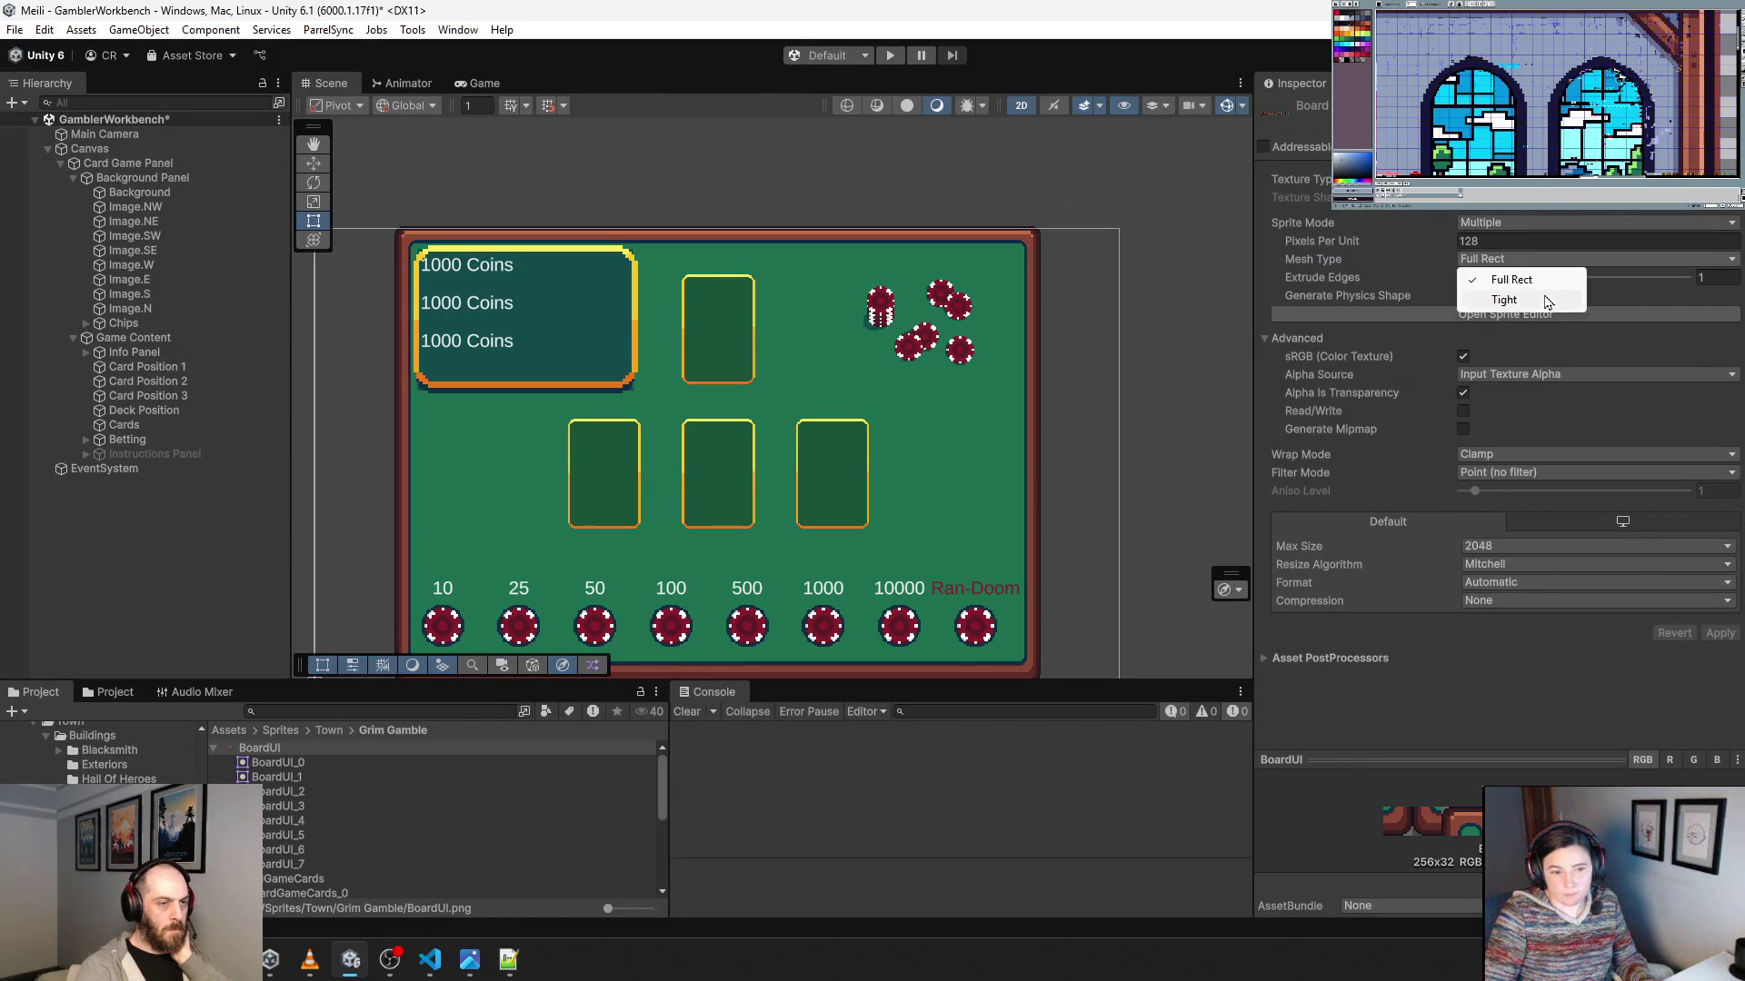
{"action": "left_click", "coordinate": [1544, 300]}
{"action": "left_click", "coordinate": [1717, 642]}
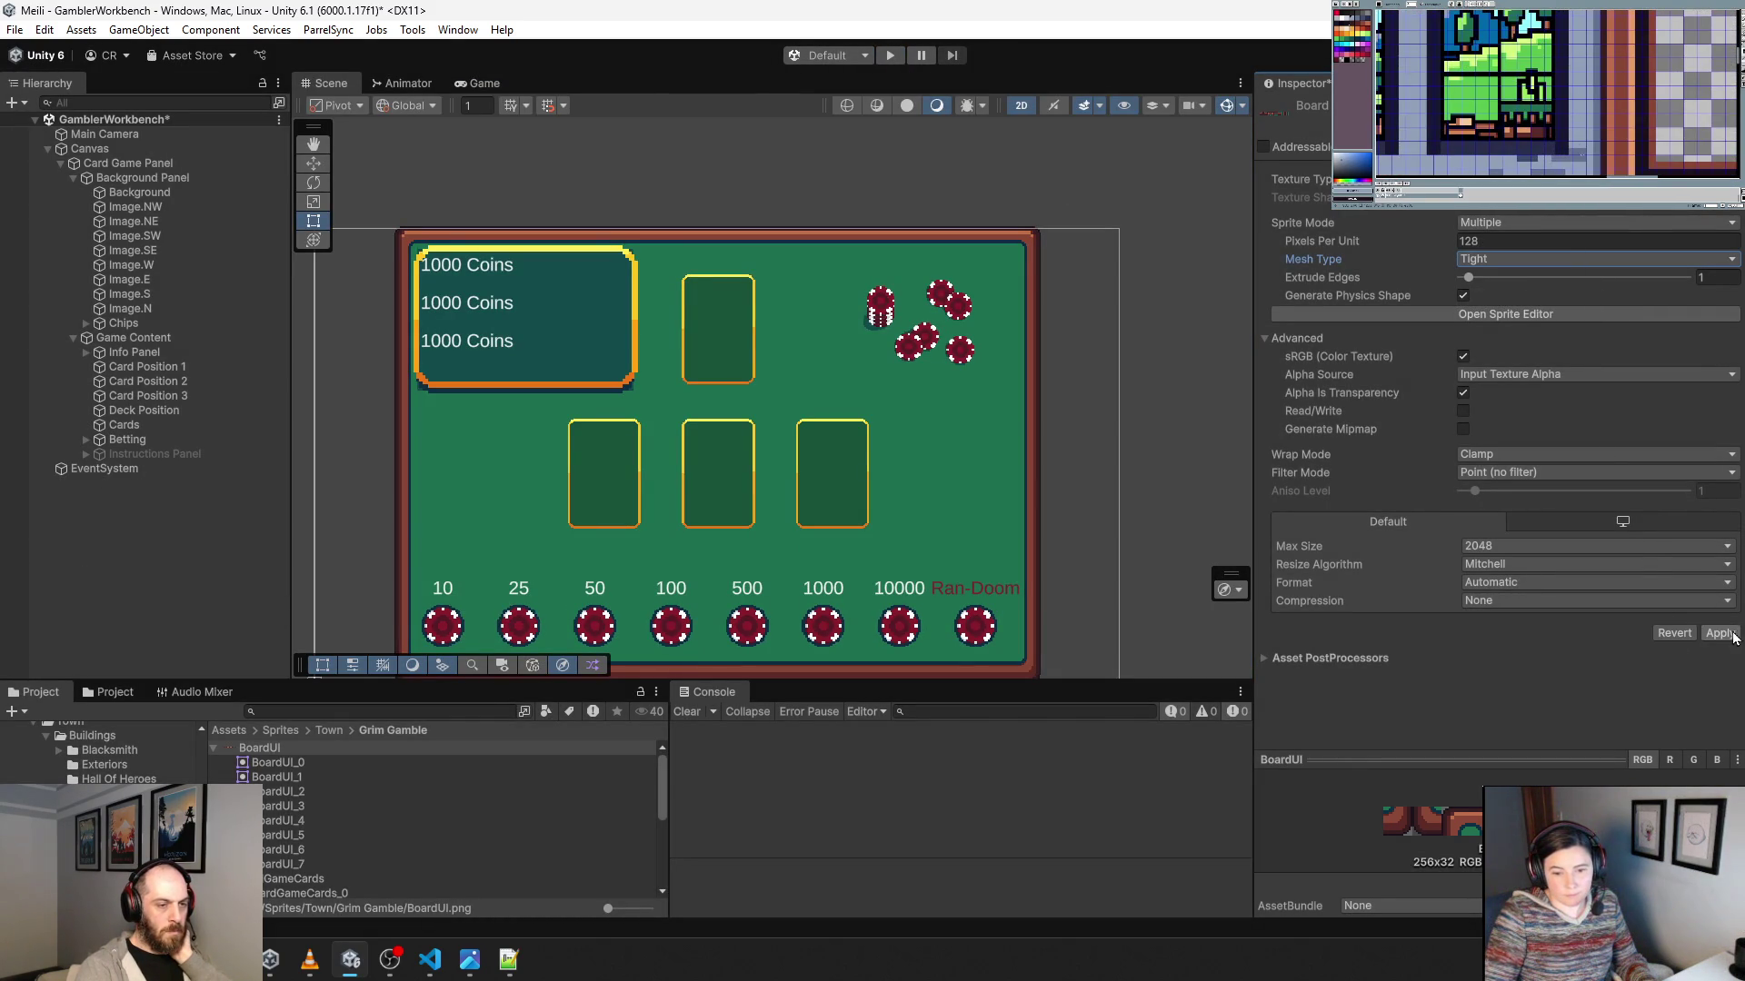
{"action": "left_click", "coordinate": [1546, 580]}
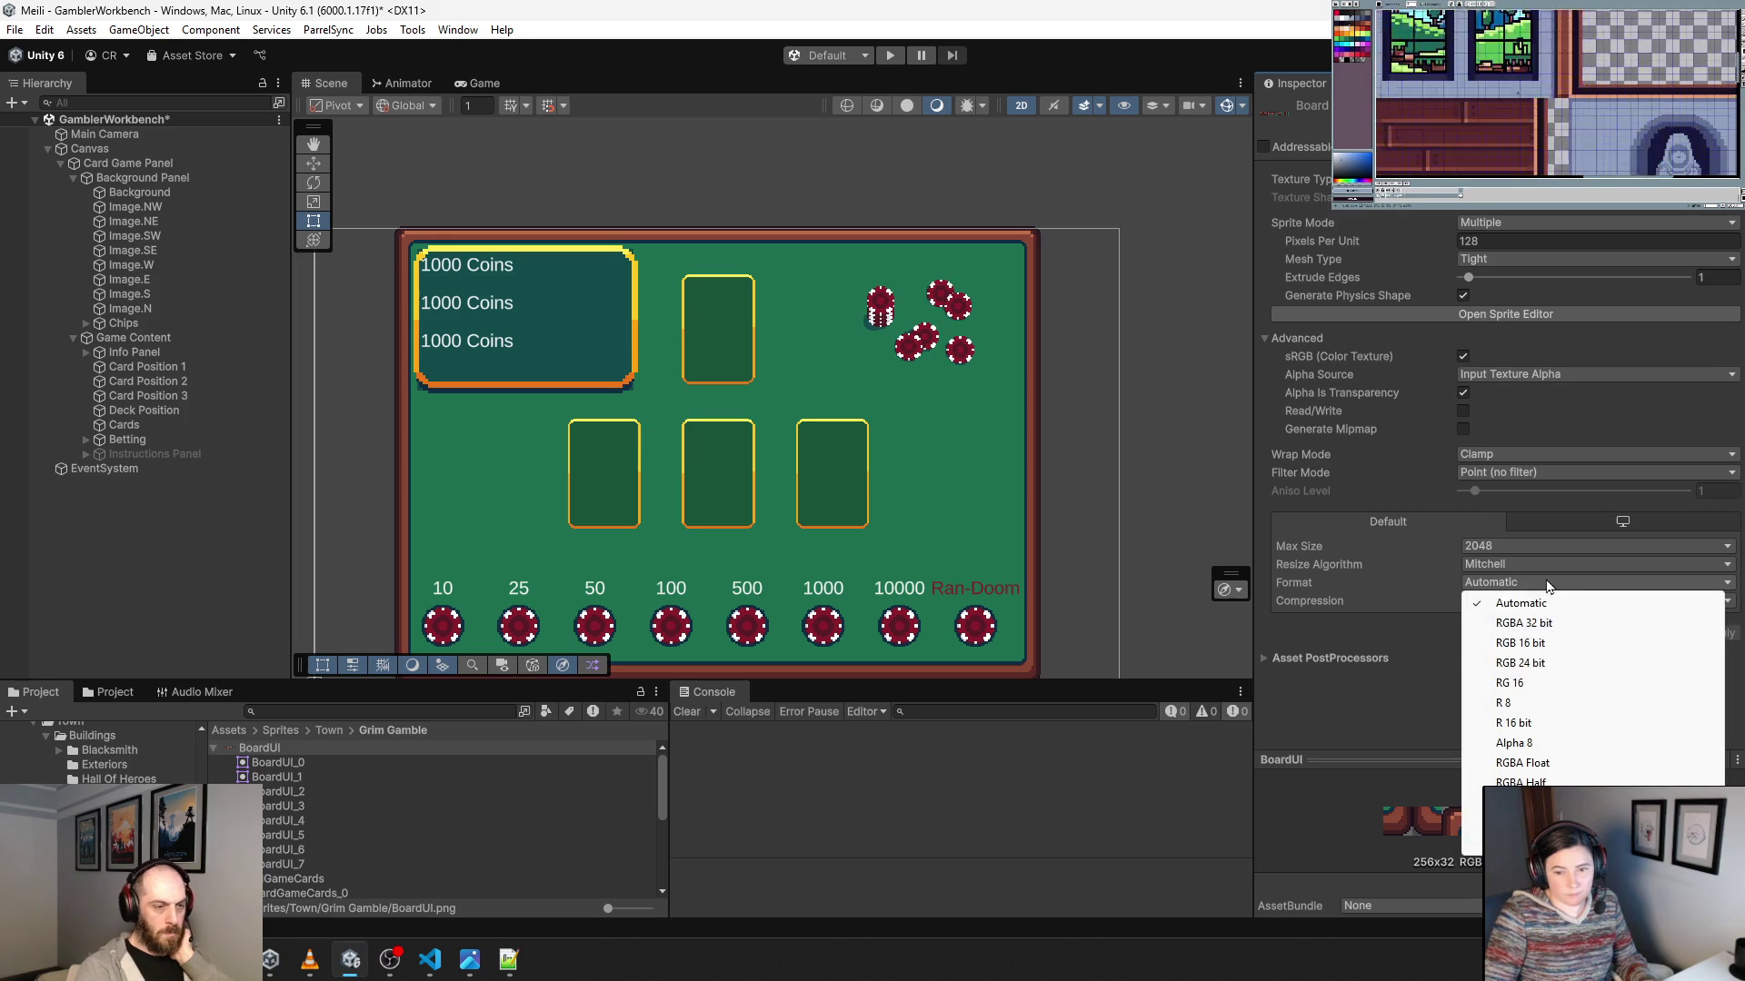
{"action": "left_click", "coordinate": [1345, 650]}
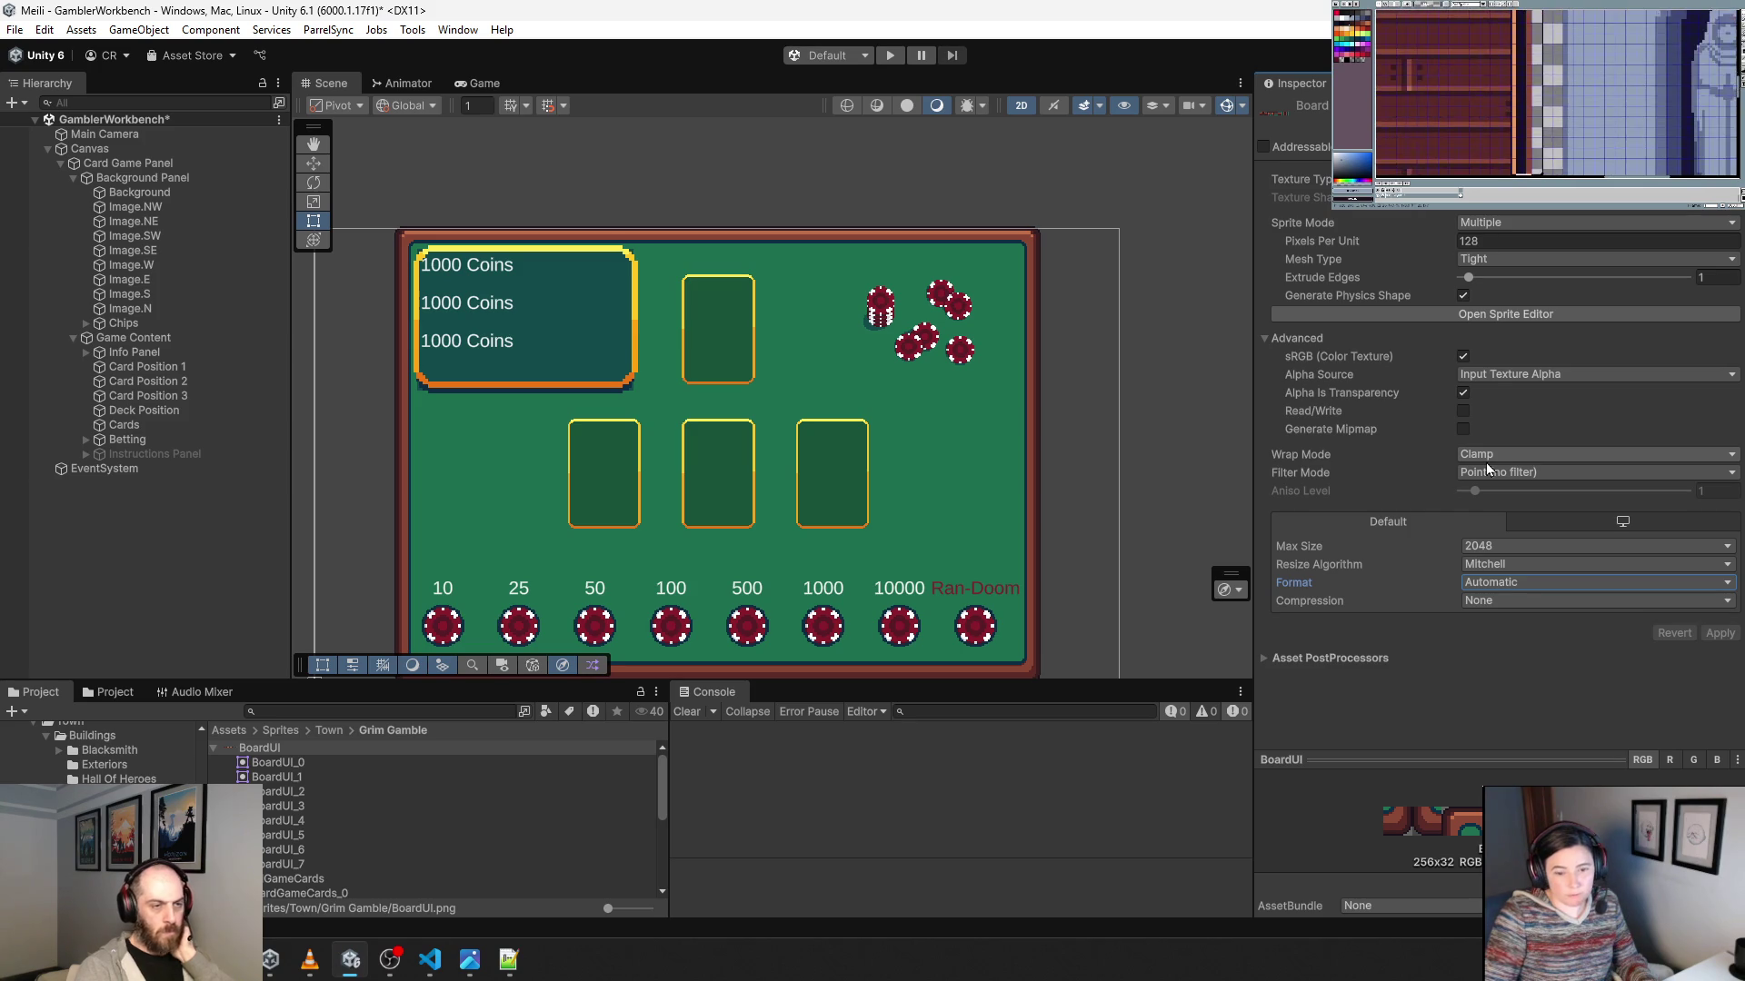
{"action": "left_click", "coordinate": [1519, 383]}
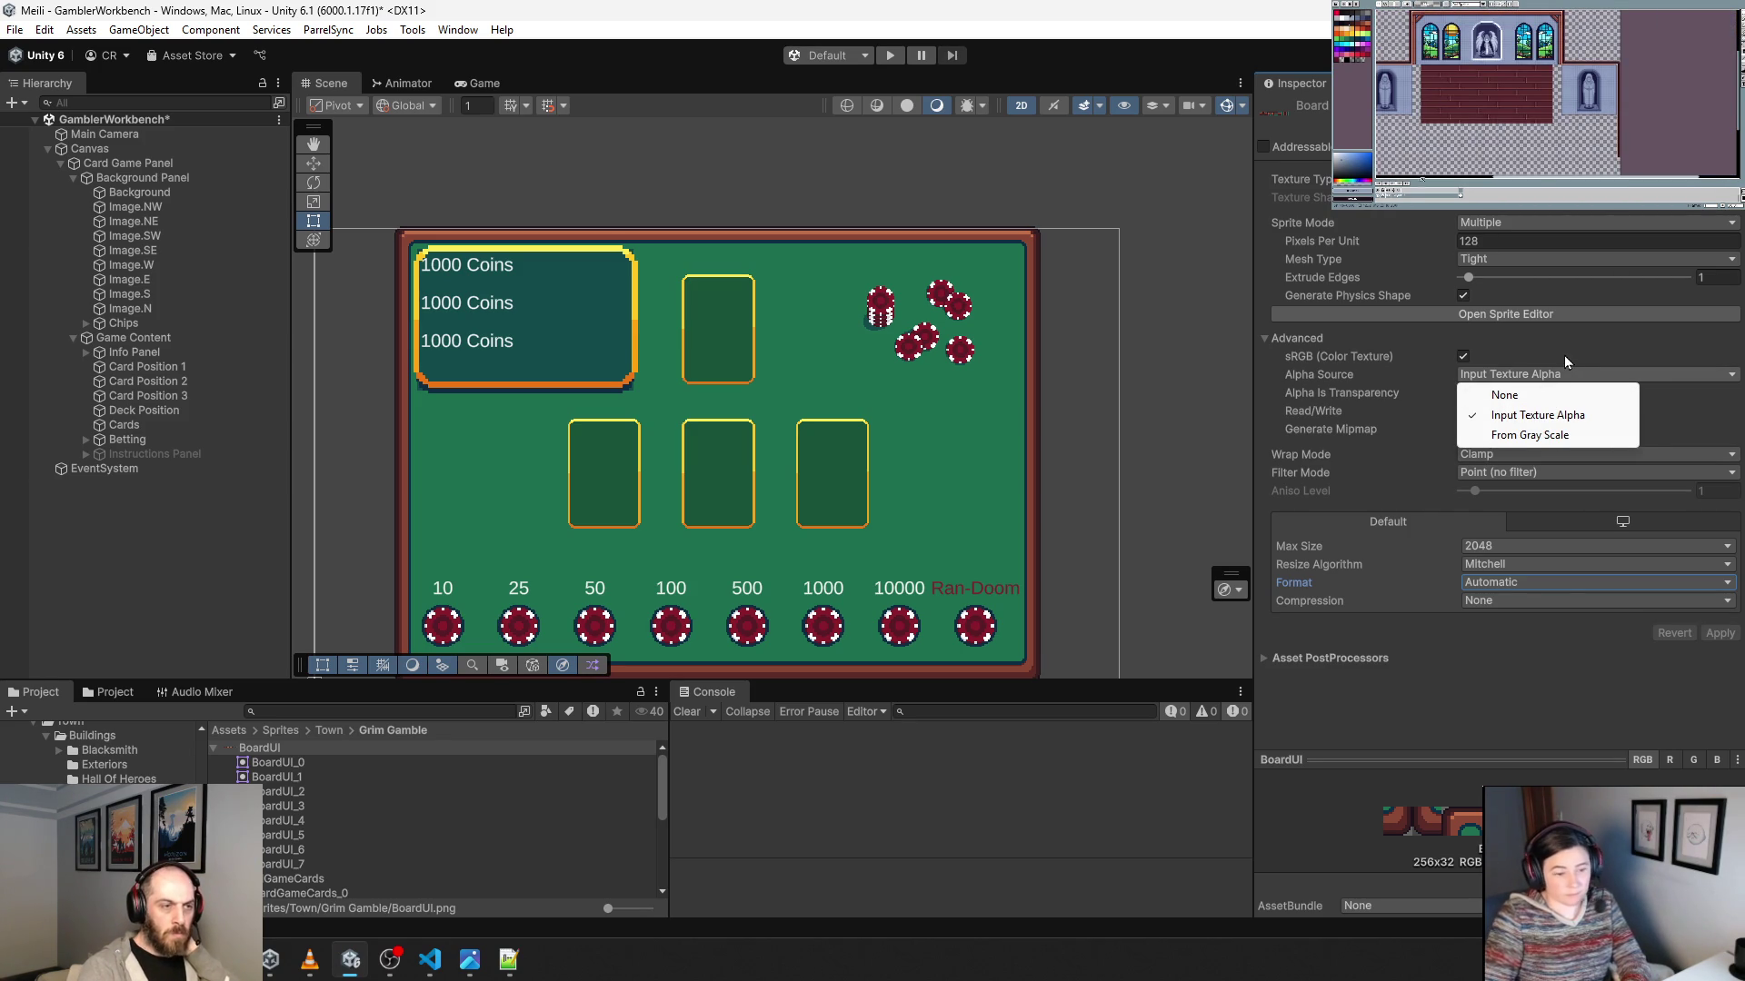
{"action": "left_click", "coordinate": [1563, 356]}
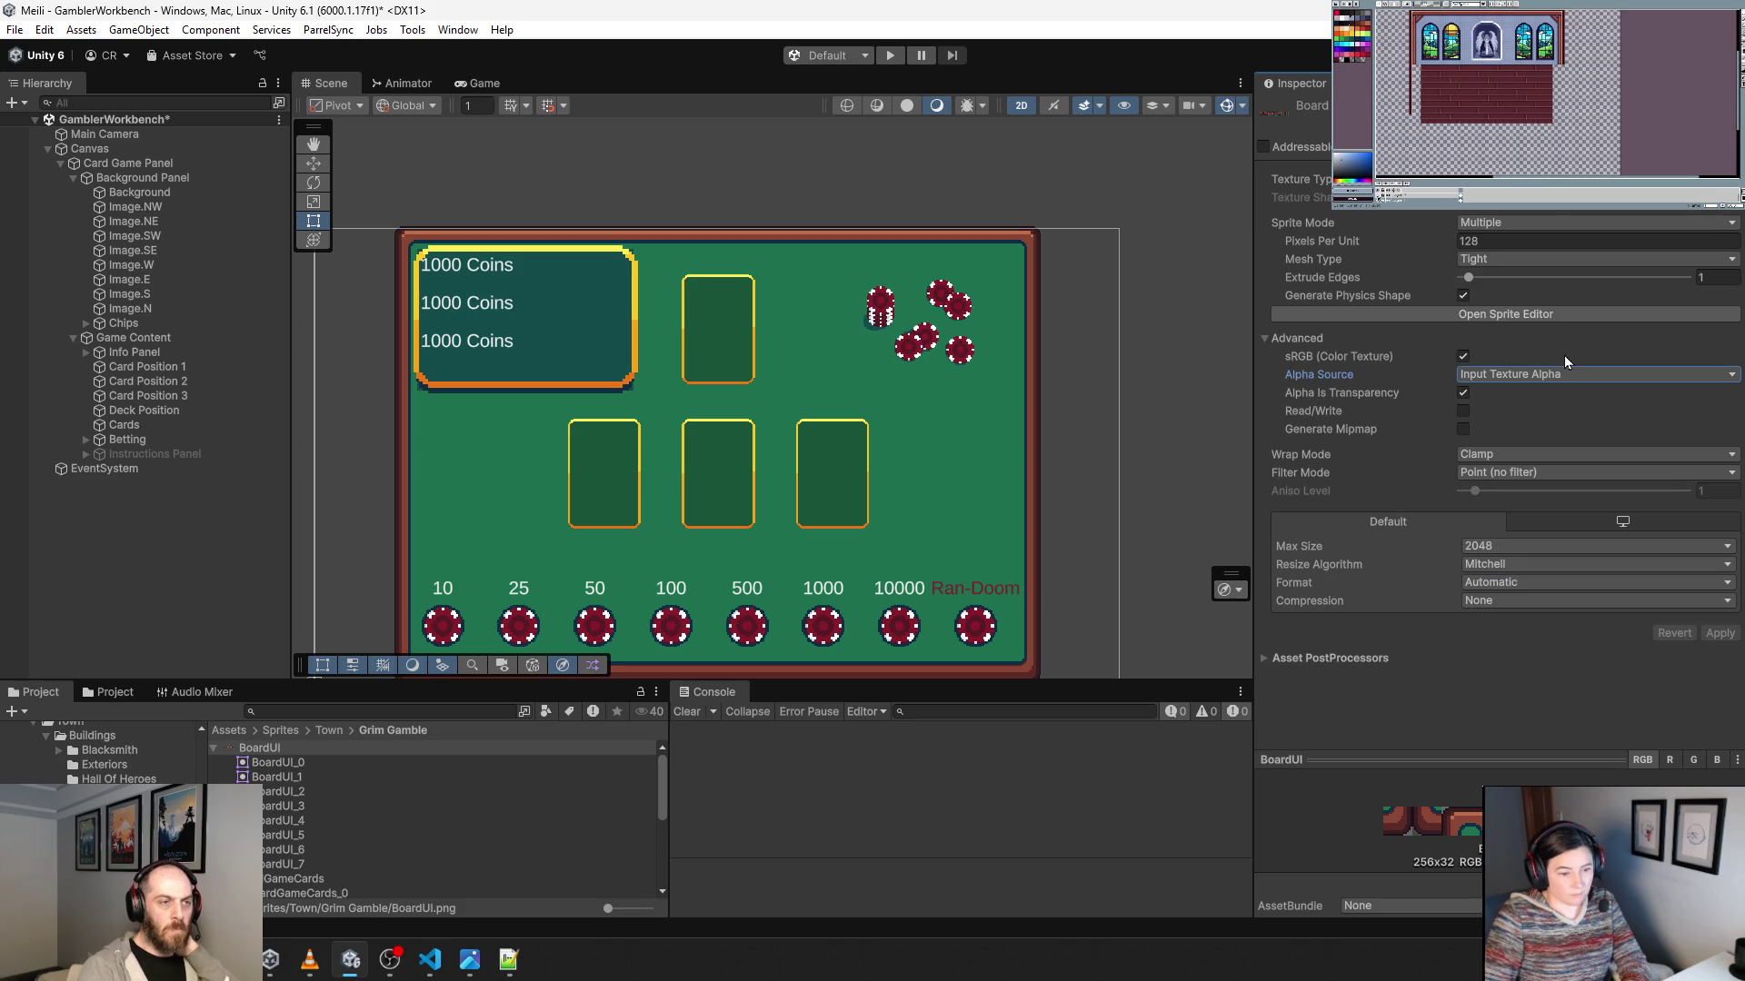
{"action": "left_click", "coordinate": [1523, 314]}
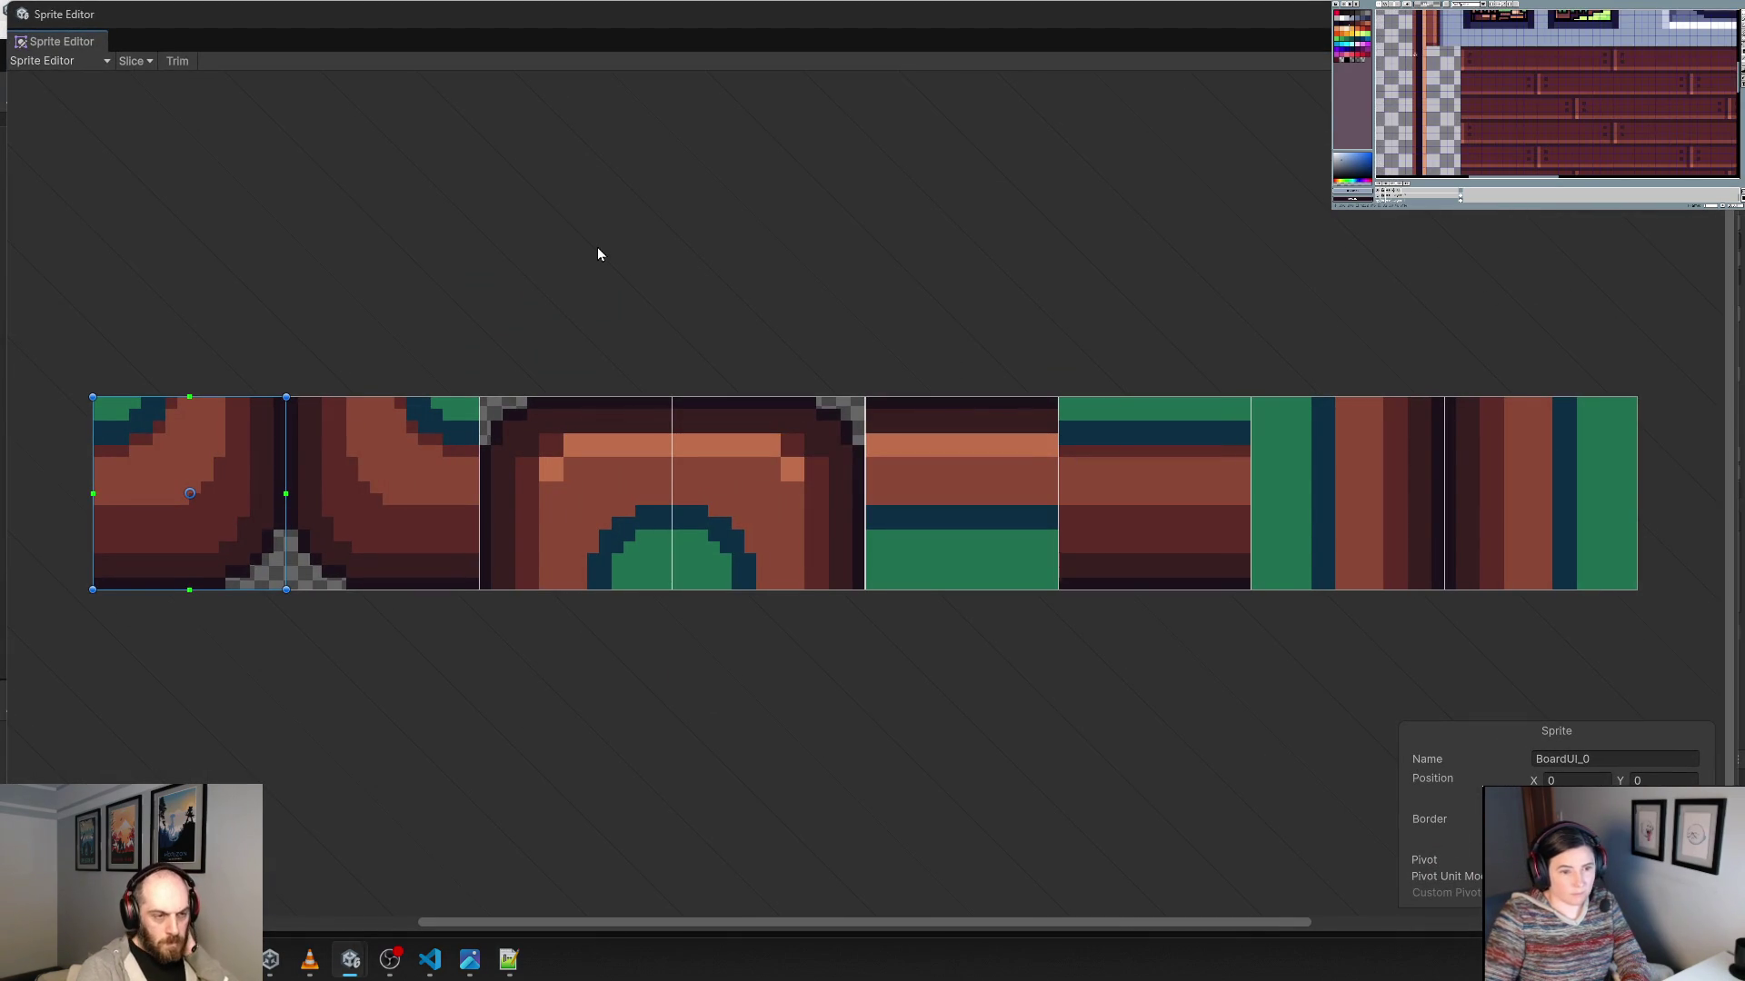
Zoom over the BoardUI slices, check the Slice options, and close the Sprite Editor.
{"action": "scroll", "coordinate": [1284, 516], "scroll_direction": "up", "scroll_amount": 5}
{"action": "scroll", "coordinate": [1285, 516], "scroll_direction": "down", "scroll_amount": 3}
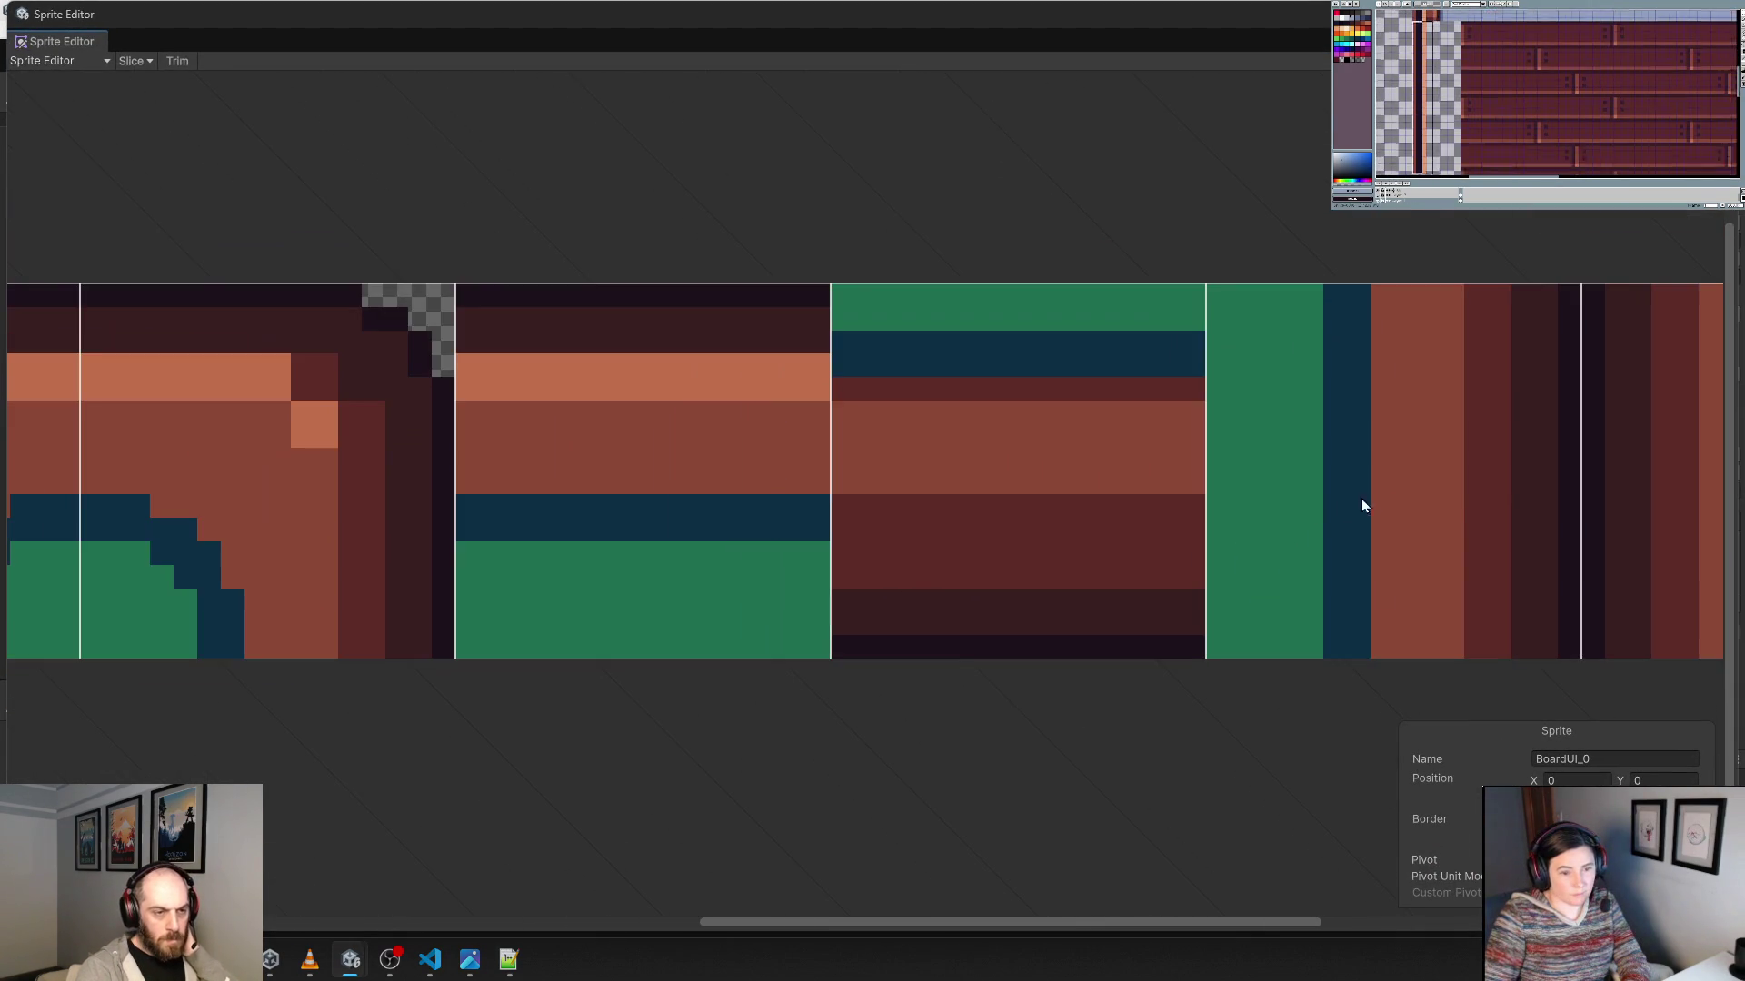
{"action": "scroll", "coordinate": [1409, 546], "scroll_direction": "down", "scroll_amount": 1}
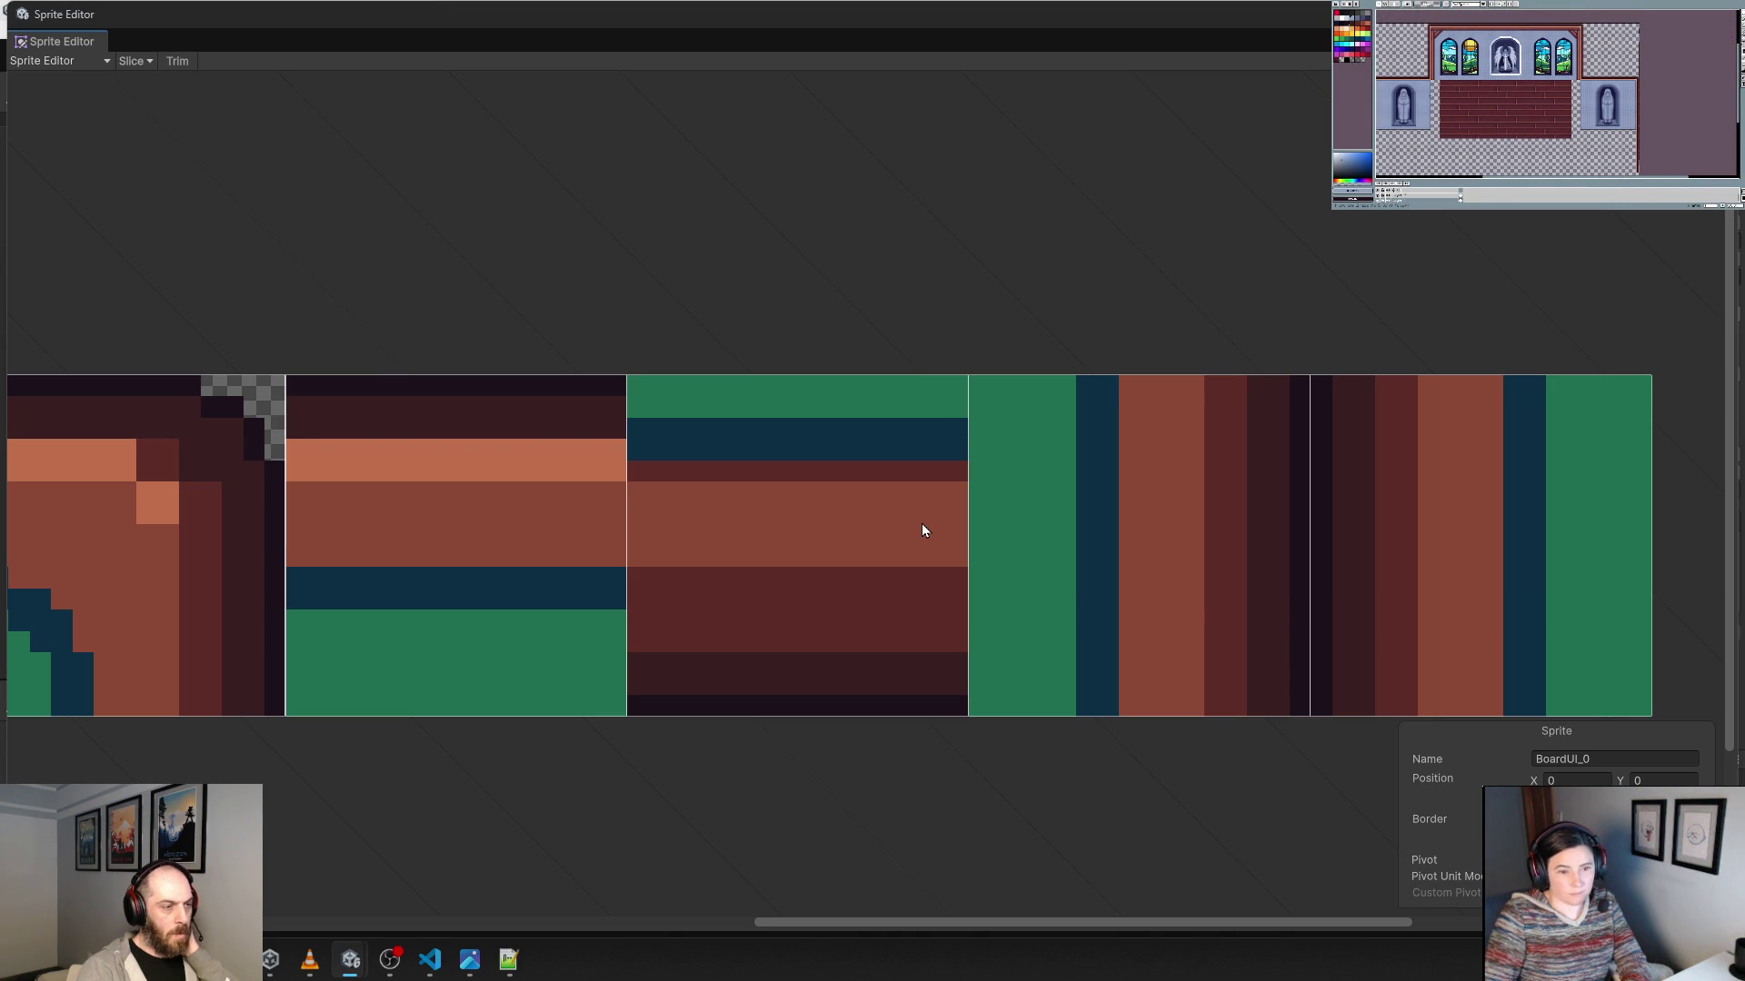
{"action": "left_click", "coordinate": [136, 61]}
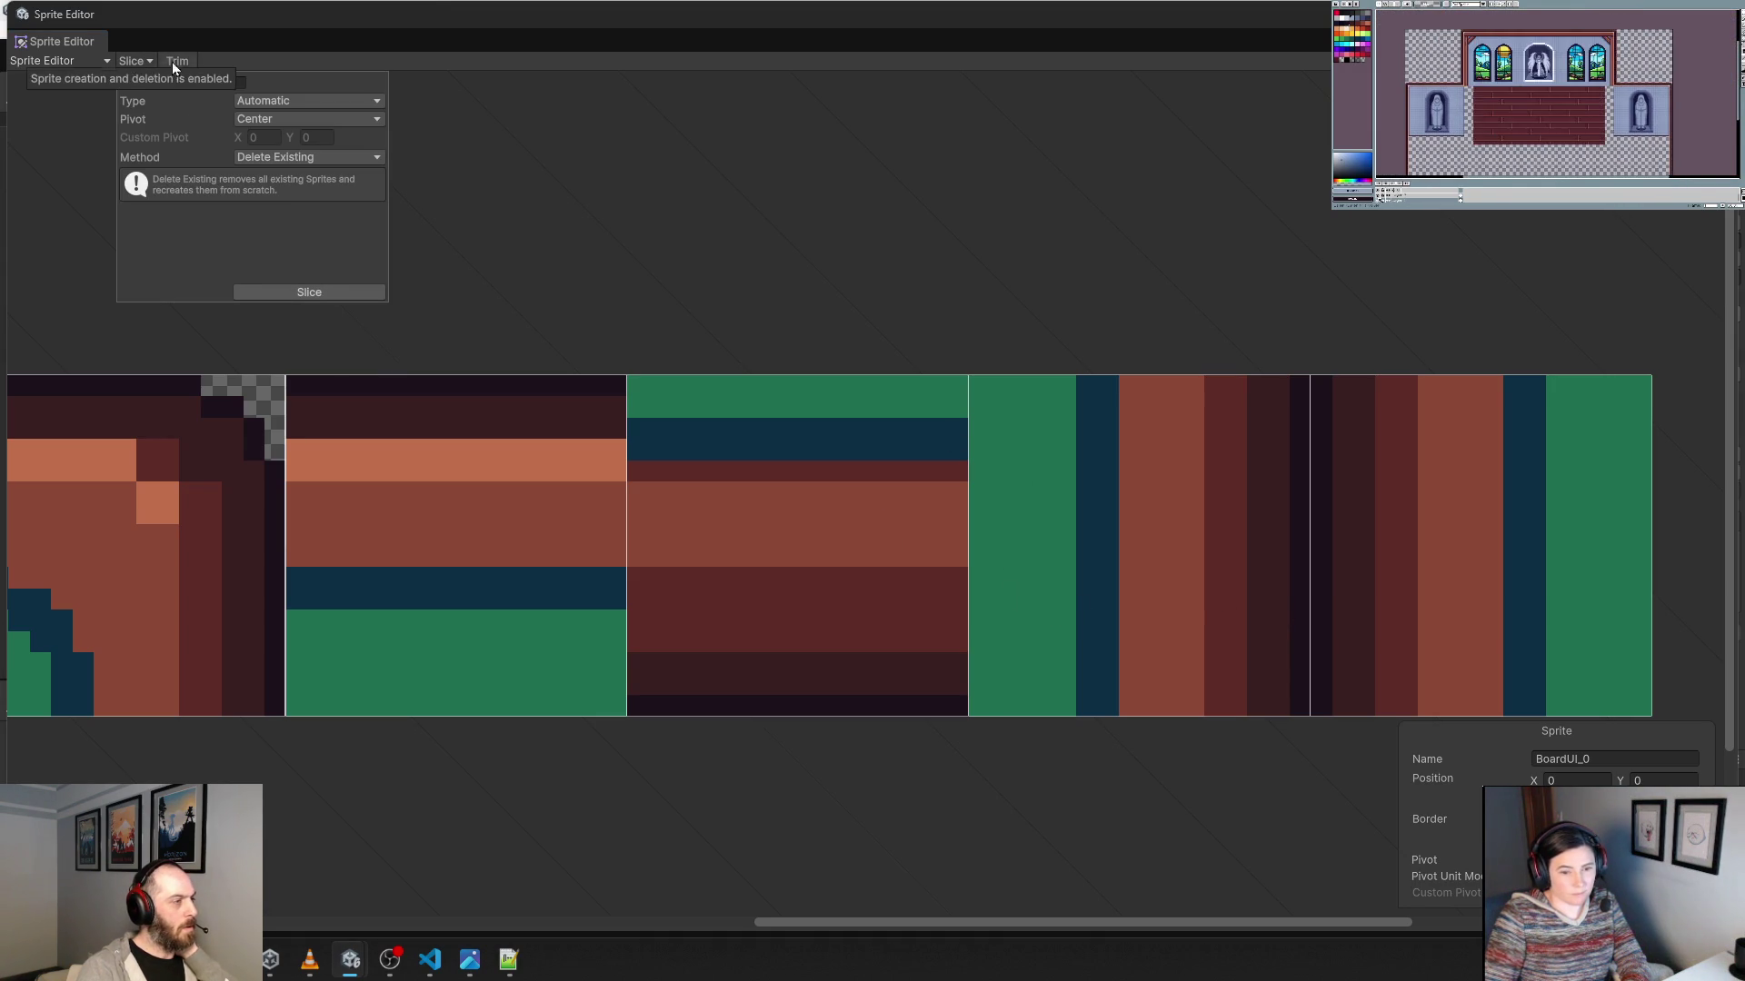
{"action": "left_click", "coordinate": [1176, 163]}
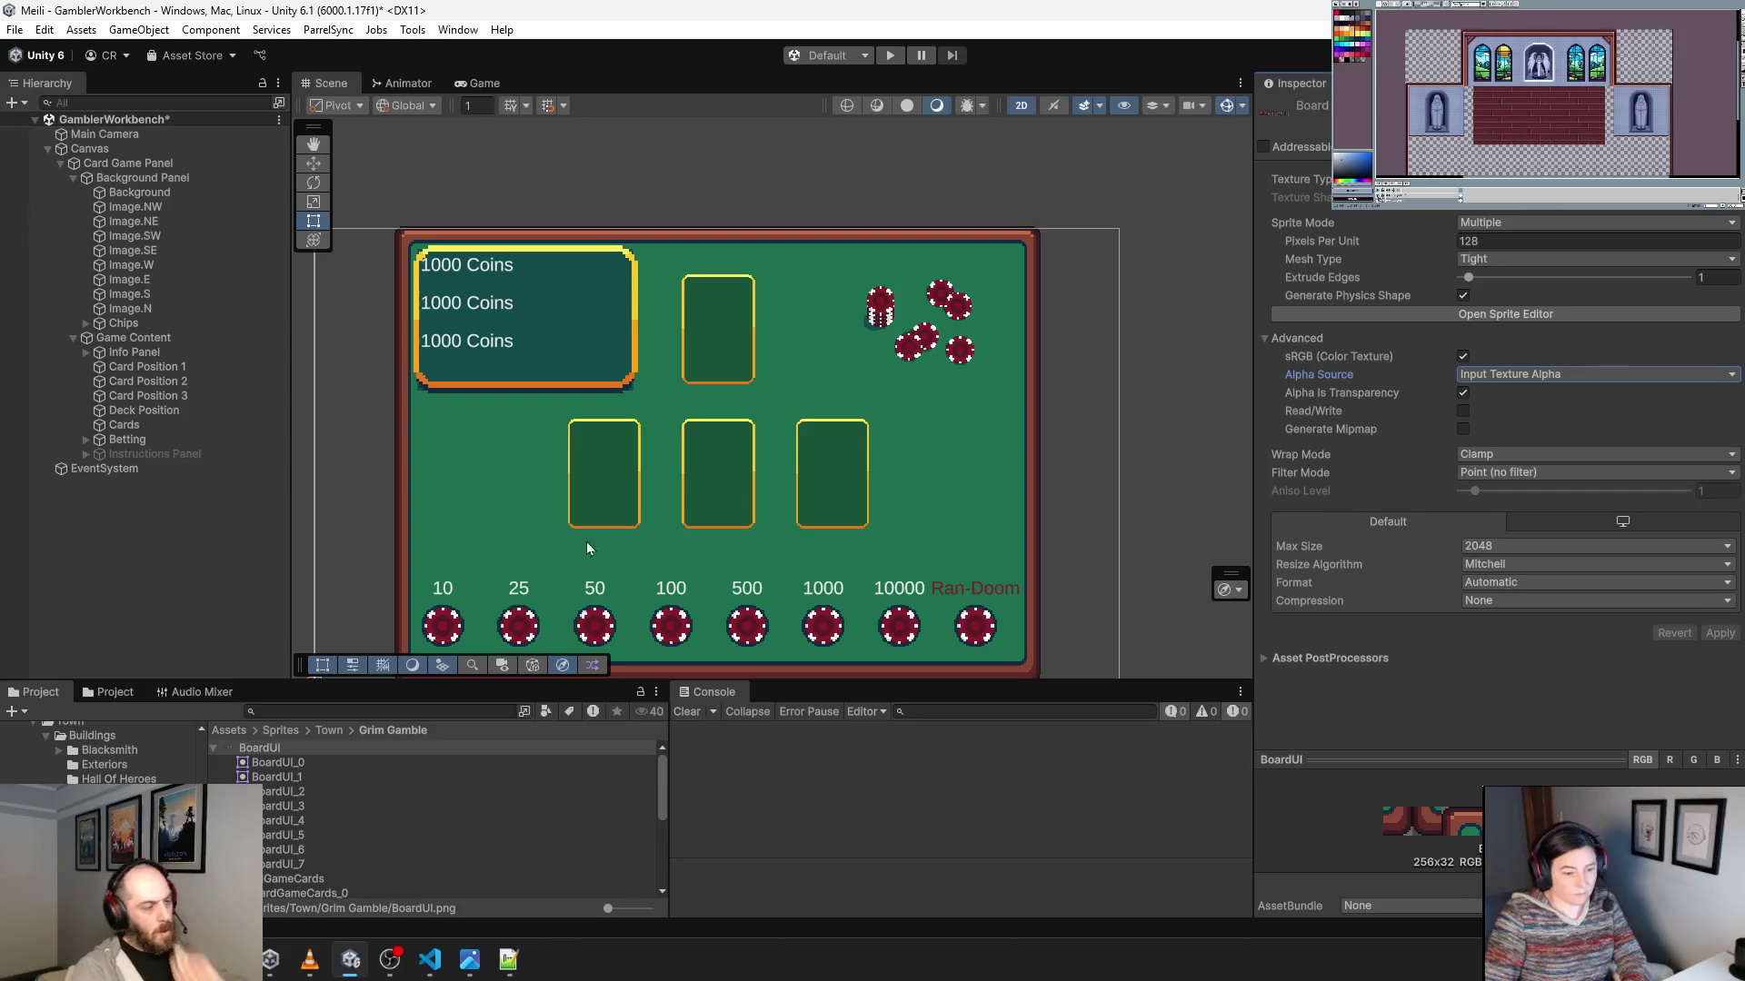
{"action": "left_click", "coordinate": [381, 712]}
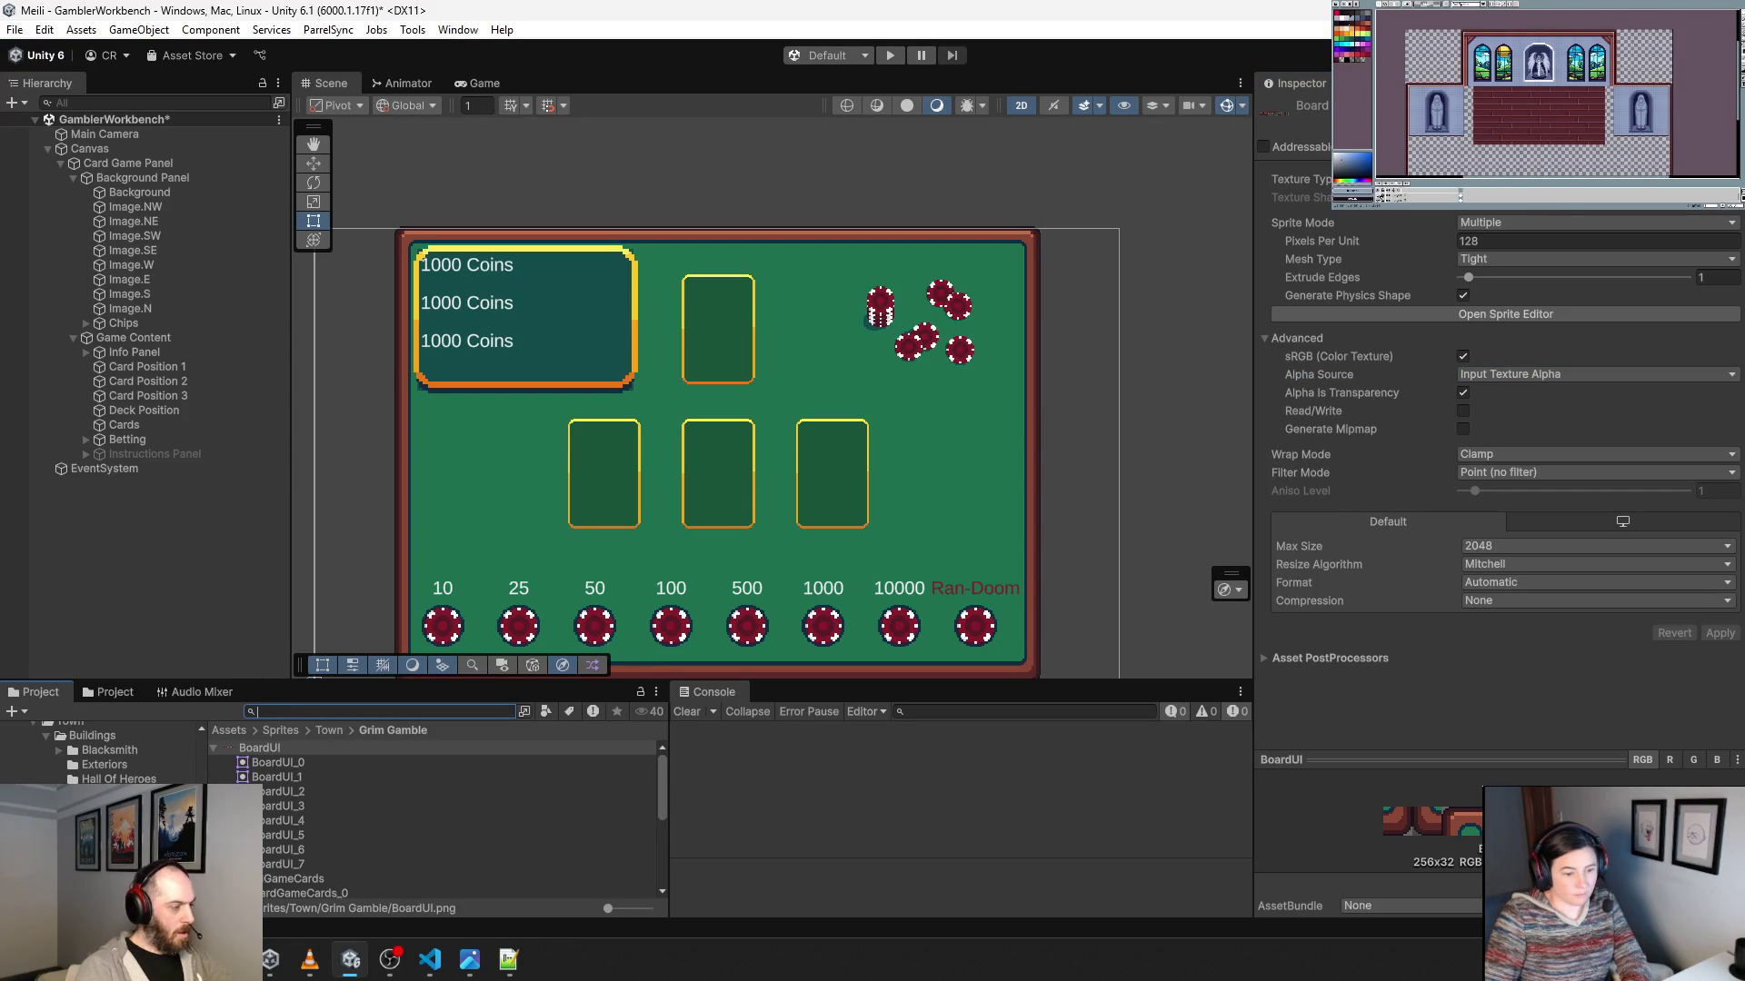
Create a 2D Sprite Atlas in the Grim Gamble sprites folder named 'Grim Gable Sprite Atlas'.
{"action": "scroll", "coordinate": [100, 752], "scroll_direction": "down", "scroll_amount": 5}
{"action": "scroll", "coordinate": [100, 752], "scroll_direction": "down", "scroll_amount": 3}
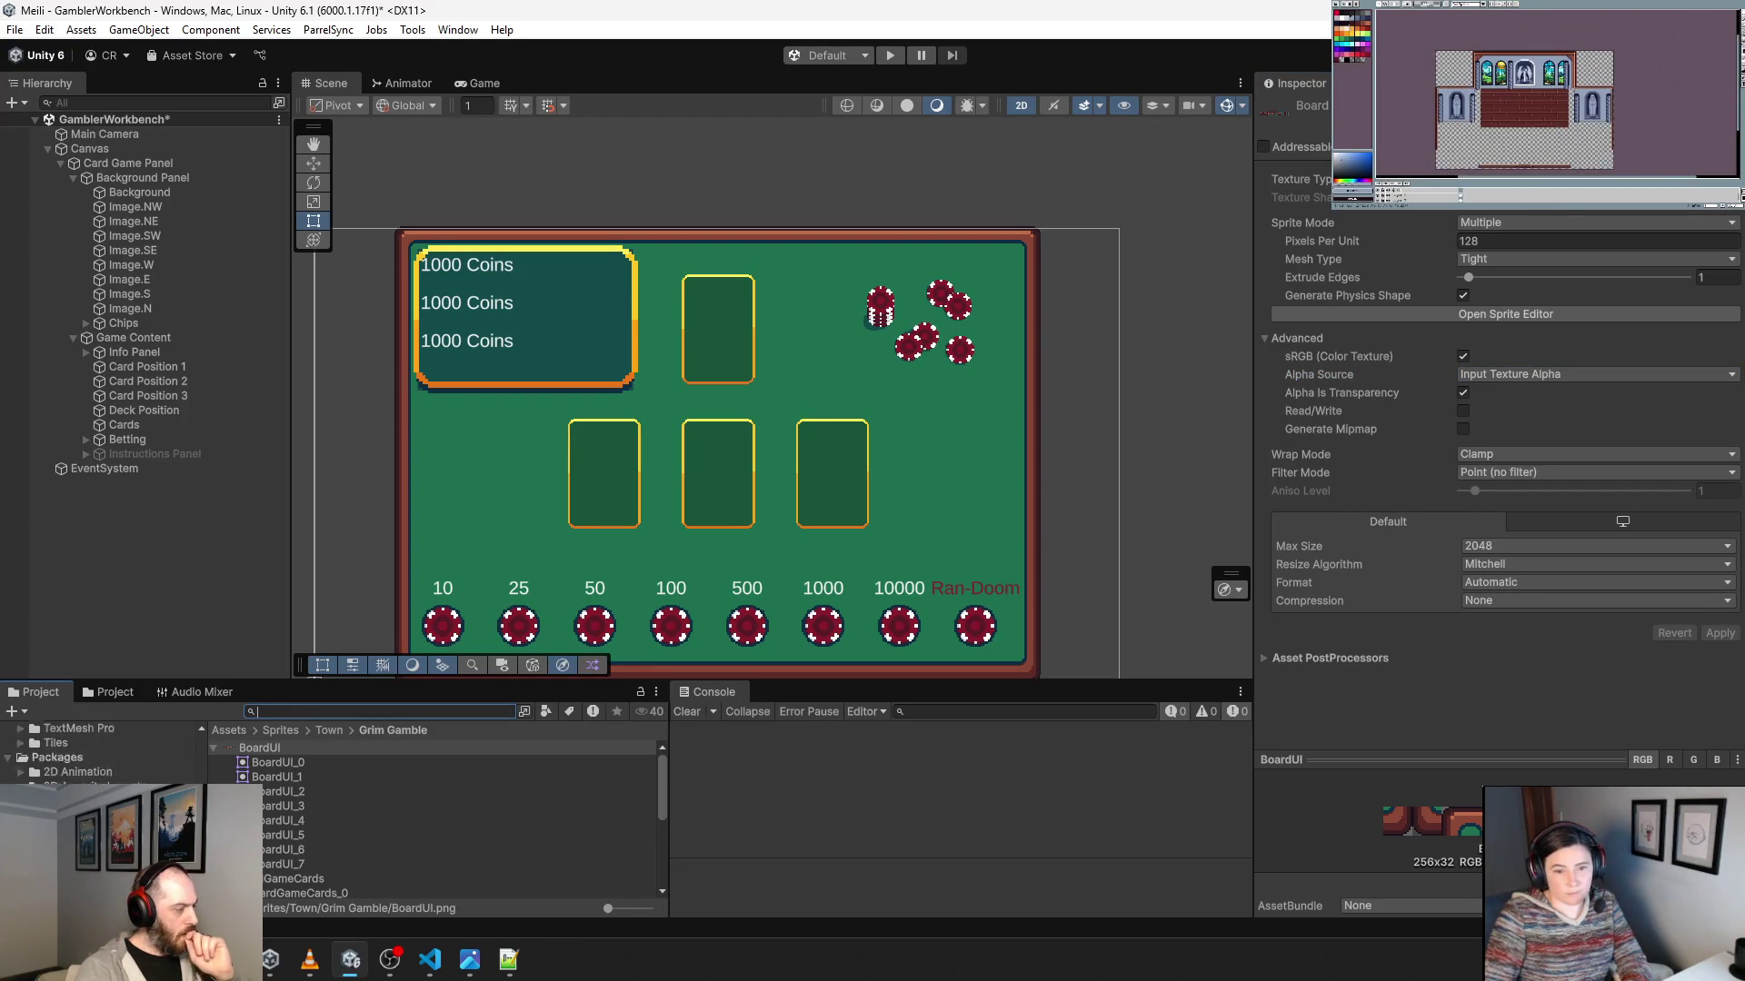
{"action": "scroll", "coordinate": [100, 752], "scroll_direction": "up", "scroll_amount": 5}
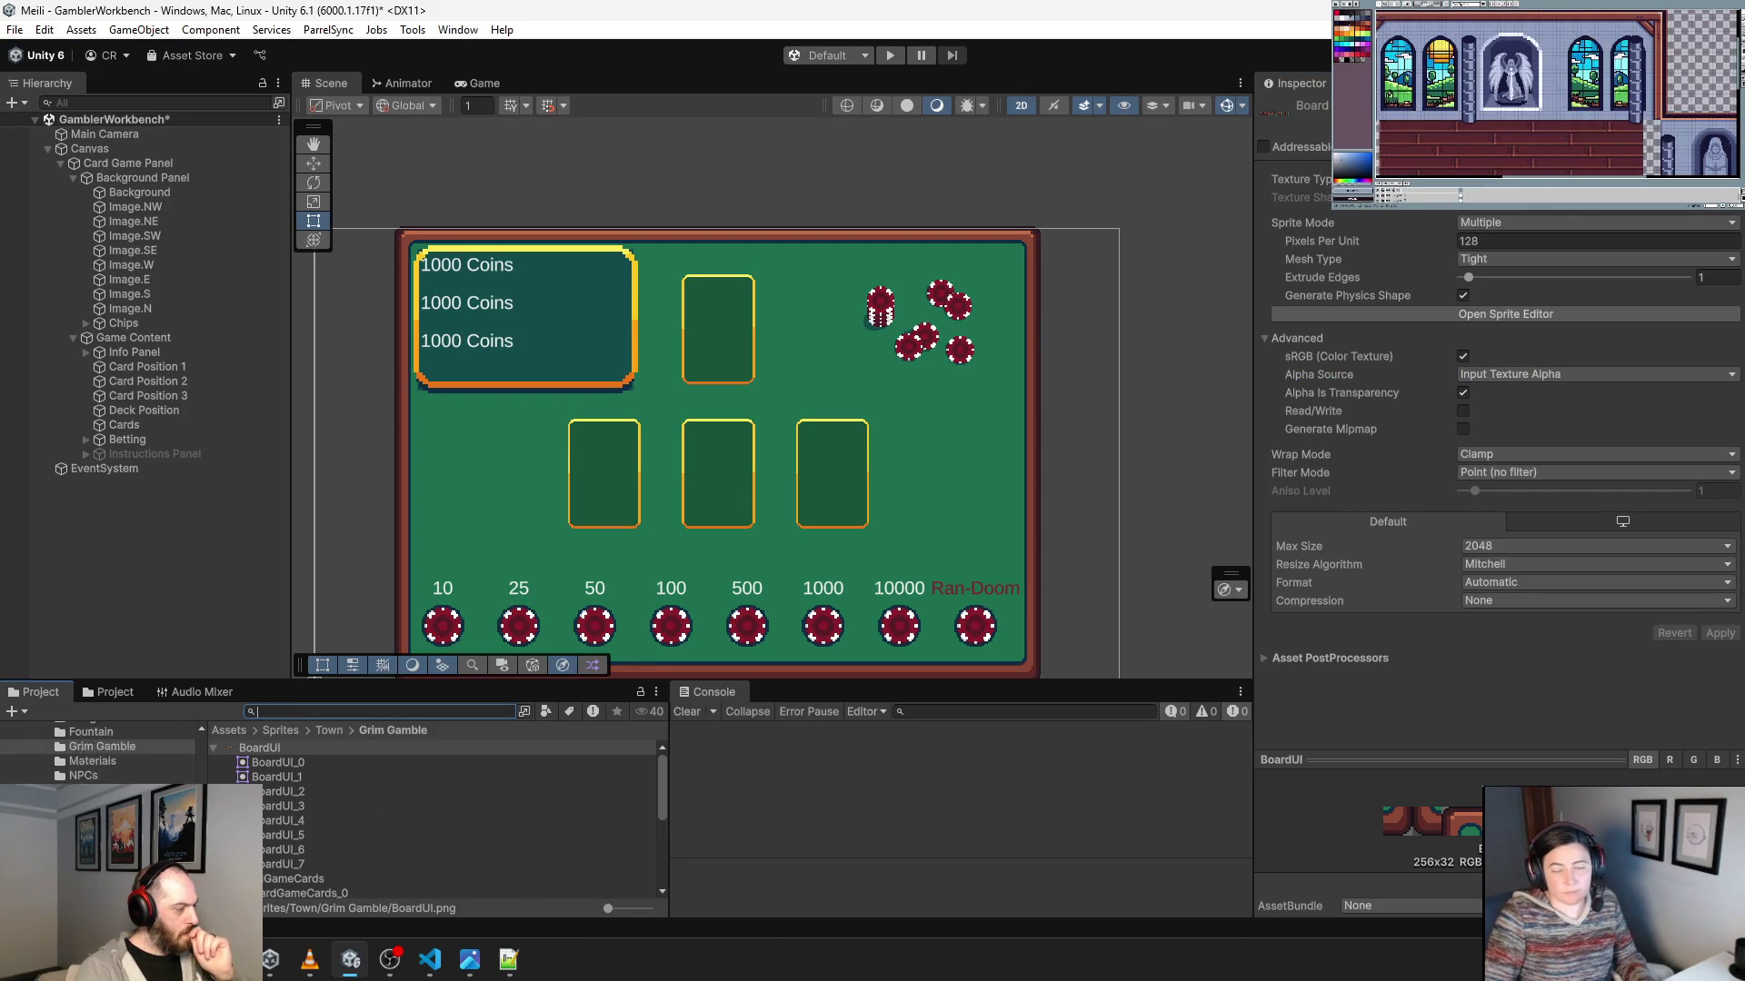
{"action": "left_click", "coordinate": [116, 746]}
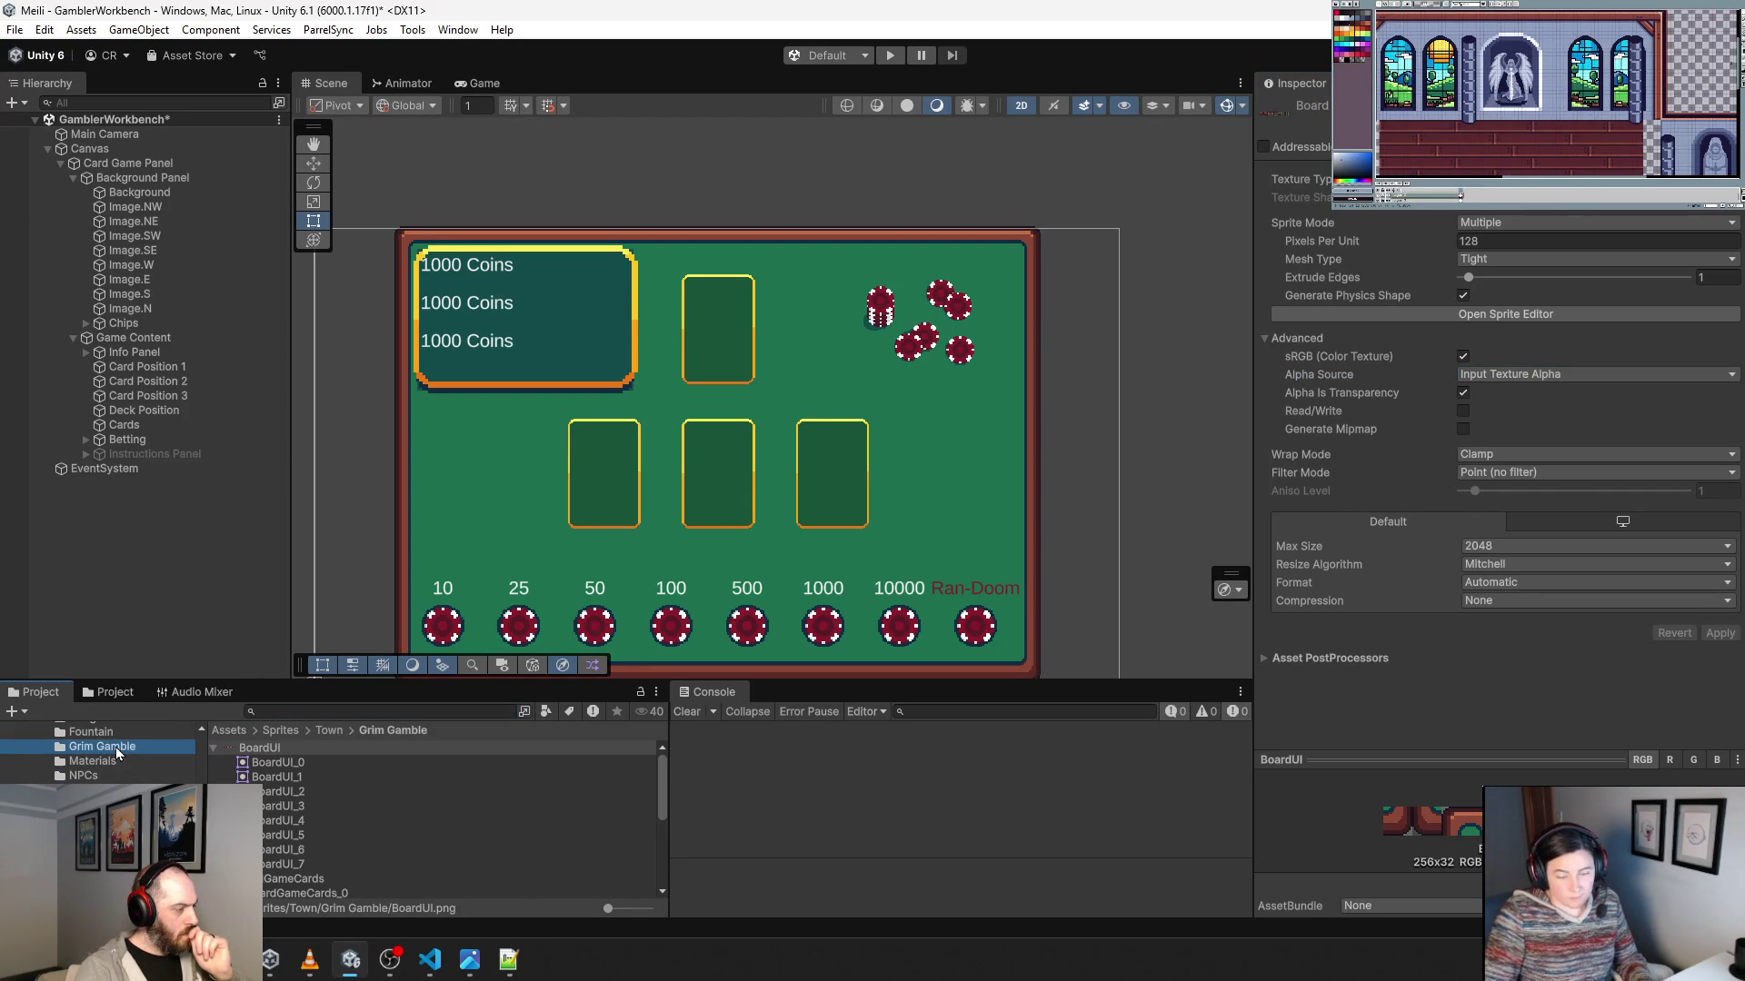
{"action": "scroll", "coordinate": [363, 817], "scroll_direction": "down", "scroll_amount": 5}
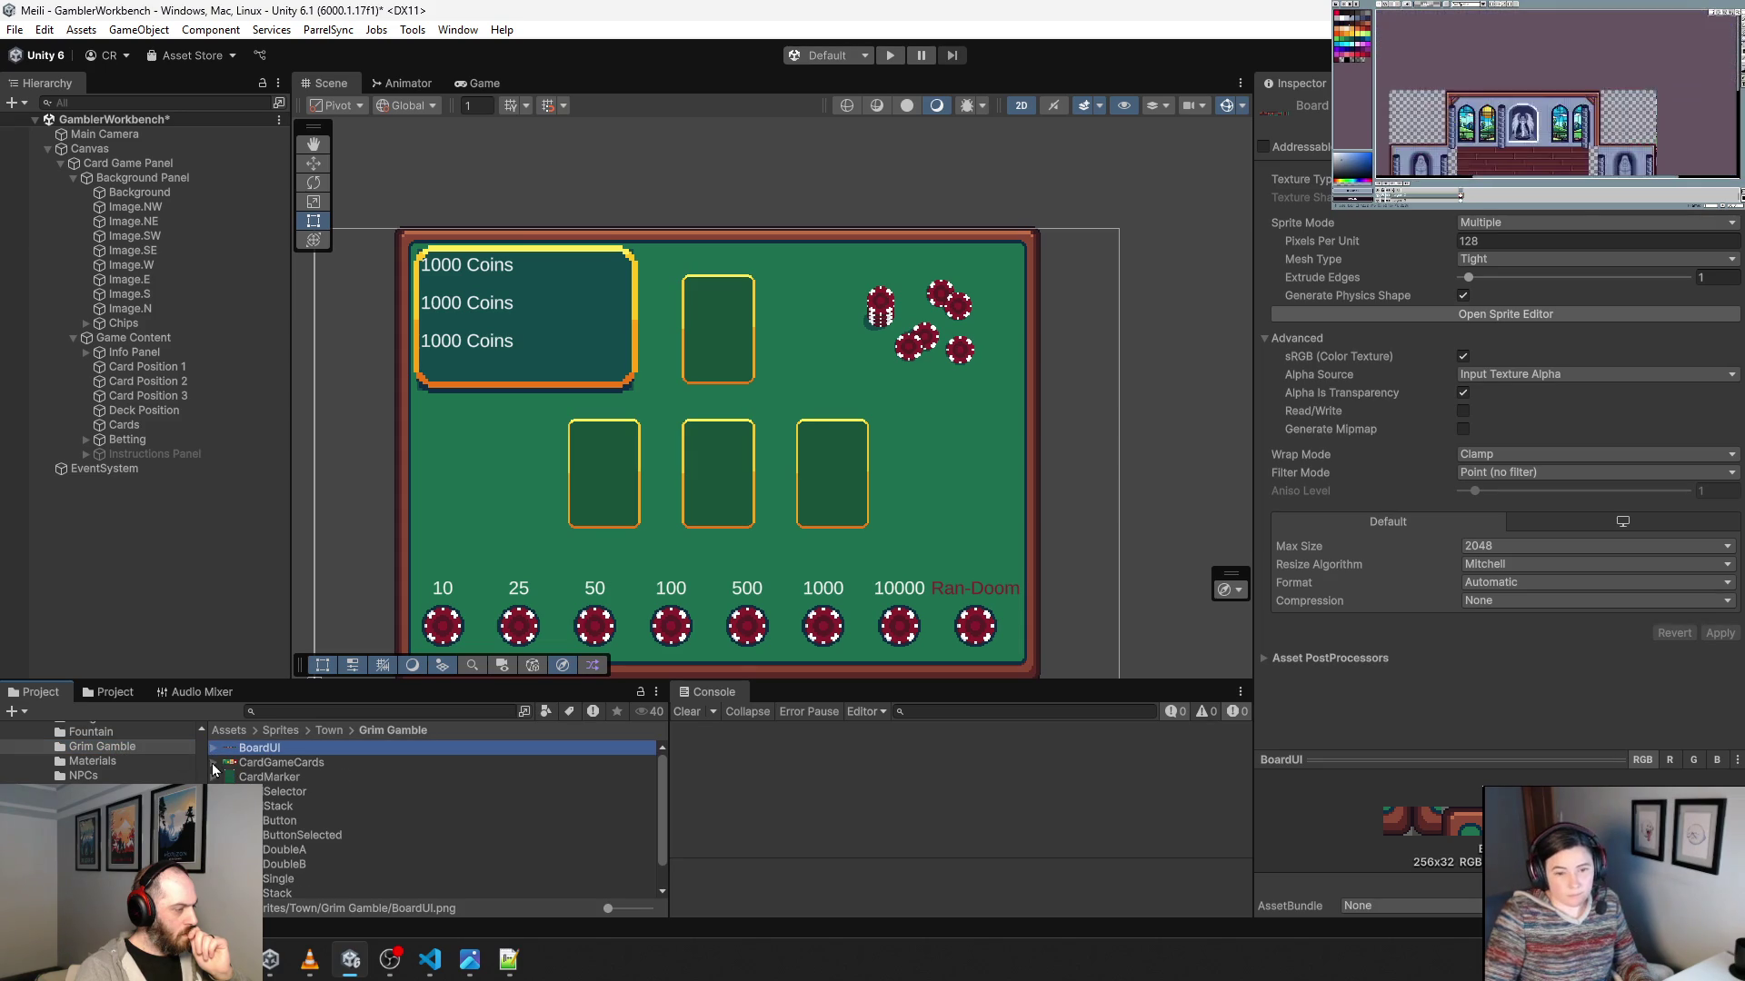
{"action": "right_click", "coordinate": [571, 852]}
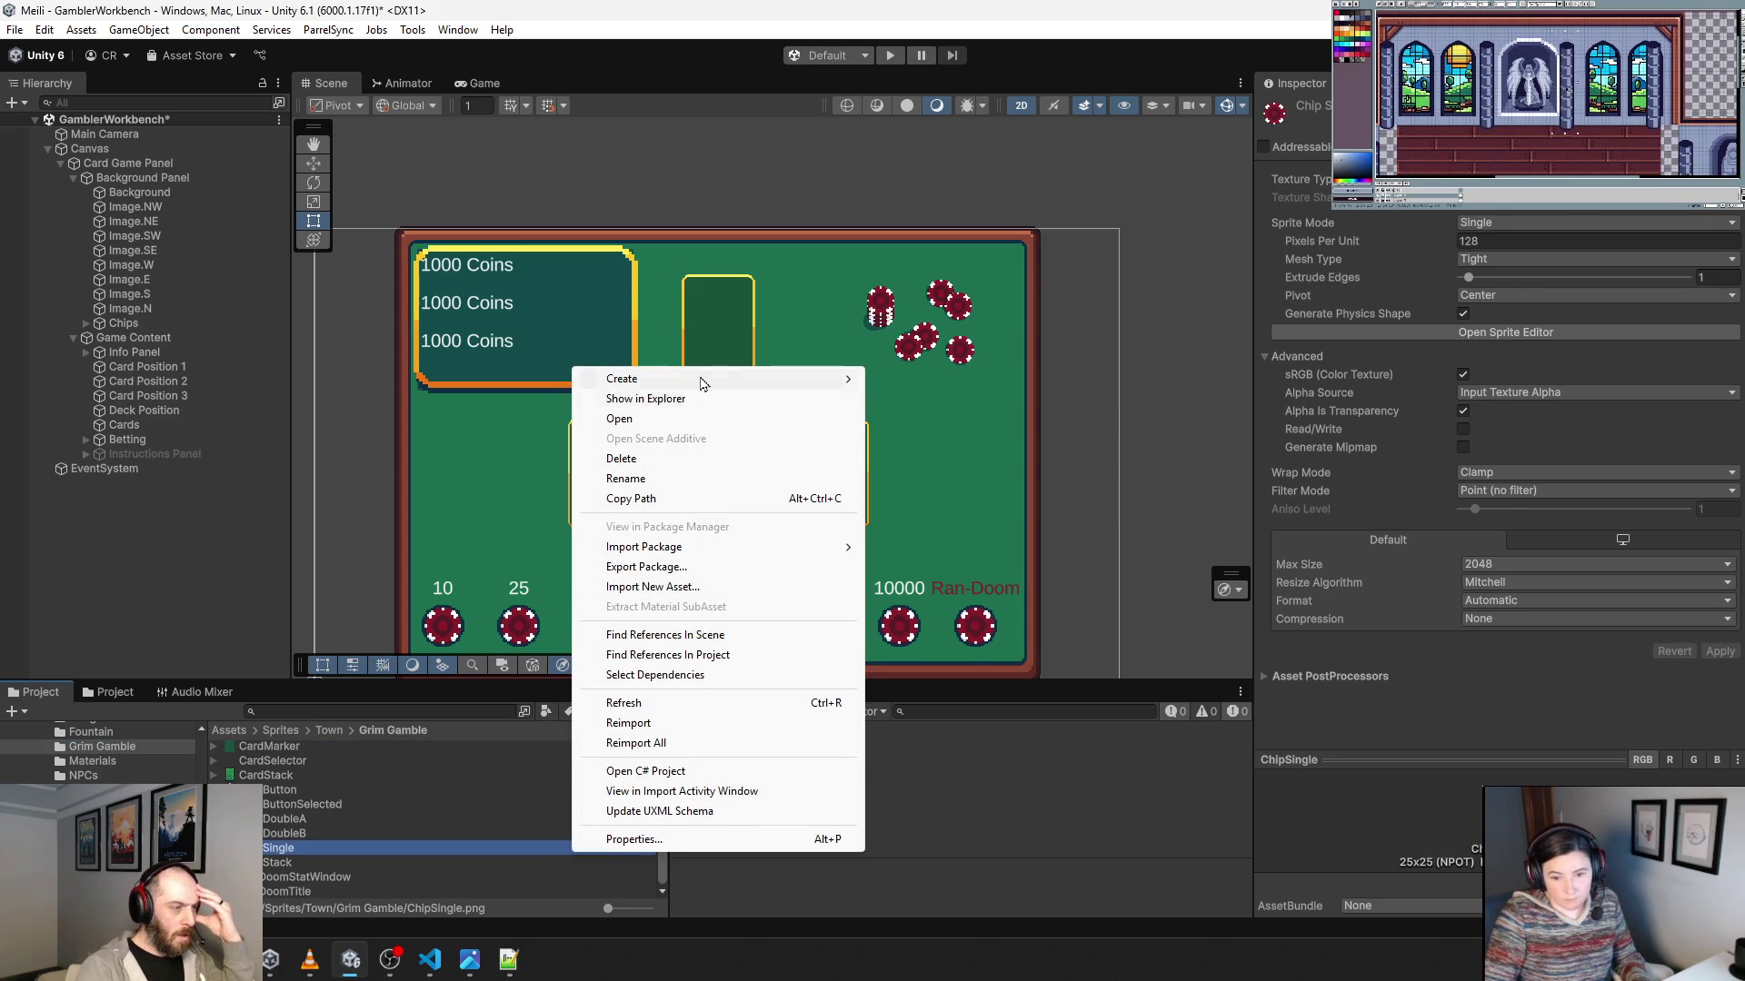
{"action": "mouse_move", "coordinate": [708, 381]}
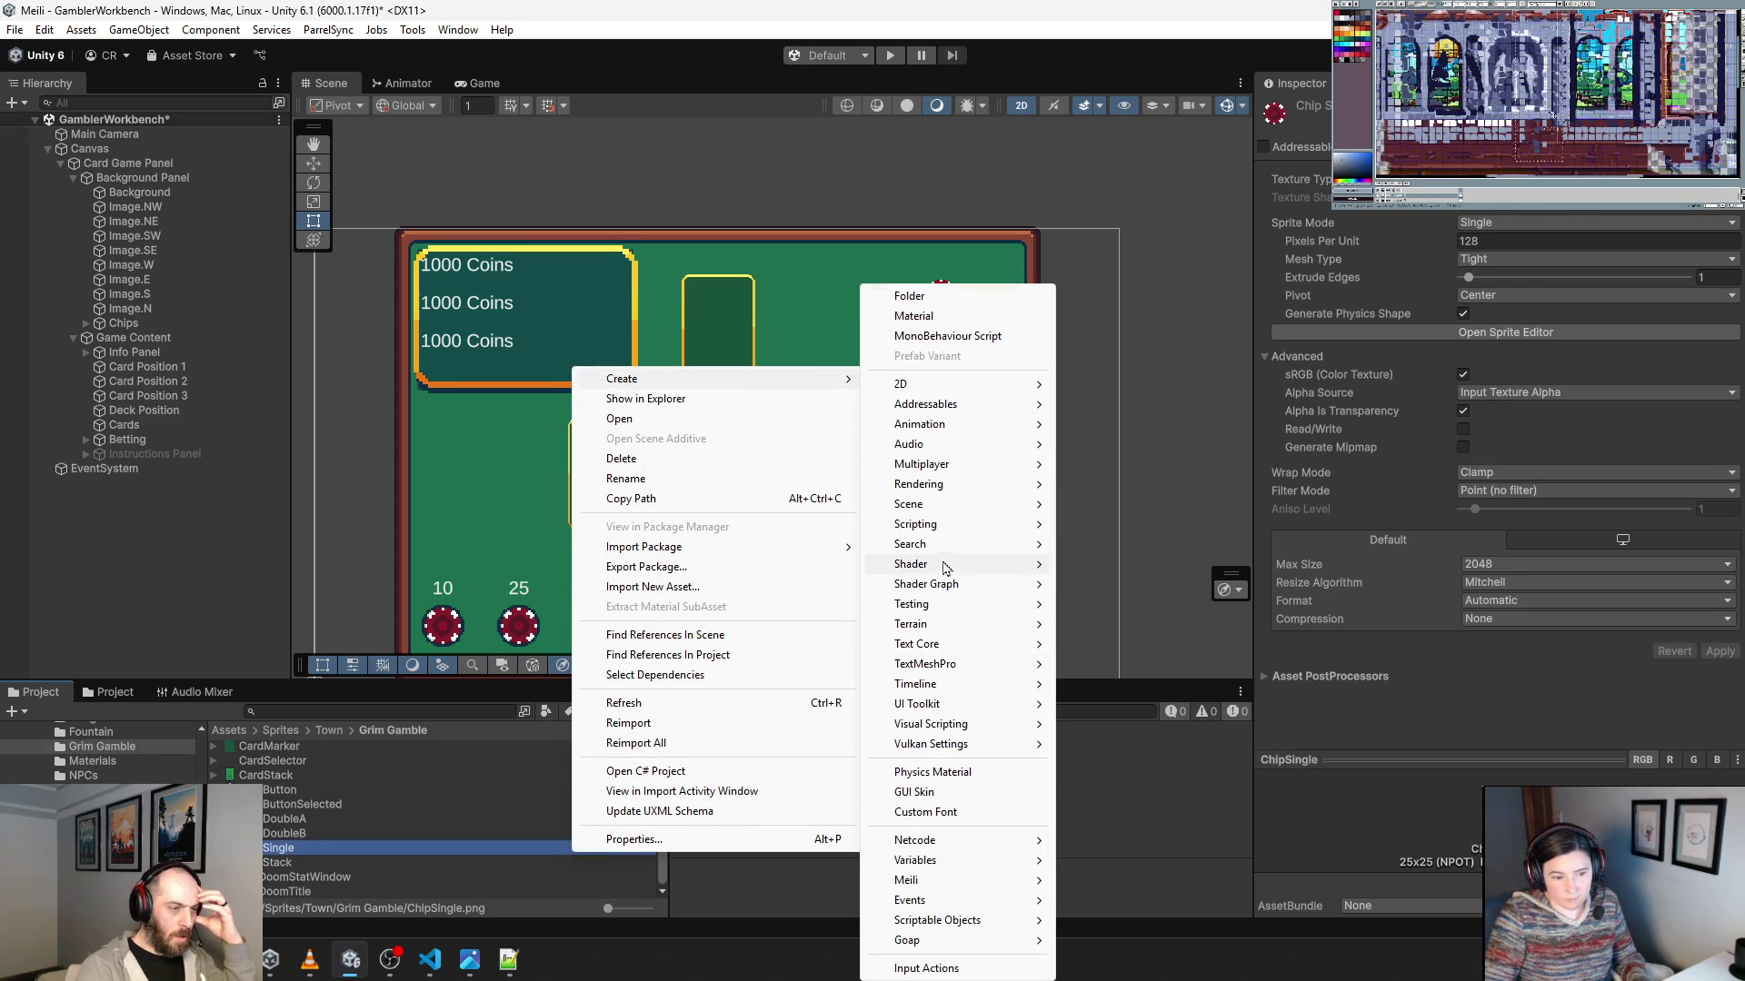
{"action": "mouse_move", "coordinate": [971, 483]}
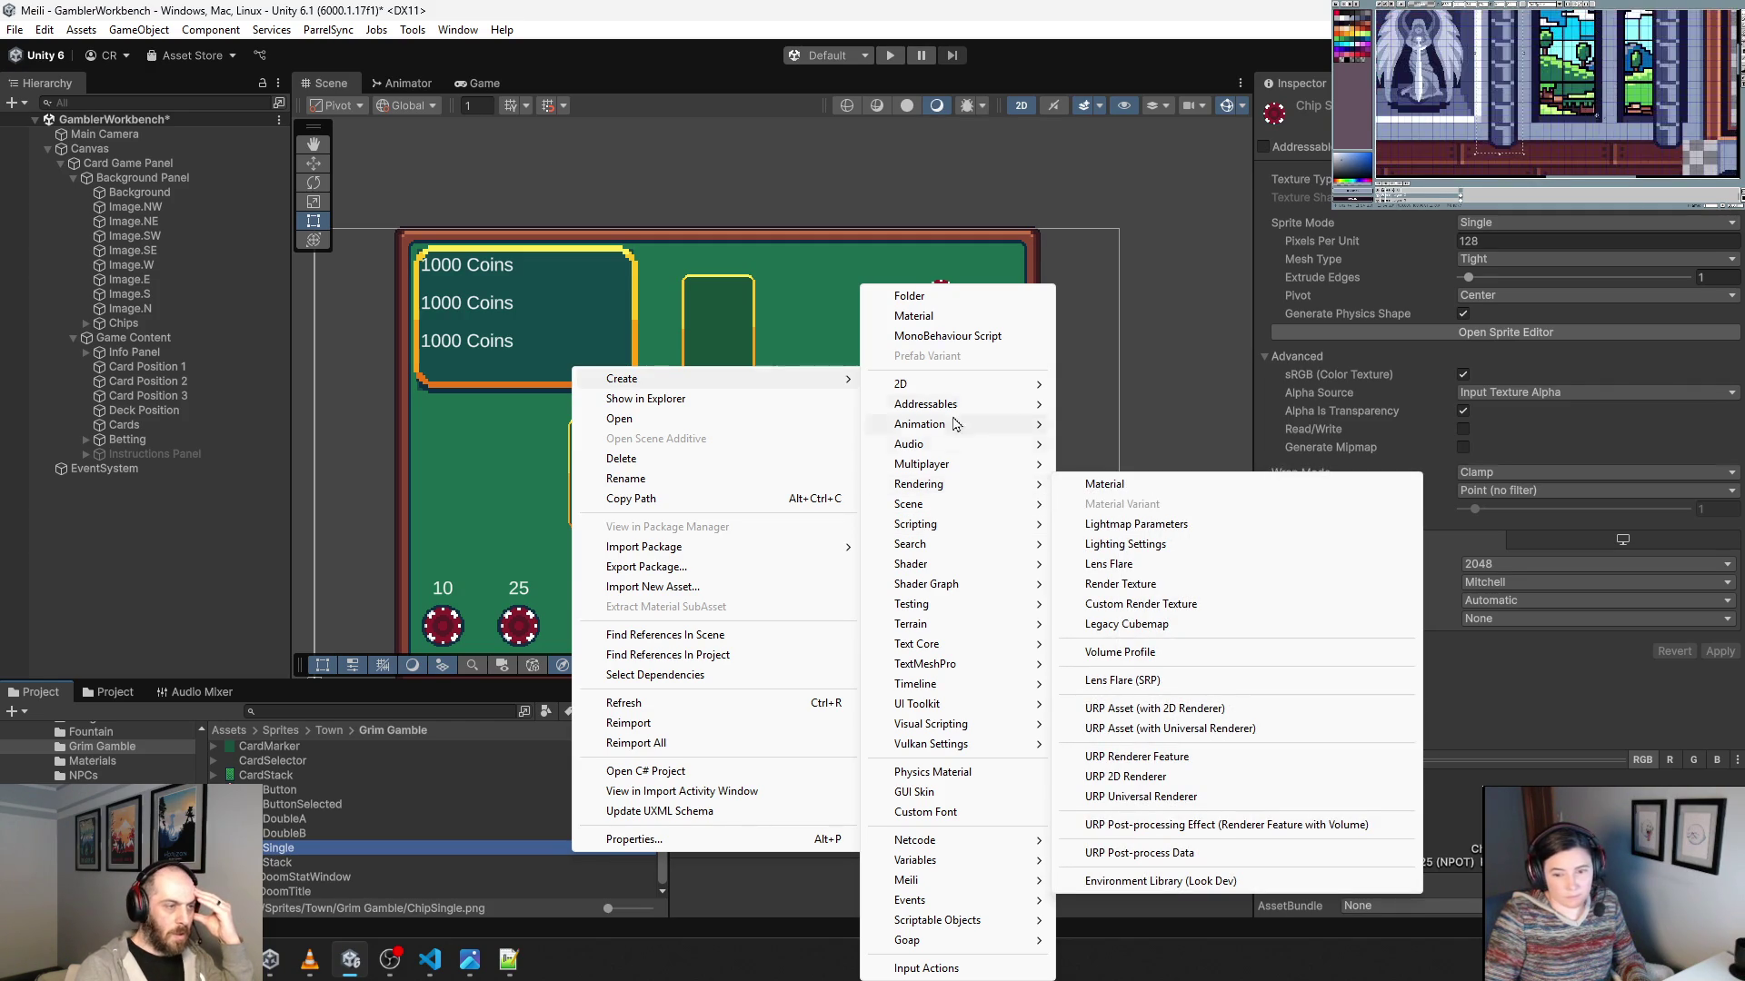
{"action": "mouse_move", "coordinate": [954, 384]}
{"action": "mouse_move", "coordinate": [1249, 387]}
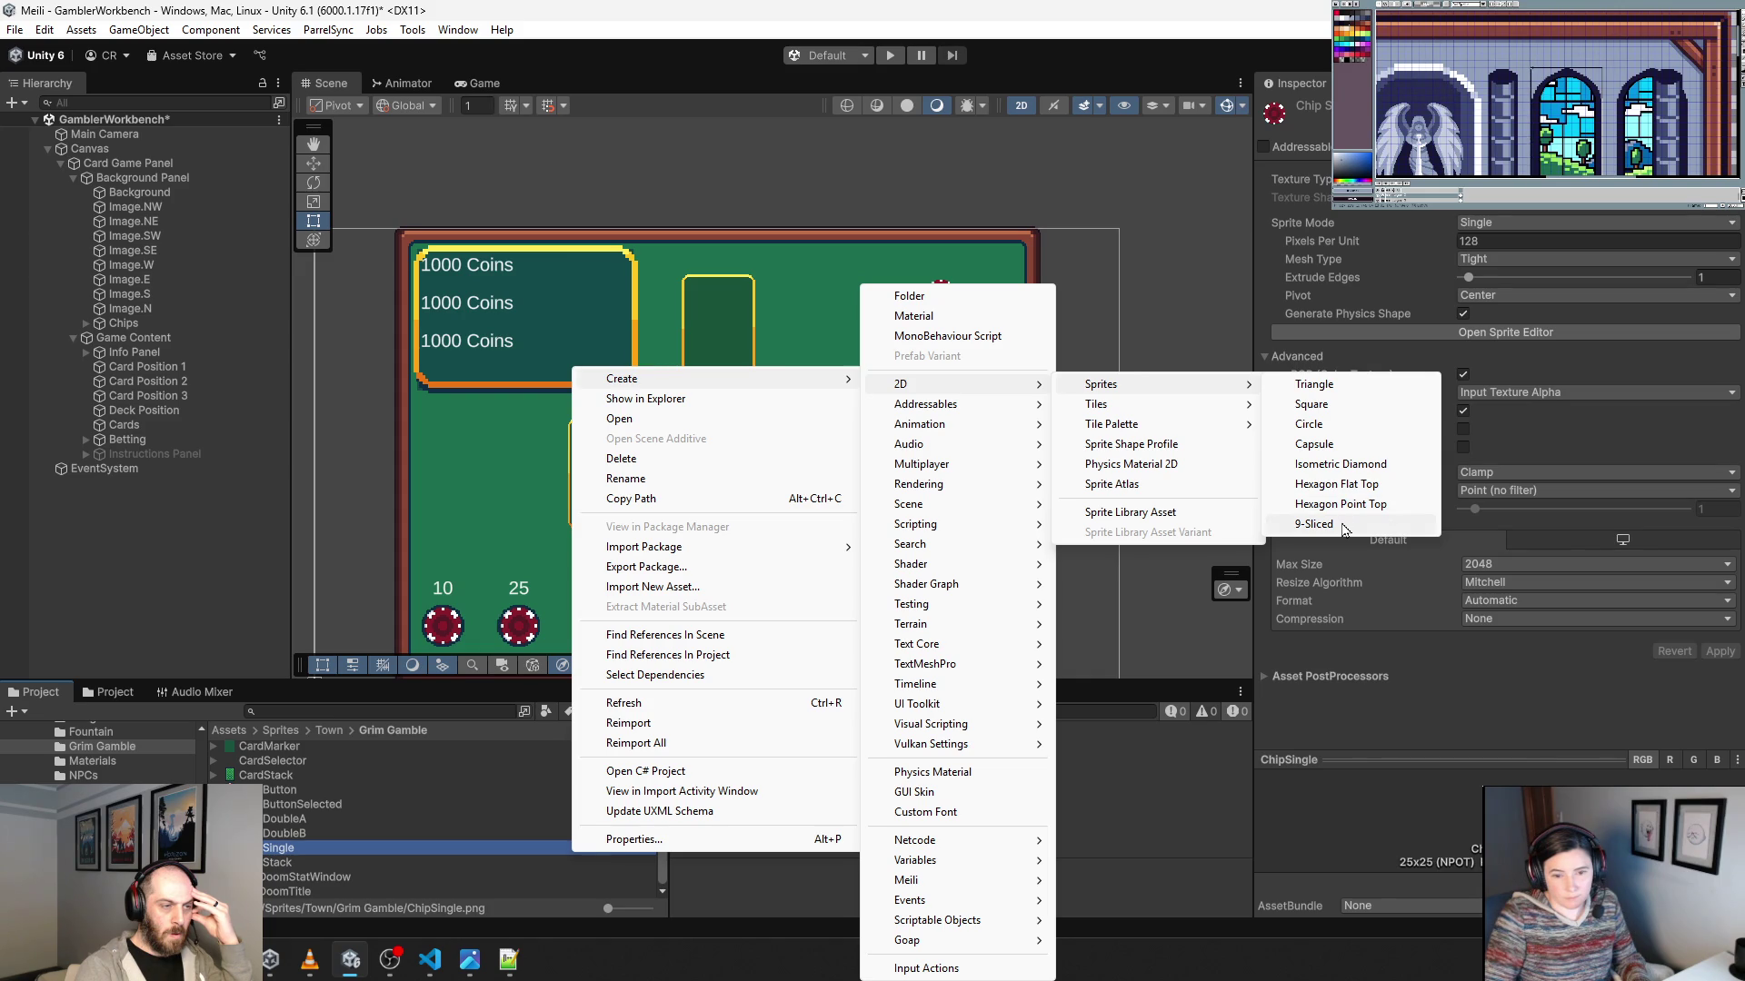
{"action": "mouse_move", "coordinate": [1192, 429]}
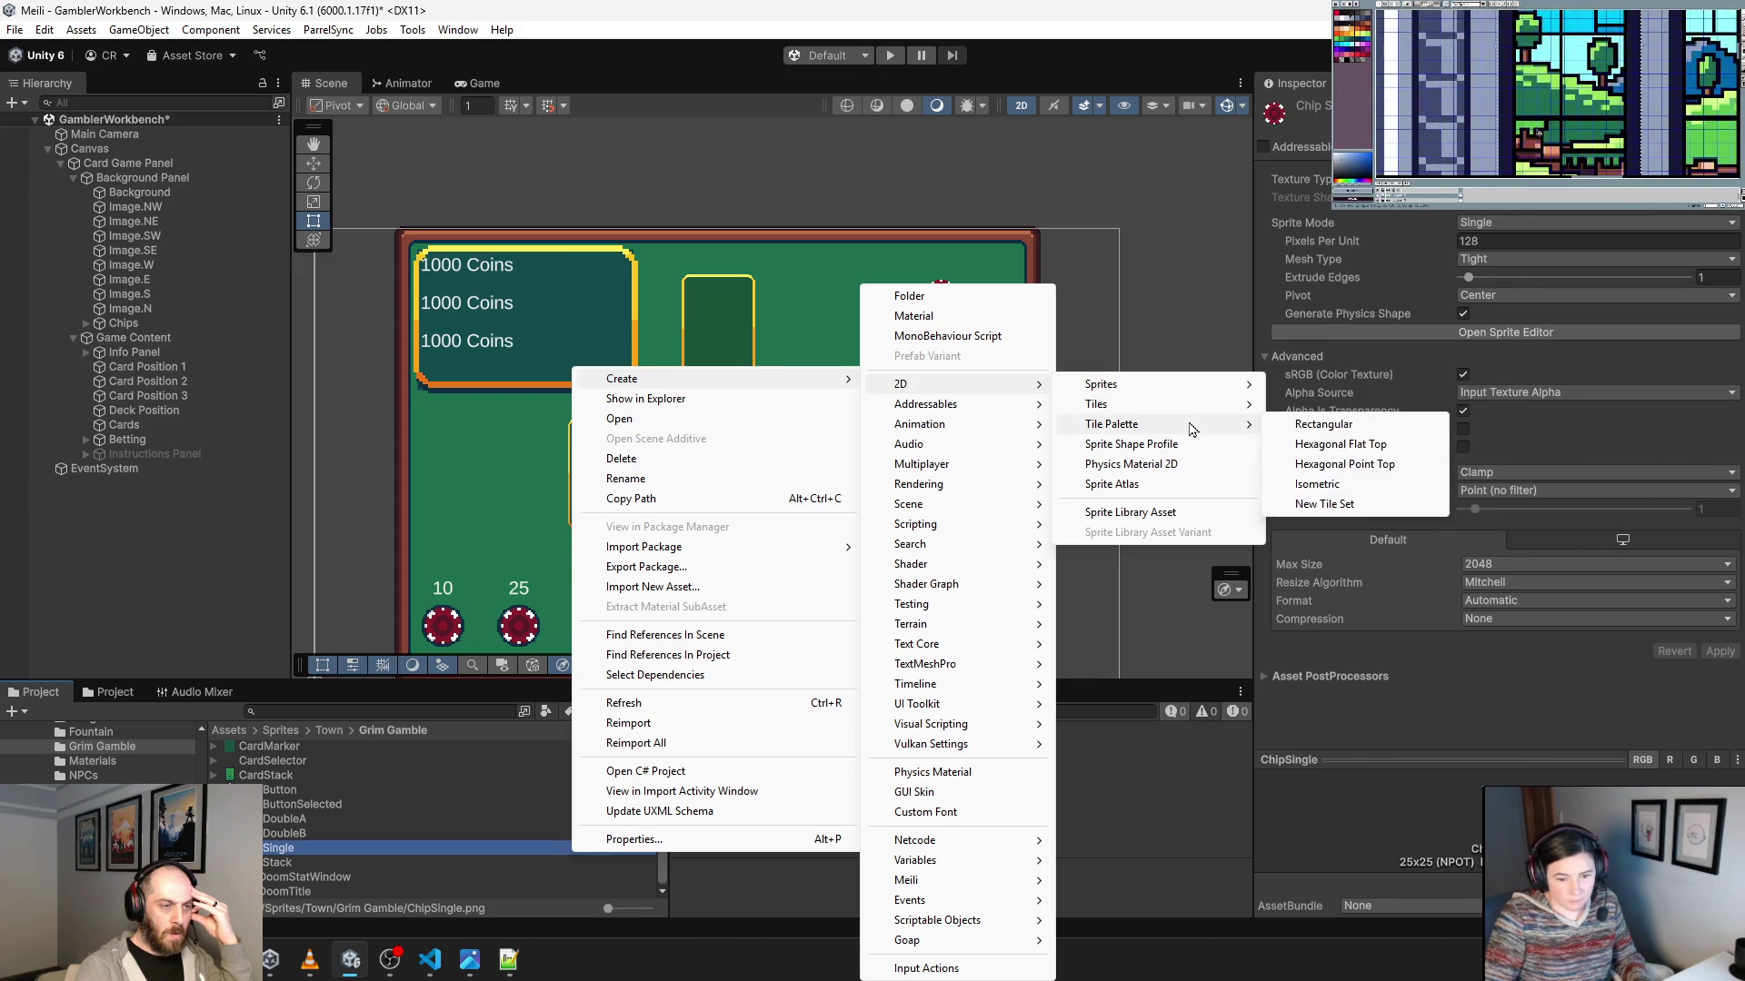
{"action": "left_click", "coordinate": [1191, 492]}
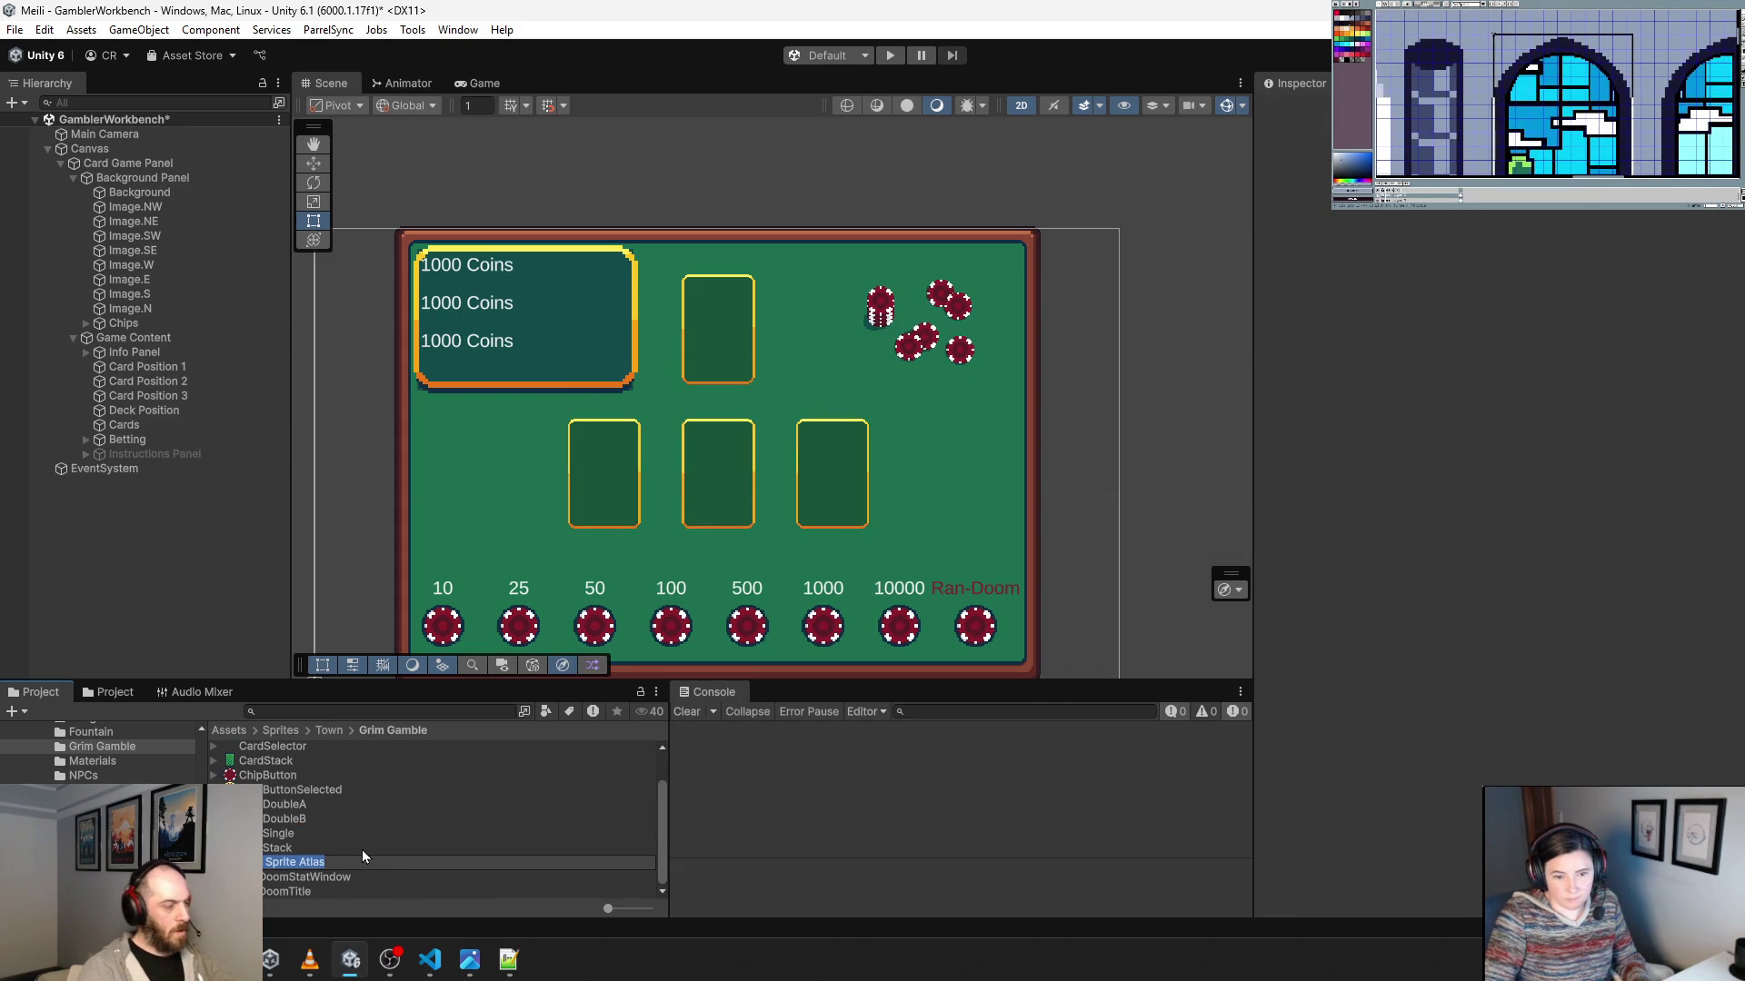
{"action": "key", "text": "BackSpace"}
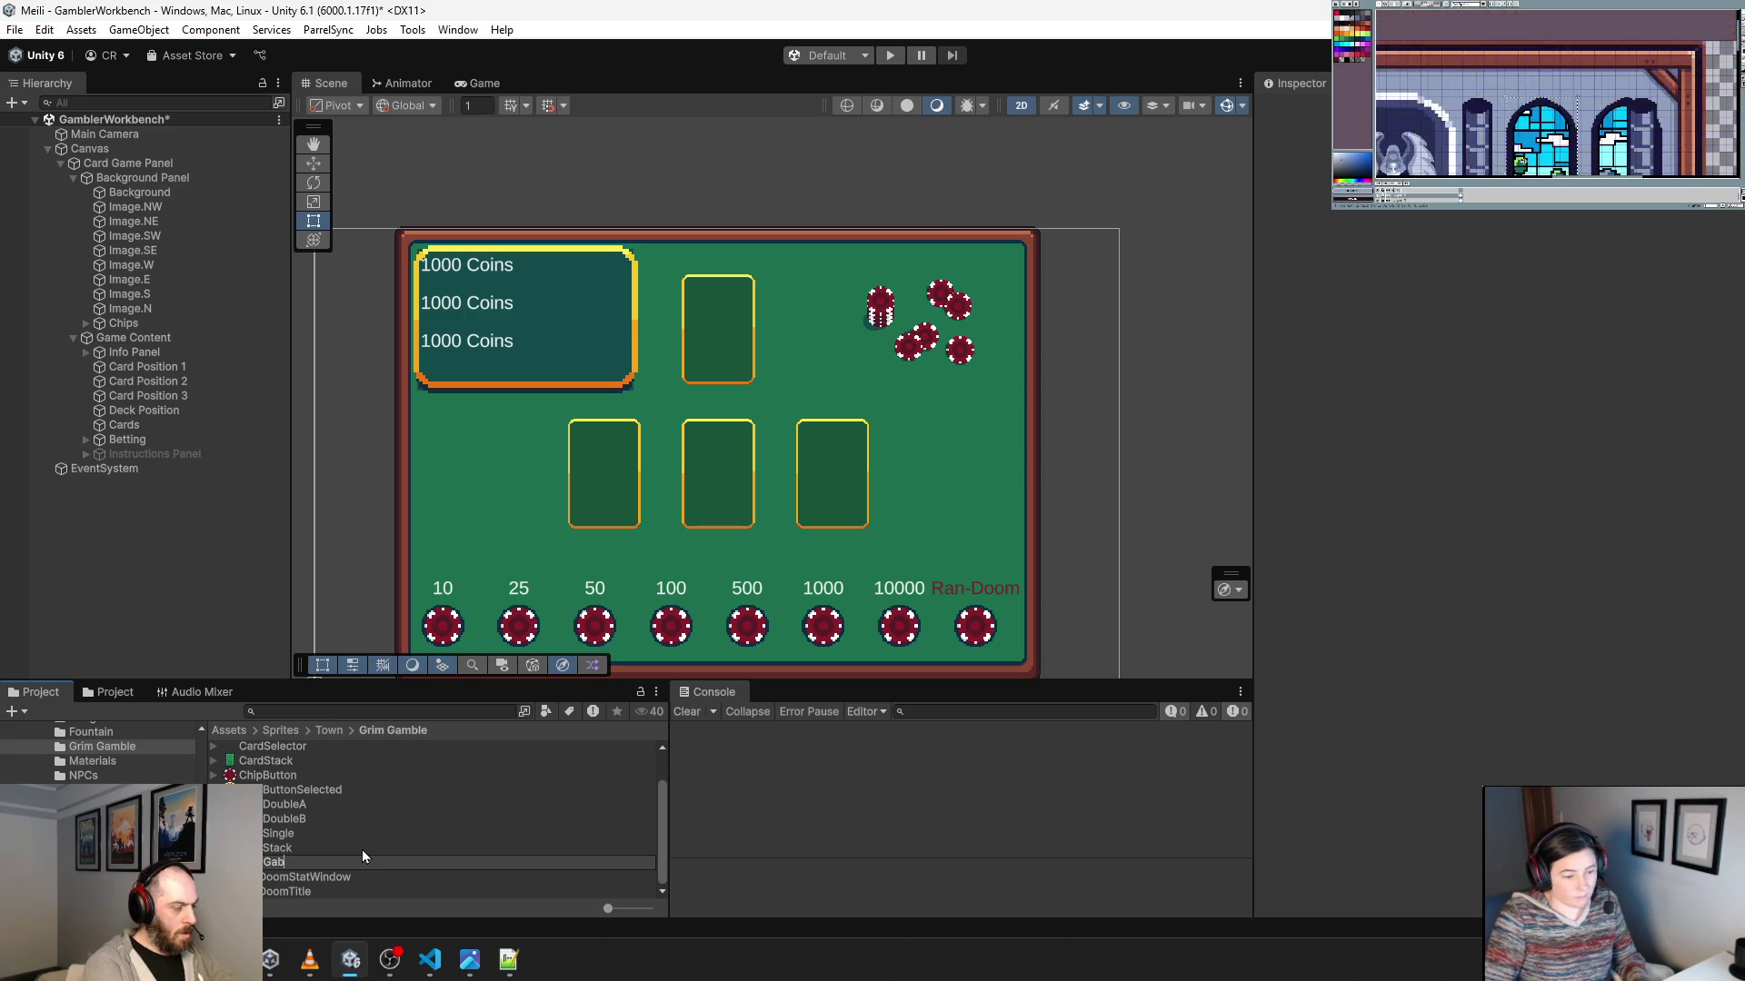
{"action": "type", "text": "Gable"}
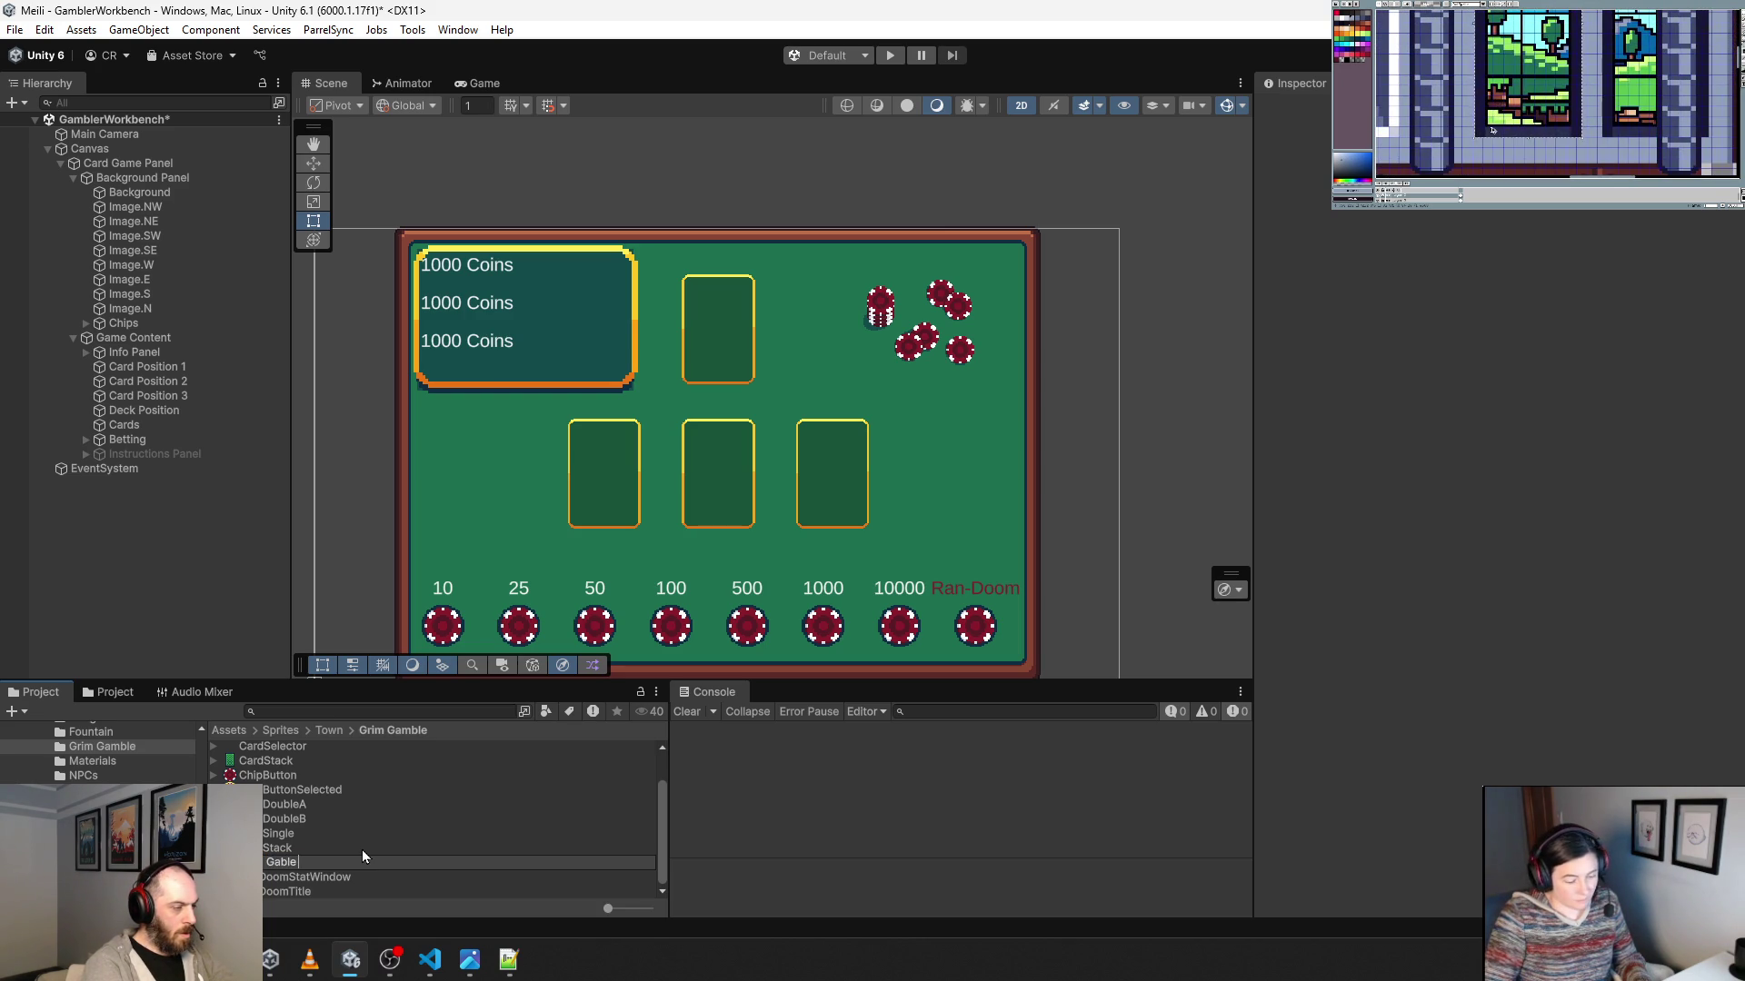
{"action": "type", "text": " Sprite Atlas"}
{"action": "key", "text": "Return"}
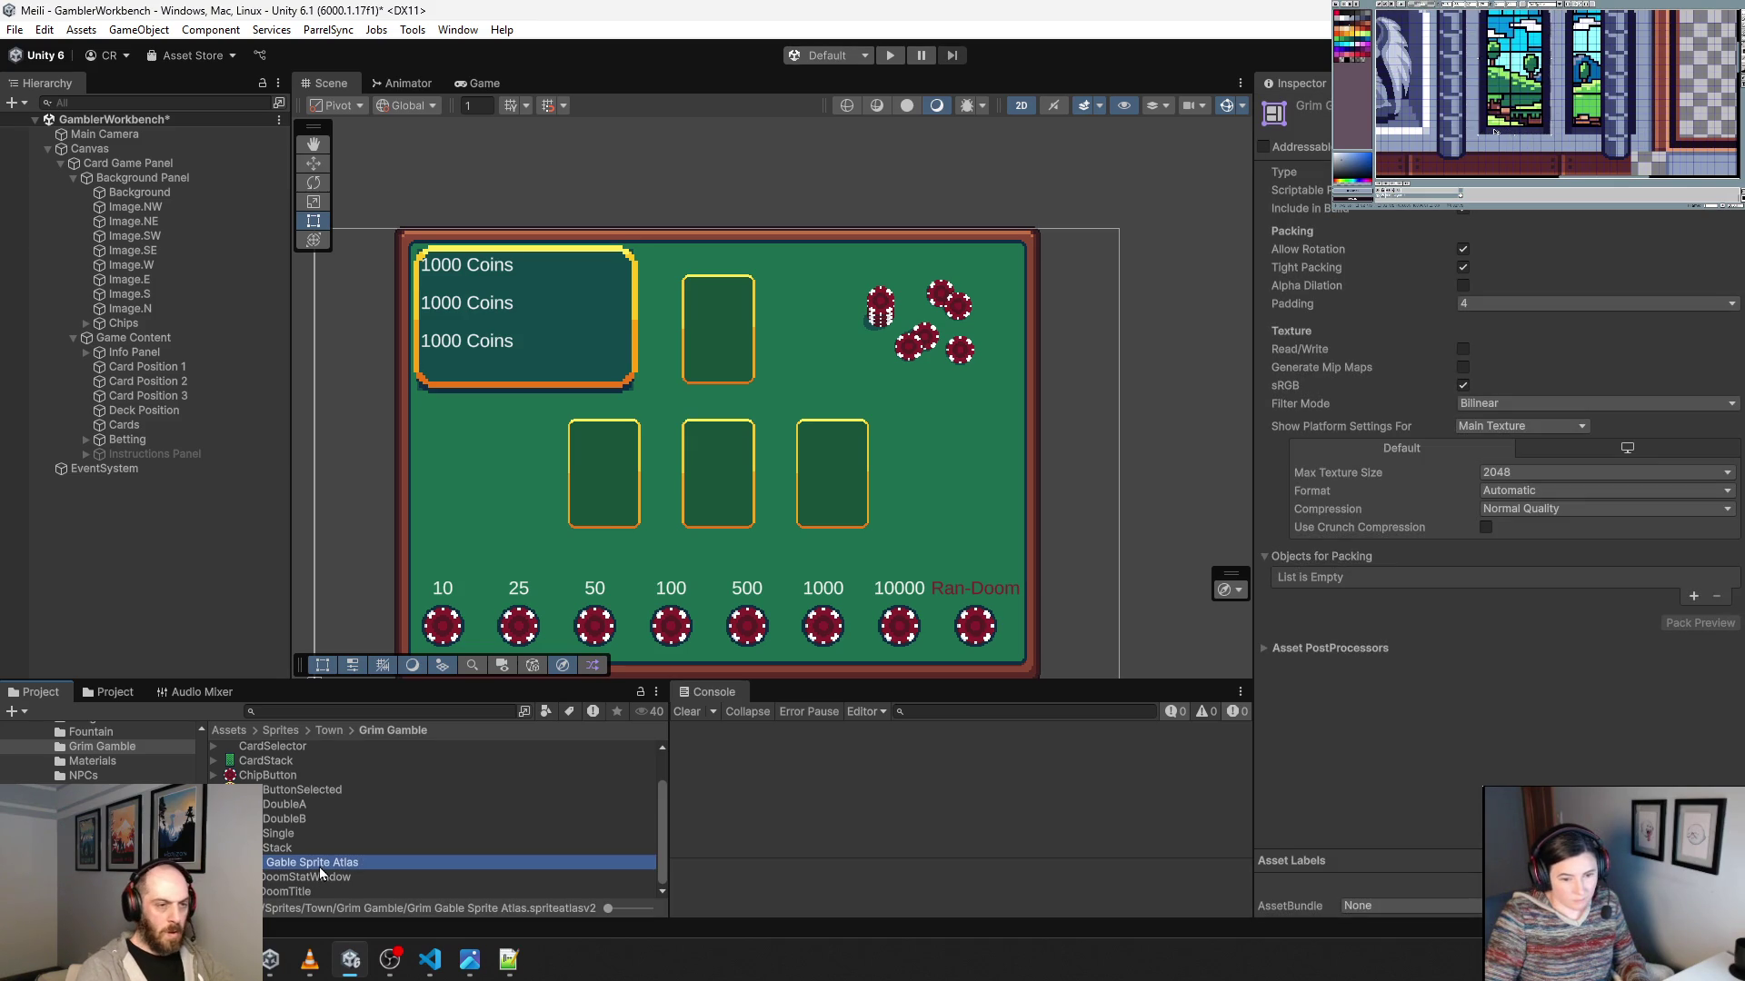
Set the atlas filter mode to Point, toggling its type to Variant and back to Master.
{"action": "left_click", "coordinate": [1508, 172]}
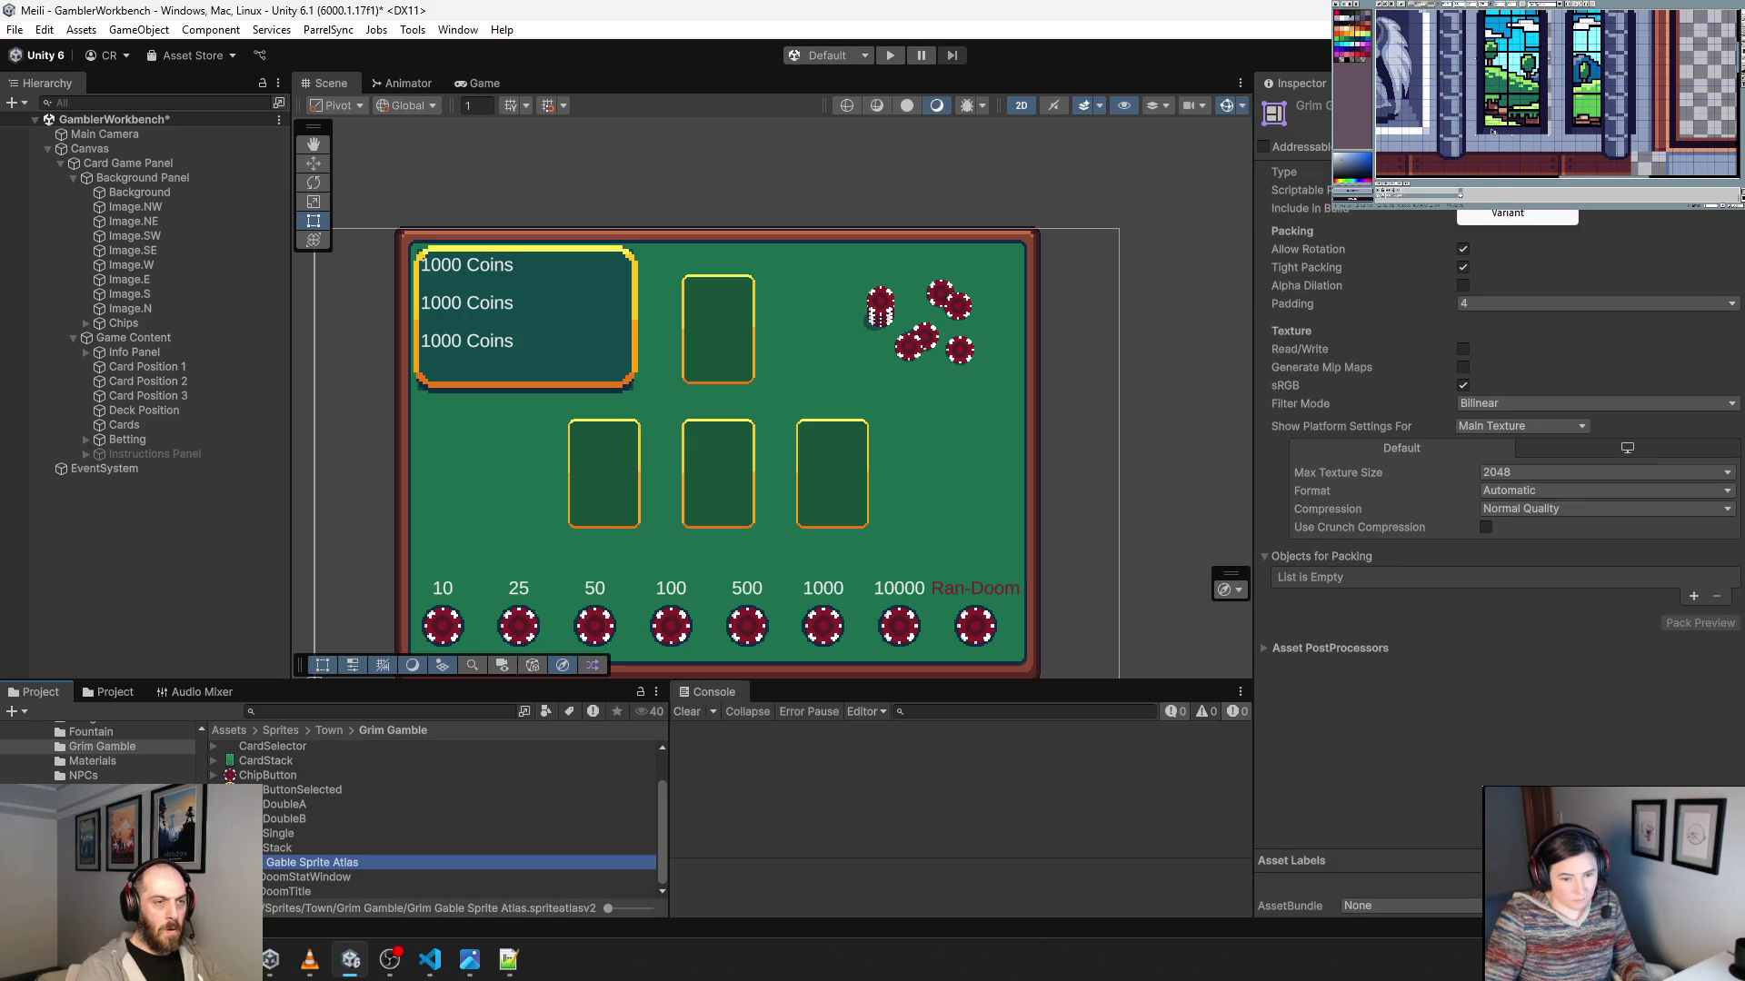
{"action": "left_click", "coordinate": [1620, 226]}
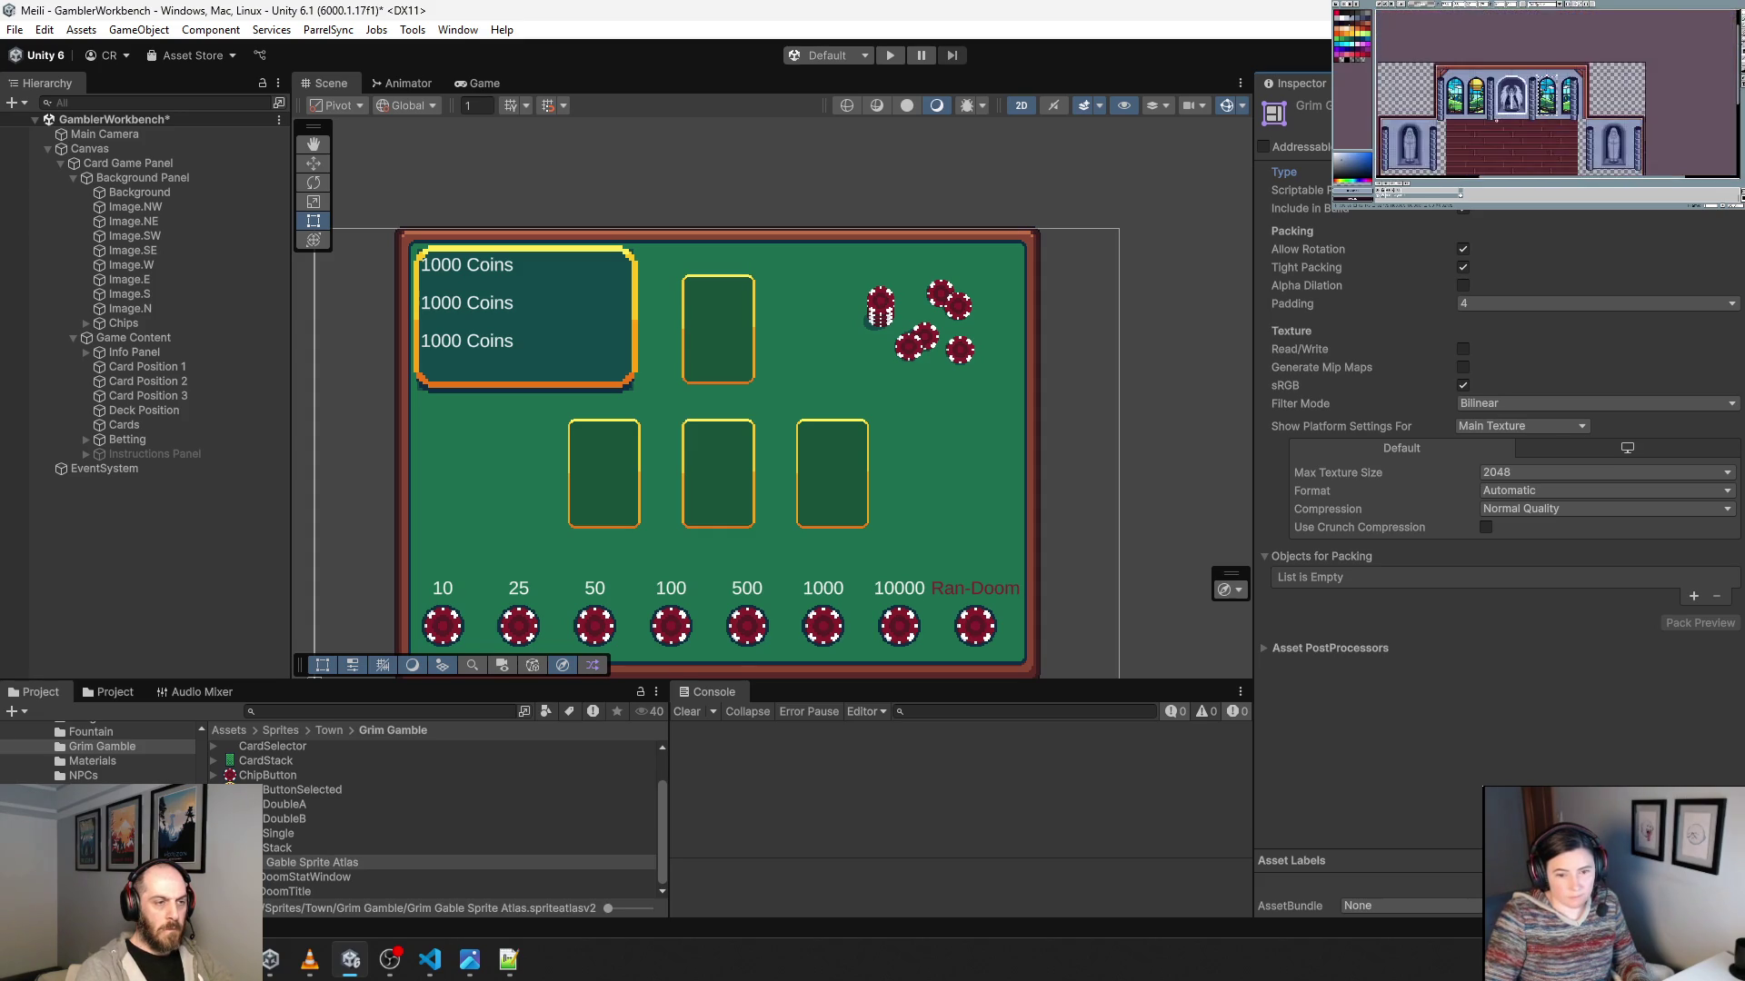
{"action": "left_click", "coordinate": [1488, 401]}
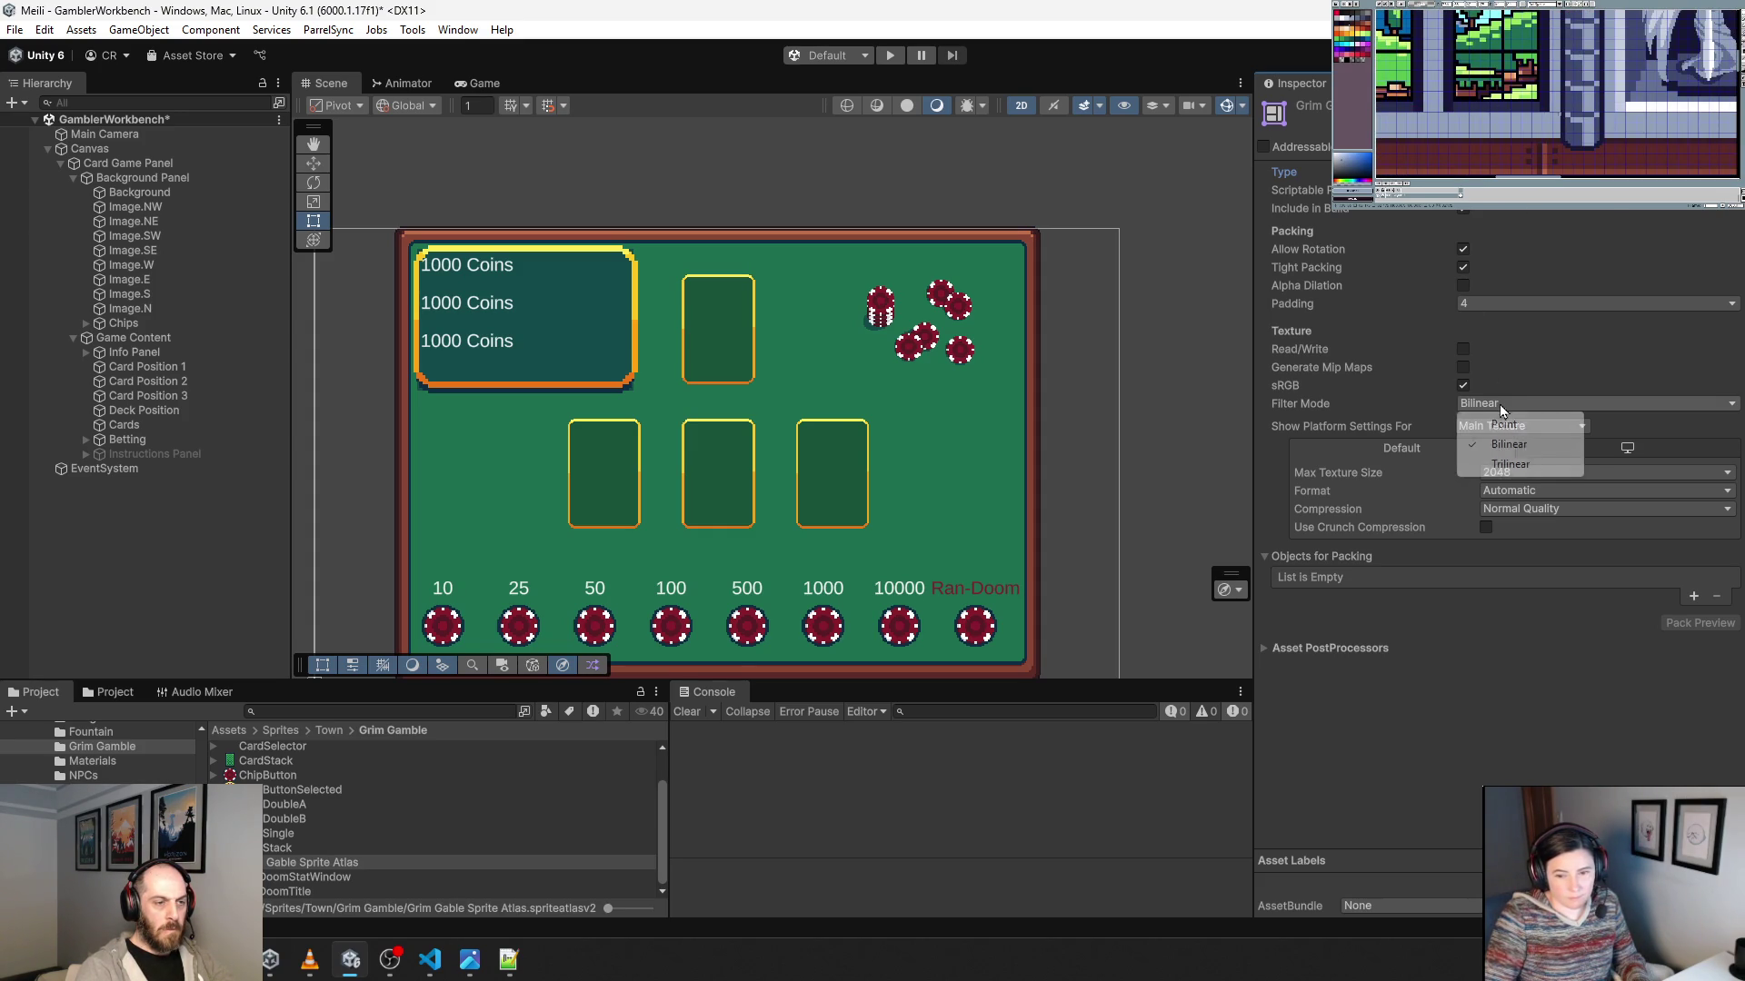
{"action": "left_click", "coordinate": [1522, 420]}
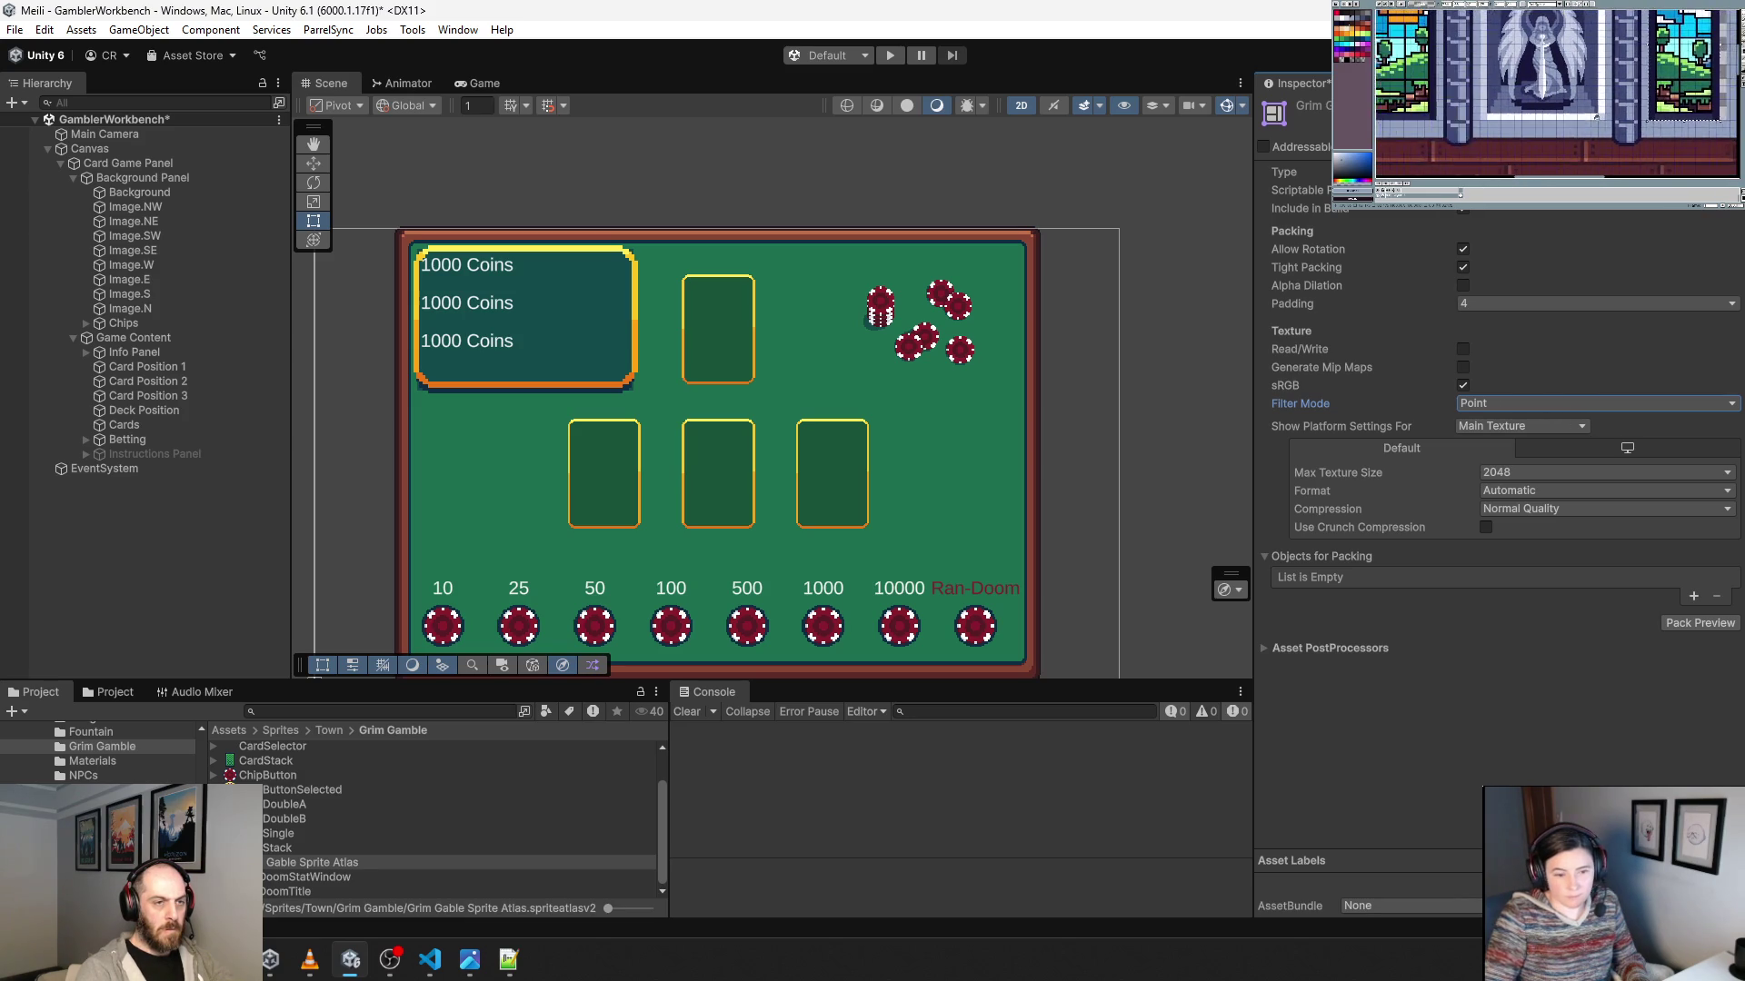
{"action": "left_click", "coordinate": [1508, 172]}
{"action": "left_click", "coordinate": [1509, 212]}
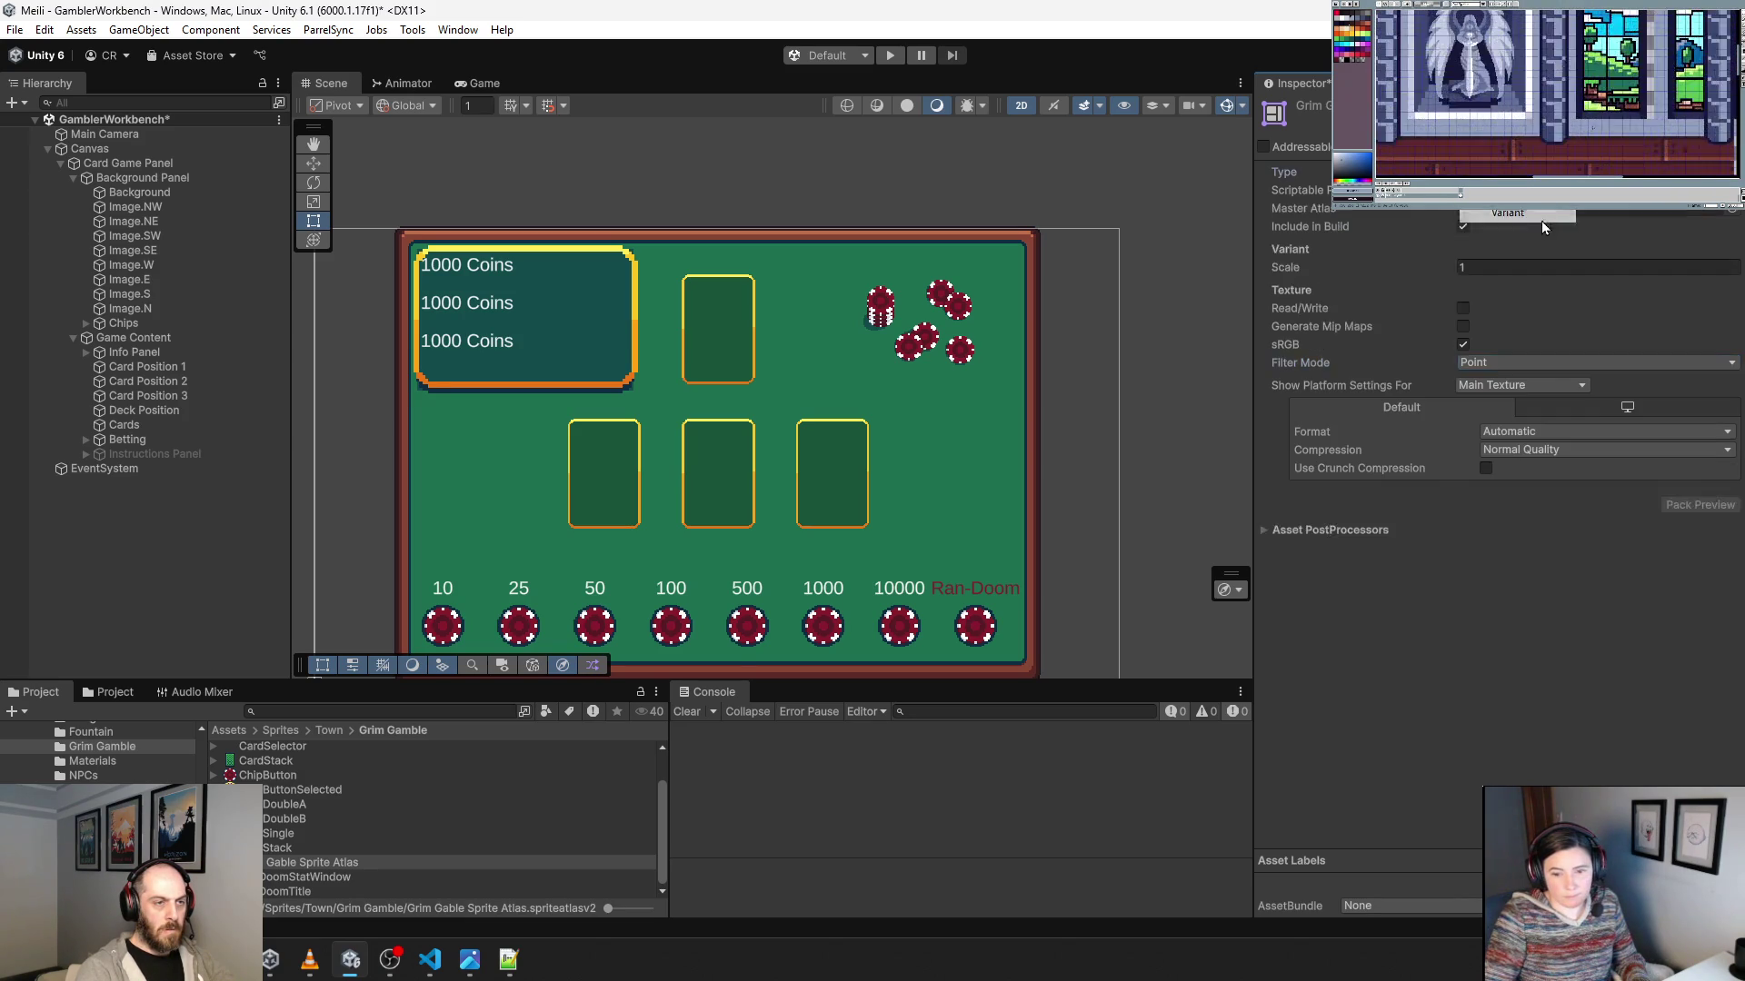
{"action": "left_click", "coordinate": [1508, 172]}
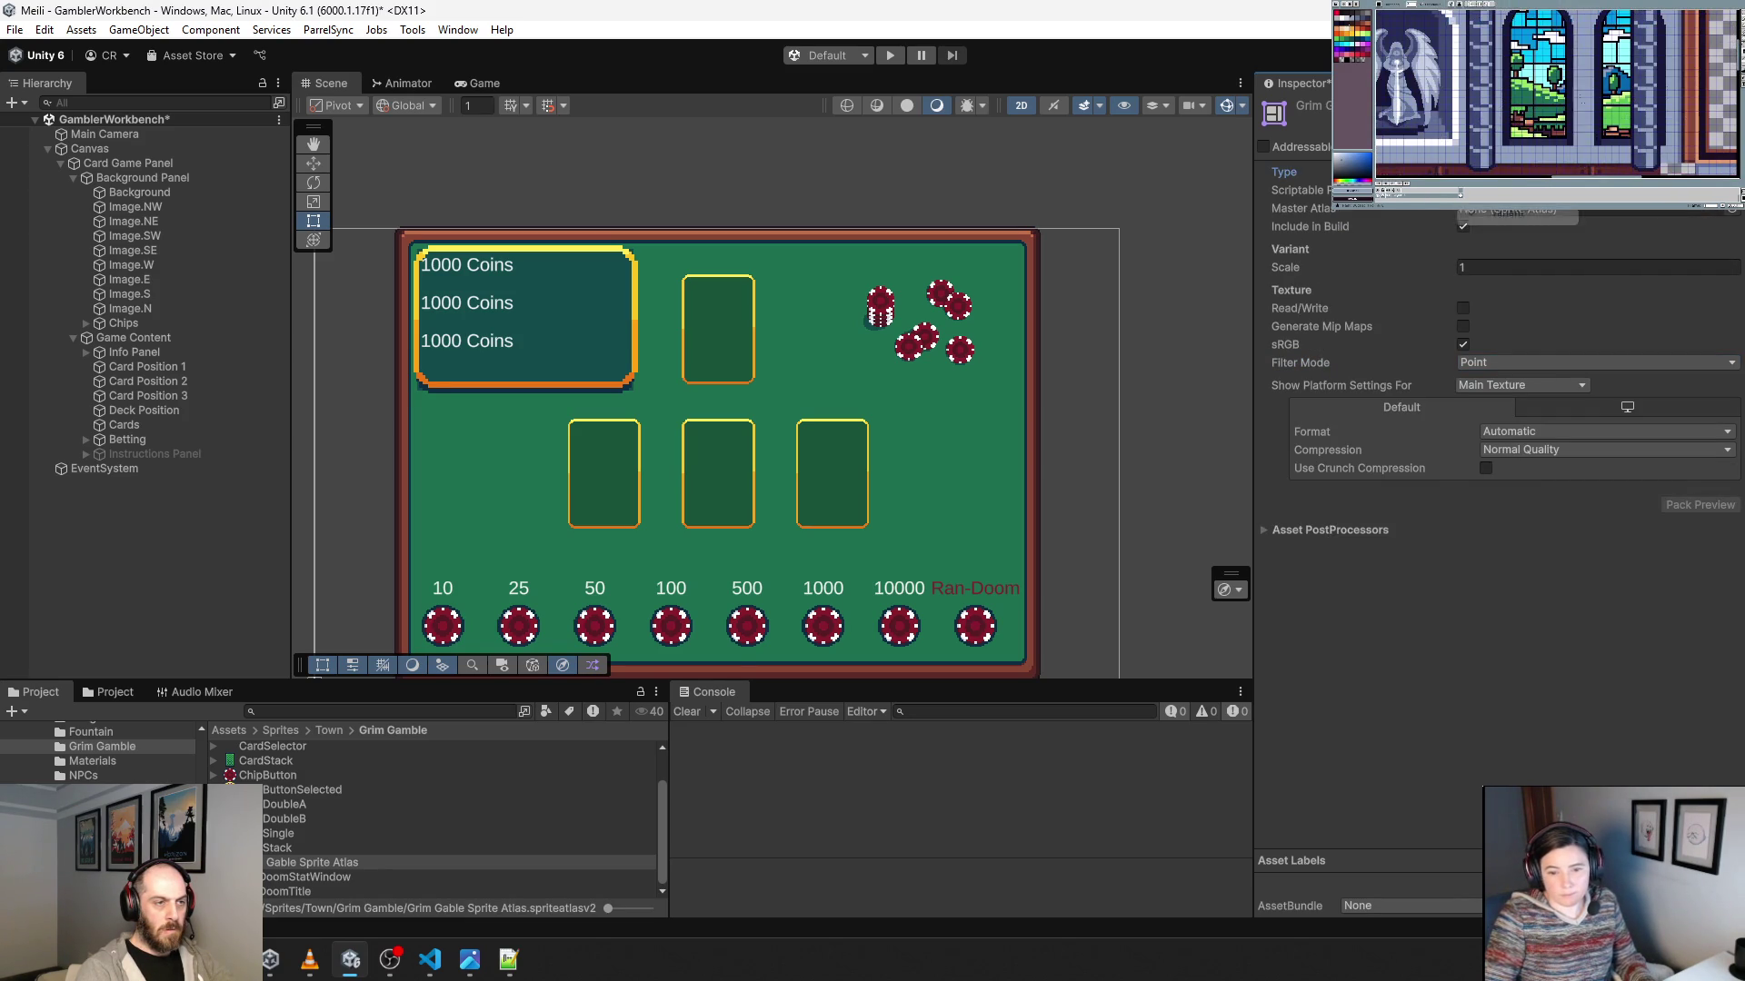
{"action": "left_click", "coordinate": [1508, 193]}
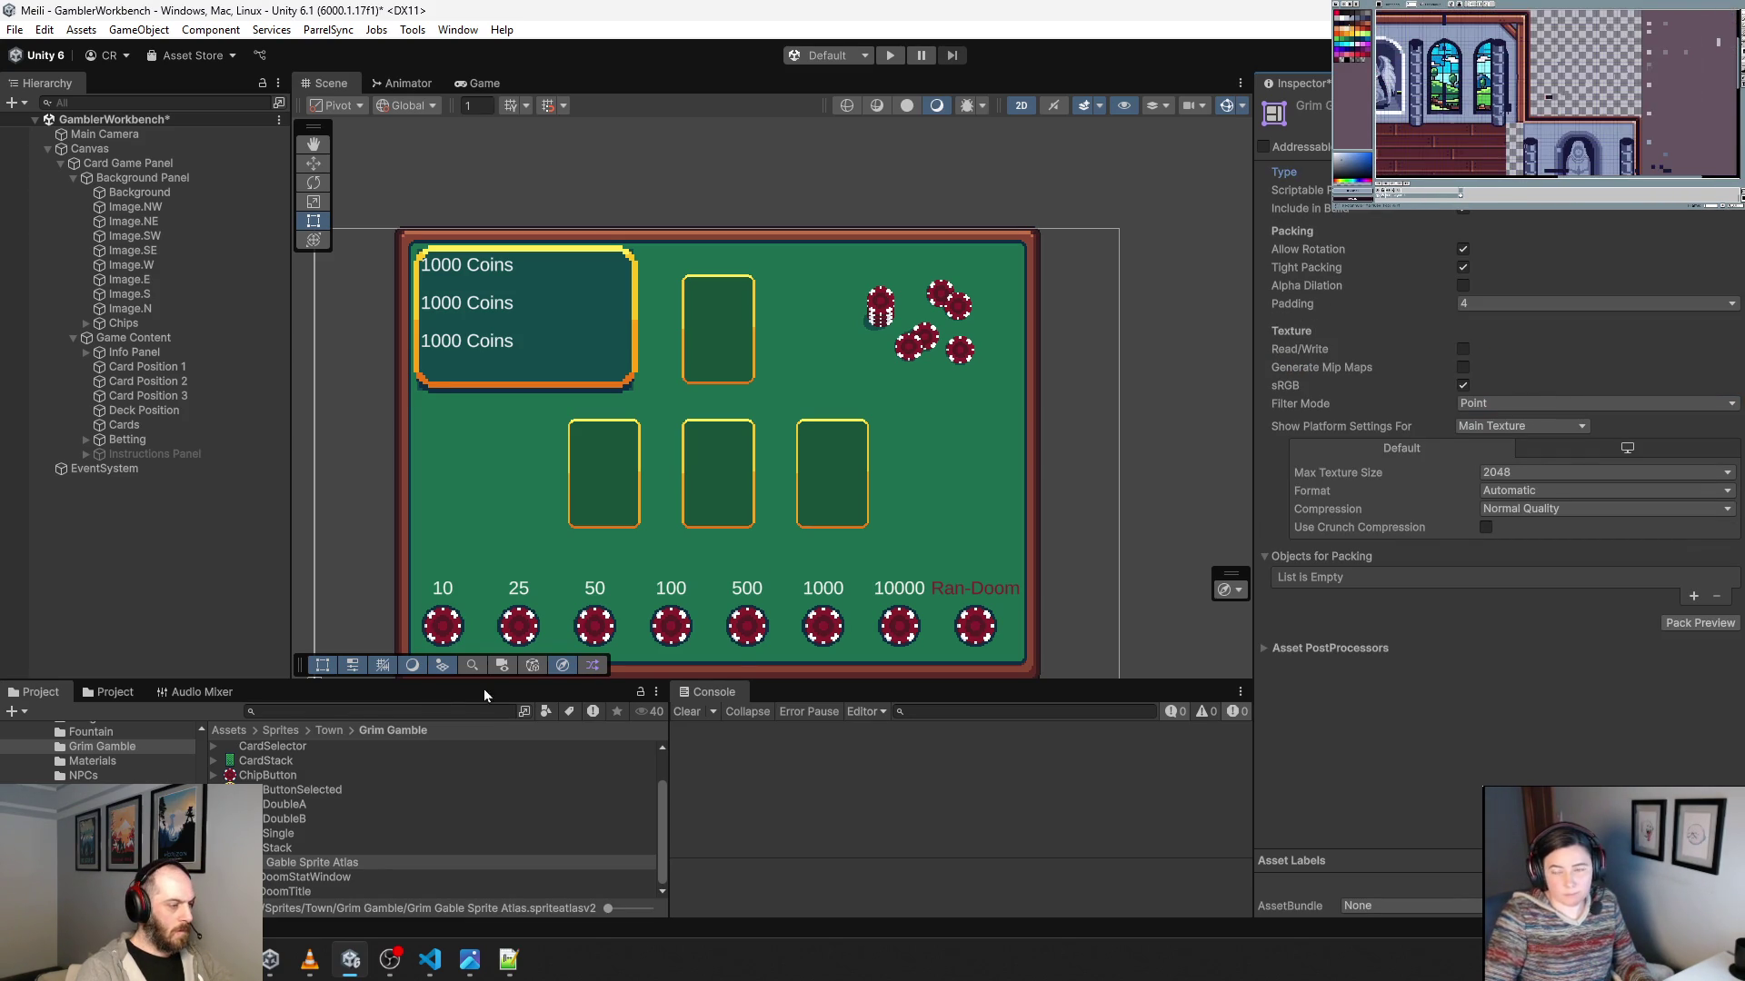
{"action": "left_click", "coordinate": [458, 711]}
{"action": "type", "text": "sp"}
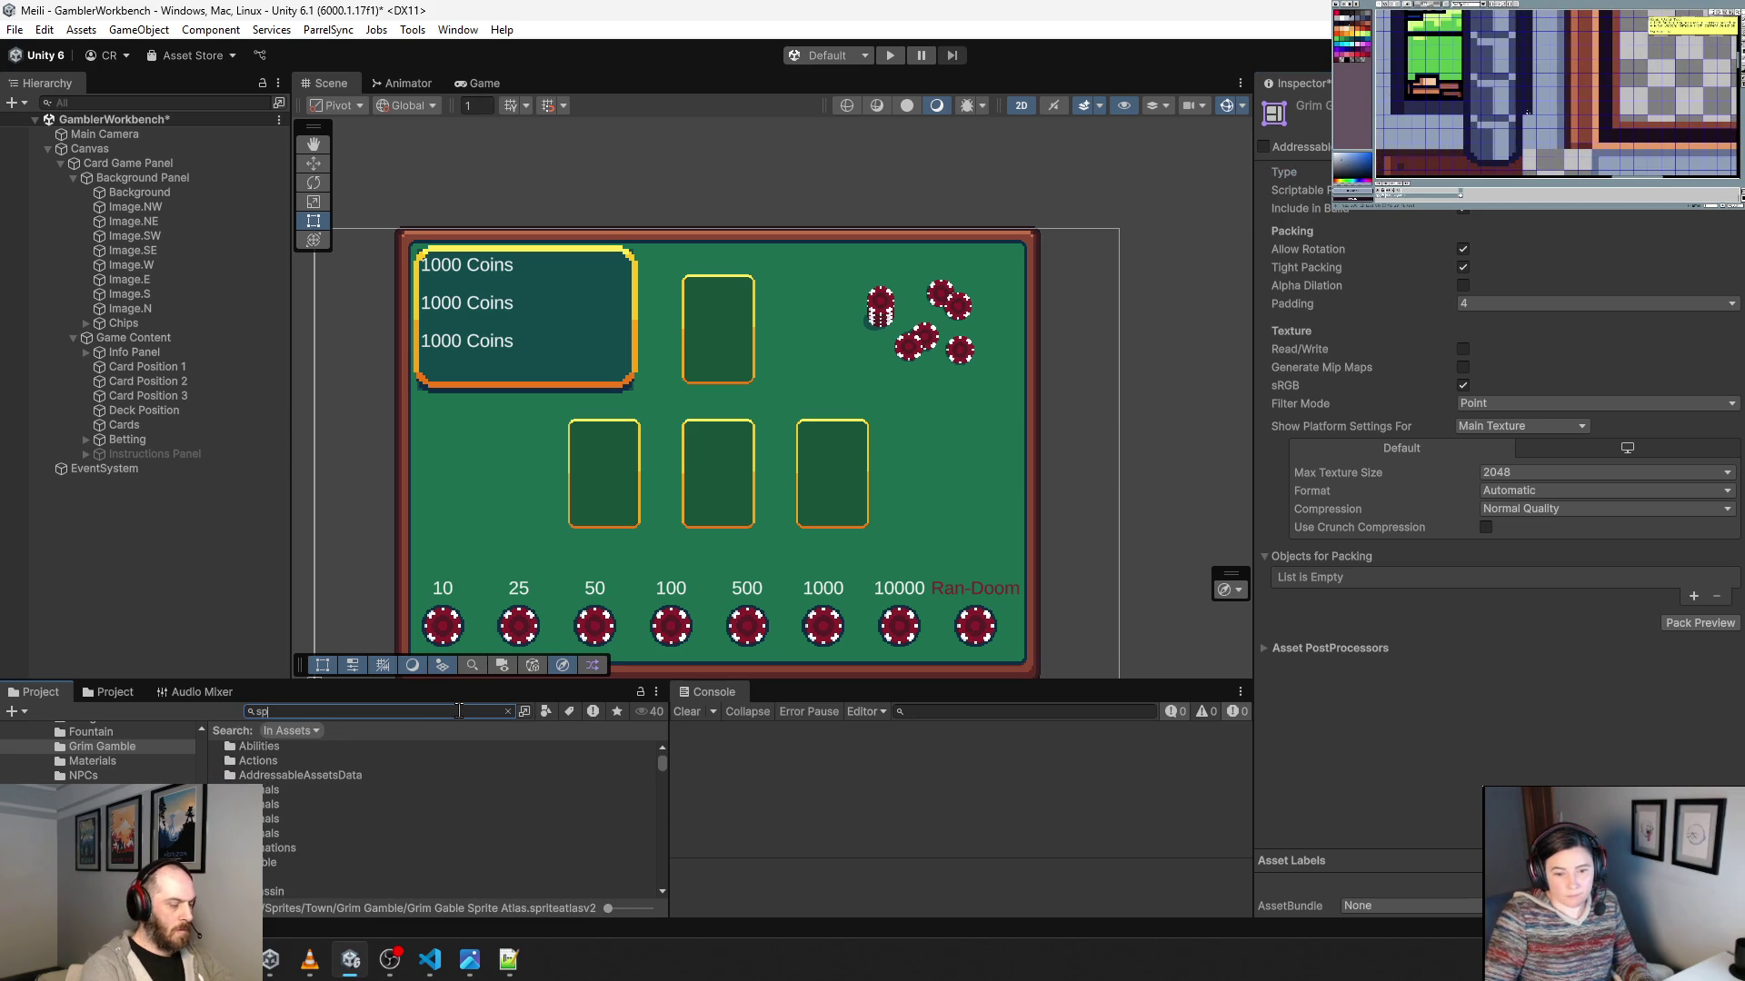
{"action": "type", "text": "rite at"}
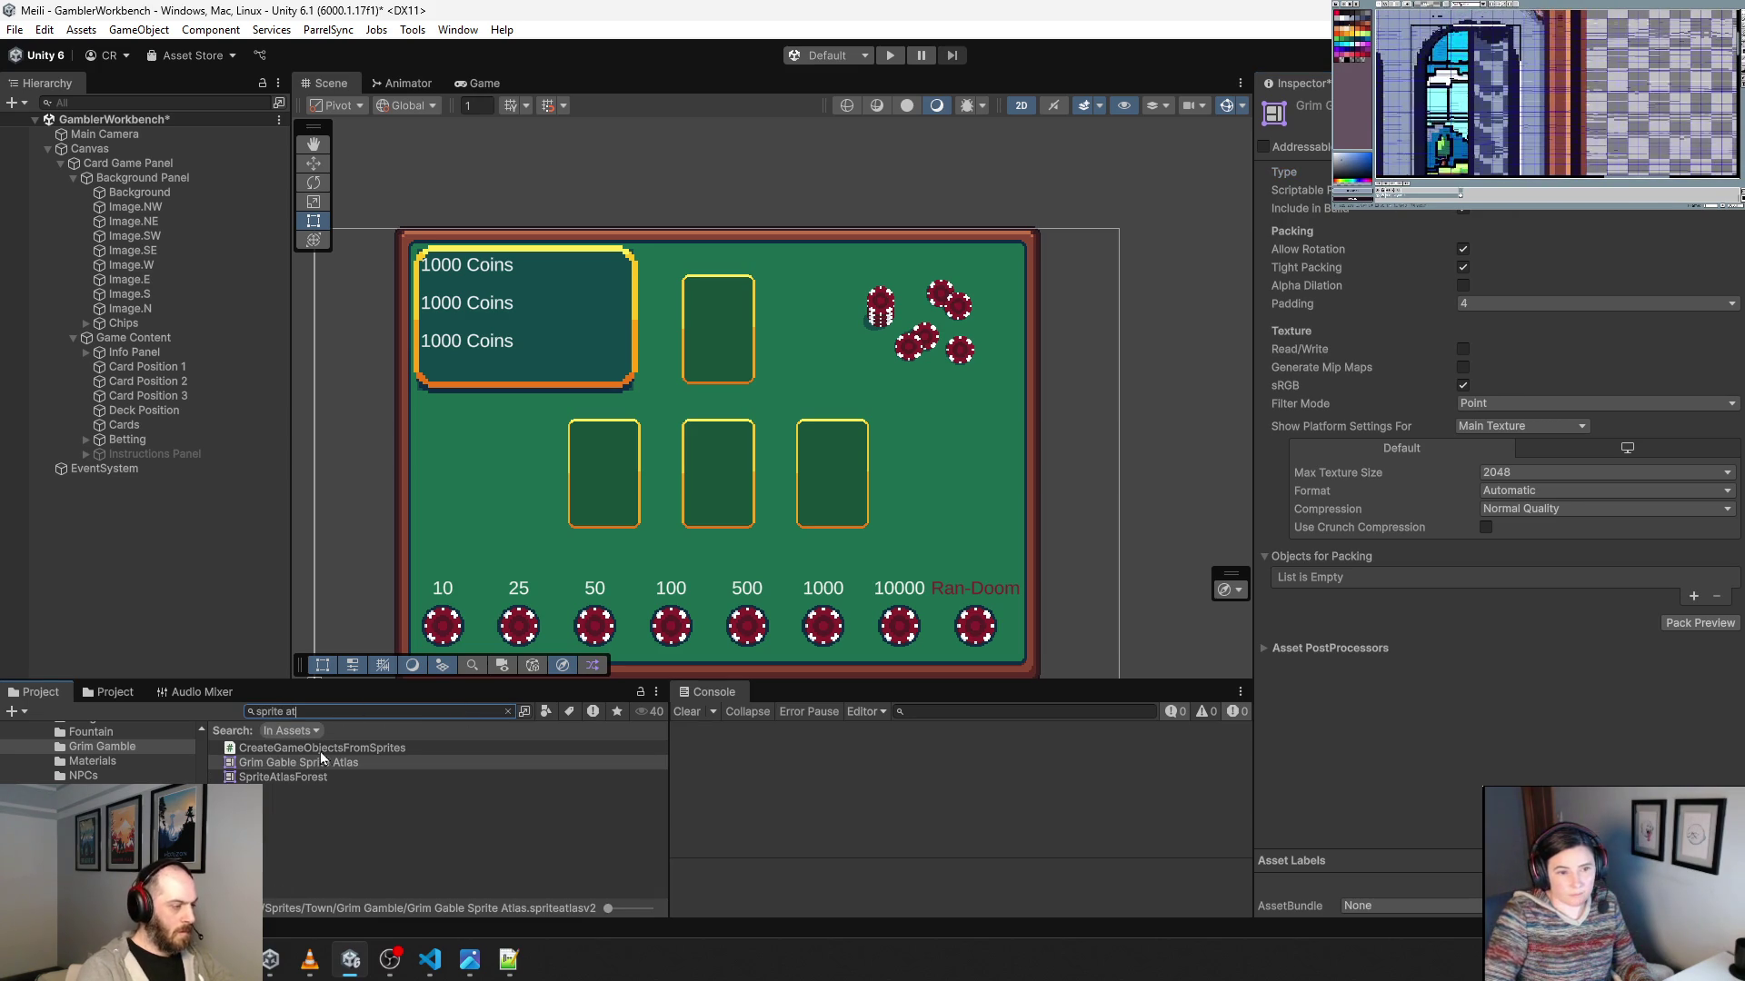
Compare with SpriteAtlasForest, then disable Allow Rotation on Grim Gable Sprite Atlas and add a packing entry.
{"action": "left_click", "coordinate": [300, 779]}
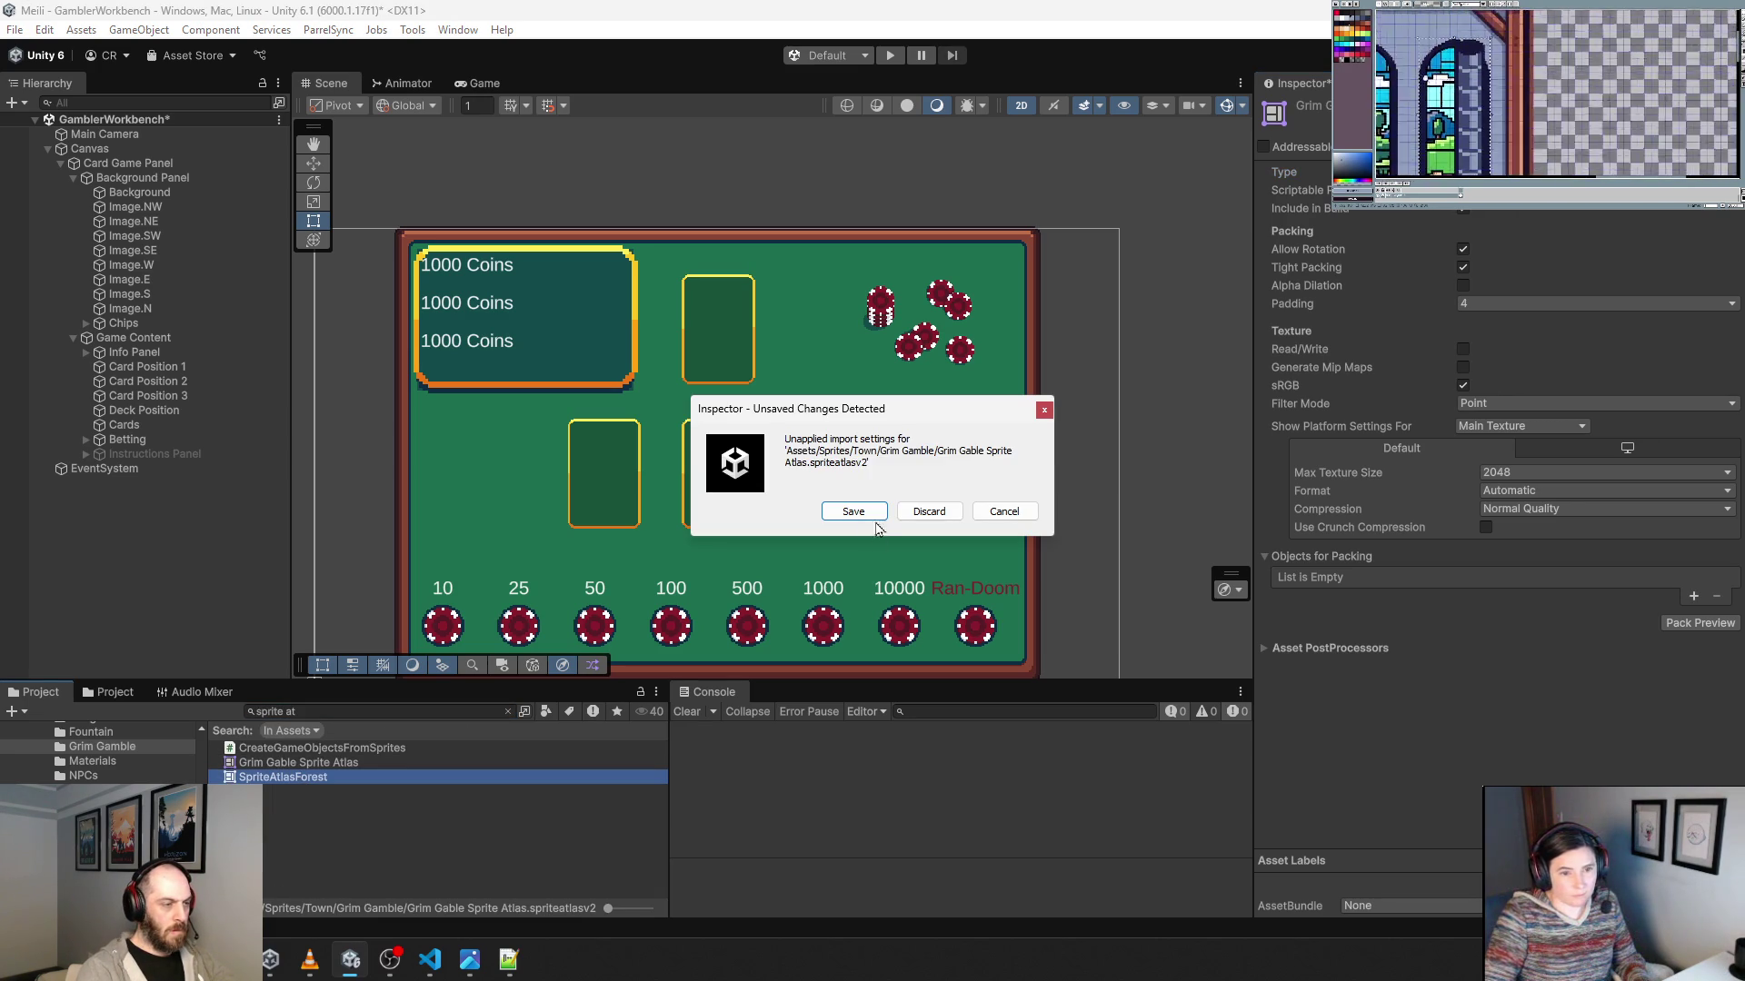
{"action": "left_click", "coordinate": [854, 516]}
{"action": "right_click", "coordinate": [309, 777]}
{"action": "left_click", "coordinate": [1060, 410]}
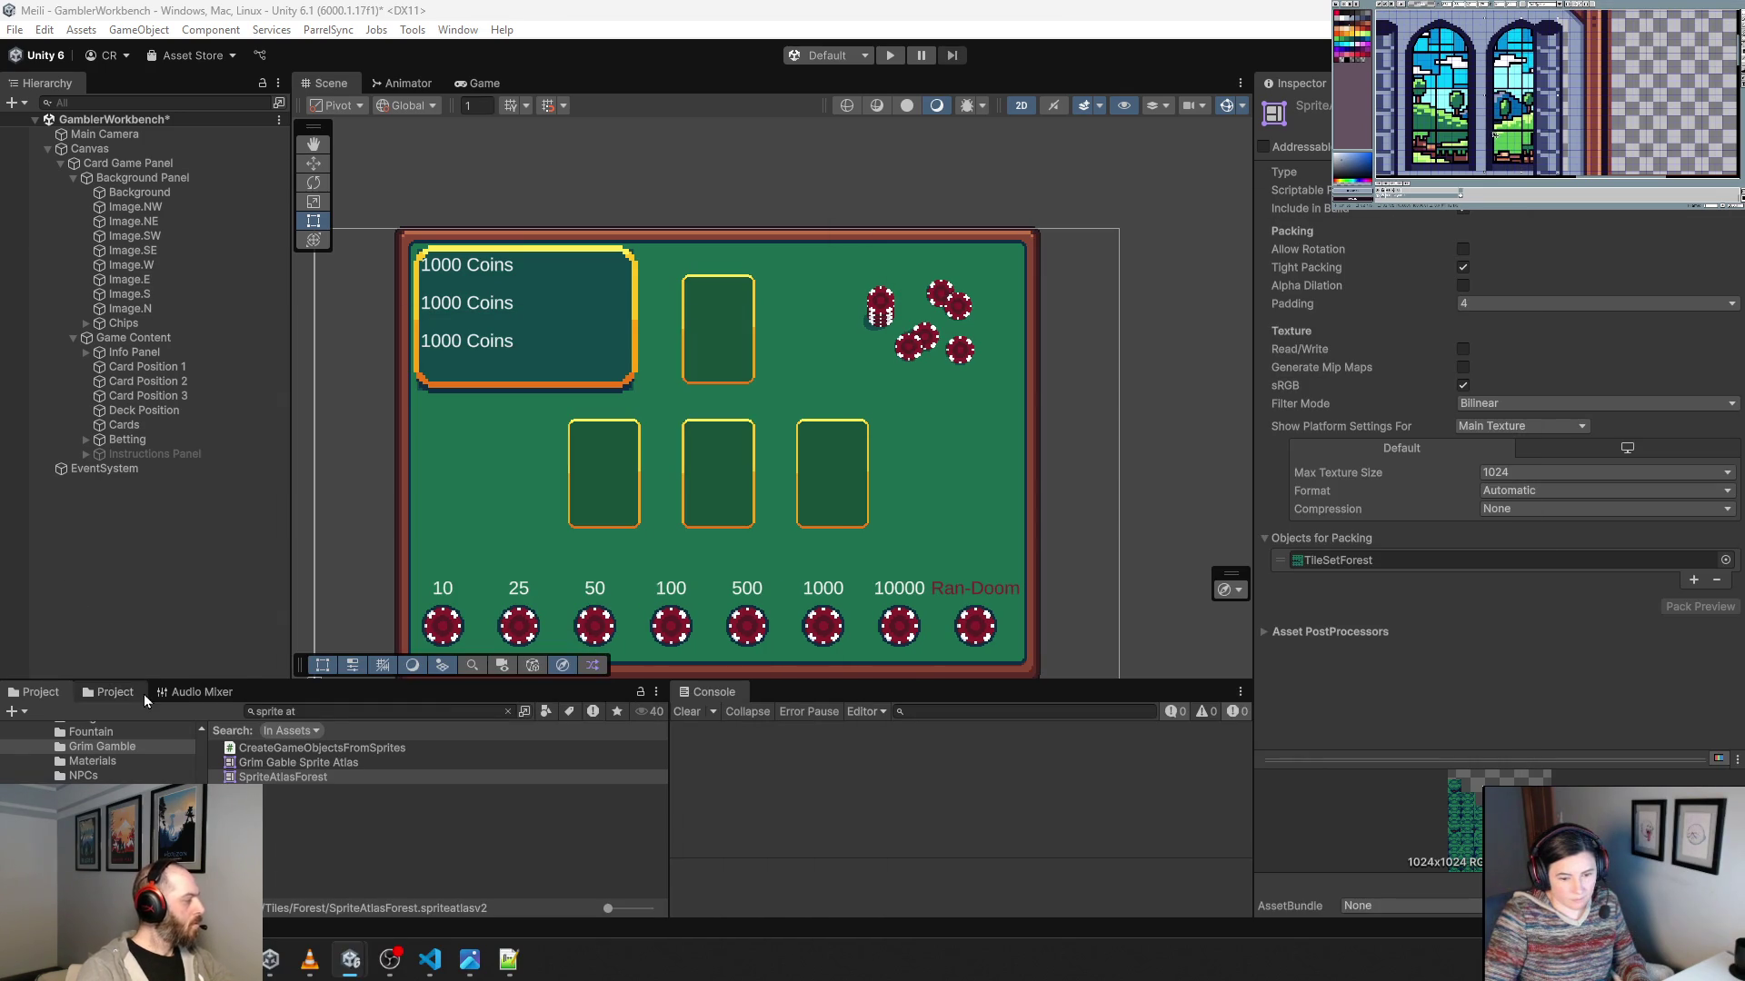
{"action": "left_click", "coordinate": [278, 761]}
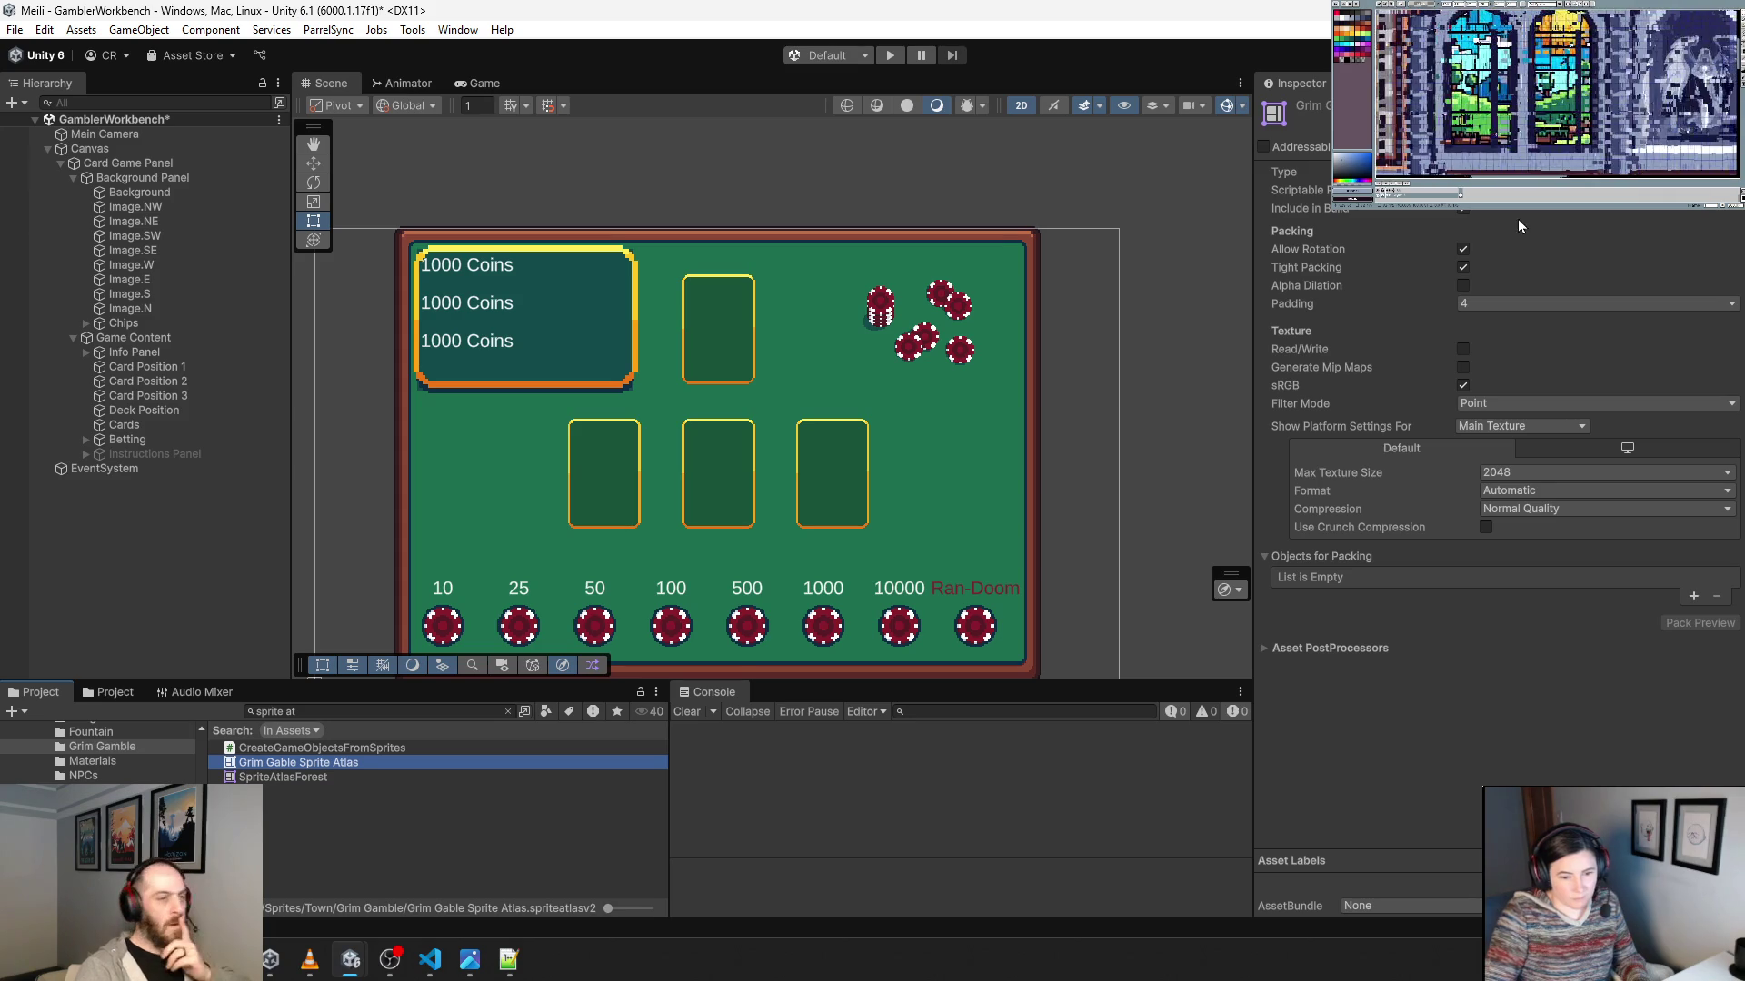
{"action": "left_click", "coordinate": [1465, 250]}
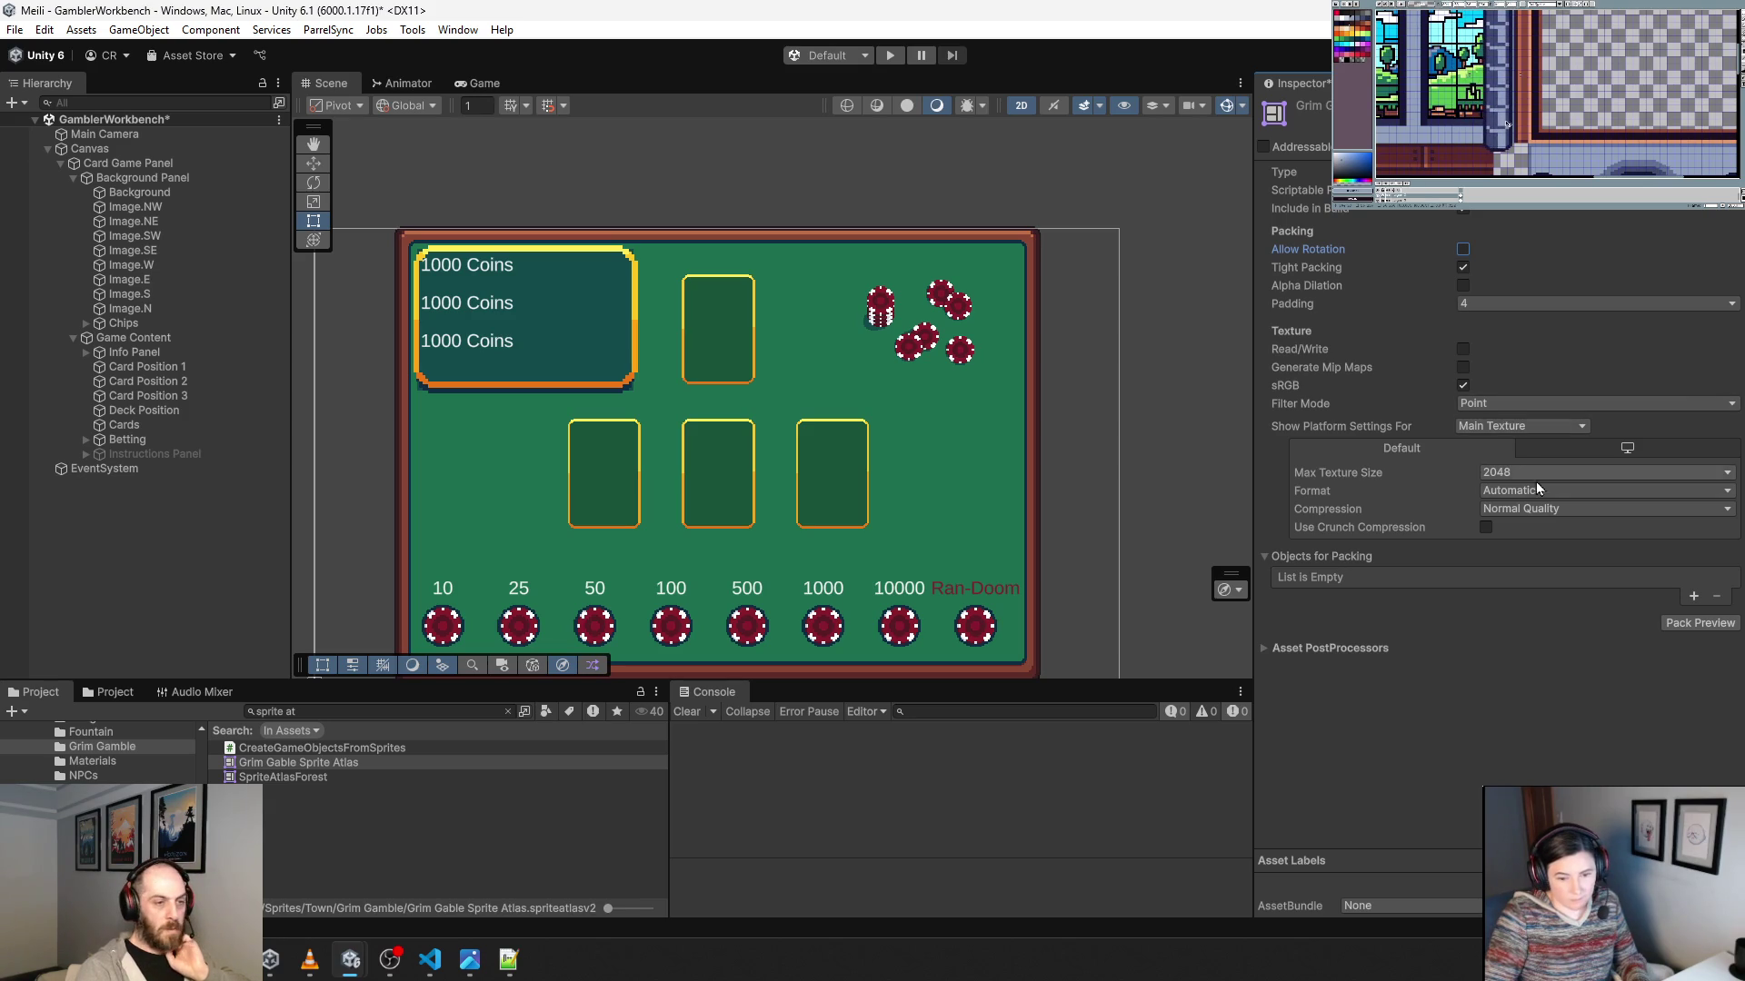
{"action": "left_click", "coordinate": [1691, 597]}
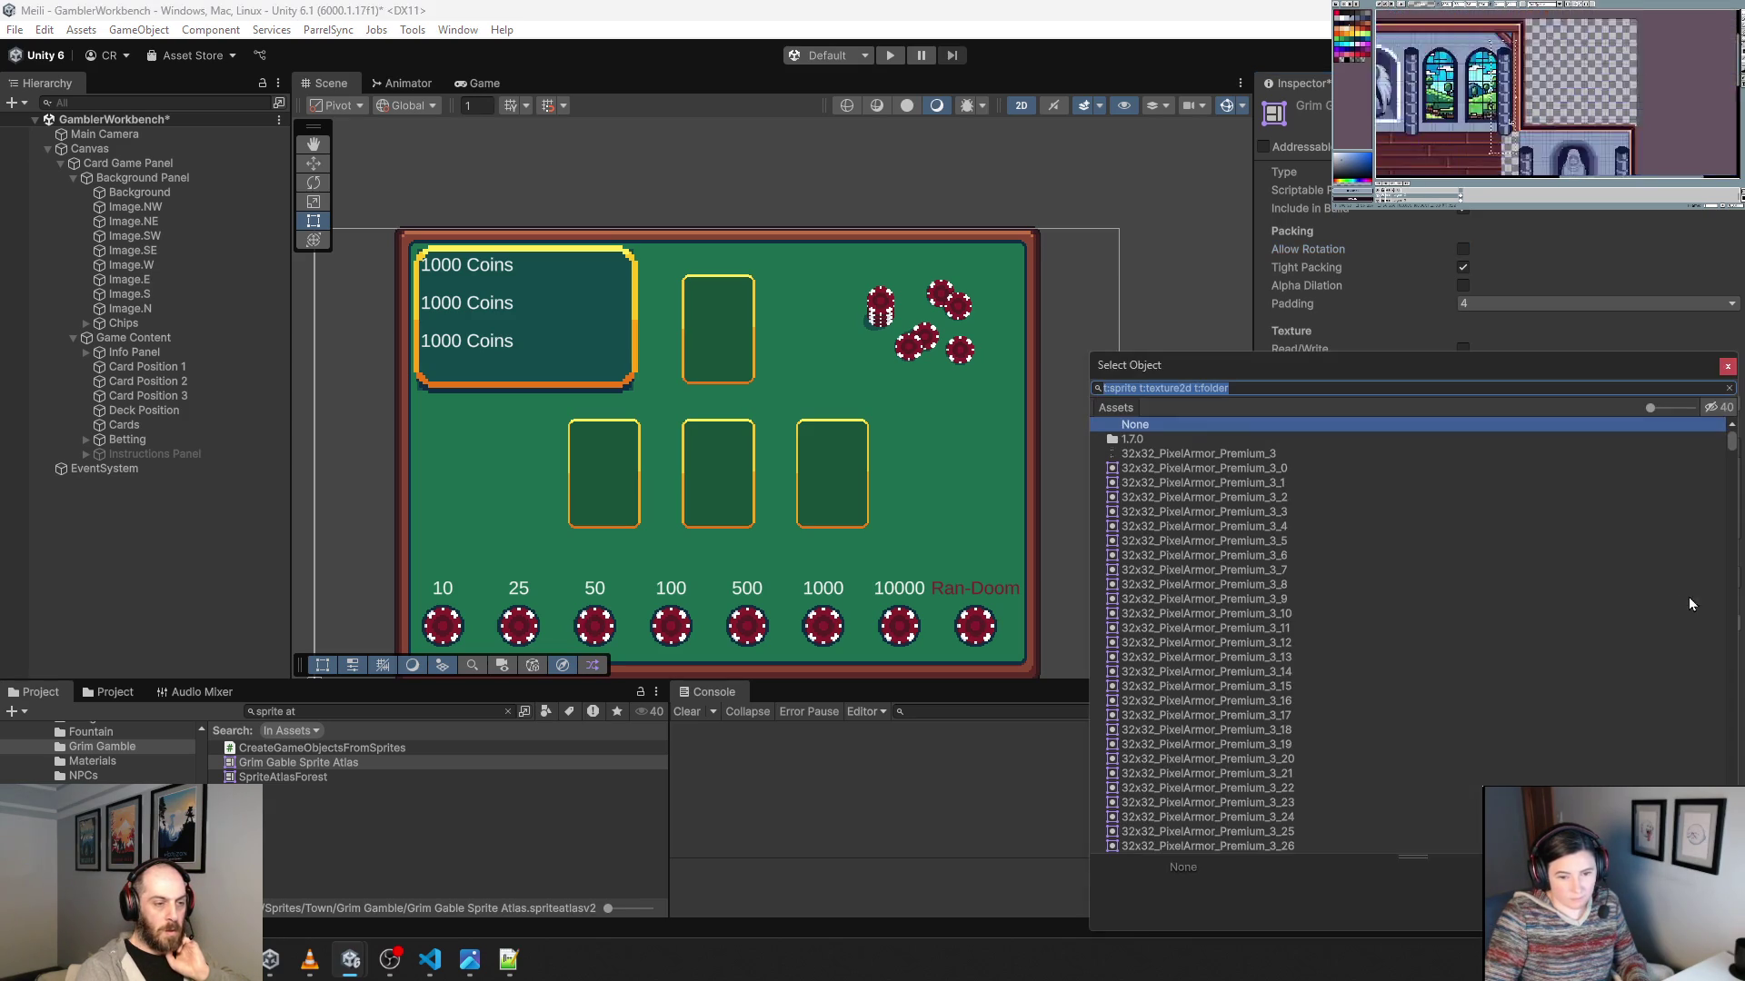
Open the Grim Gamble sprites folder and add BoardUI to the atlas's Objects for Packing.
{"action": "left_click", "coordinate": [1736, 382]}
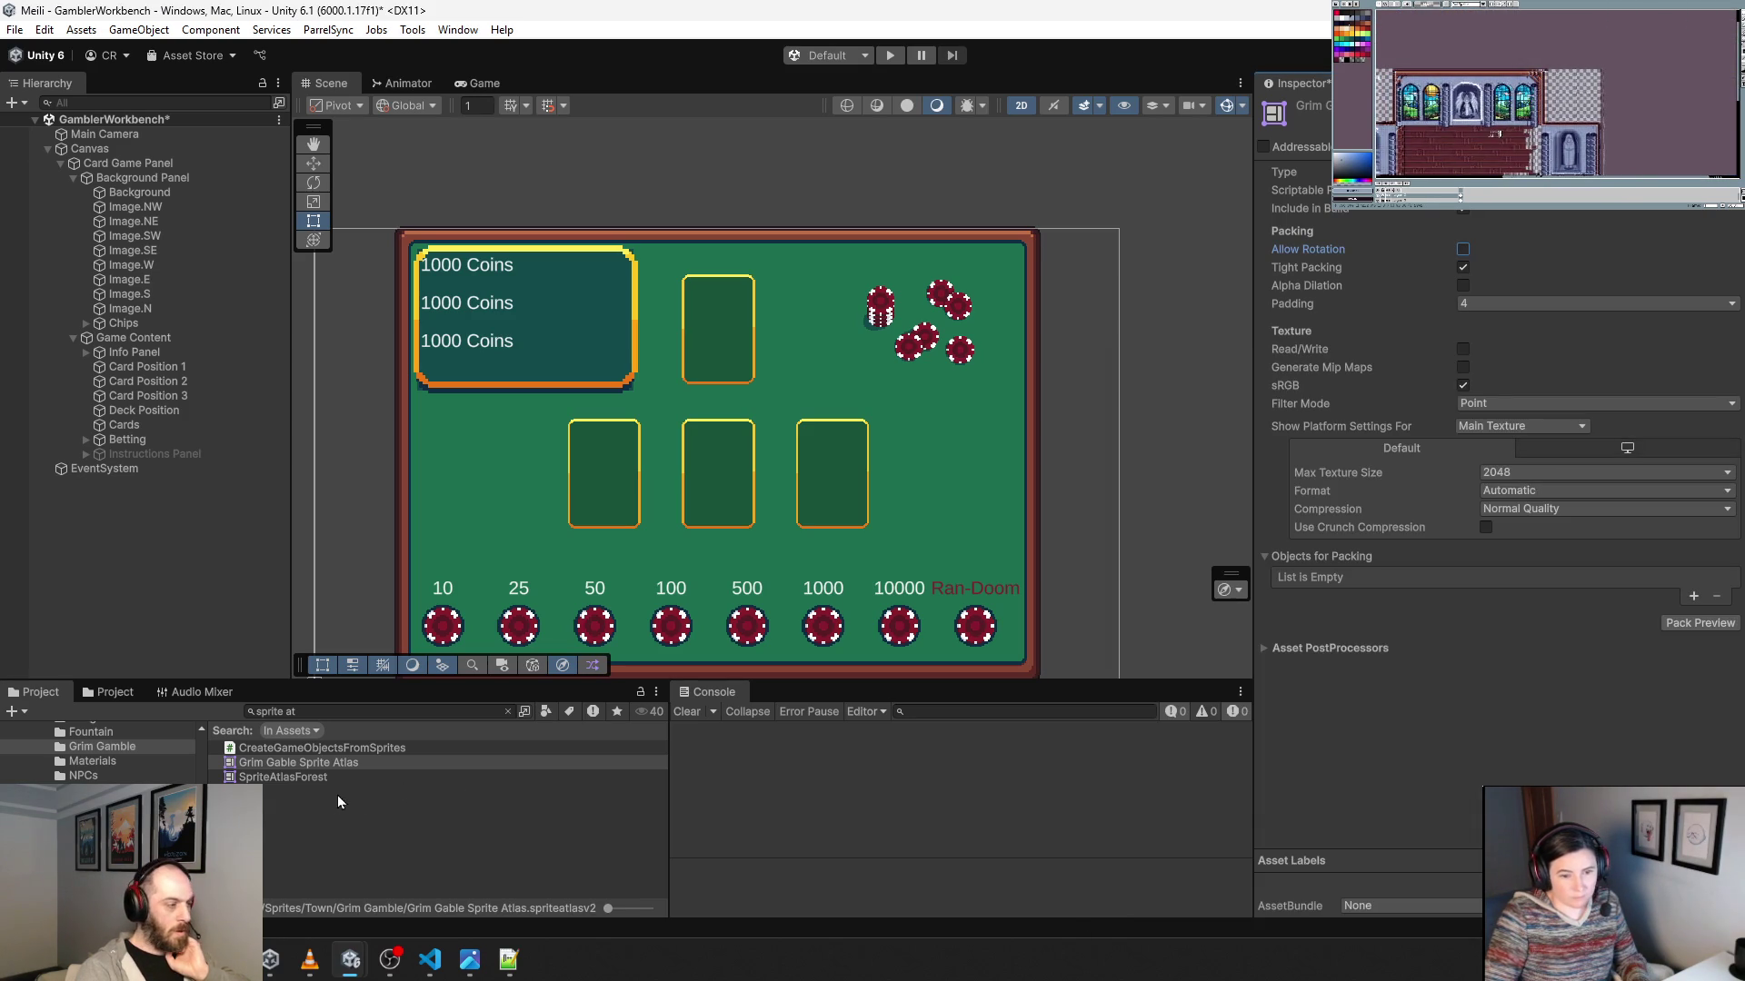
{"action": "left_click", "coordinate": [329, 712]}
{"action": "type", "text": "grim"}
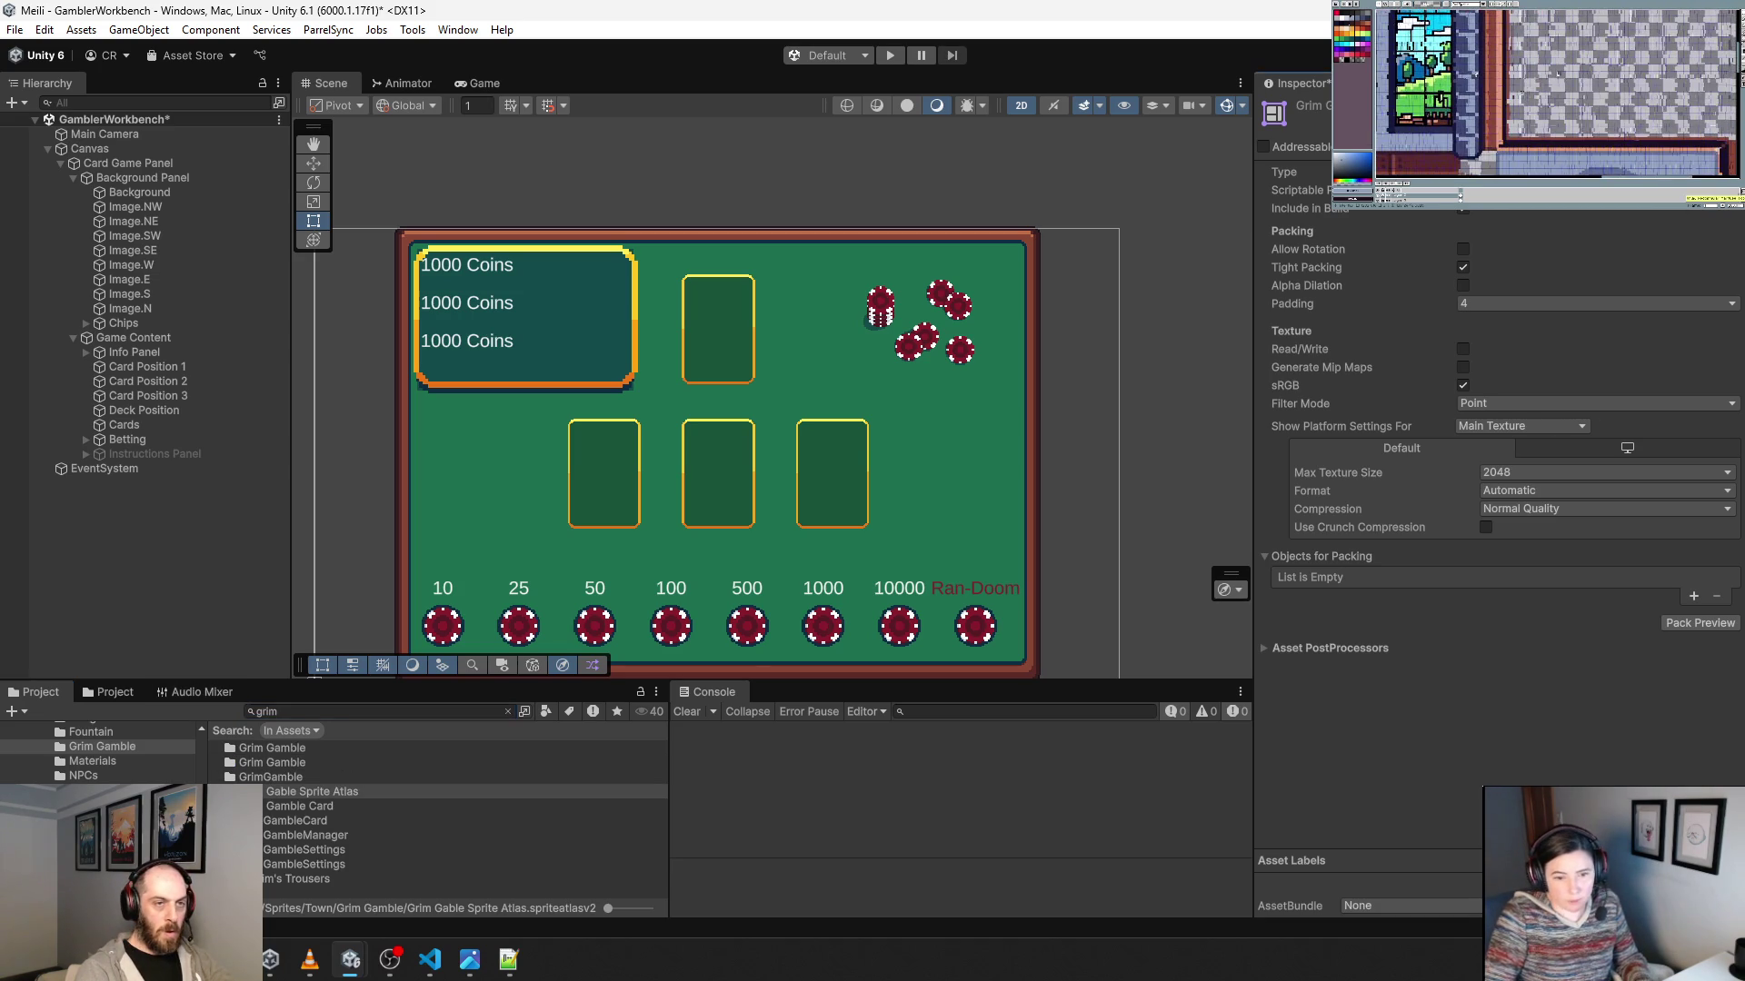
{"action": "left_click", "coordinate": [276, 765]}
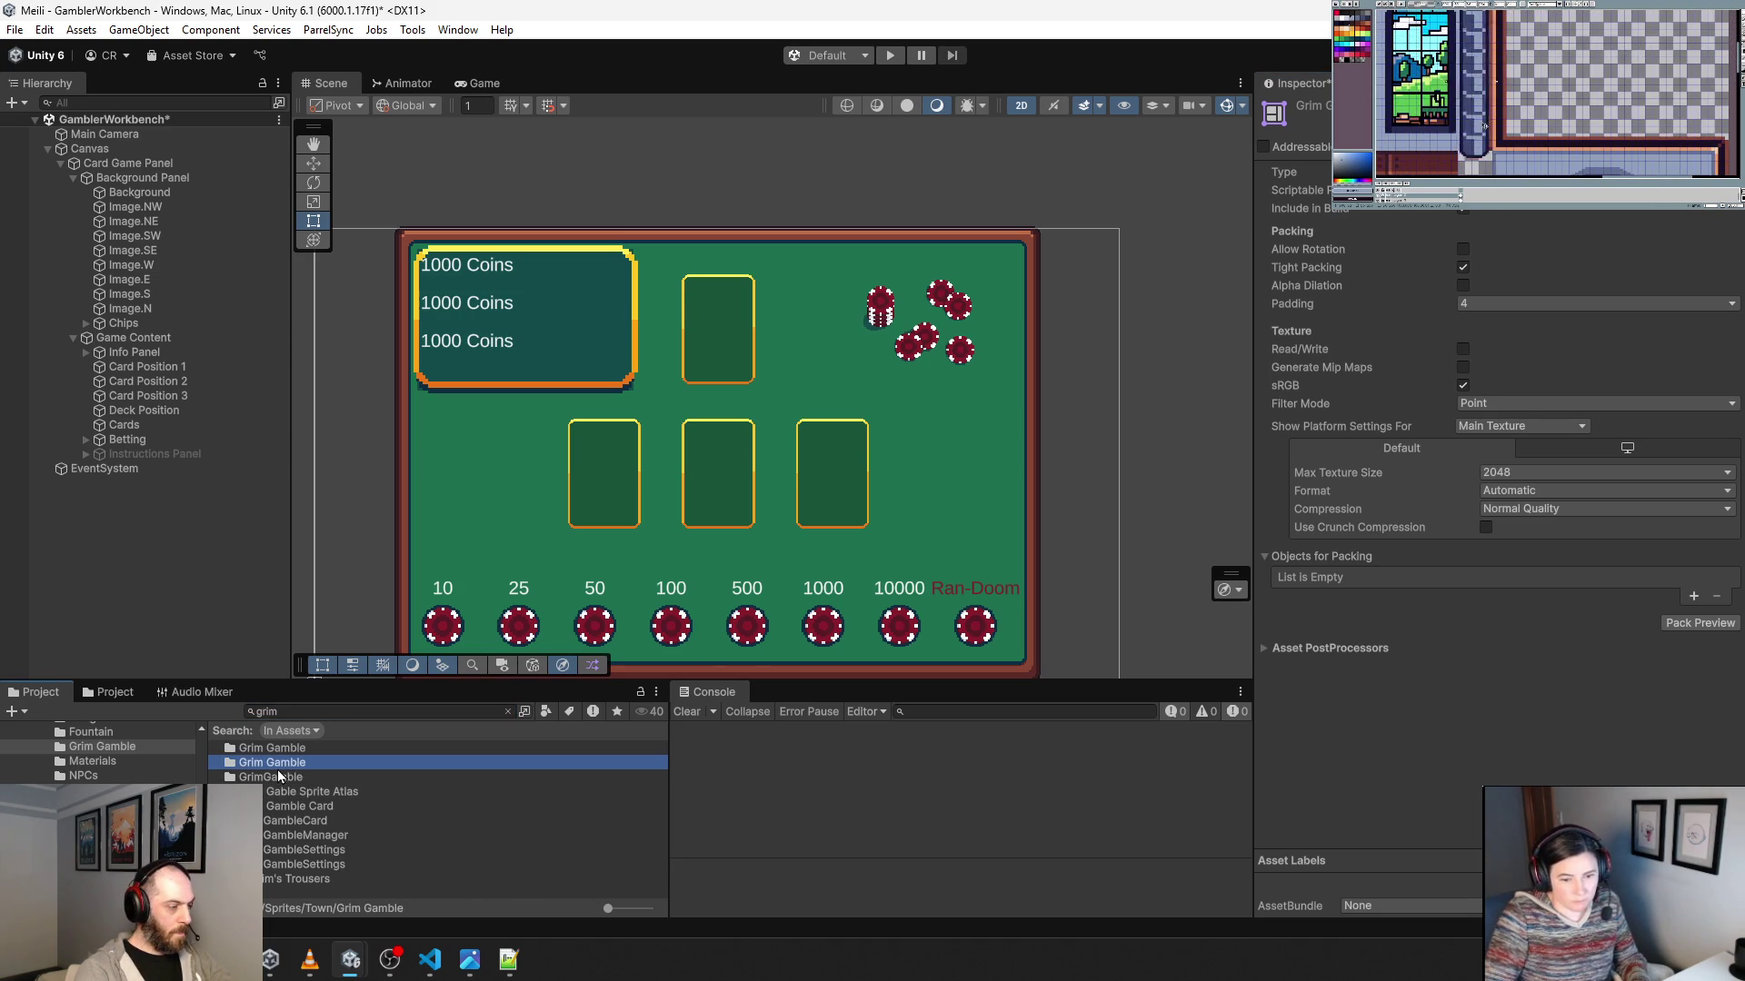
{"action": "double_click", "coordinate": [278, 771]}
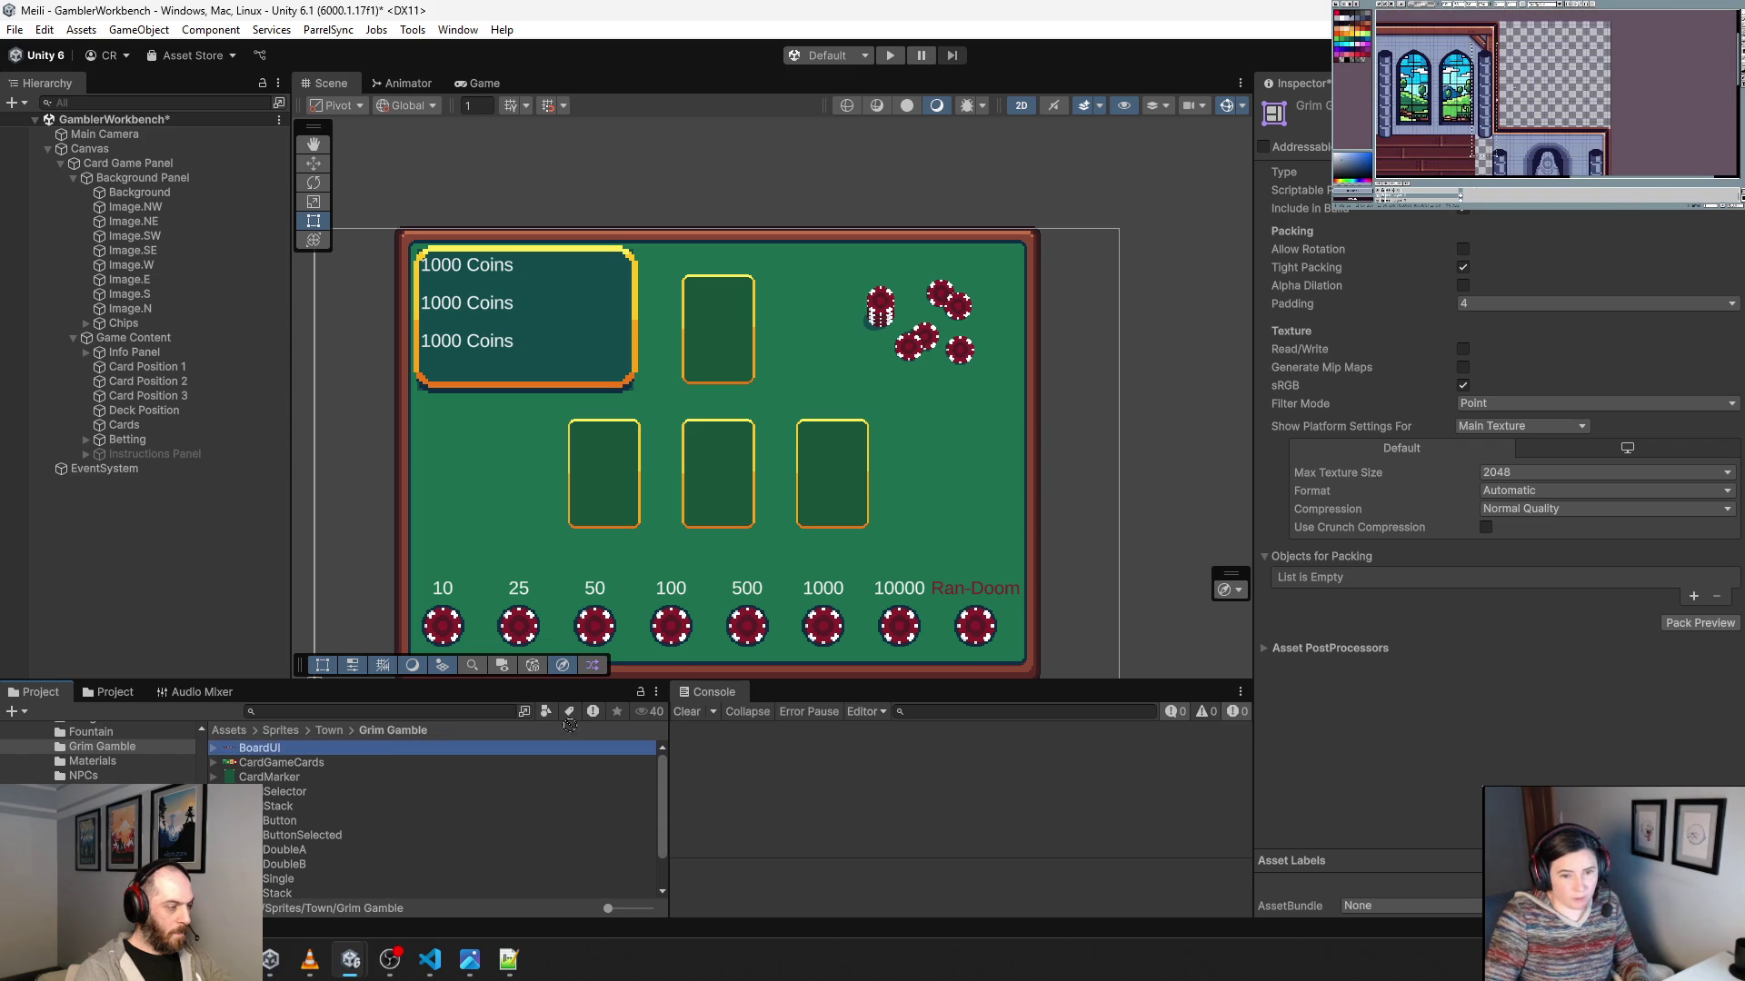
{"action": "left_click", "coordinate": [1693, 597]}
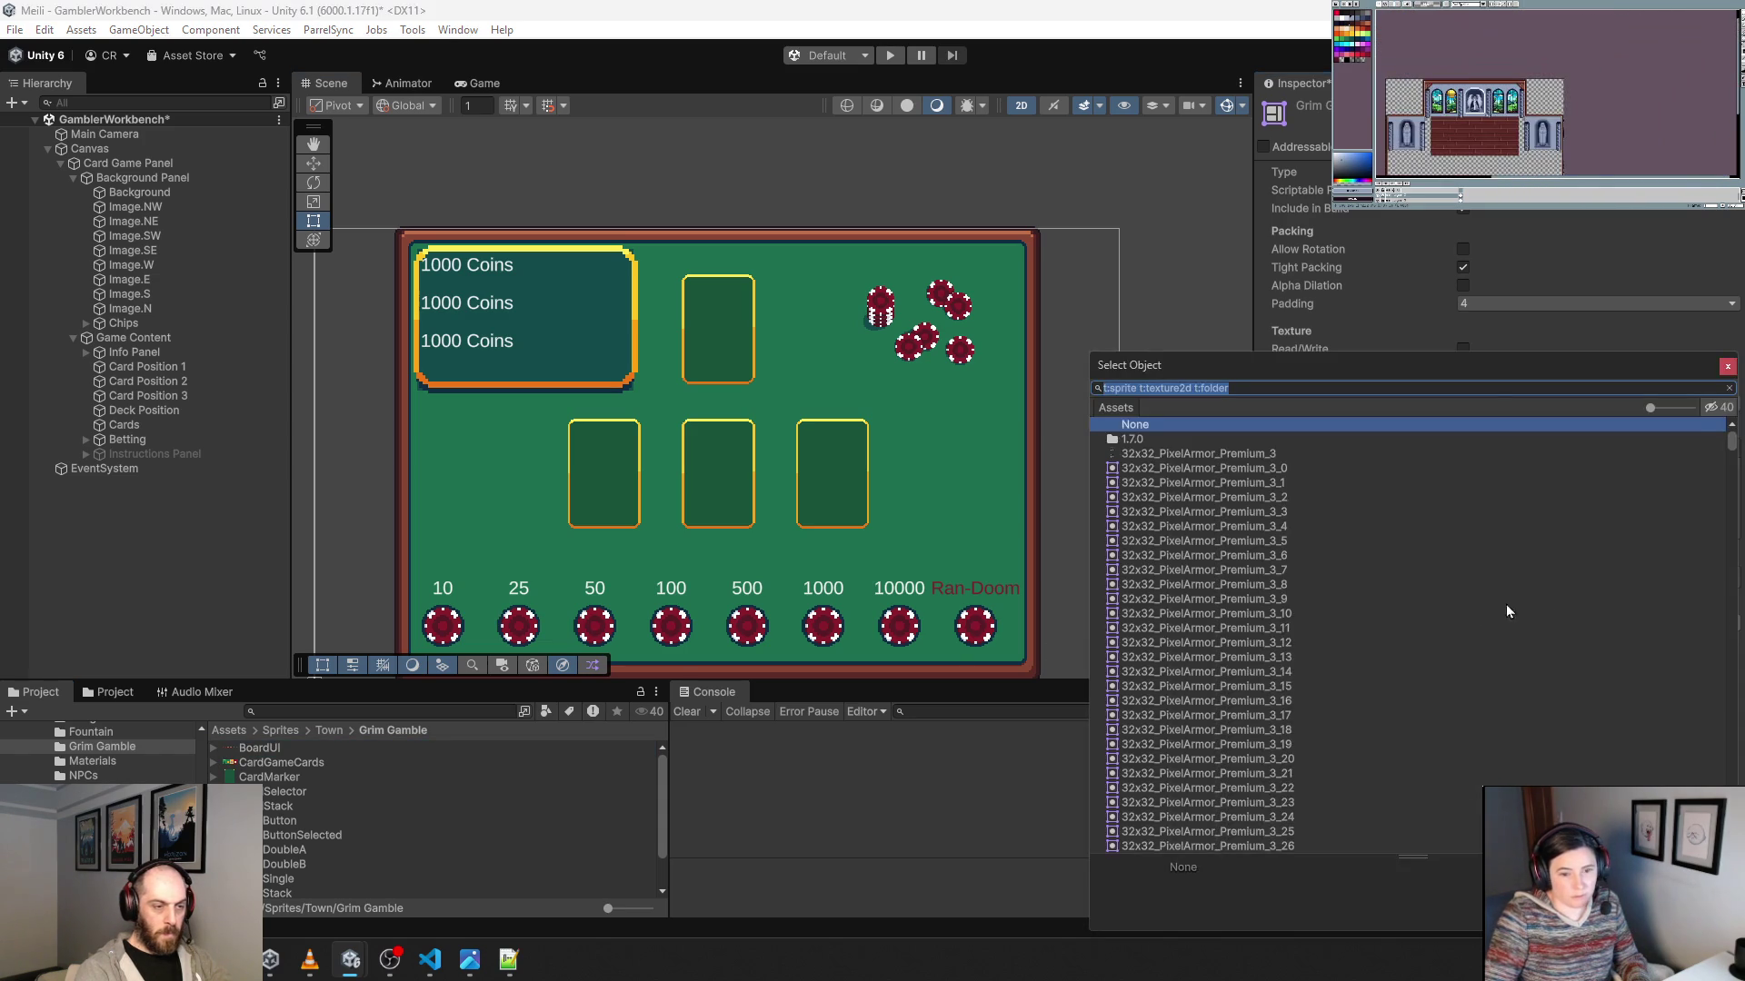
{"action": "left_click", "coordinate": [1722, 385]}
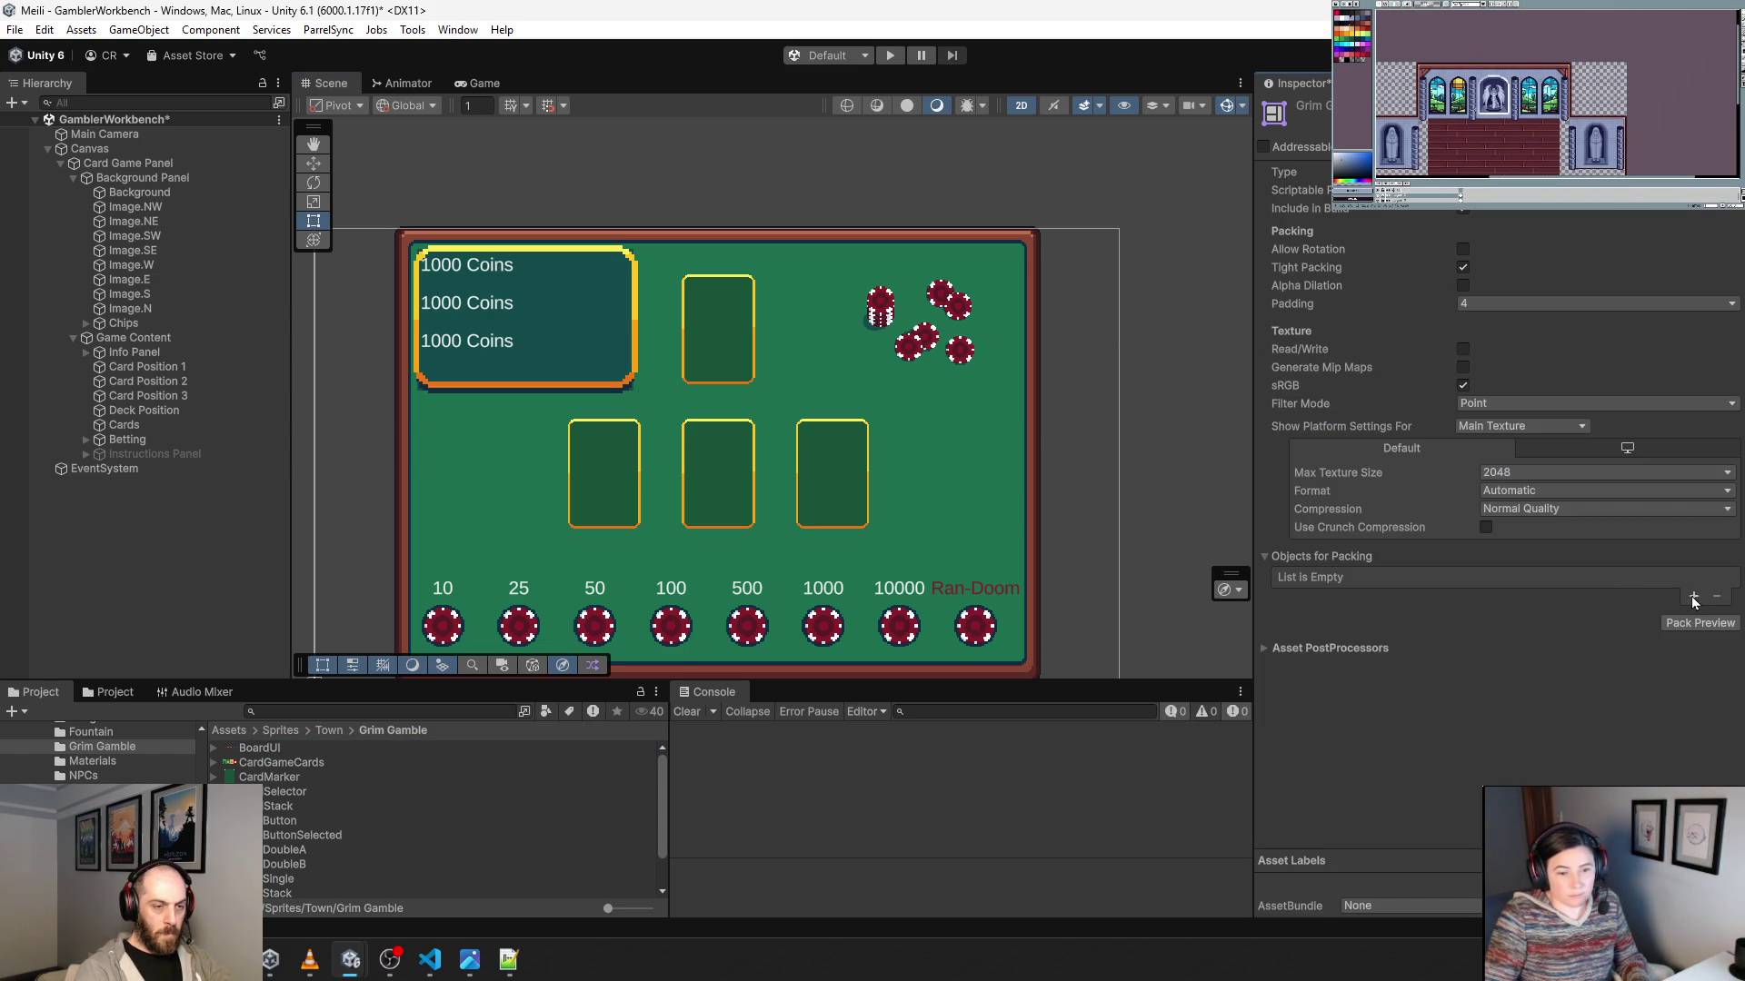
{"action": "left_click", "coordinate": [1694, 597]}
{"action": "type", "text": "g"}
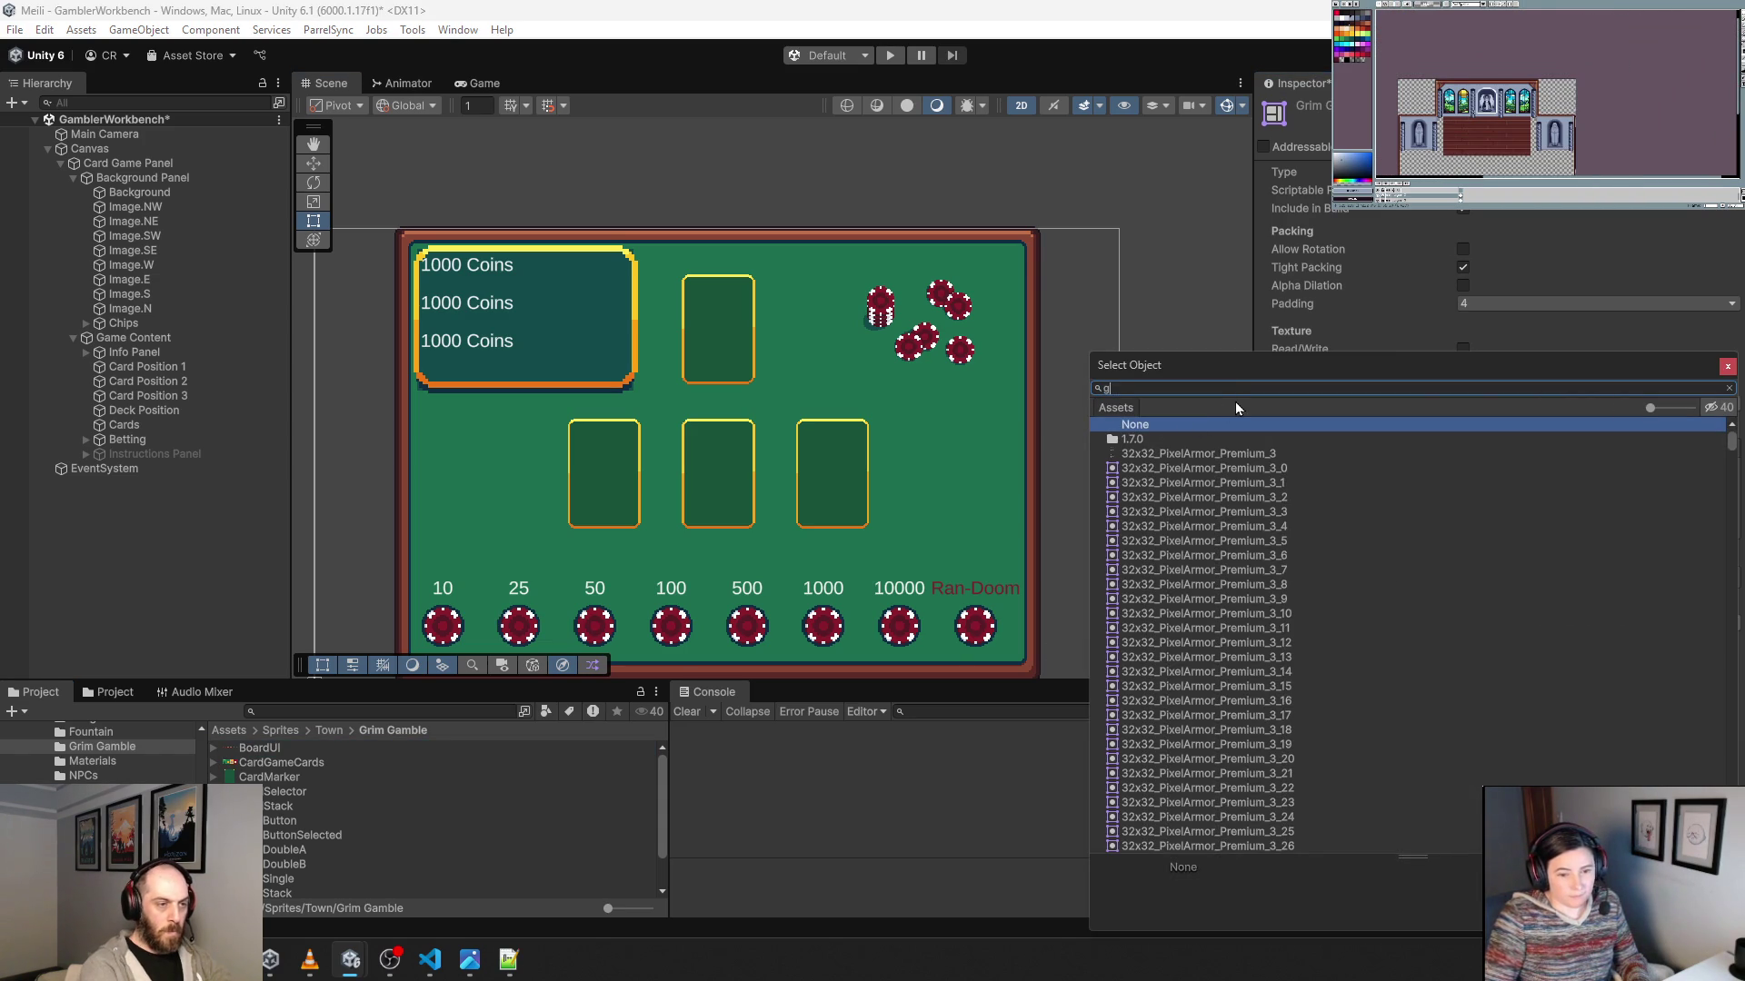
{"action": "type", "text": "rim"}
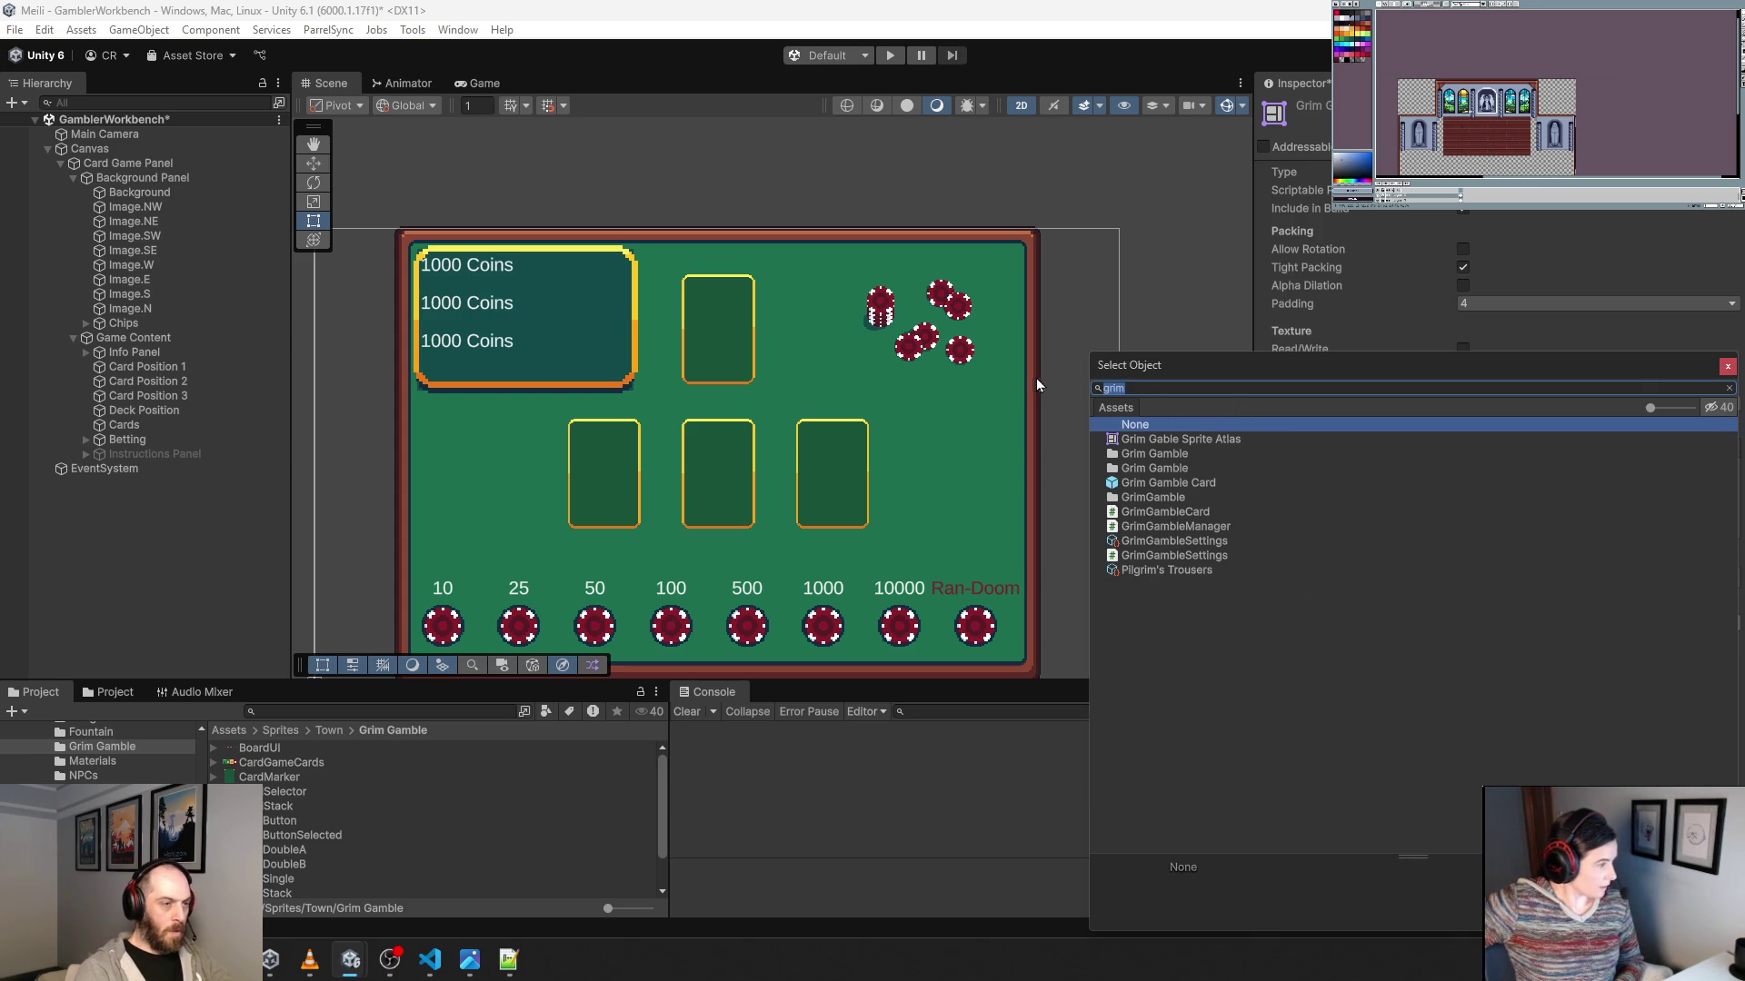
{"action": "type", "text": "board"}
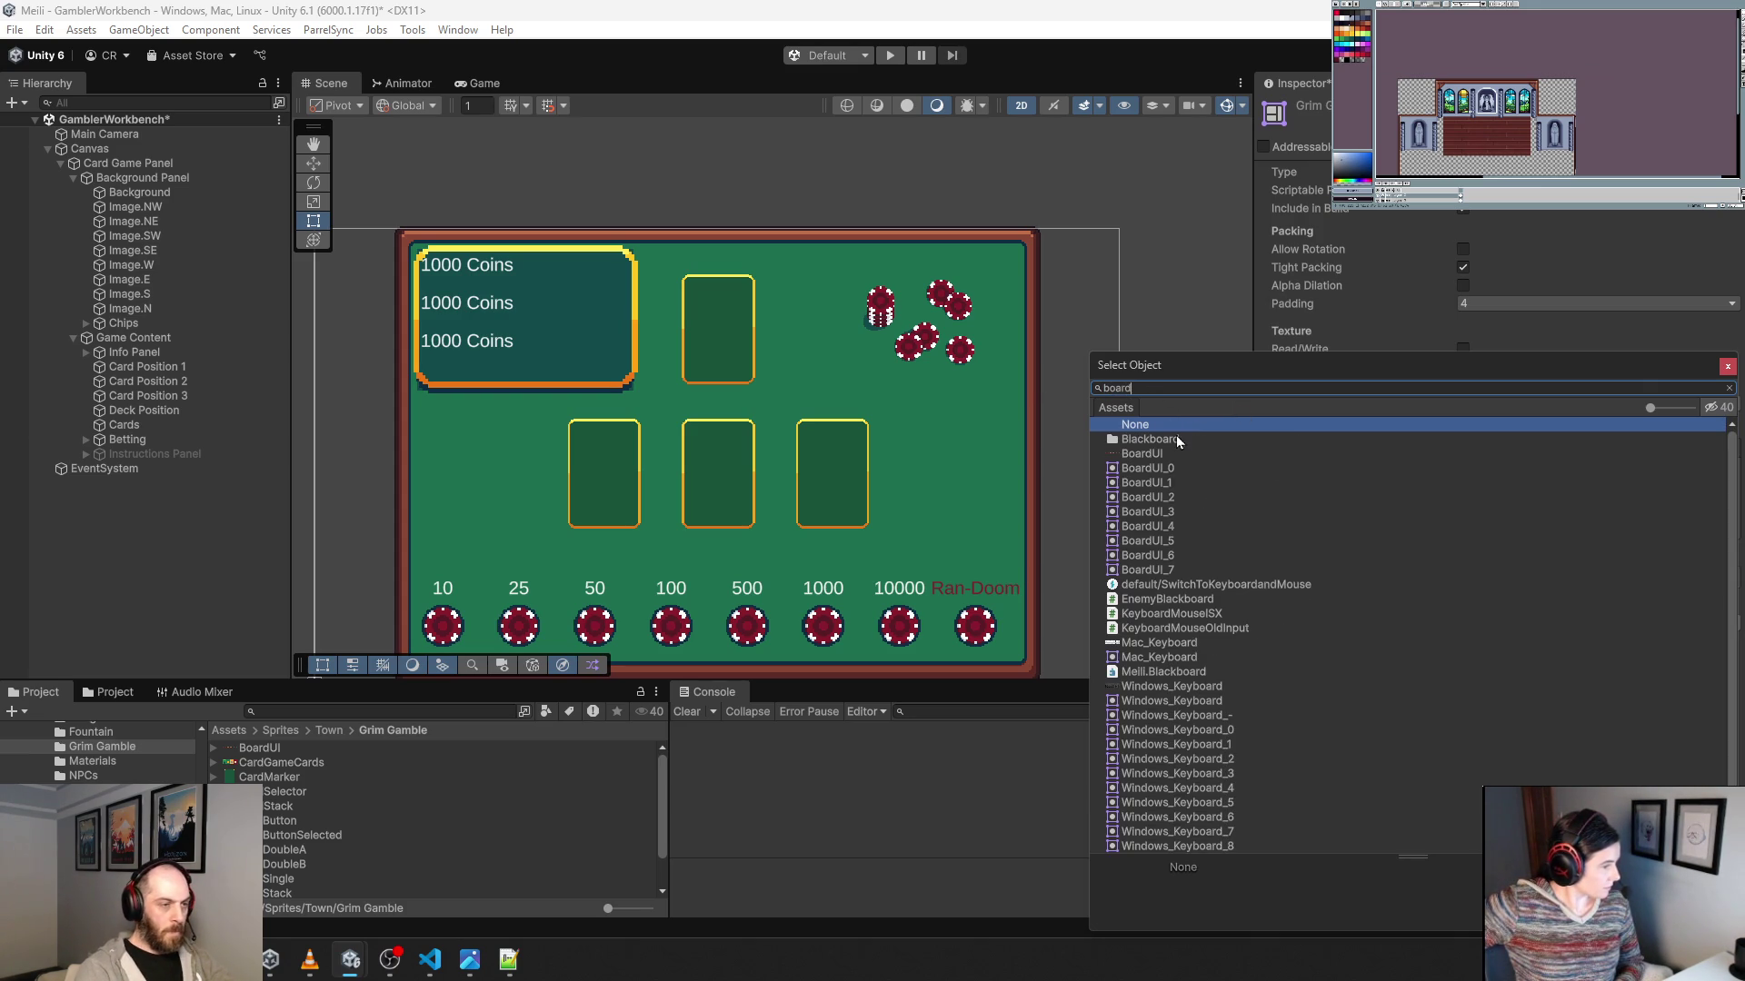
{"action": "left_click", "coordinate": [1156, 458]}
{"action": "double_click", "coordinate": [1154, 456]}
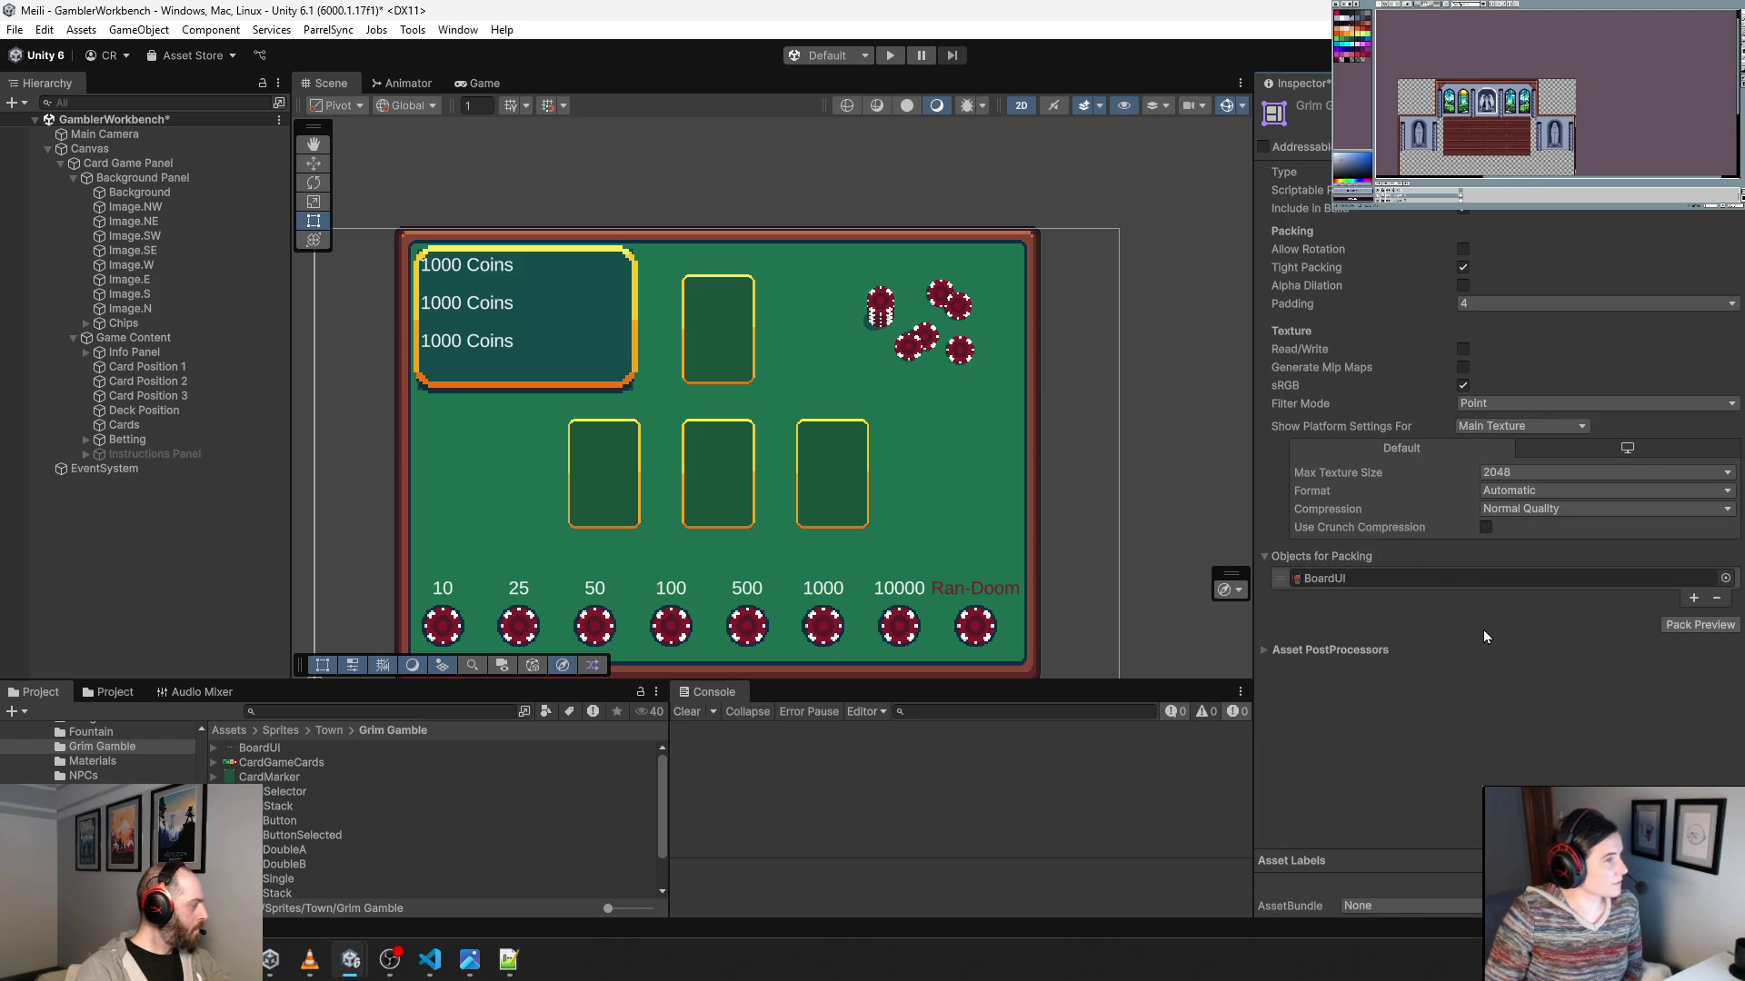
Add CardGameCards and RanDoomStatWindow to the packing list, run Pack Preview, and start play mode.
{"action": "left_click", "coordinate": [1693, 598]}
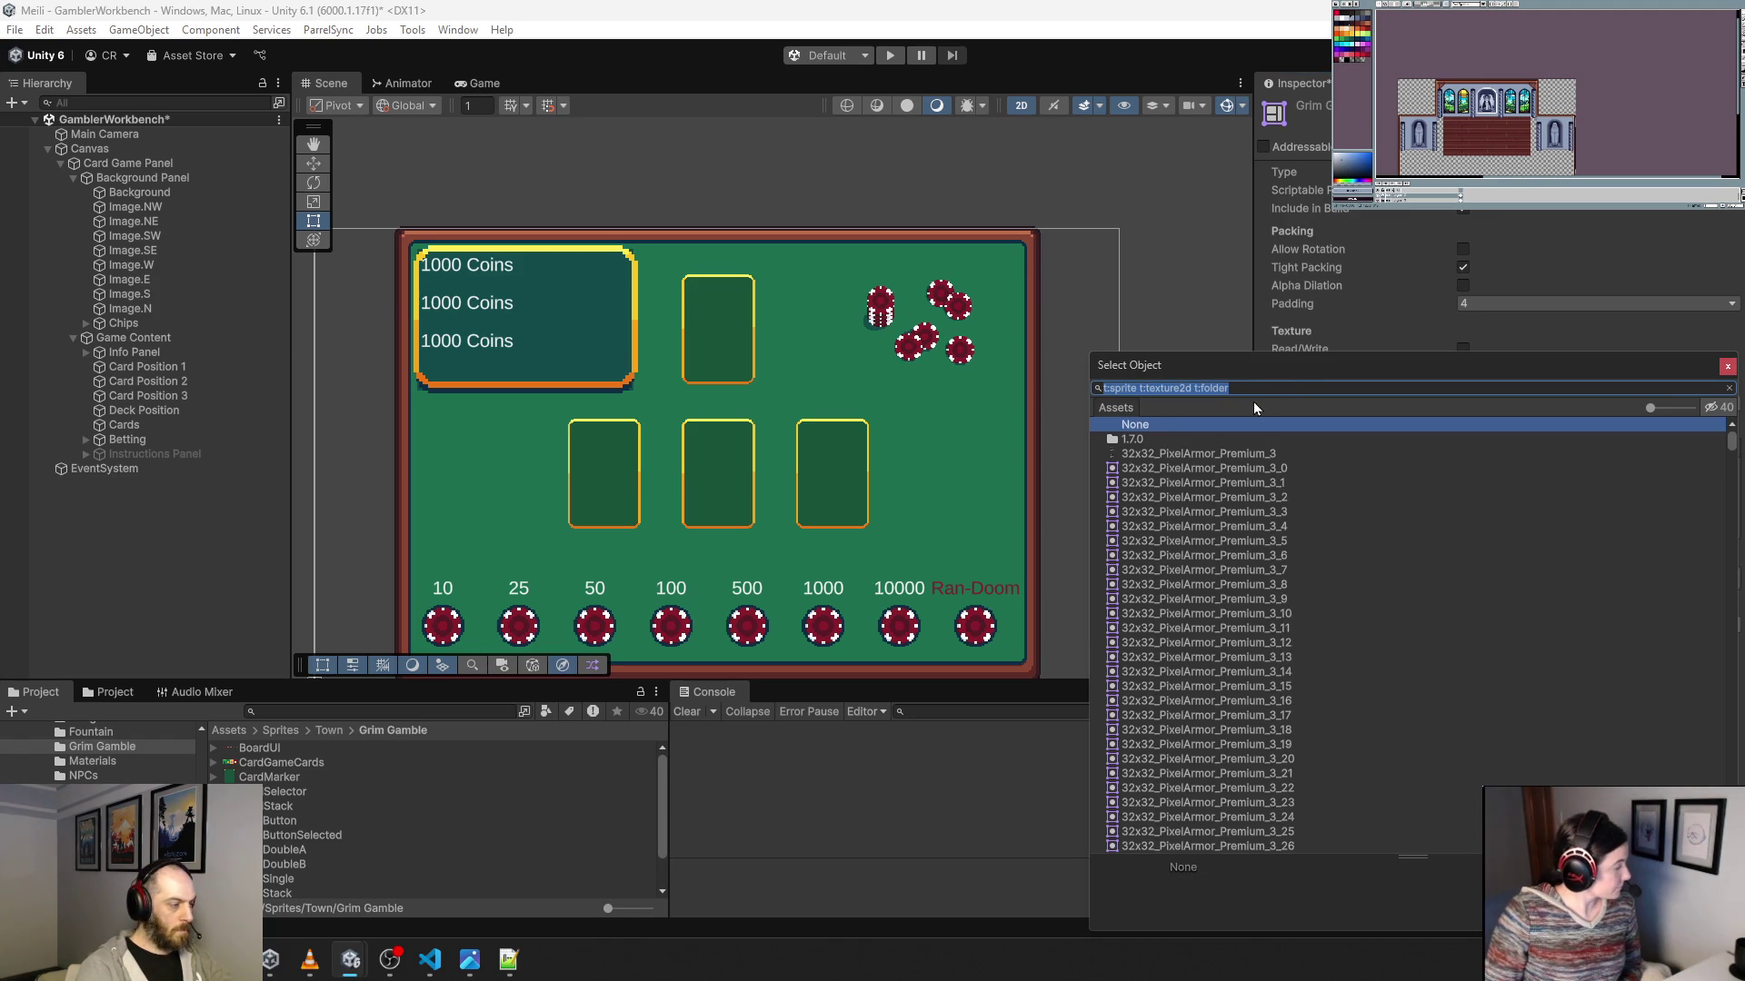
{"action": "type", "text": "cardgame"}
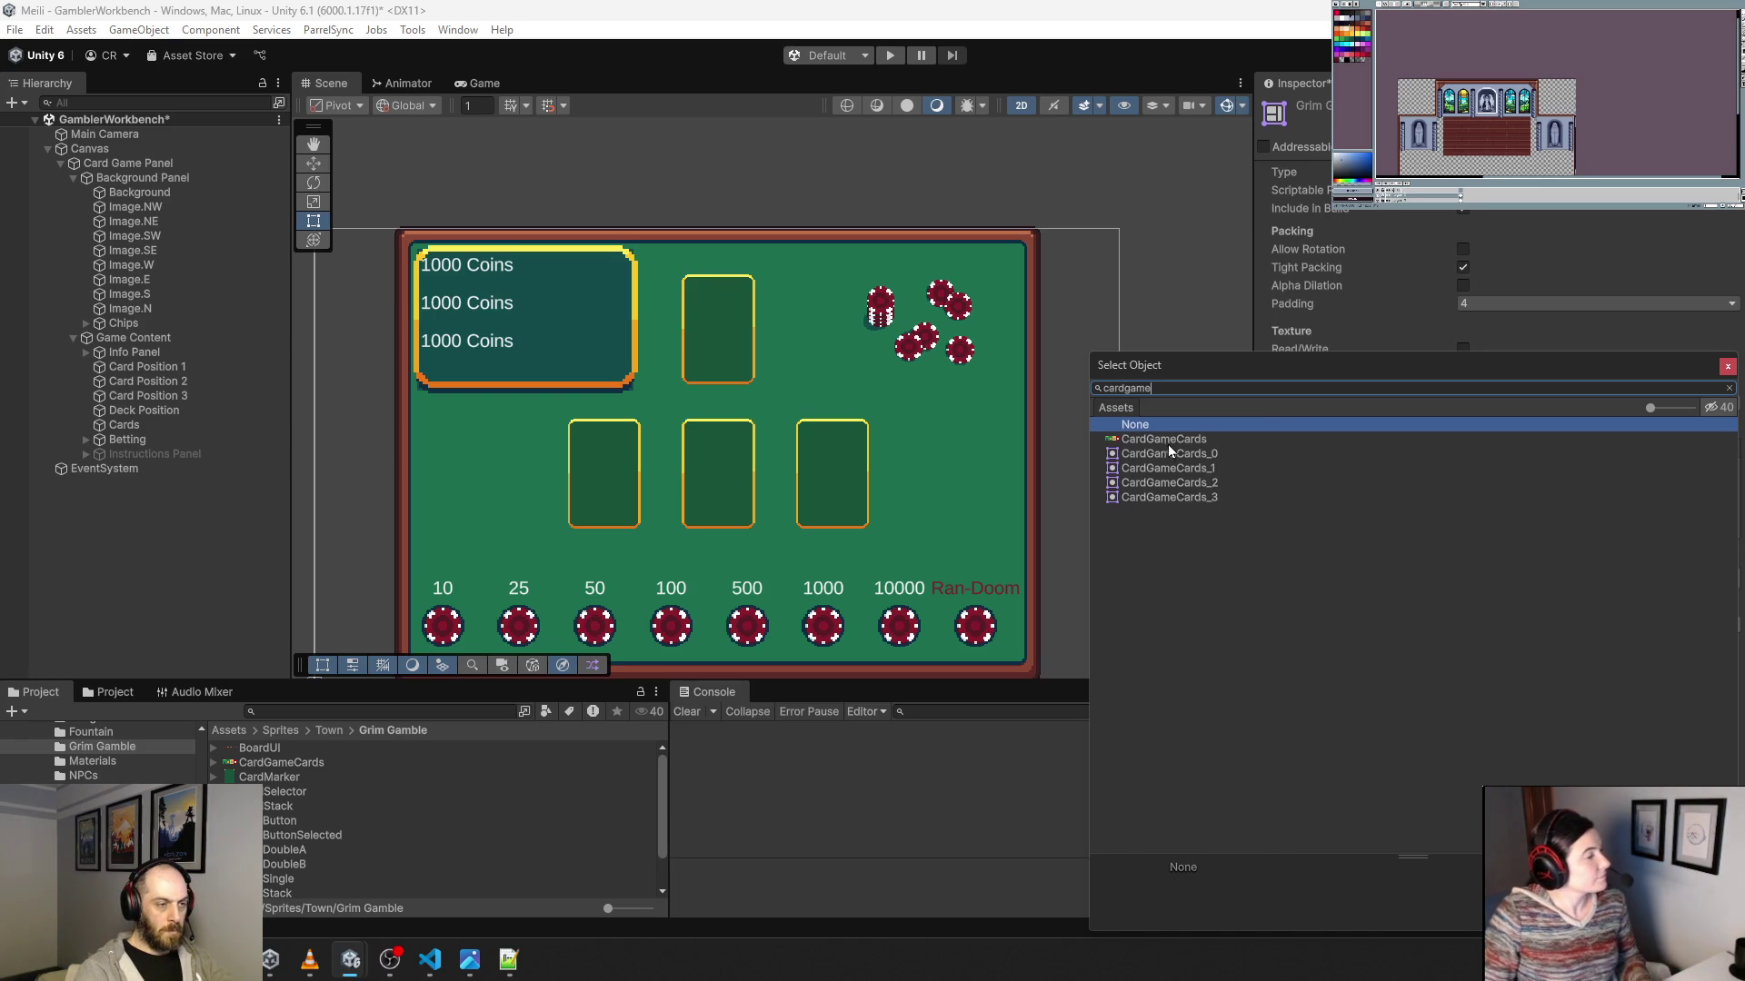
{"action": "double_click", "coordinate": [1168, 441]}
{"action": "left_click", "coordinate": [1692, 617]}
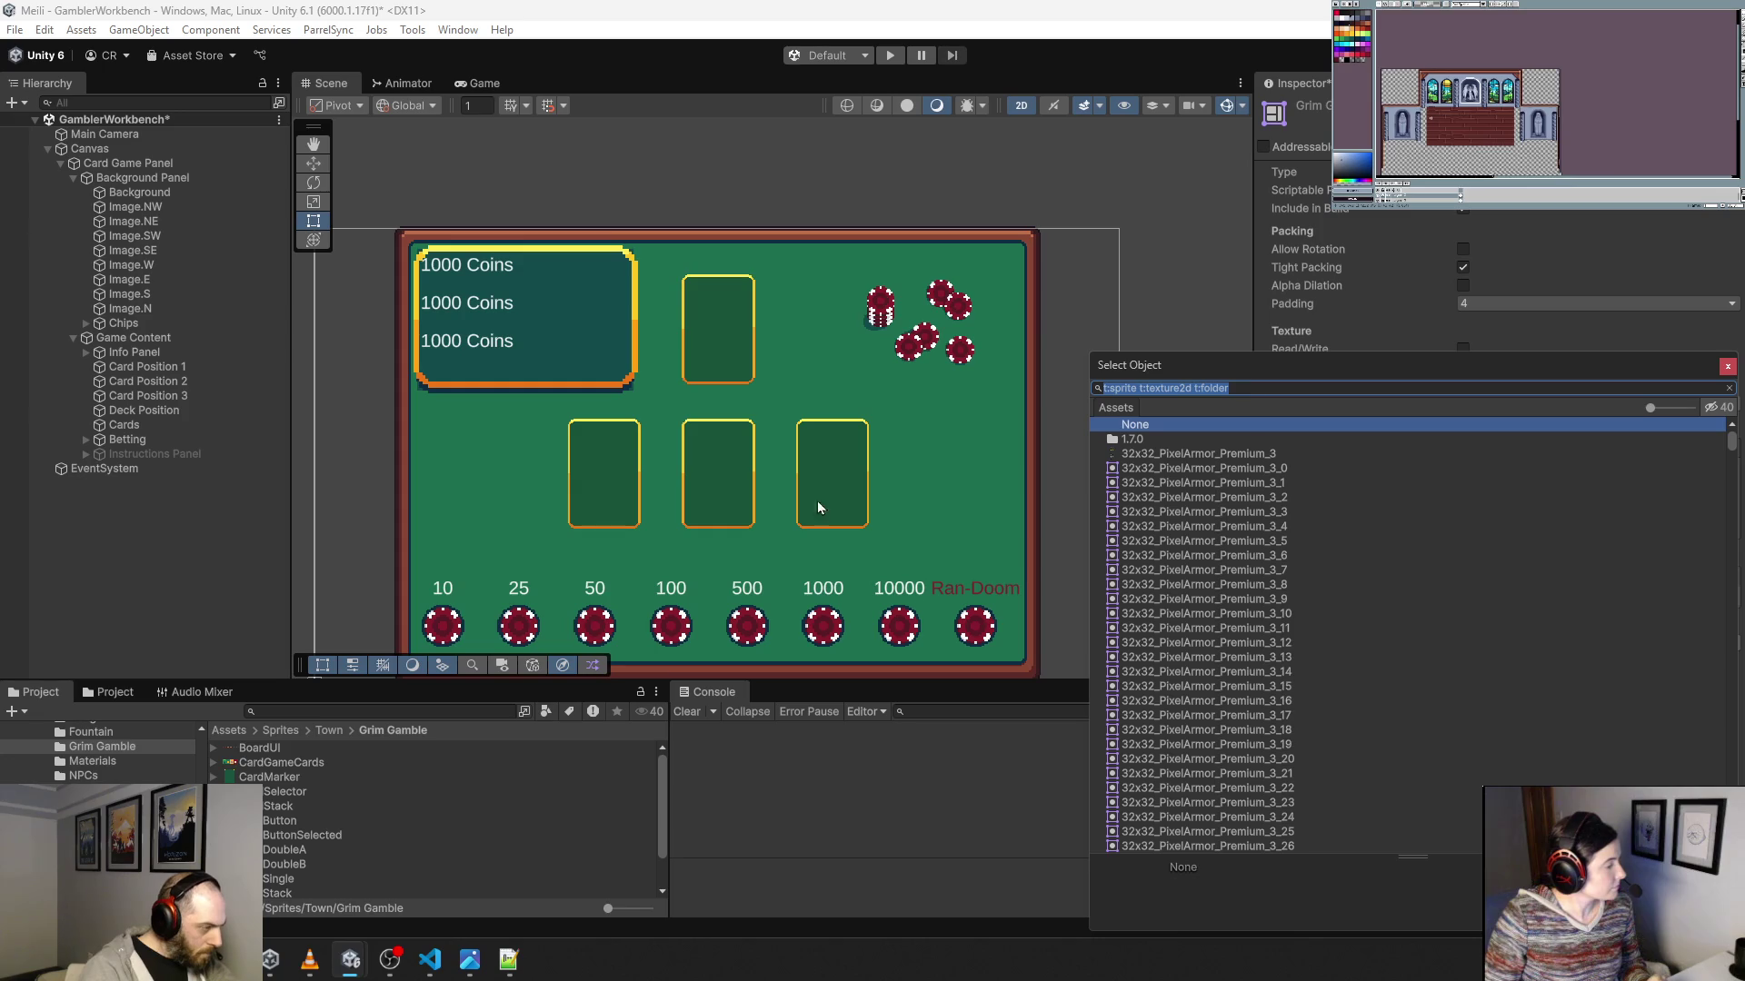
{"action": "scroll", "coordinate": [509, 820], "scroll_direction": "down", "scroll_amount": 2}
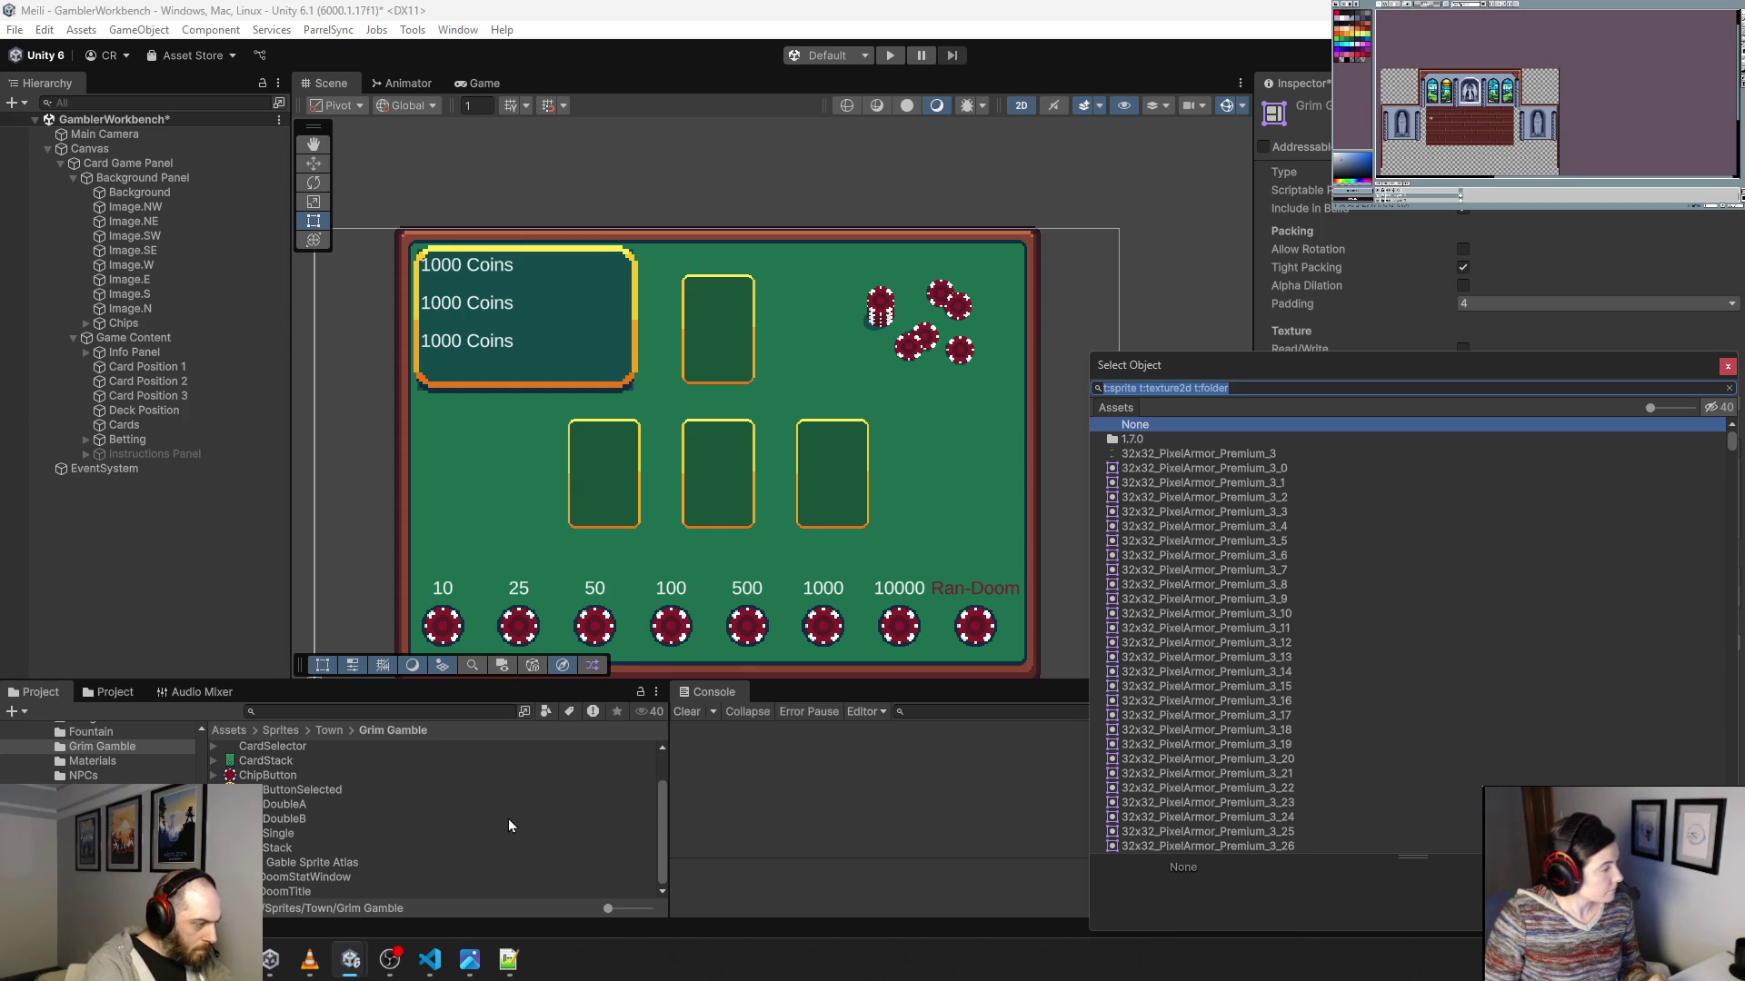
{"action": "type", "text": "randoom"}
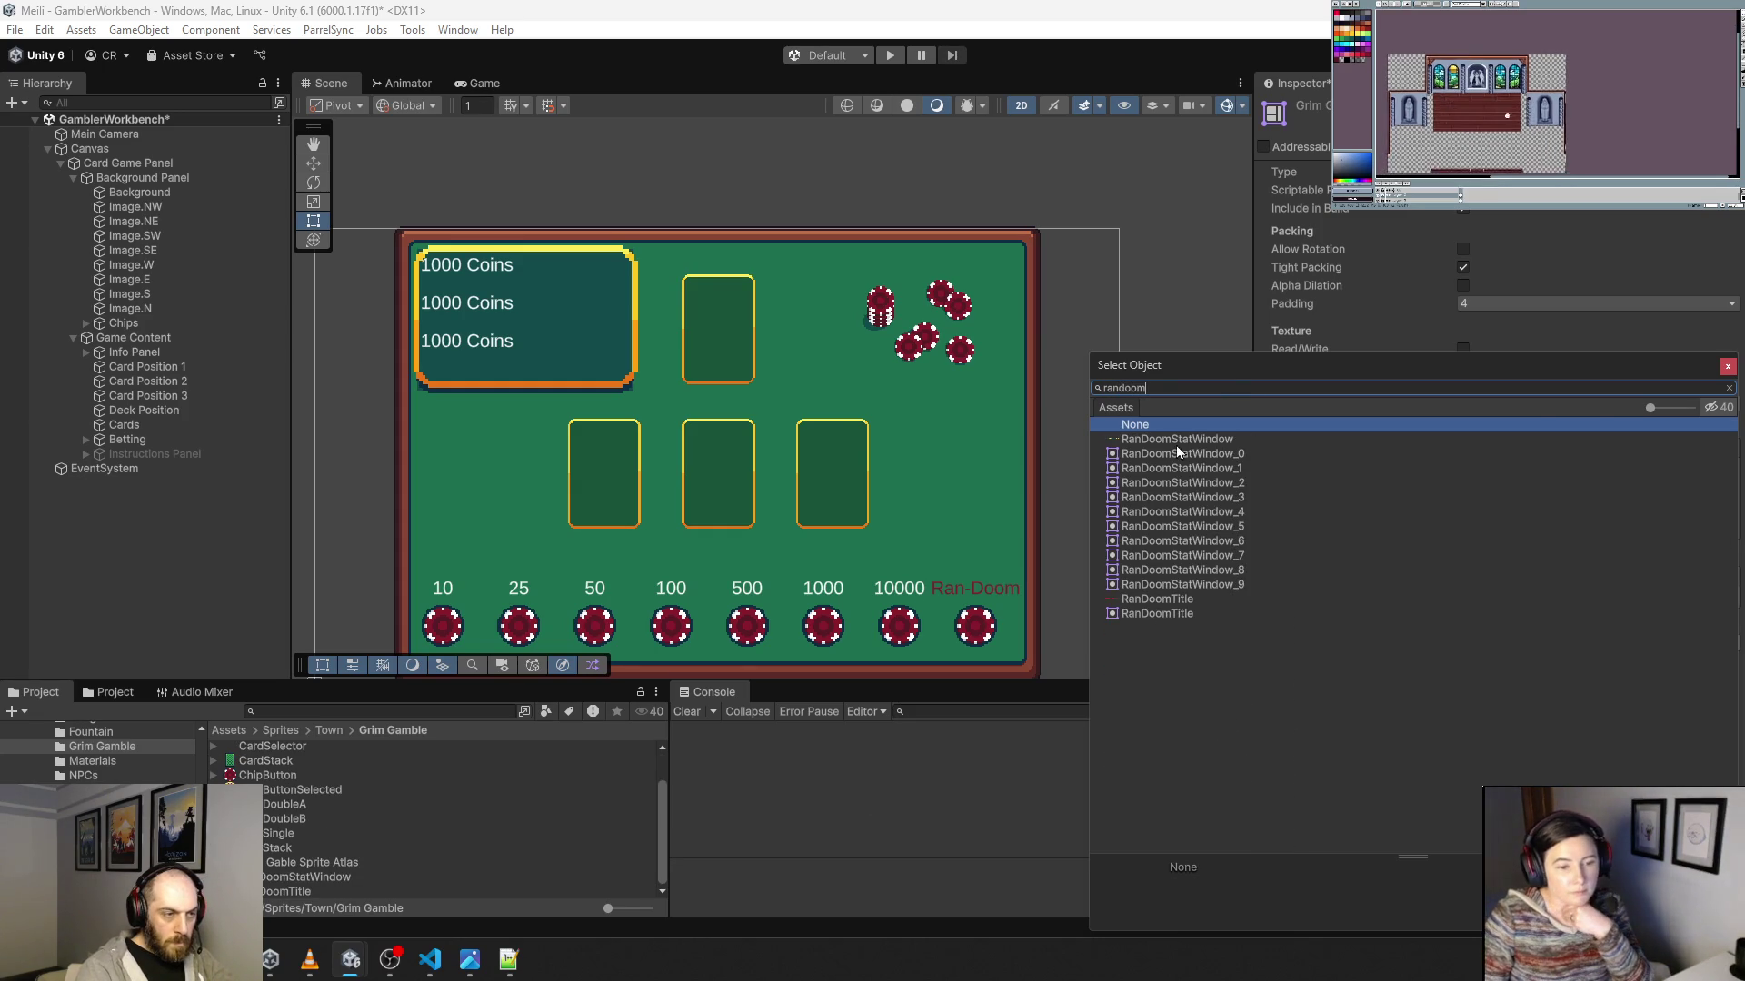
{"action": "left_click", "coordinate": [1177, 440]}
{"action": "double_click", "coordinate": [1178, 439]}
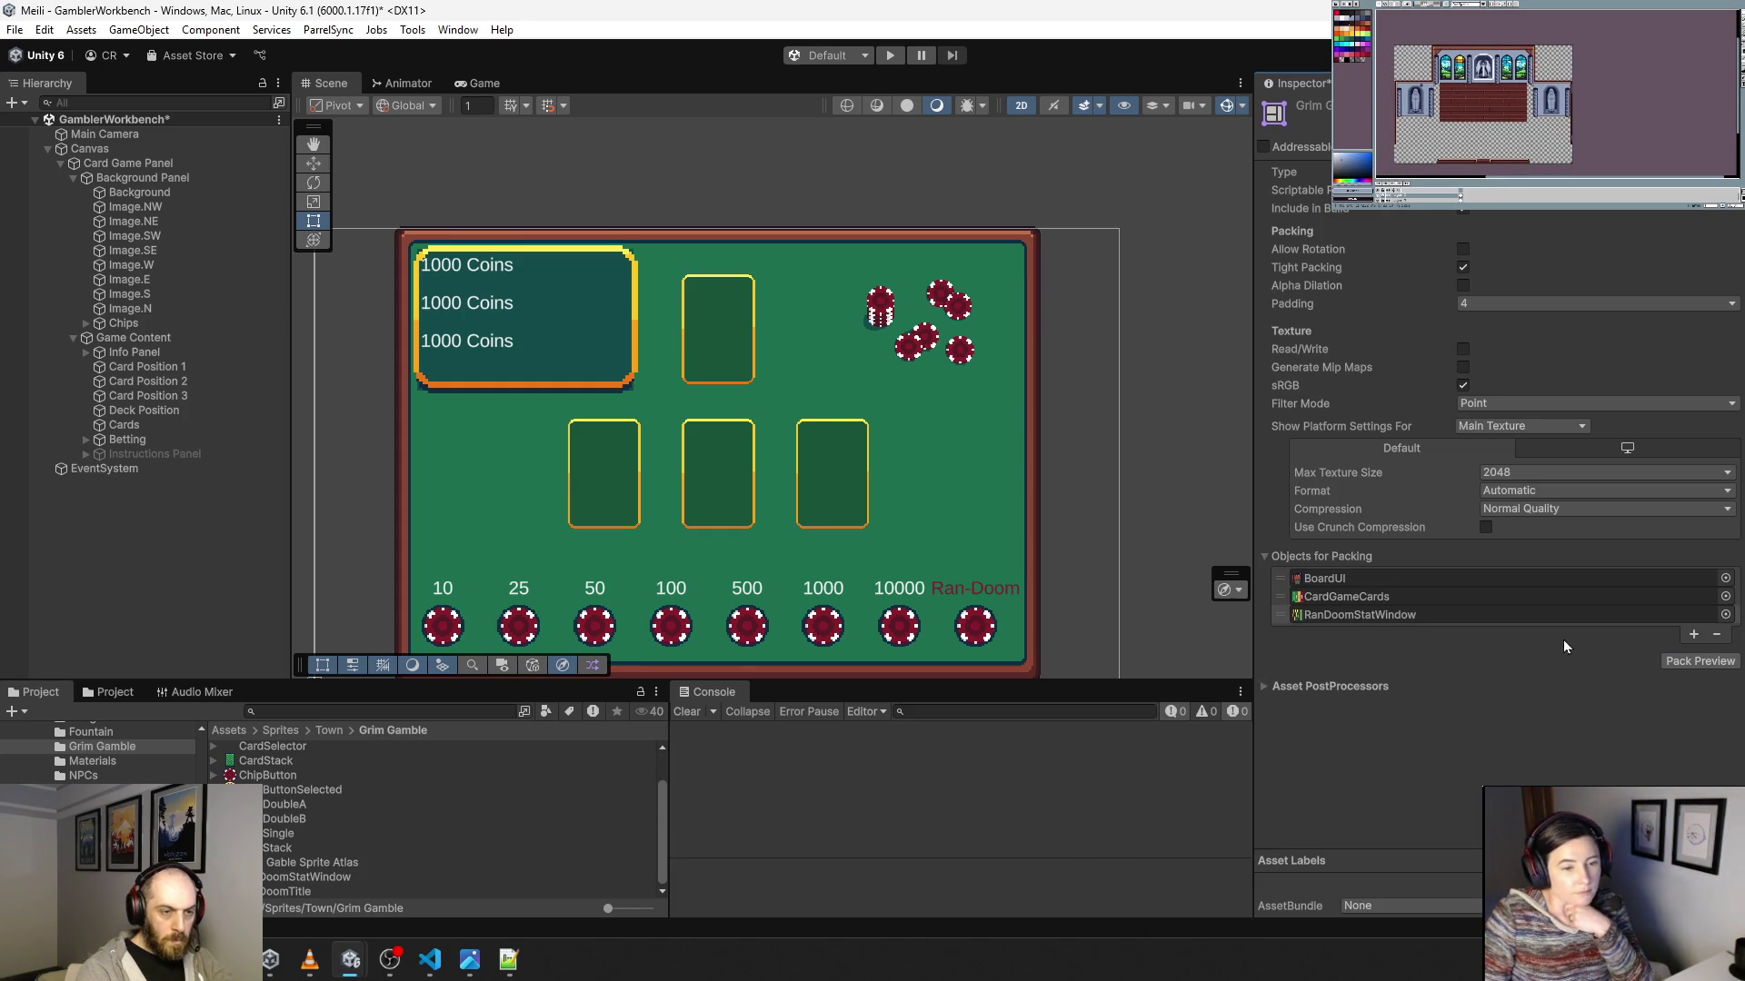
{"action": "left_click", "coordinate": [1697, 662]}
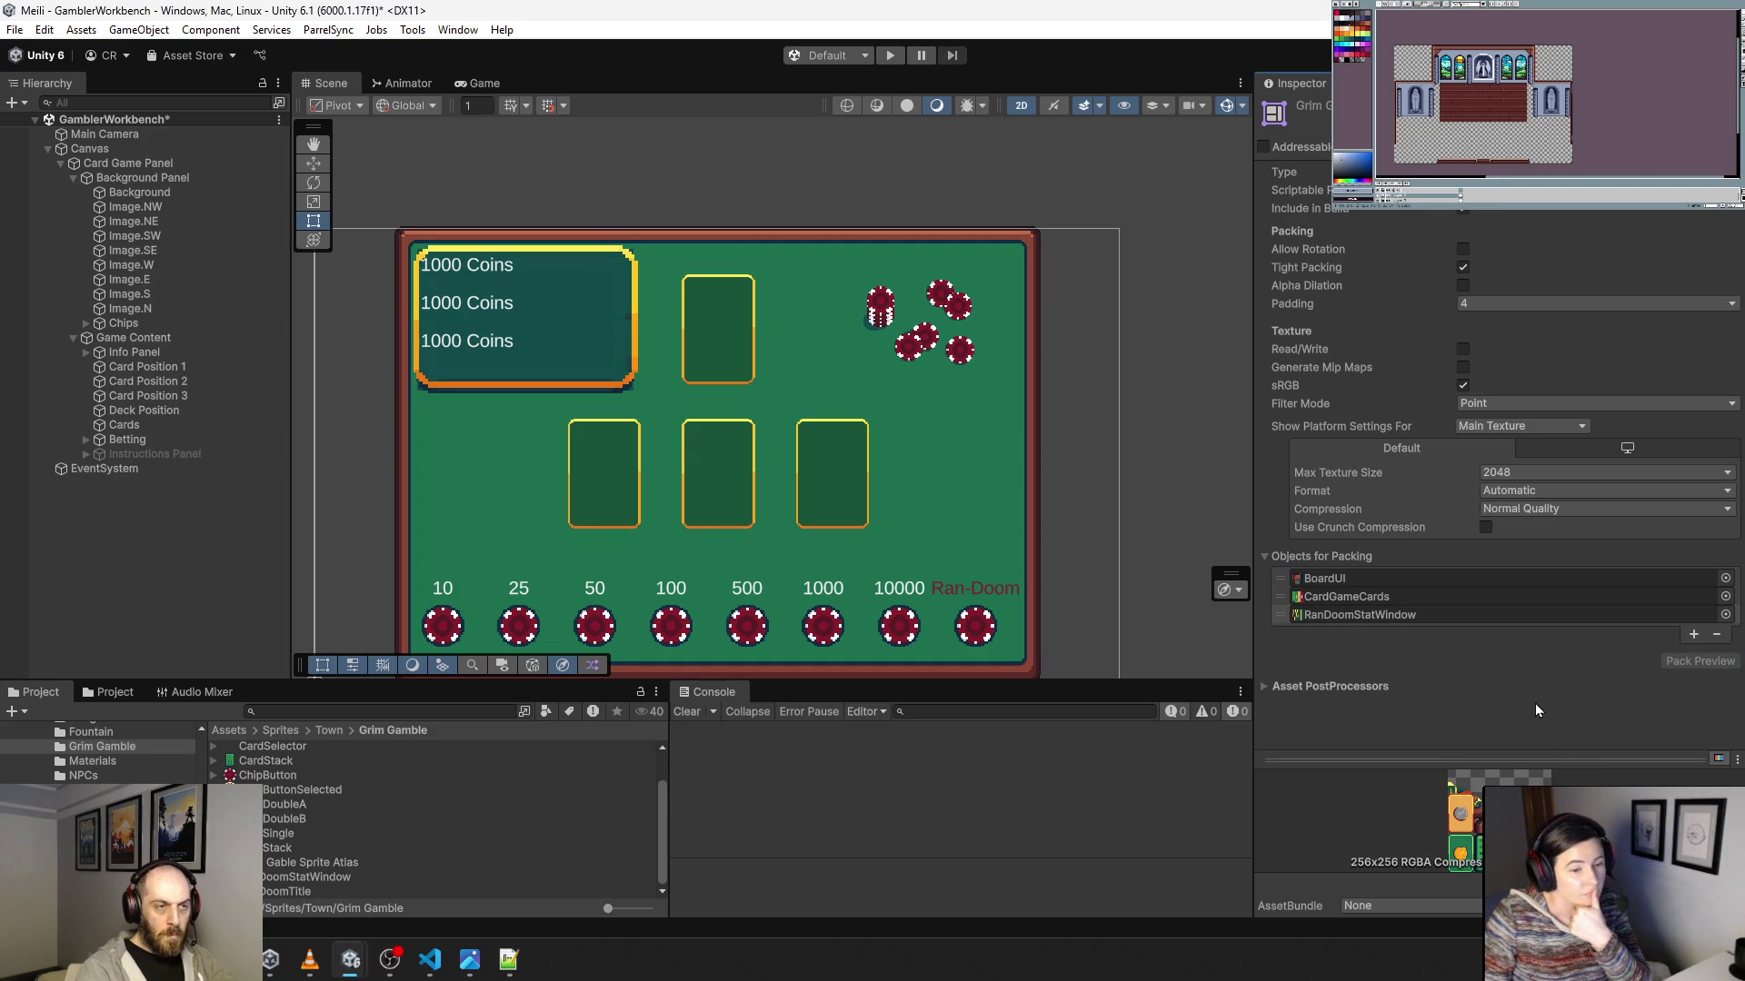
{"action": "left_click", "coordinate": [889, 55]}
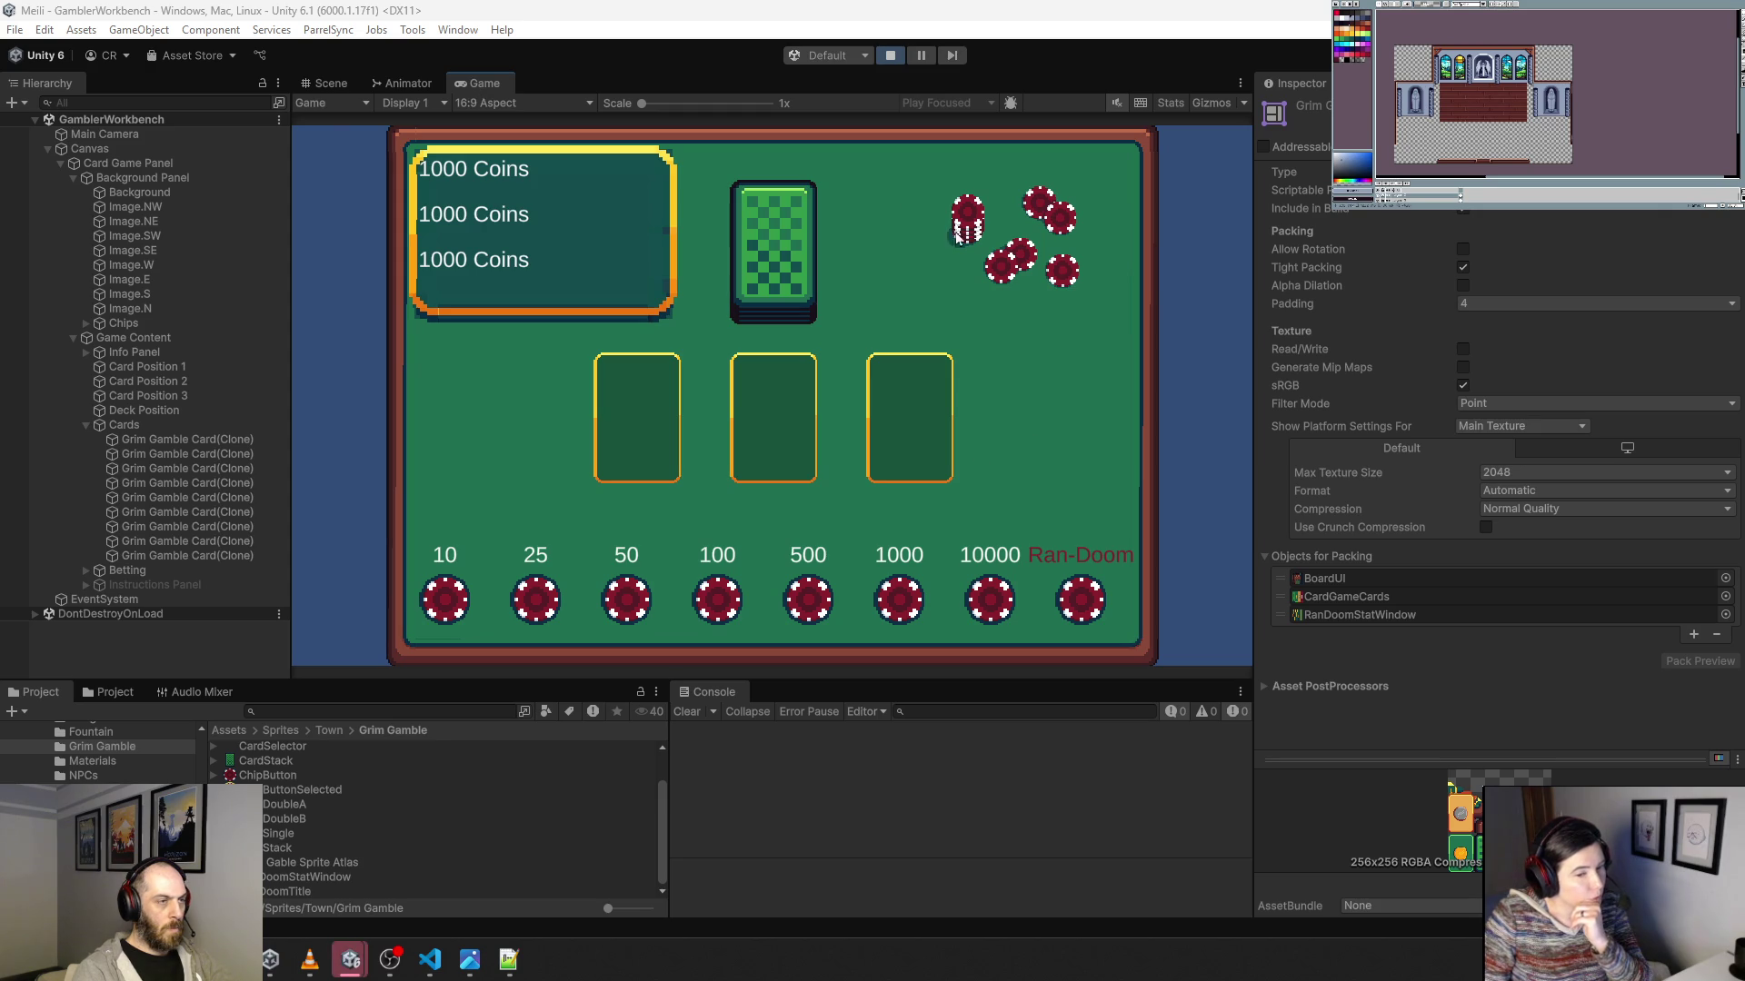
Maximize the Game view at Free Aspect to try the table, then stop play mode.
{"action": "double_click", "coordinate": [471, 81]}
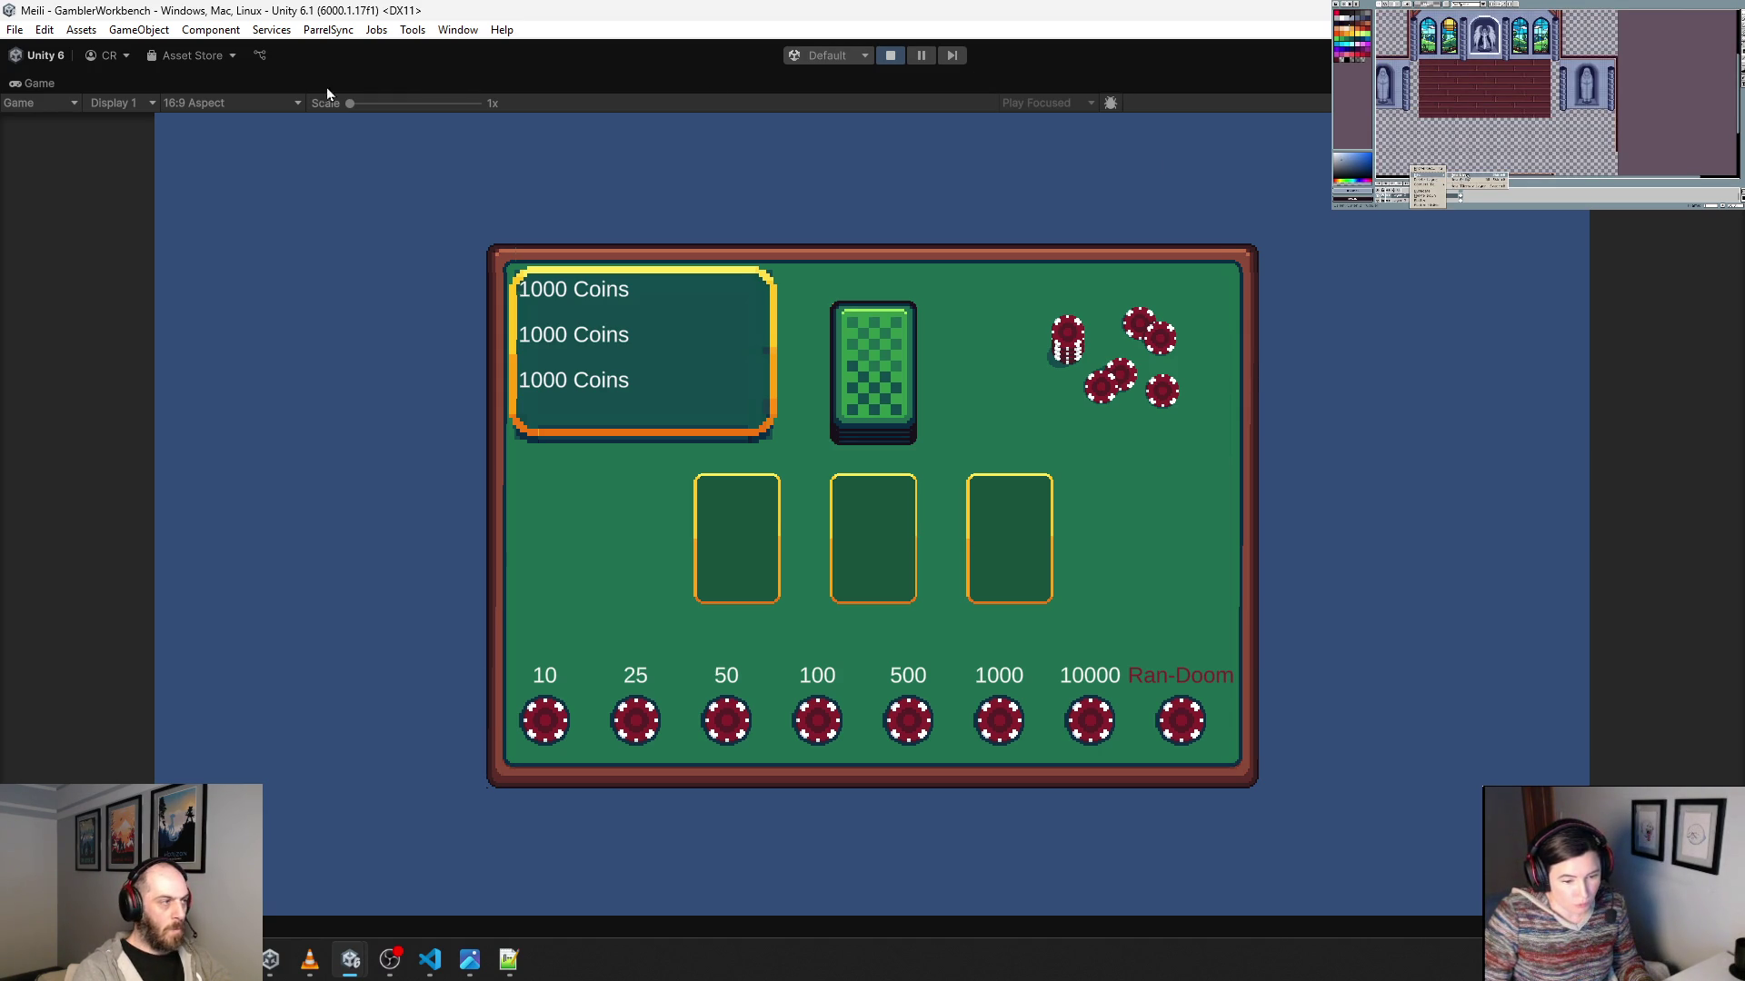
{"action": "left_click", "coordinate": [291, 104]}
{"action": "left_click", "coordinate": [212, 169]}
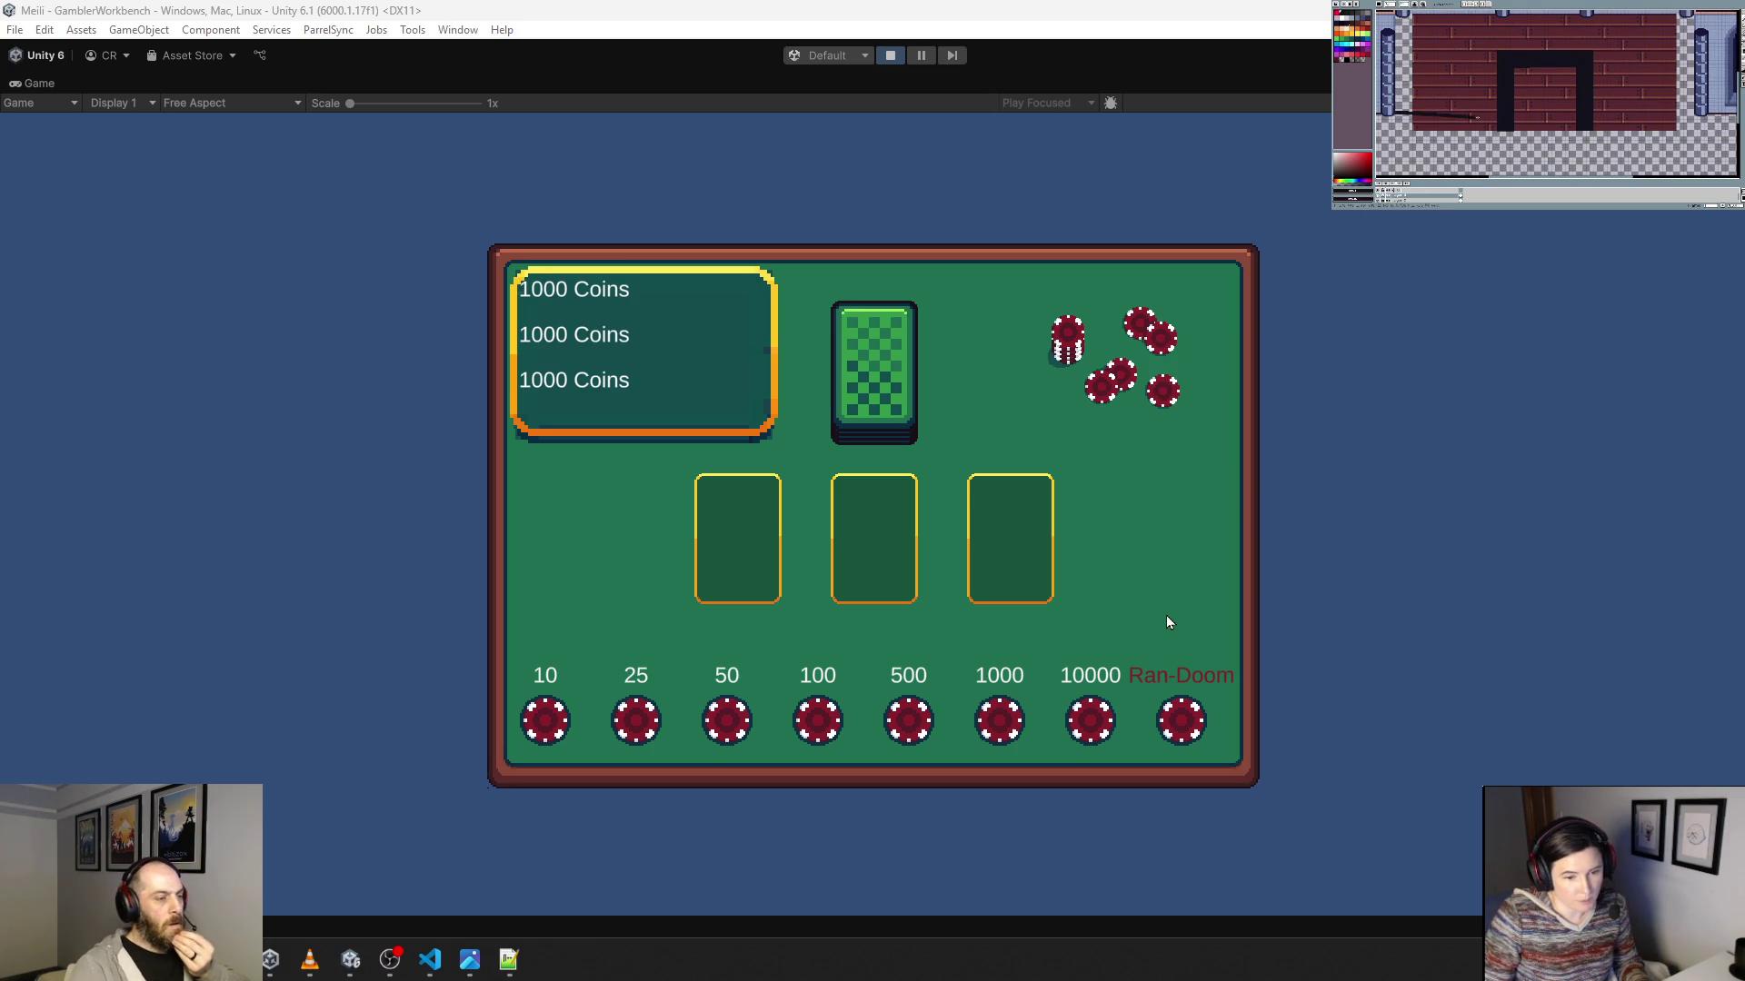
{"action": "left_click", "coordinate": [890, 56]}
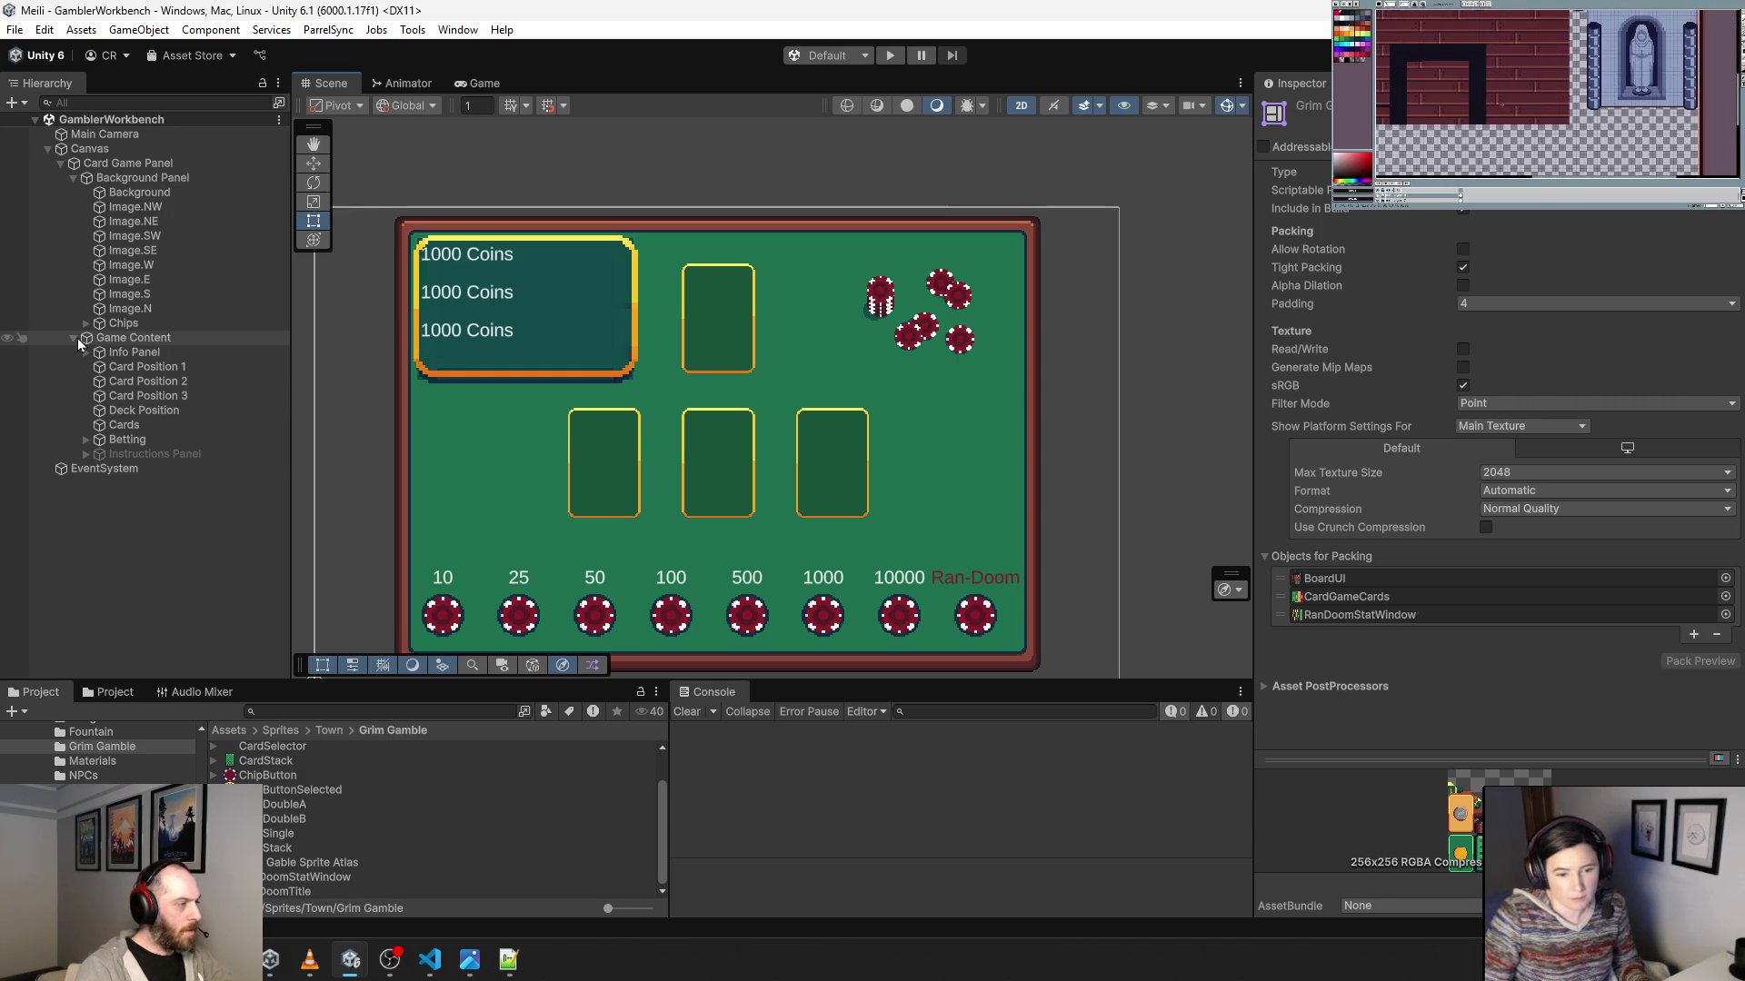
Add a new UI Image under the Background Panel.
{"action": "left_click", "coordinate": [79, 338]}
{"action": "left_click", "coordinate": [72, 337]}
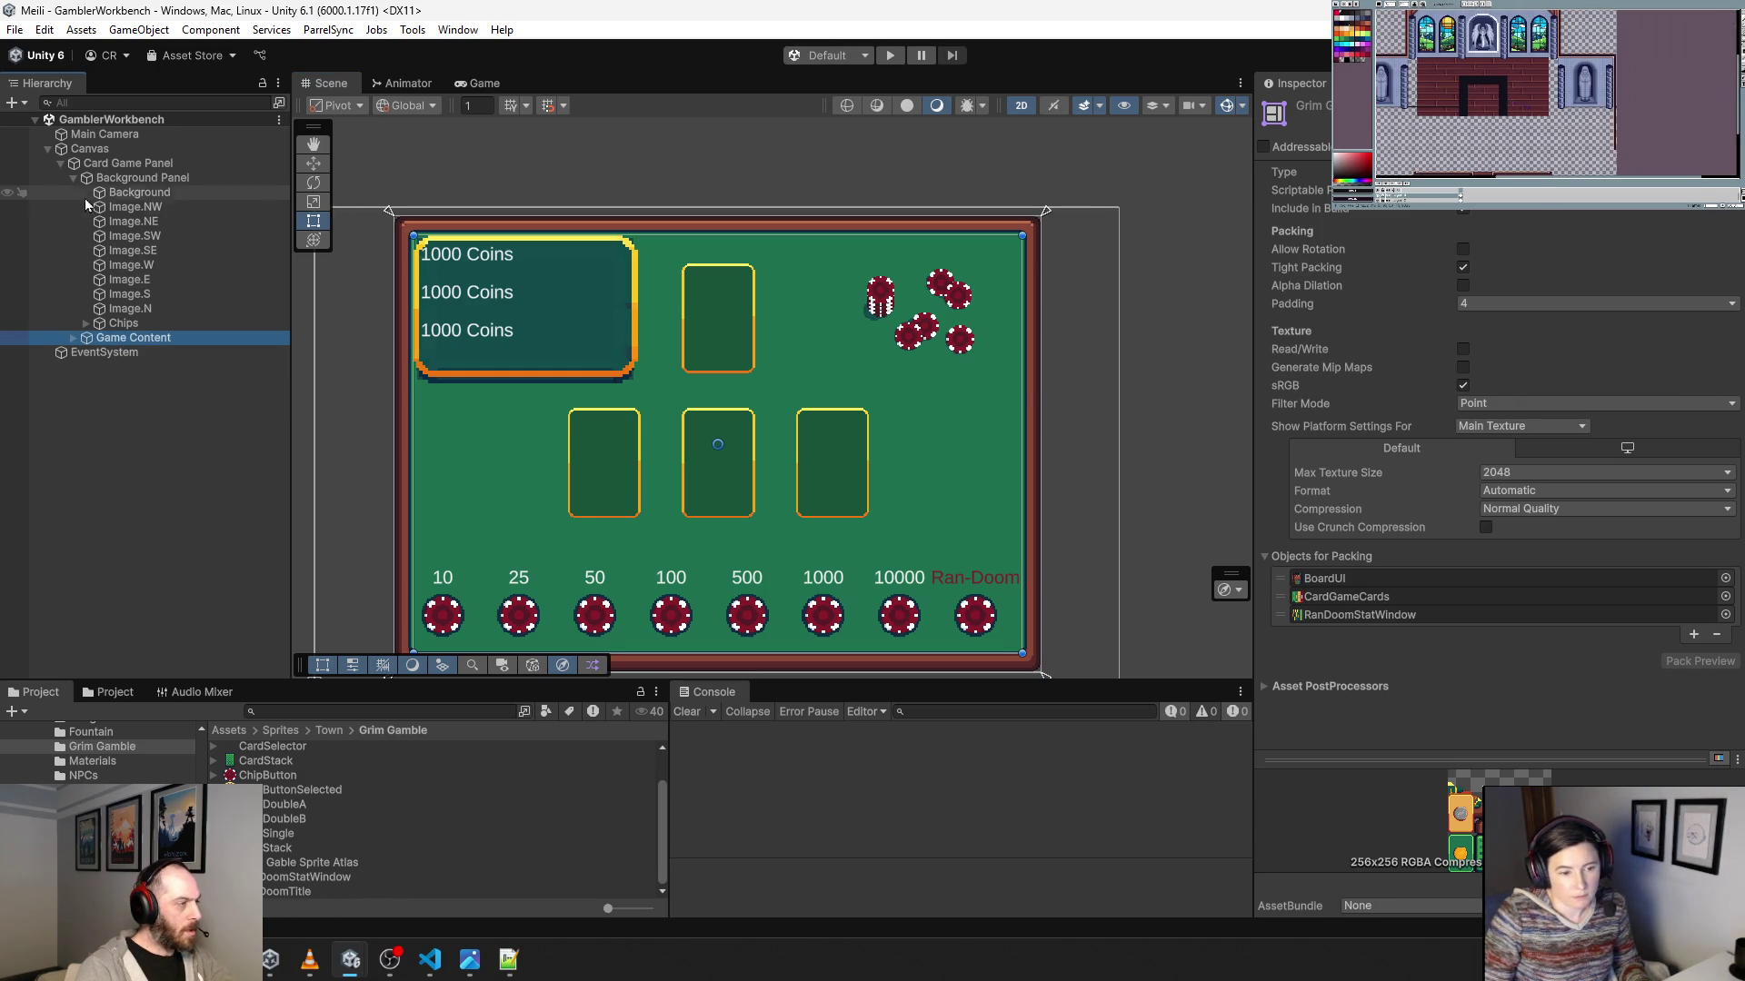
{"action": "left_click", "coordinate": [156, 182]}
{"action": "right_click", "coordinate": [156, 187]}
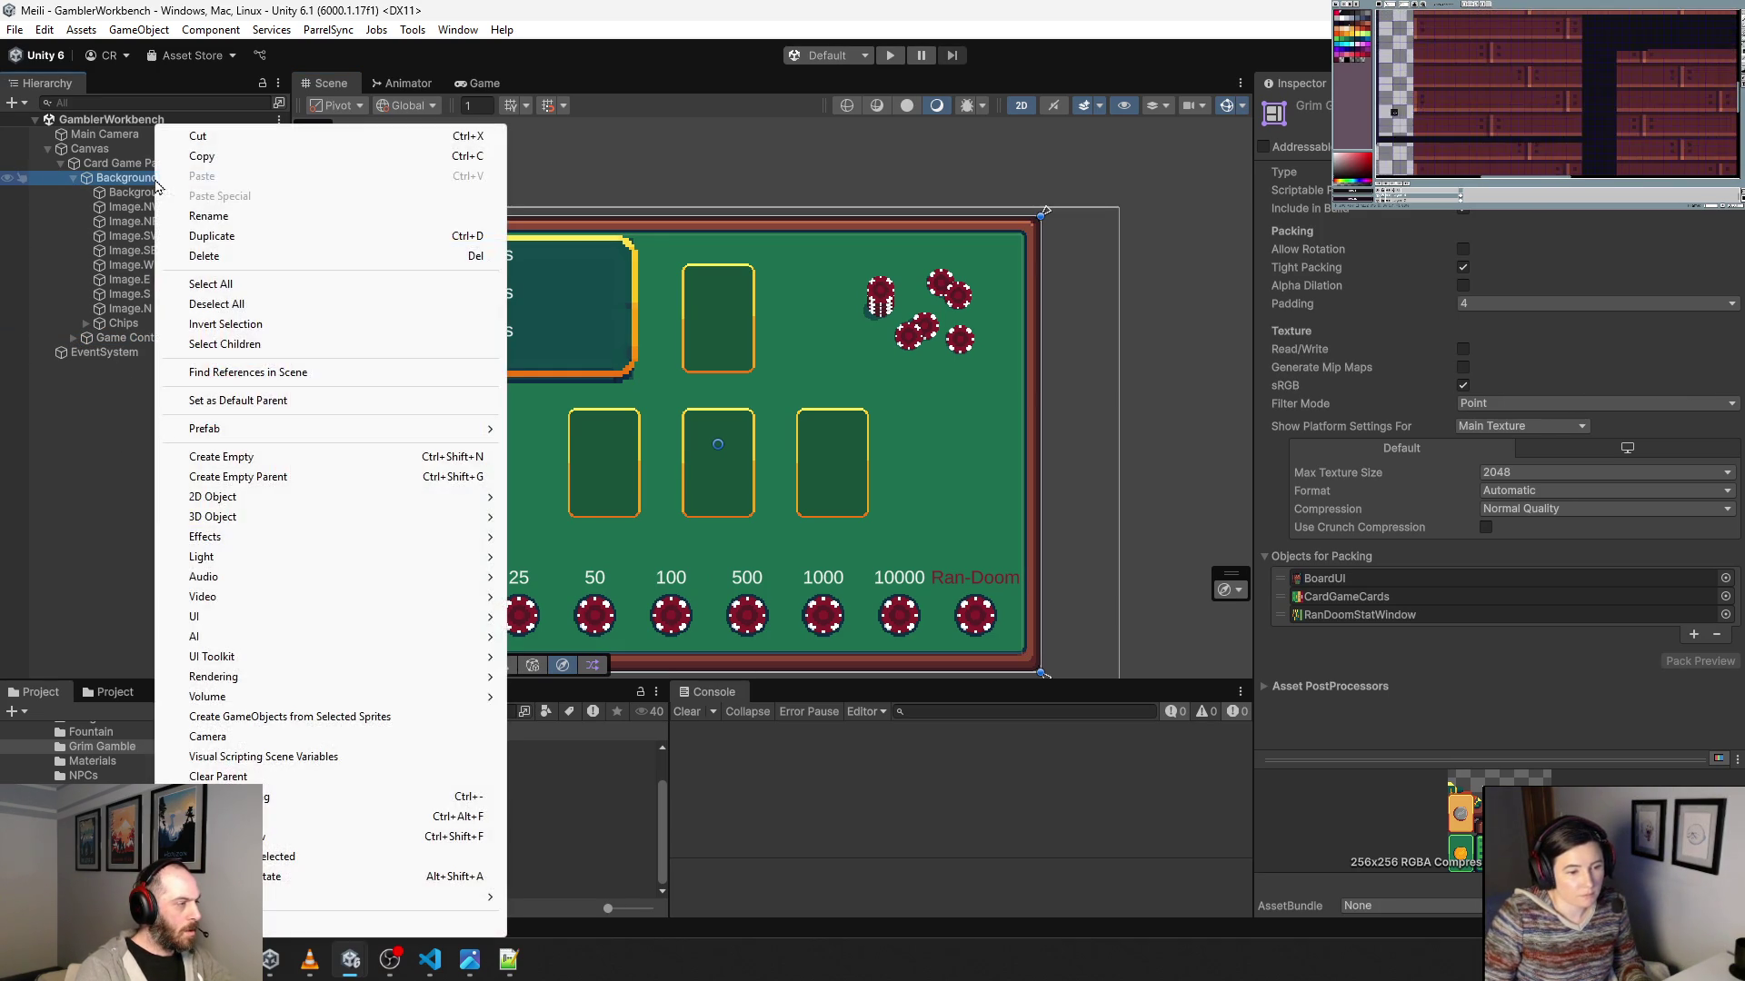
{"action": "mouse_move", "coordinate": [255, 615]}
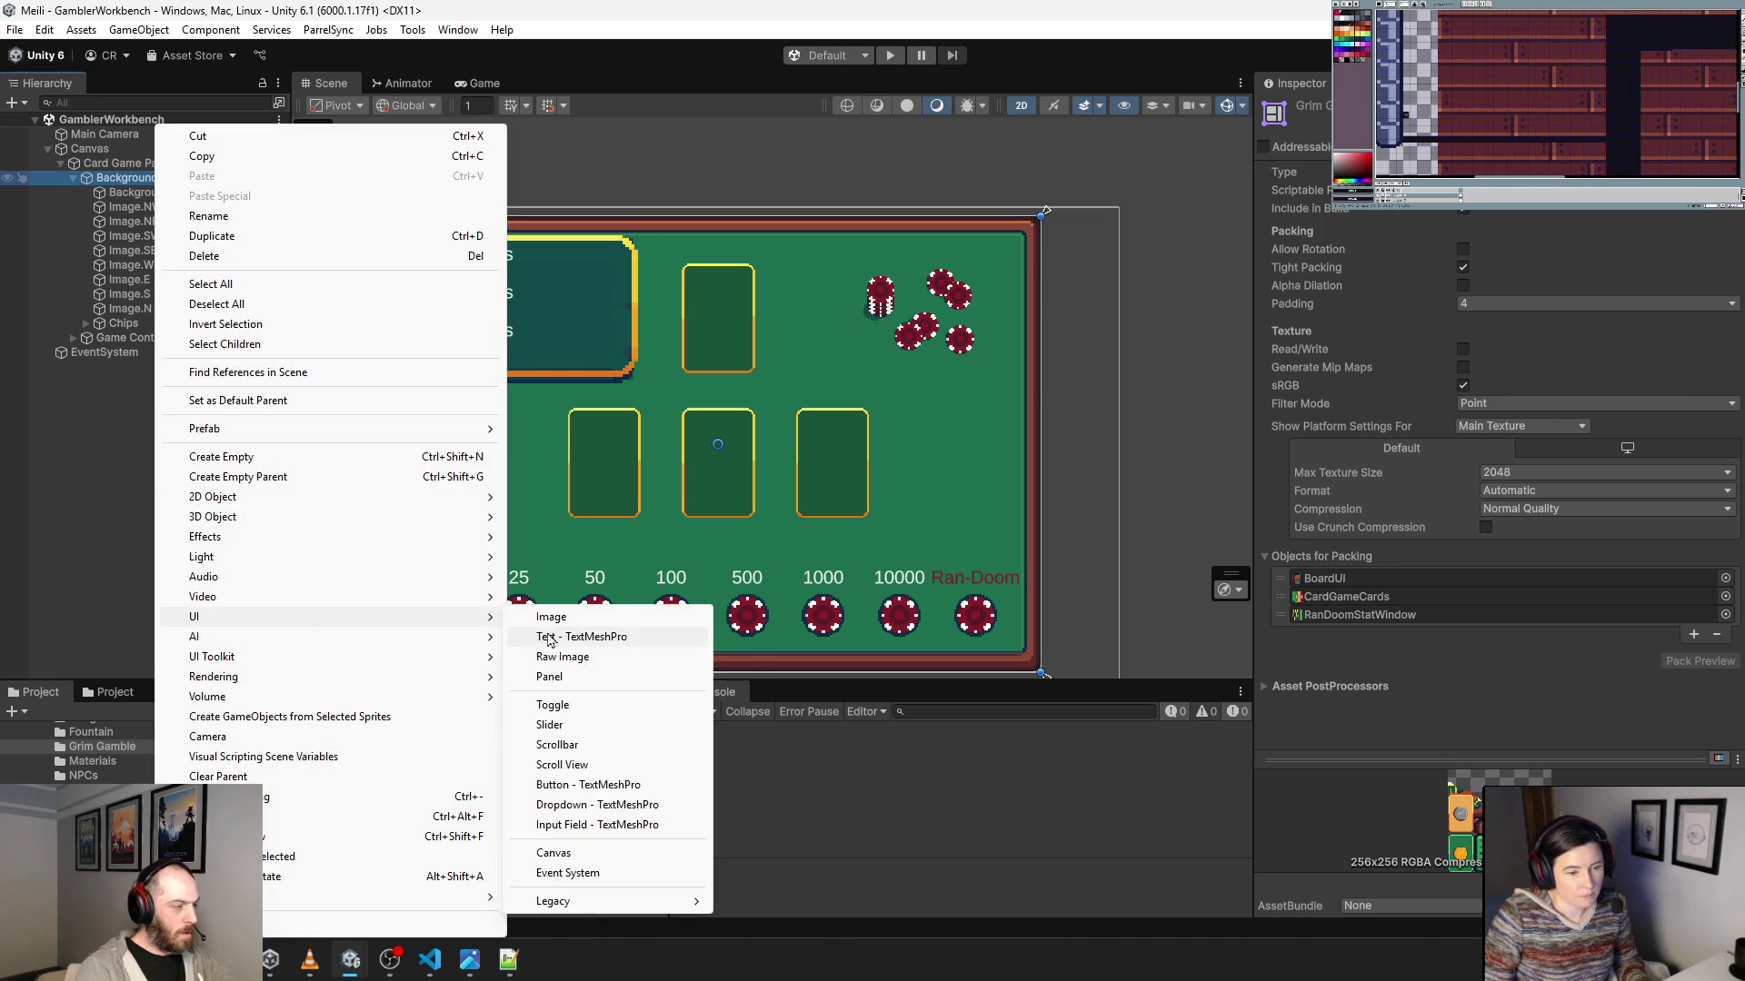
{"action": "left_click", "coordinate": [568, 618]}
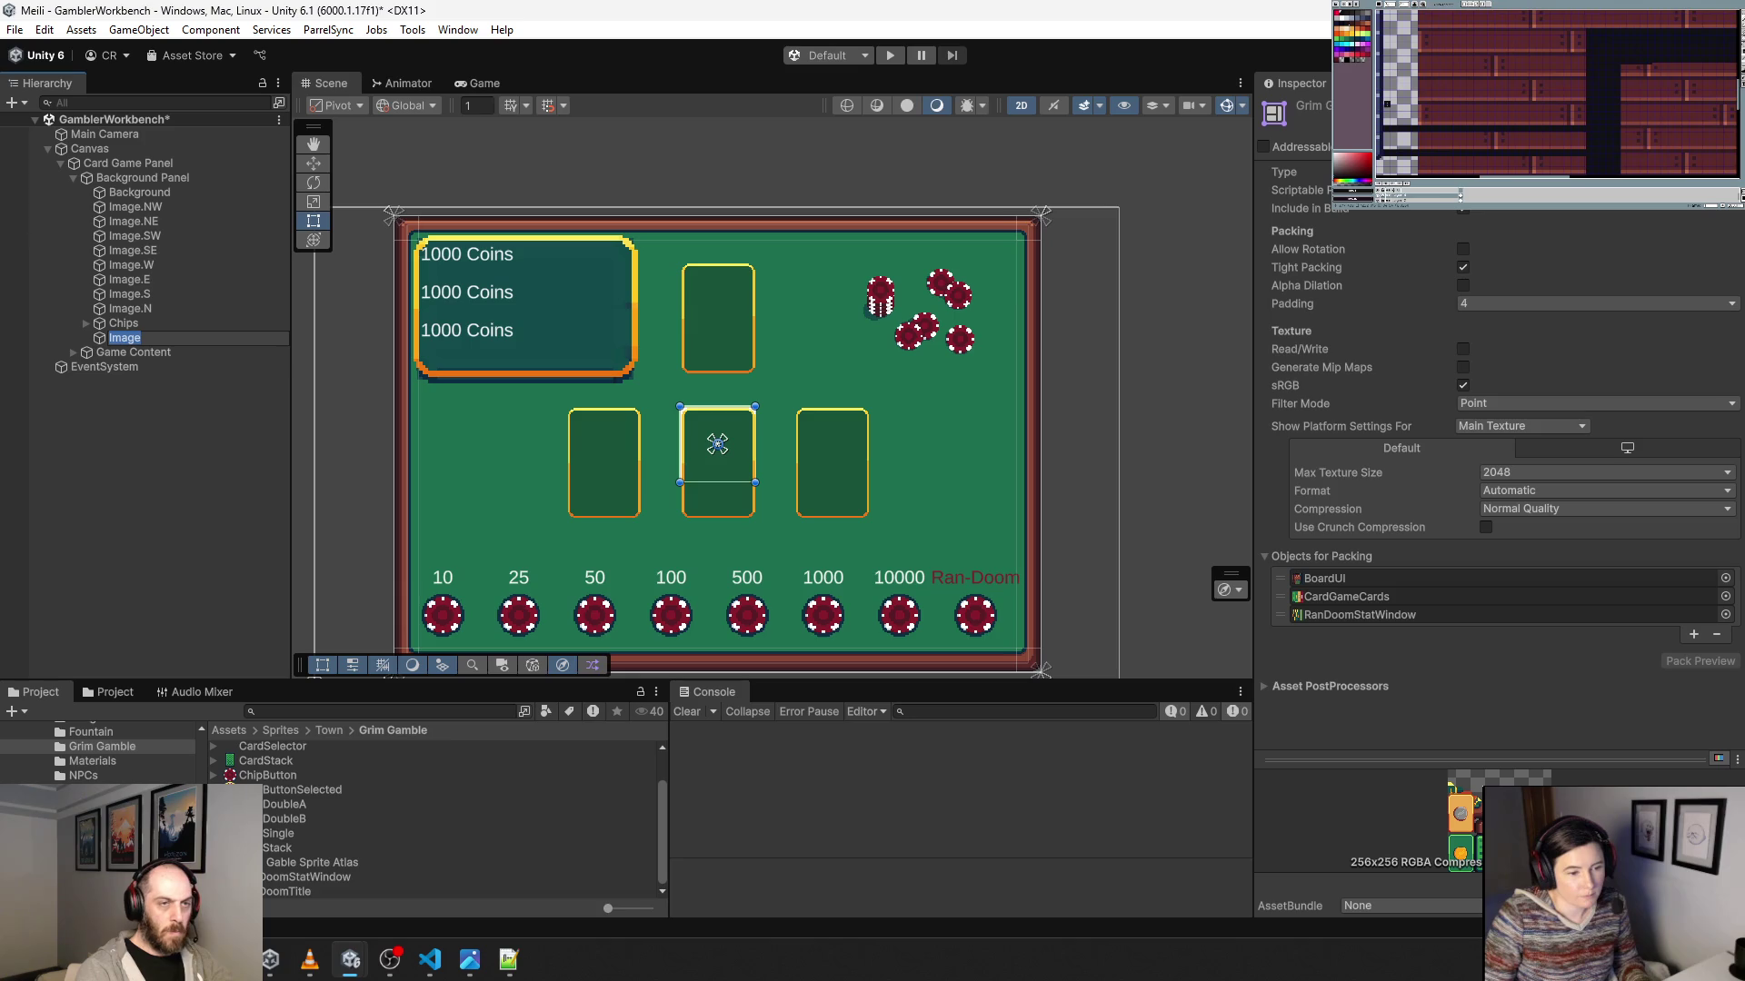
Give the image the RanDoomTitle sprite at 176 by 28 and move it above the chip labels.
{"action": "left_click", "coordinate": [113, 339]}
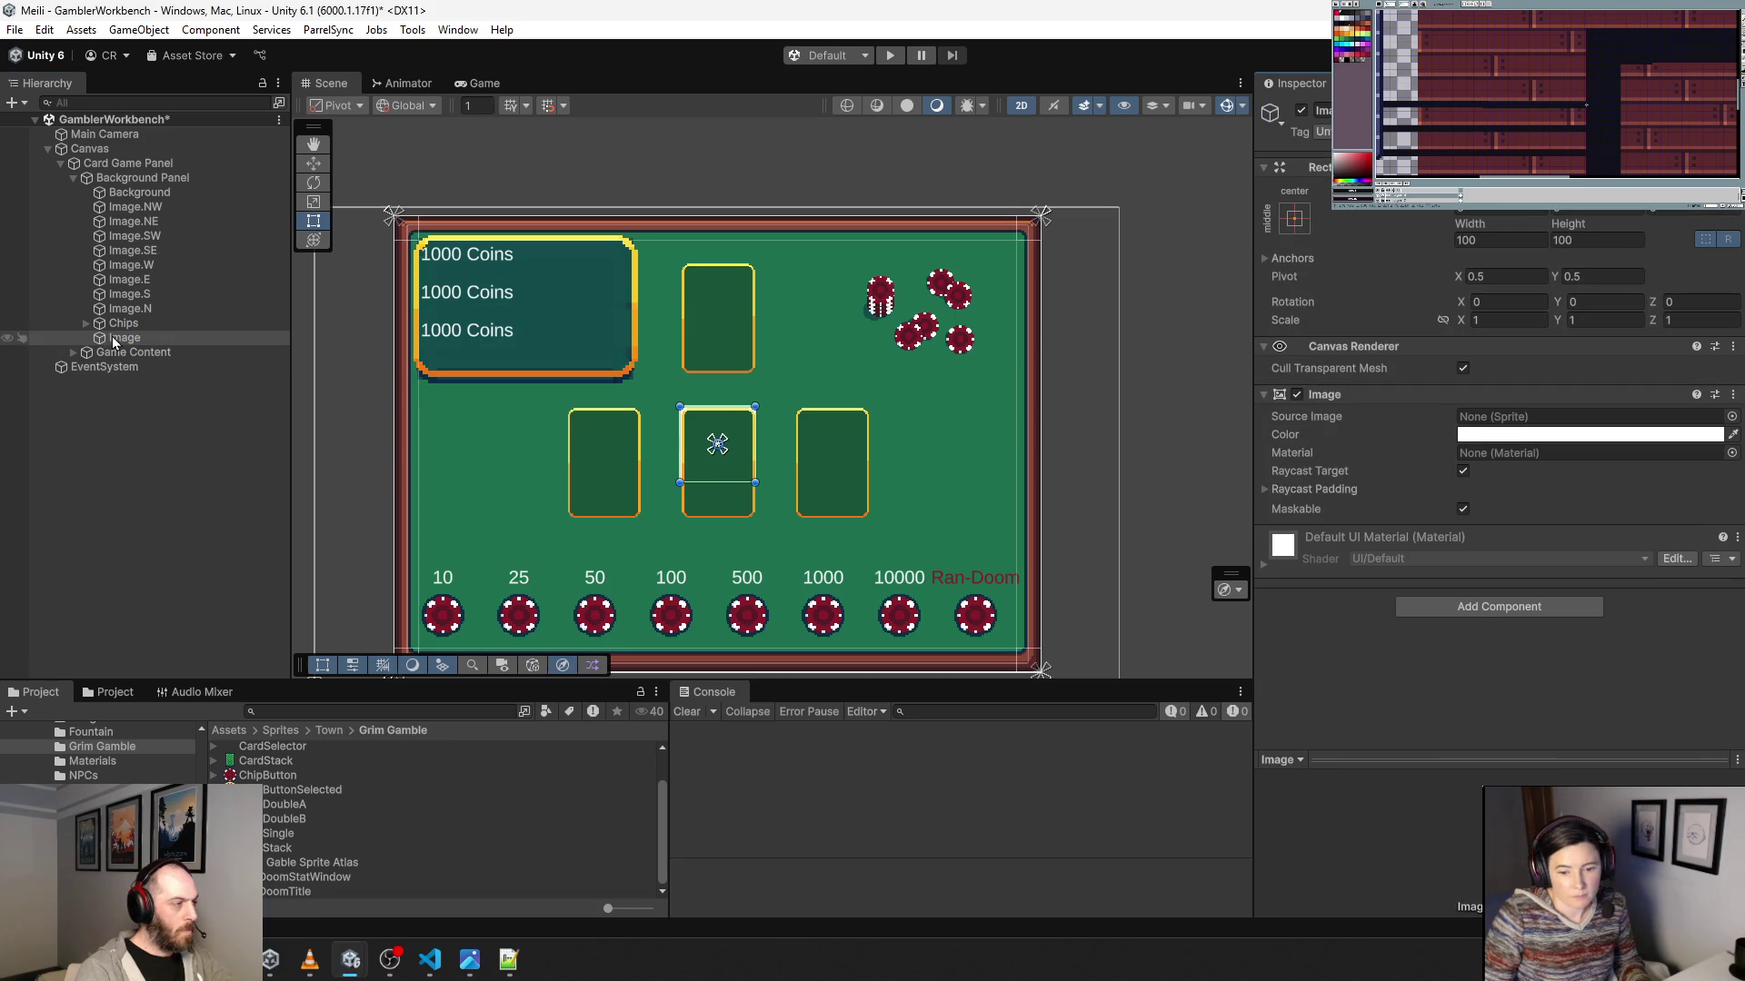
{"action": "mouse_move", "coordinate": [307, 896]}
{"action": "left_mouse_down"}
{"action": "mouse_move", "coordinate": [1129, 603]}
{"action": "mouse_move", "coordinate": [1527, 418]}
{"action": "mouse_move", "coordinate": [1509, 416]}
{"action": "left_mouse_up"}
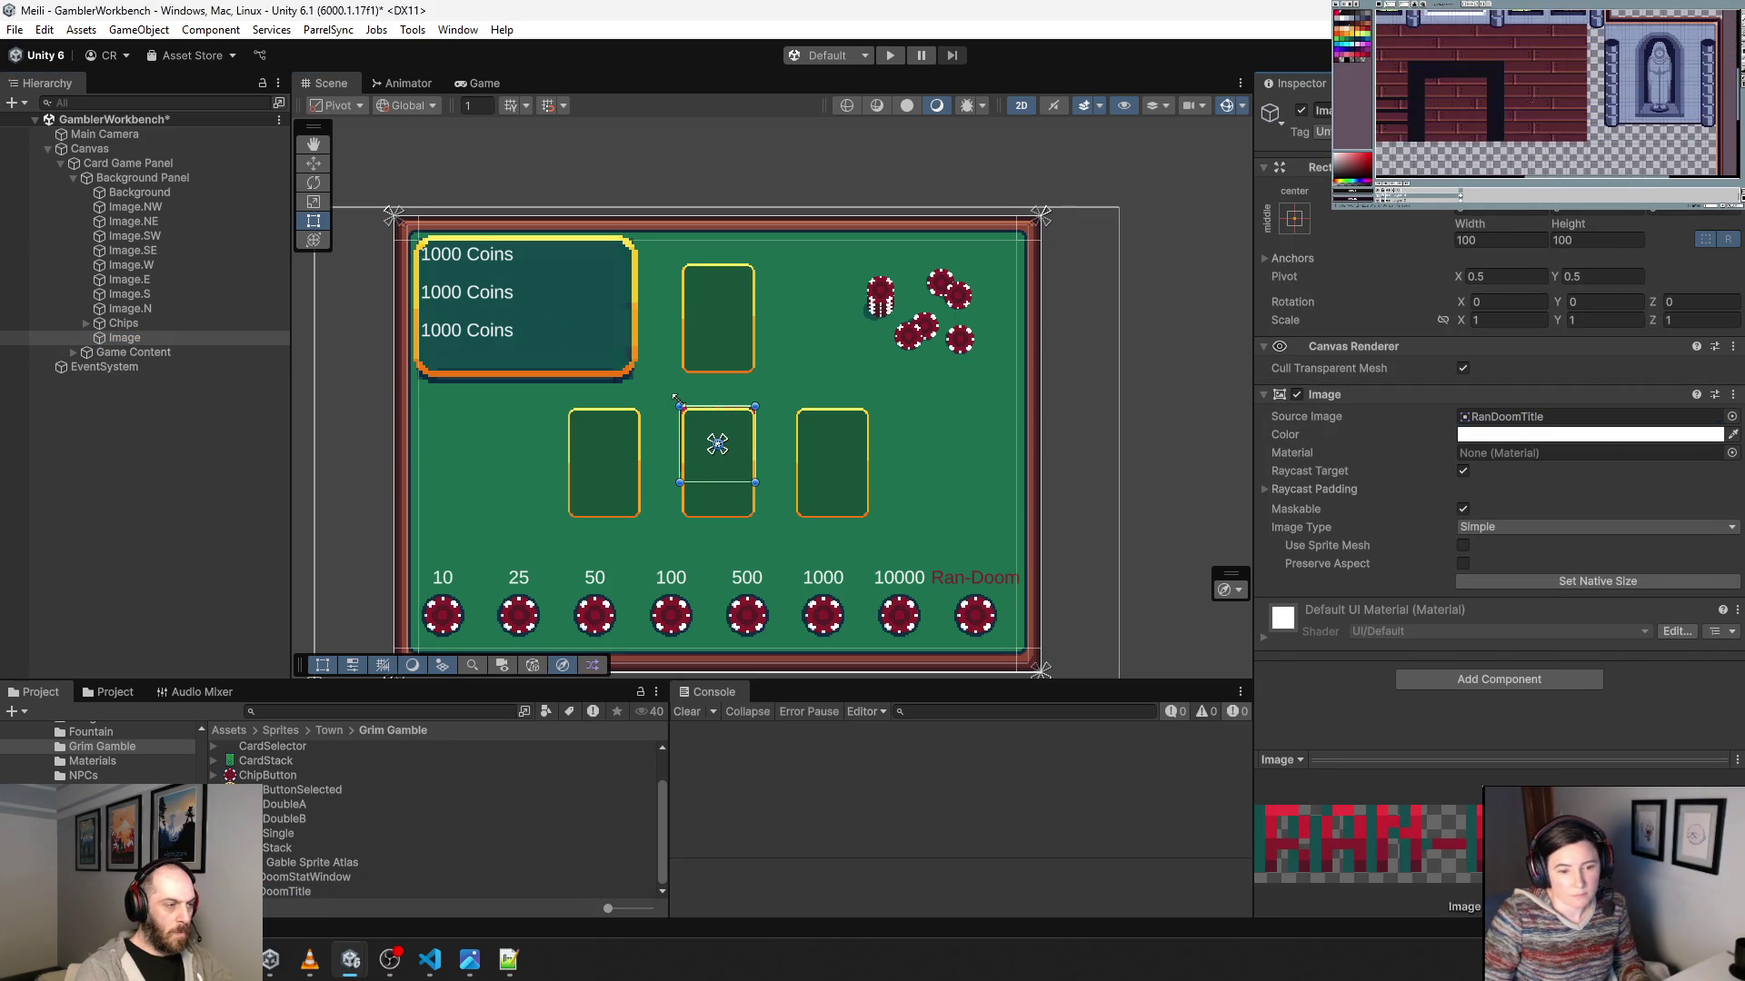
{"action": "left_click", "coordinate": [1499, 240]}
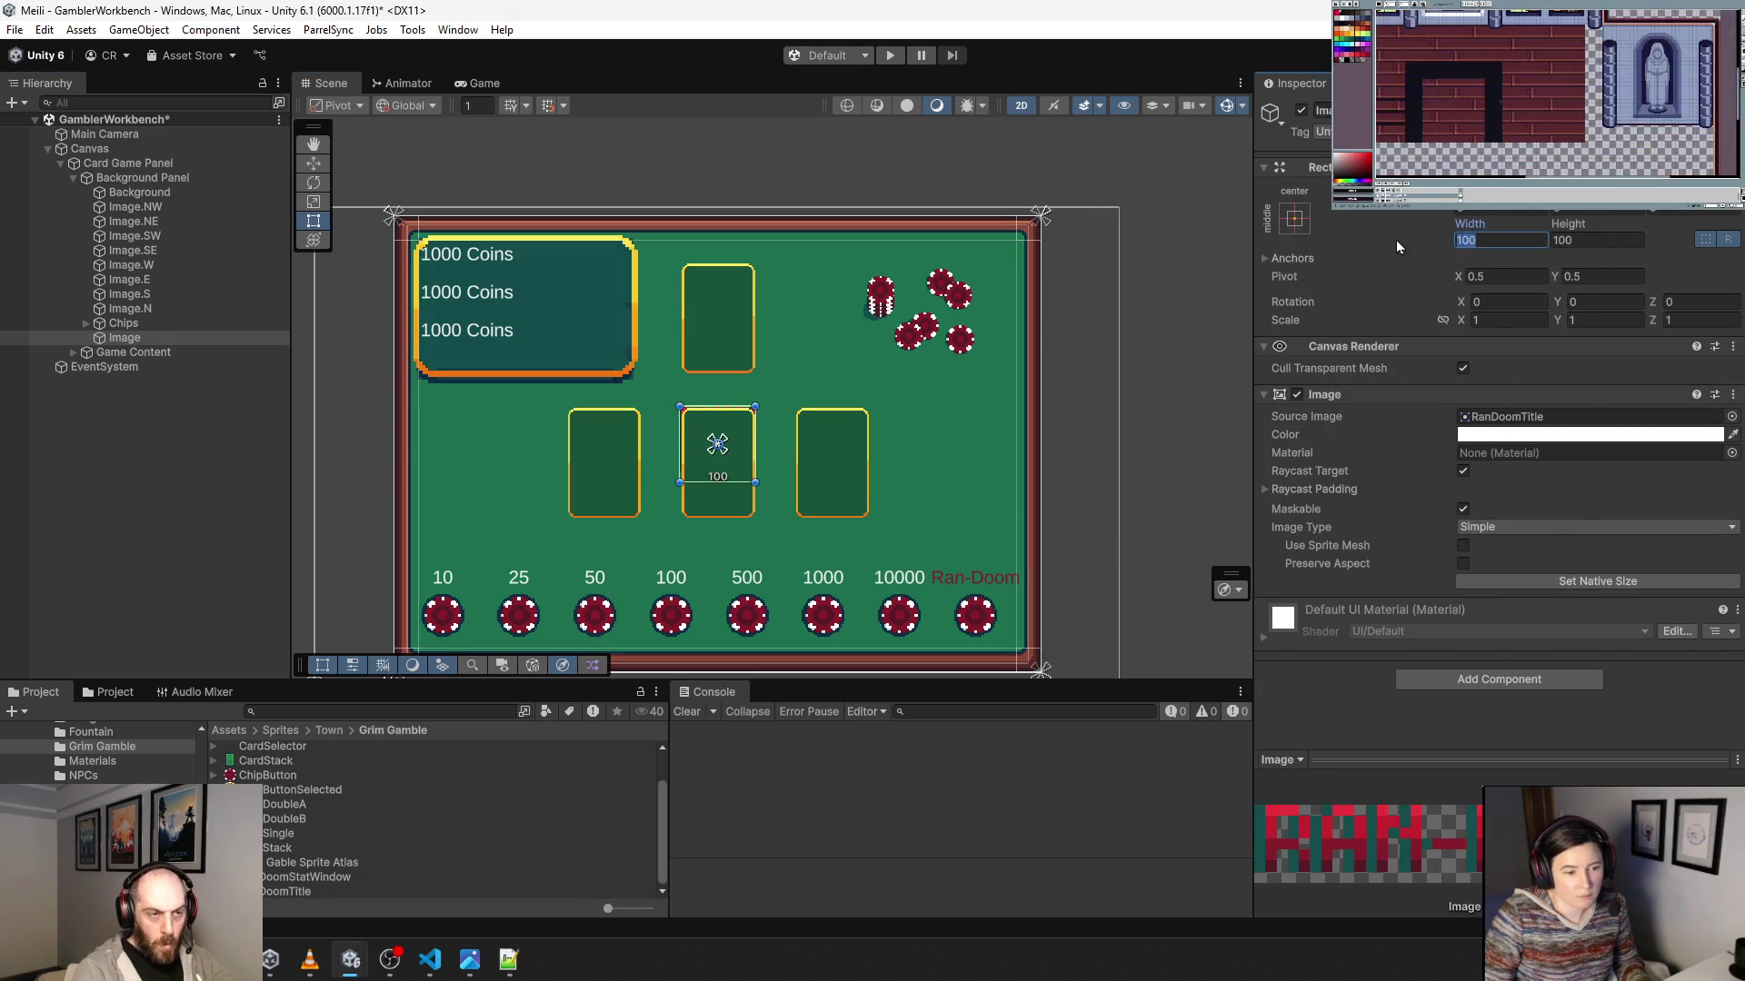
{"action": "type", "text": "176"}
{"action": "key", "text": "Tab"}
{"action": "type", "text": "28"}
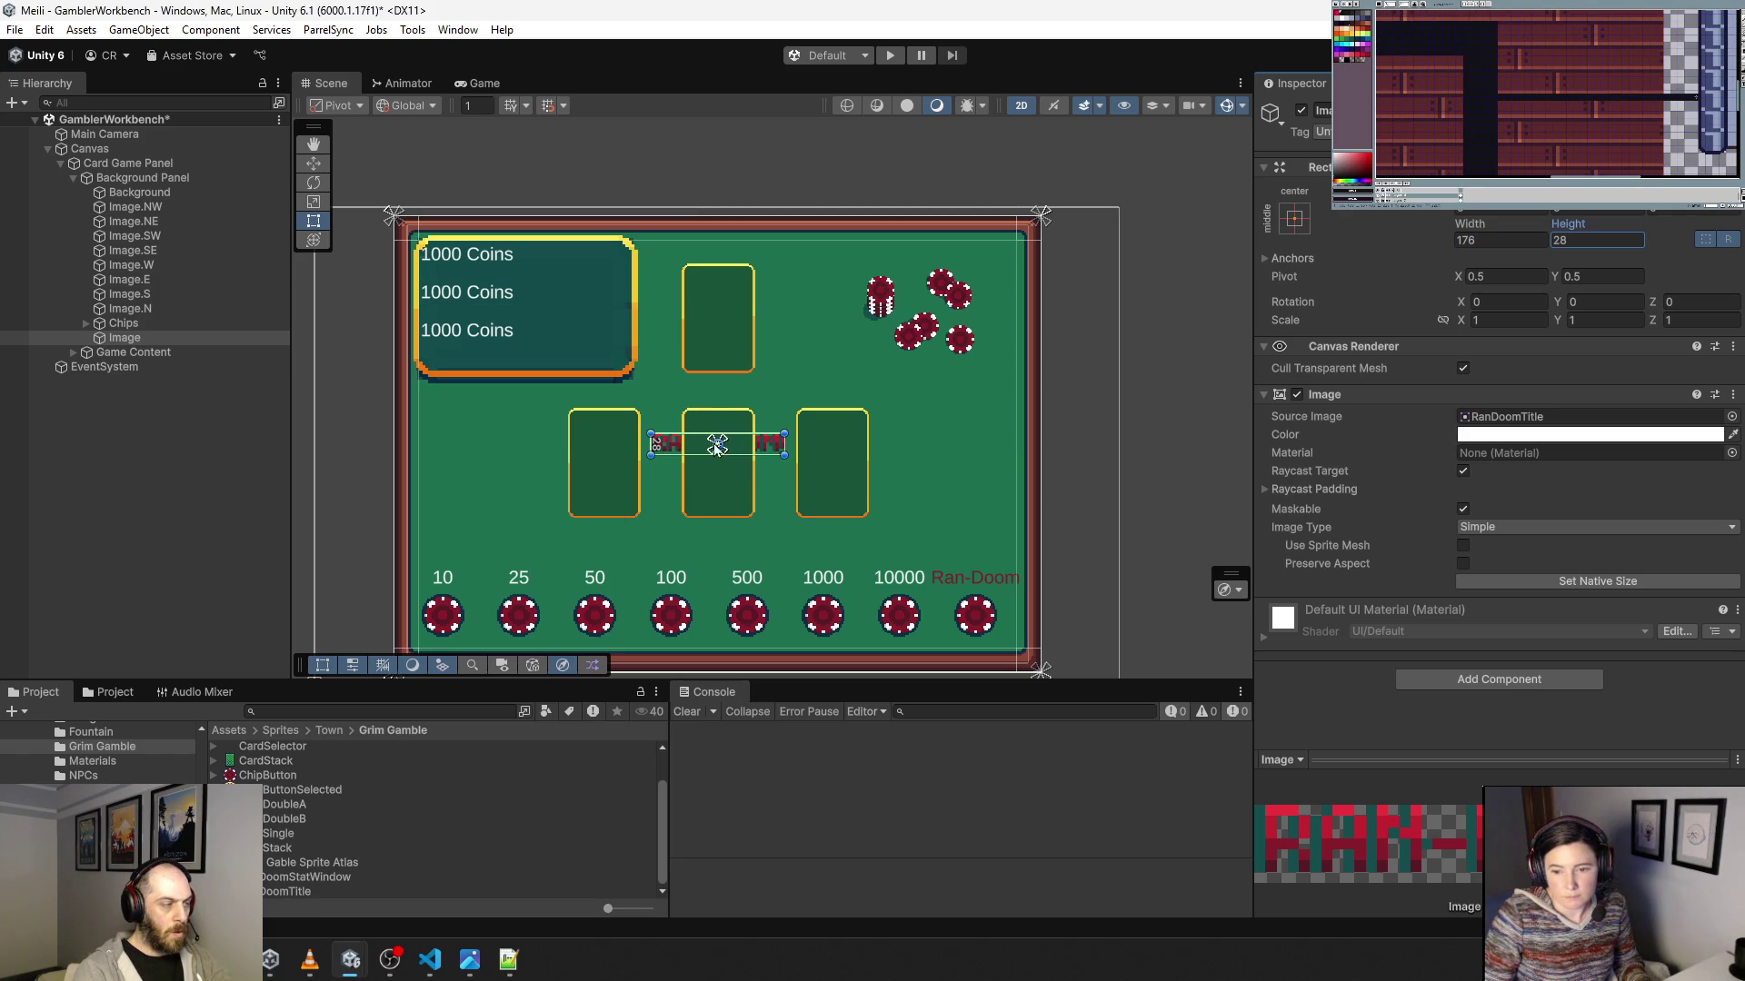
{"action": "left_click", "coordinate": [160, 340]}
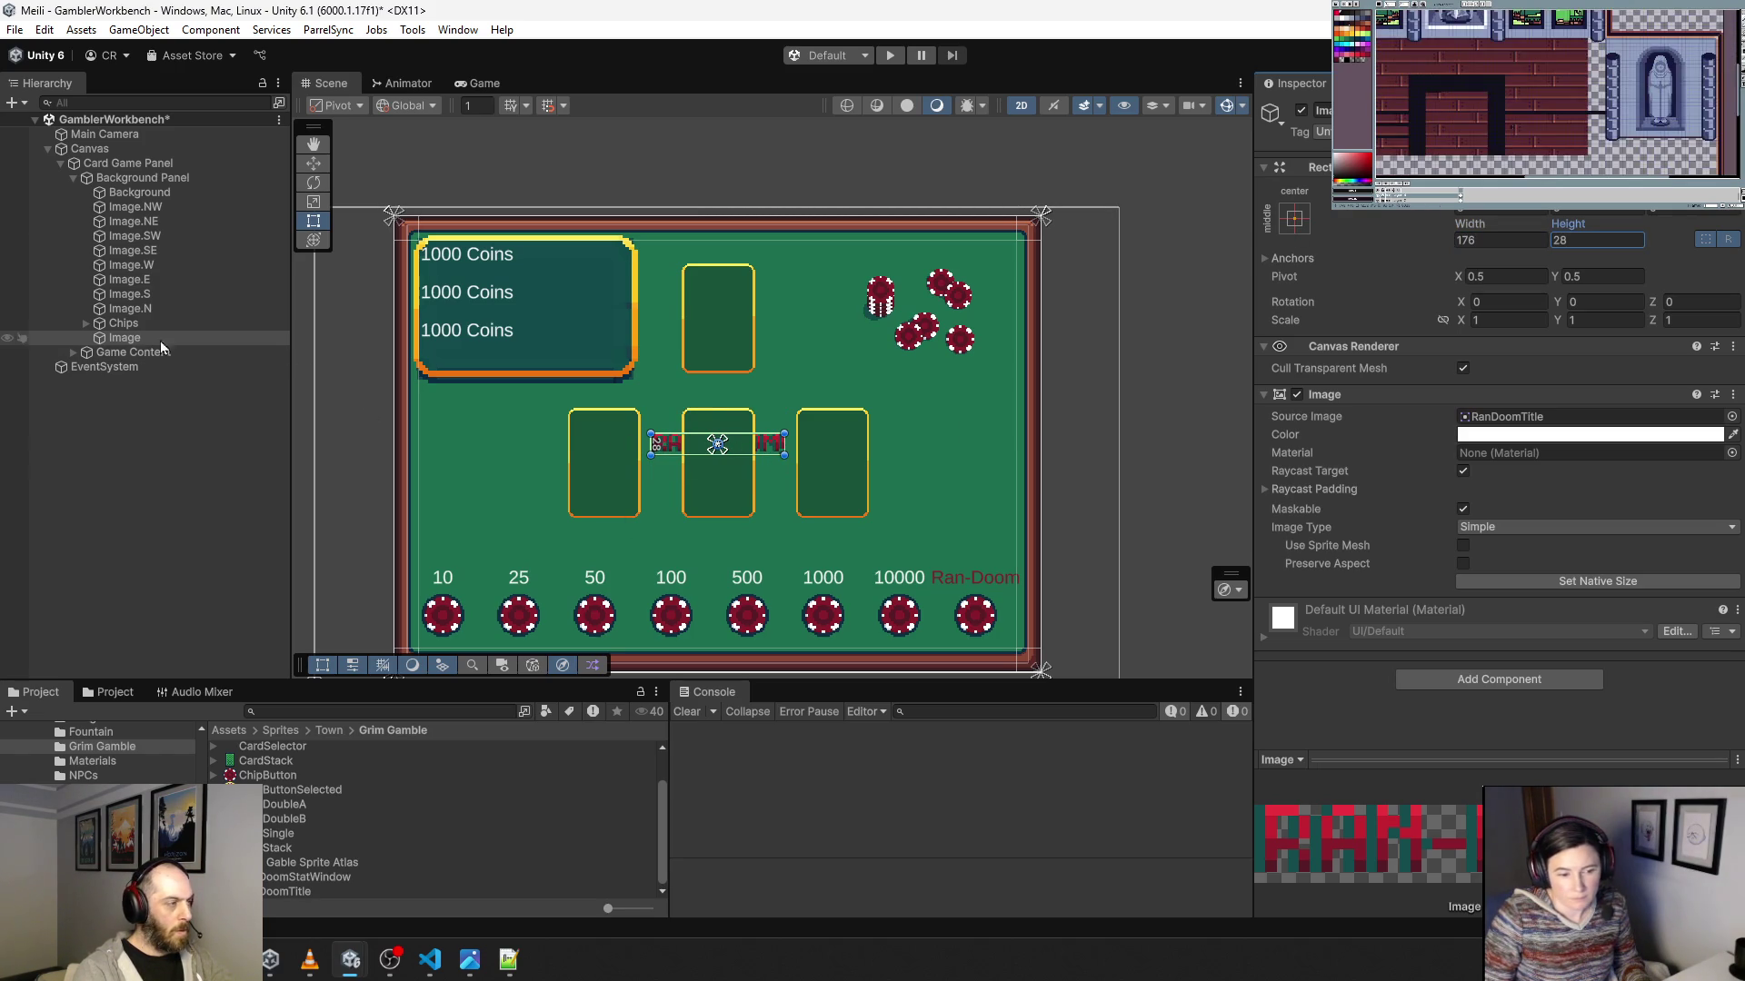
{"action": "key", "text": "w"}
{"action": "mouse_move", "coordinate": [718, 375]}
{"action": "left_mouse_down"}
{"action": "mouse_move", "coordinate": [714, 506]}
{"action": "mouse_move", "coordinate": [709, 475]}
{"action": "left_mouse_up"}
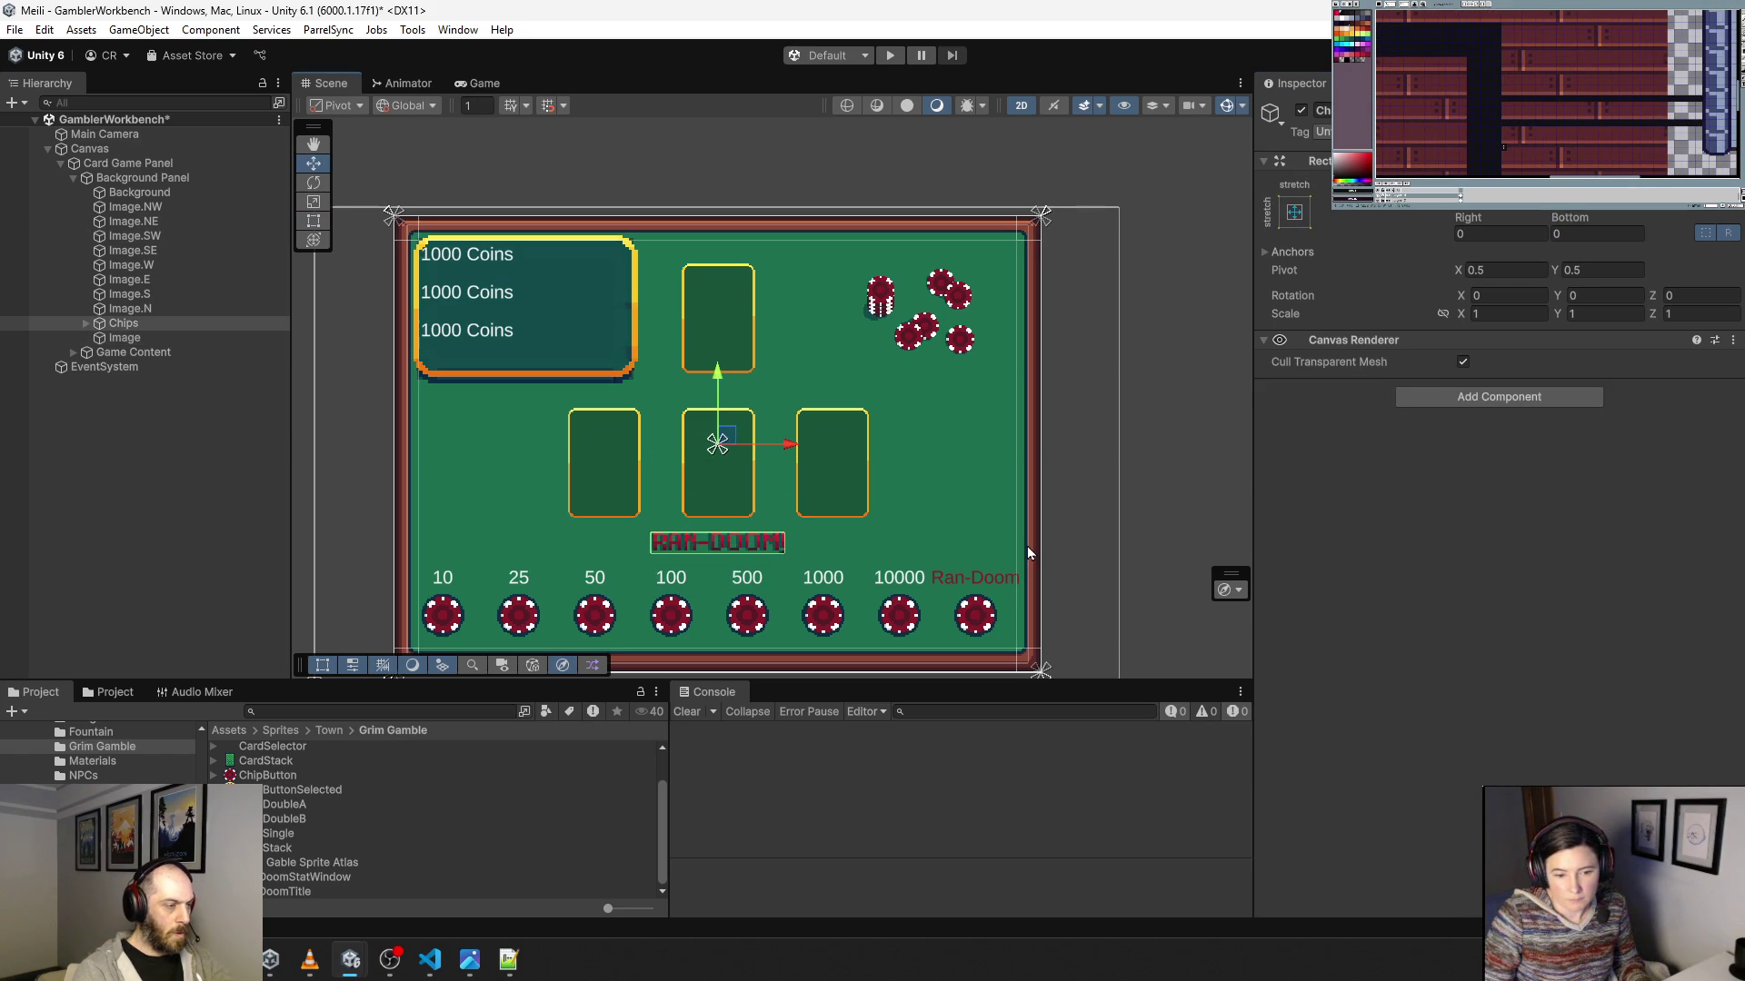
Rename the Image object to 'Ran Doom Title'.
{"action": "left_click", "coordinate": [127, 351]}
{"action": "left_click", "coordinate": [118, 338]}
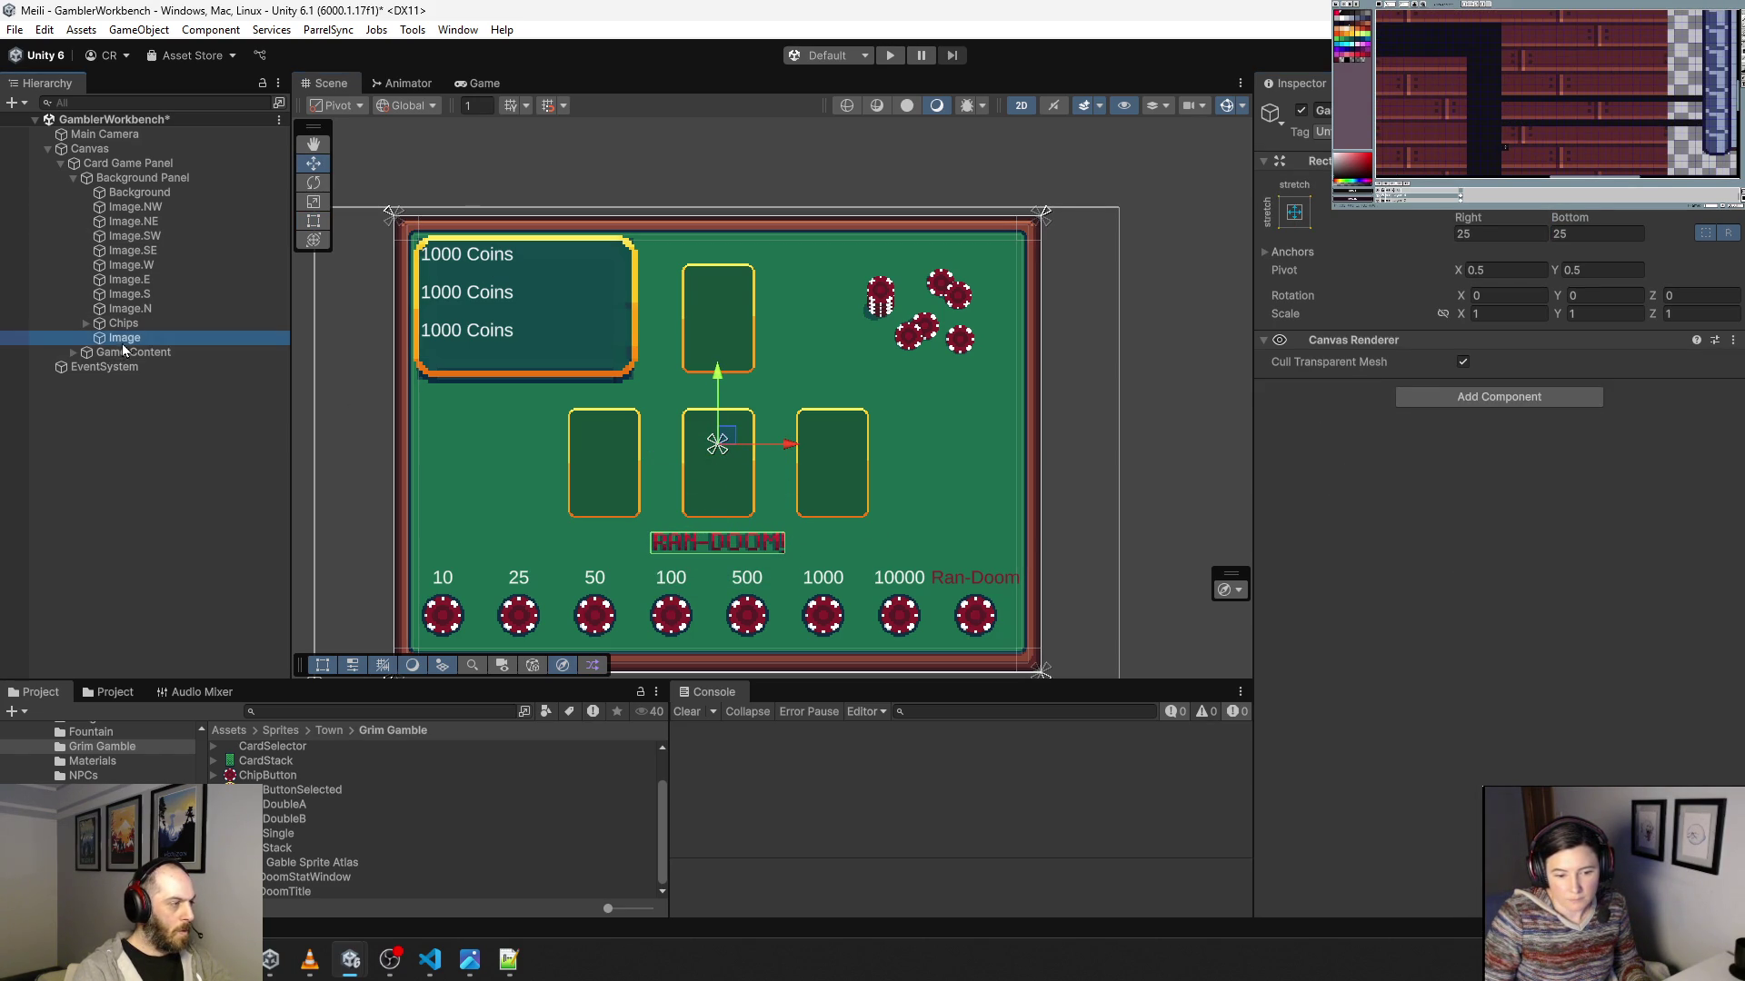
{"action": "left_click", "coordinate": [141, 337]}
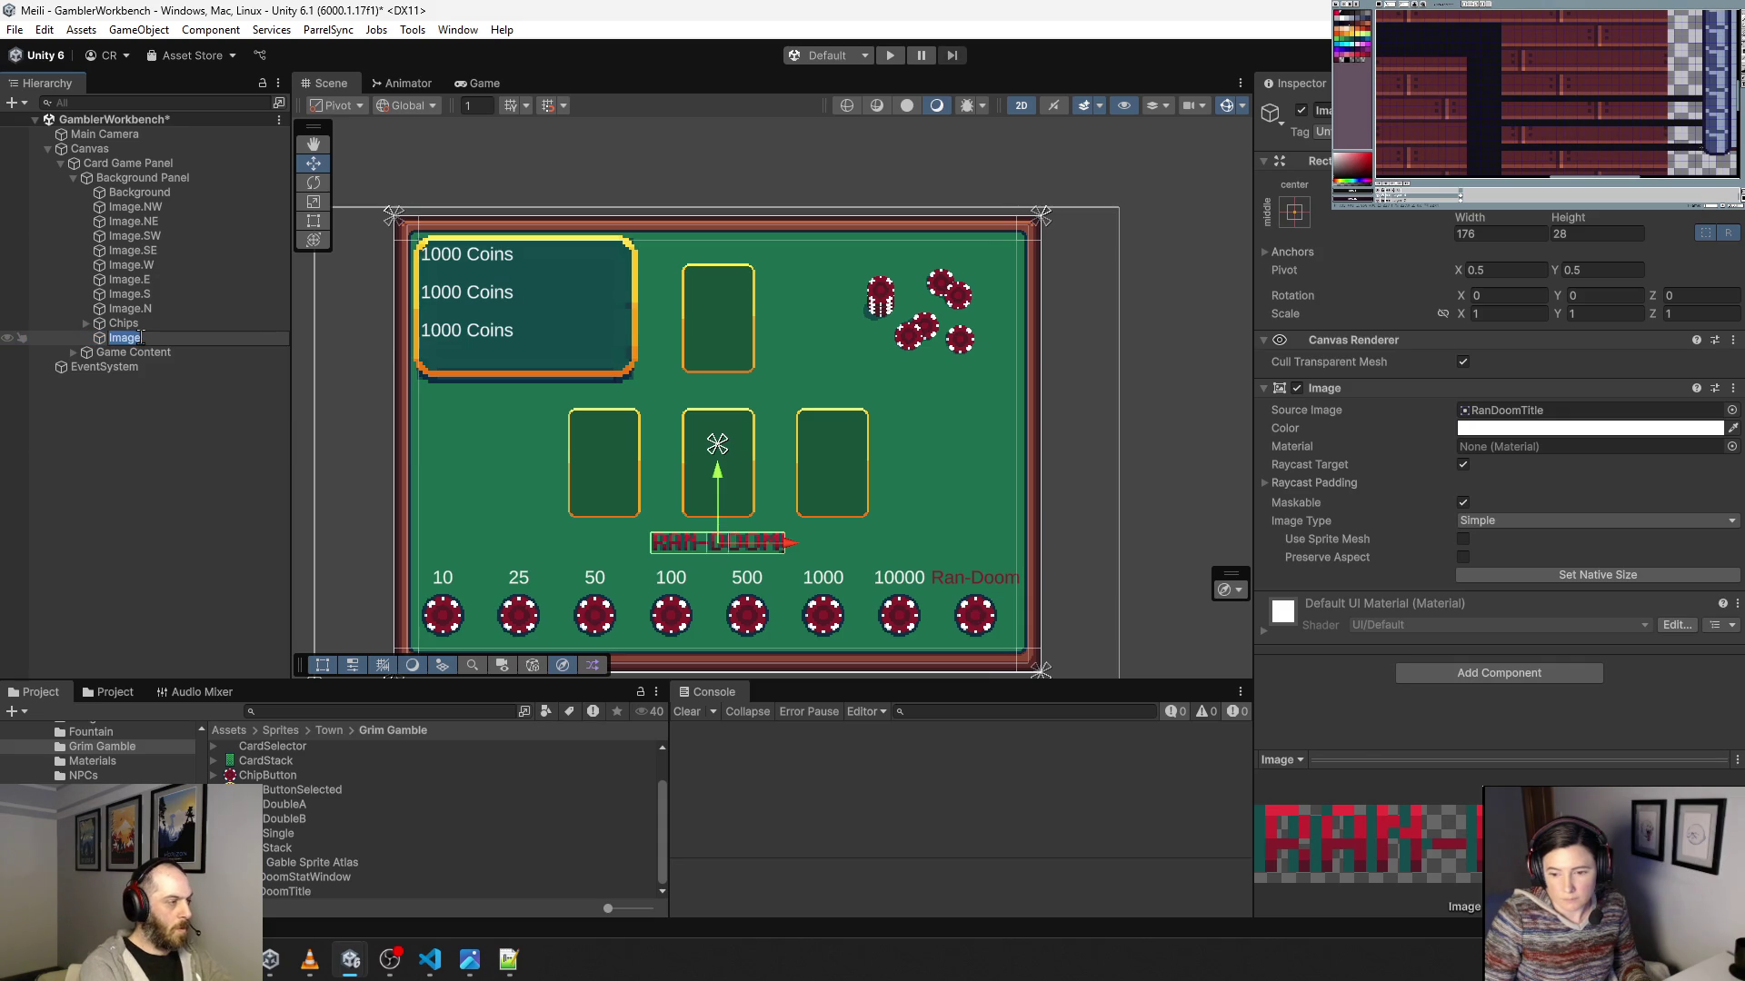
{"action": "type", "text": "Ran Doom Tit"}
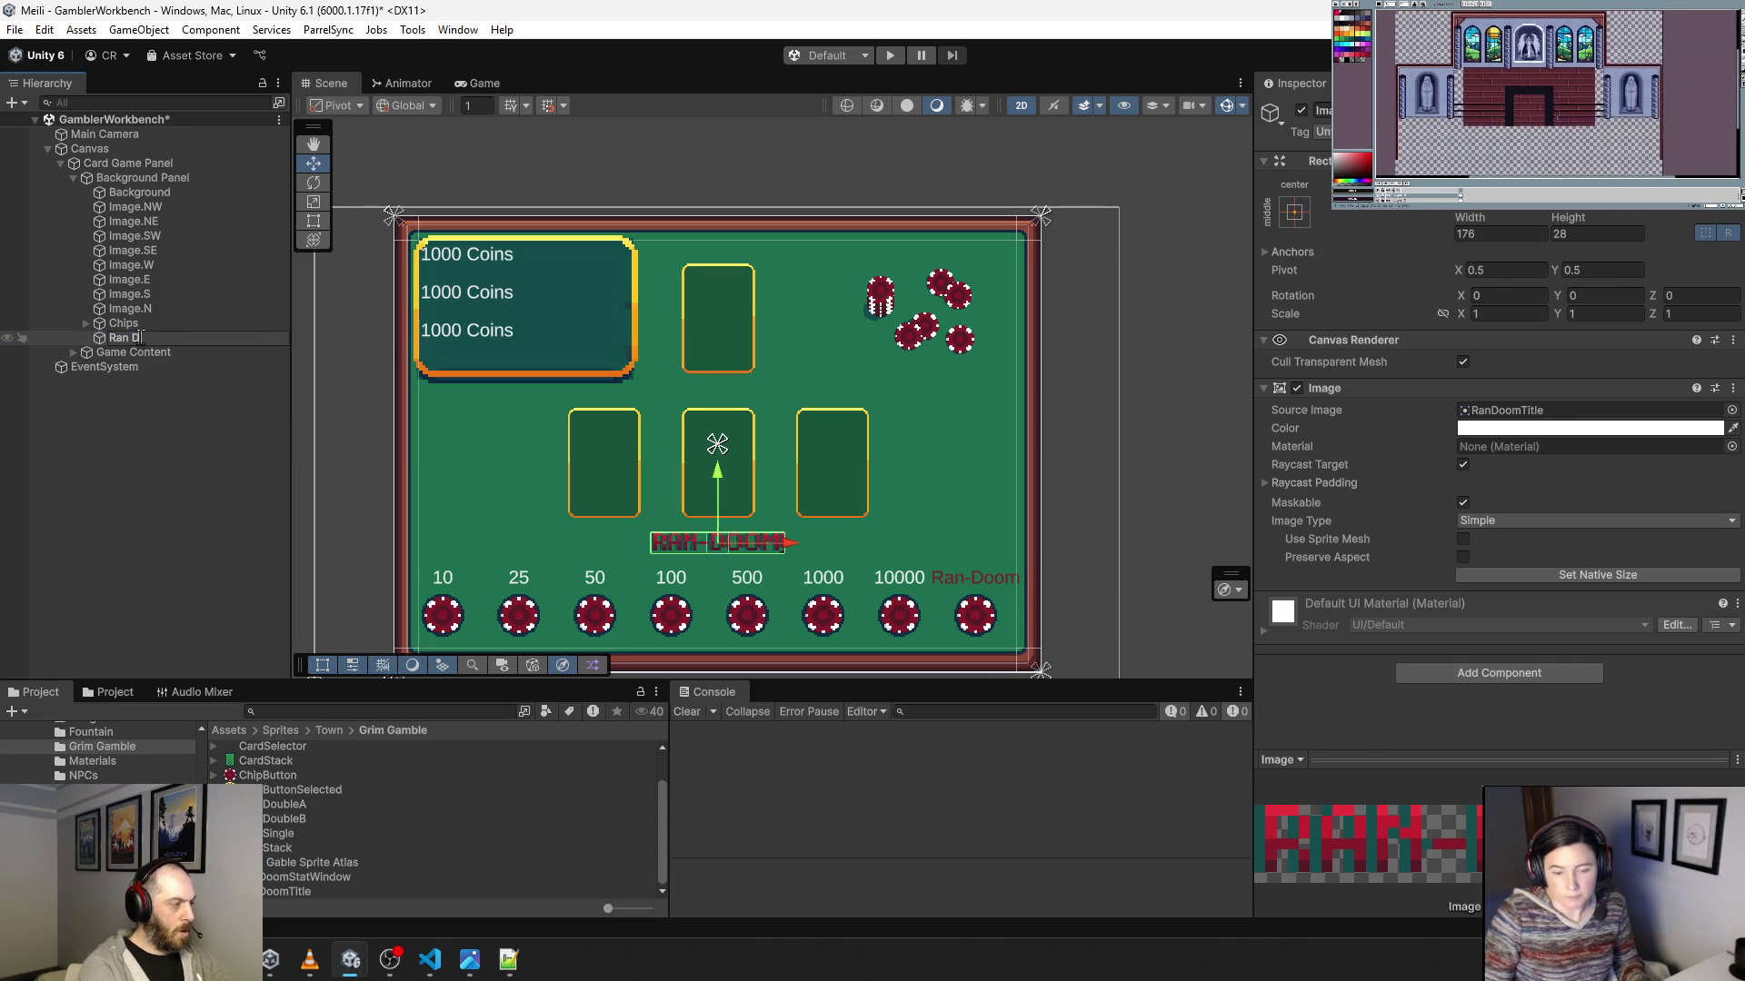
{"action": "type", "text": "le"}
{"action": "key", "text": "Return"}
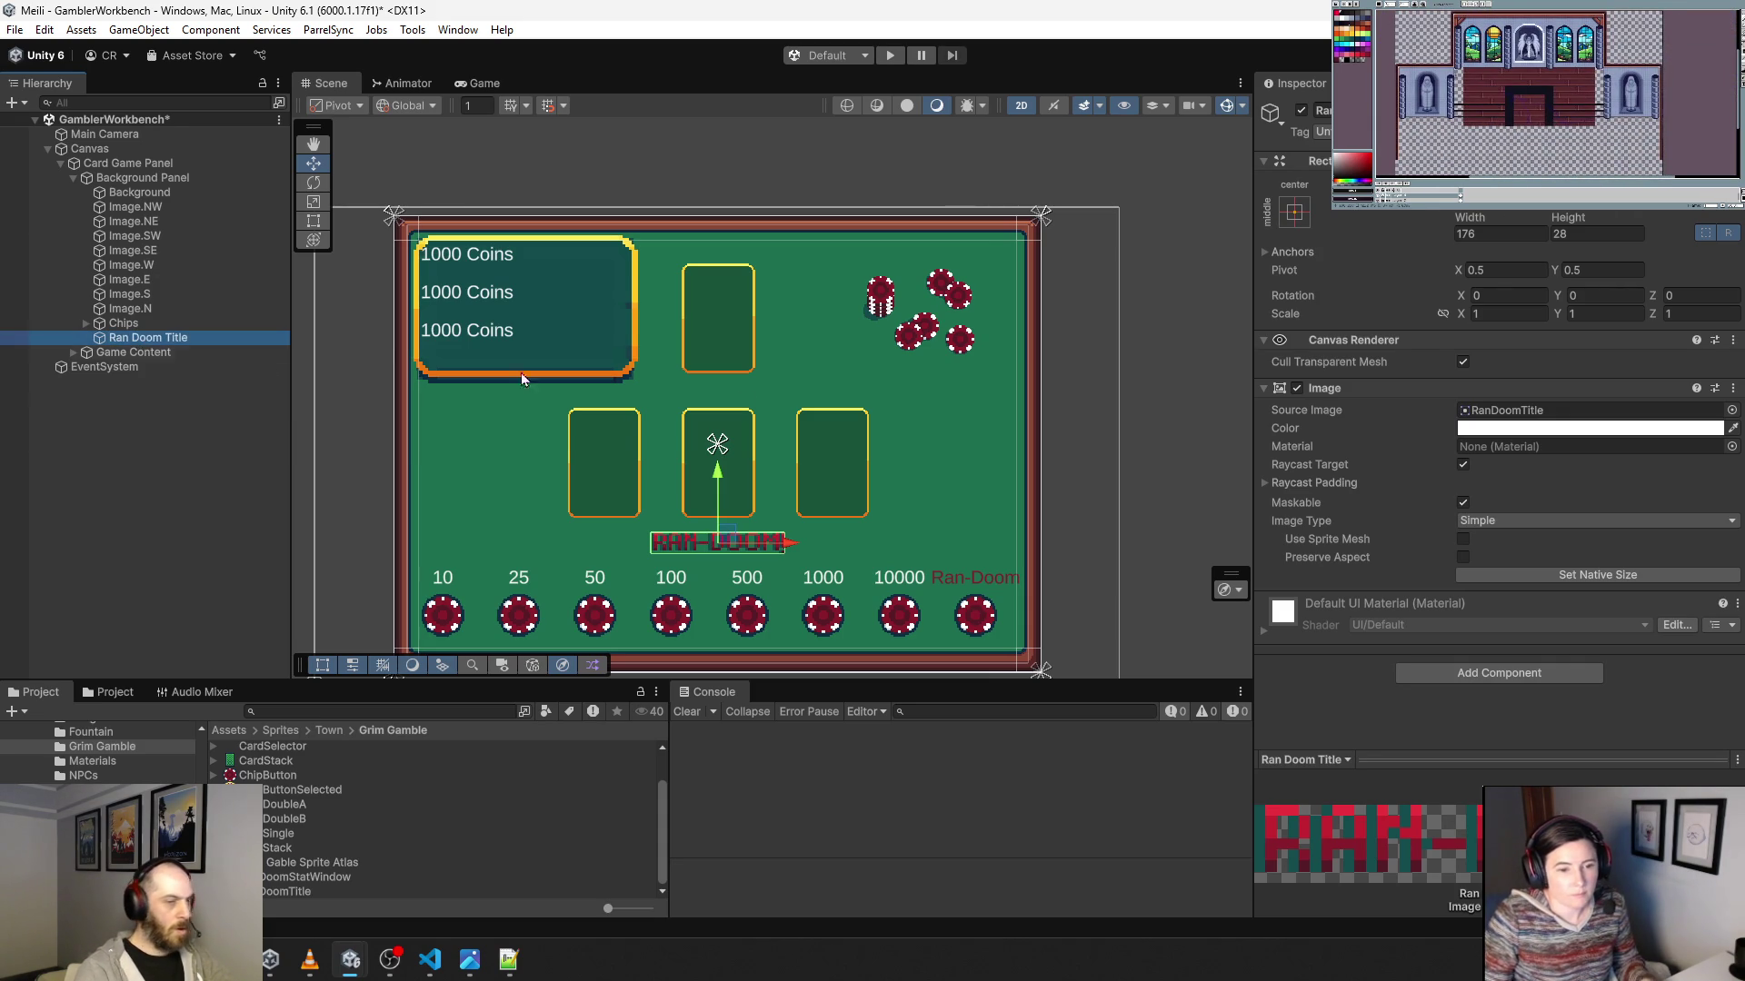
Scale the title to 1.5 in X and Y, then run and stop play mode.
{"action": "left_click", "coordinate": [1495, 314]}
{"action": "type", "text": "2"}
{"action": "key", "text": "Tab"}
{"action": "type", "text": "2"}
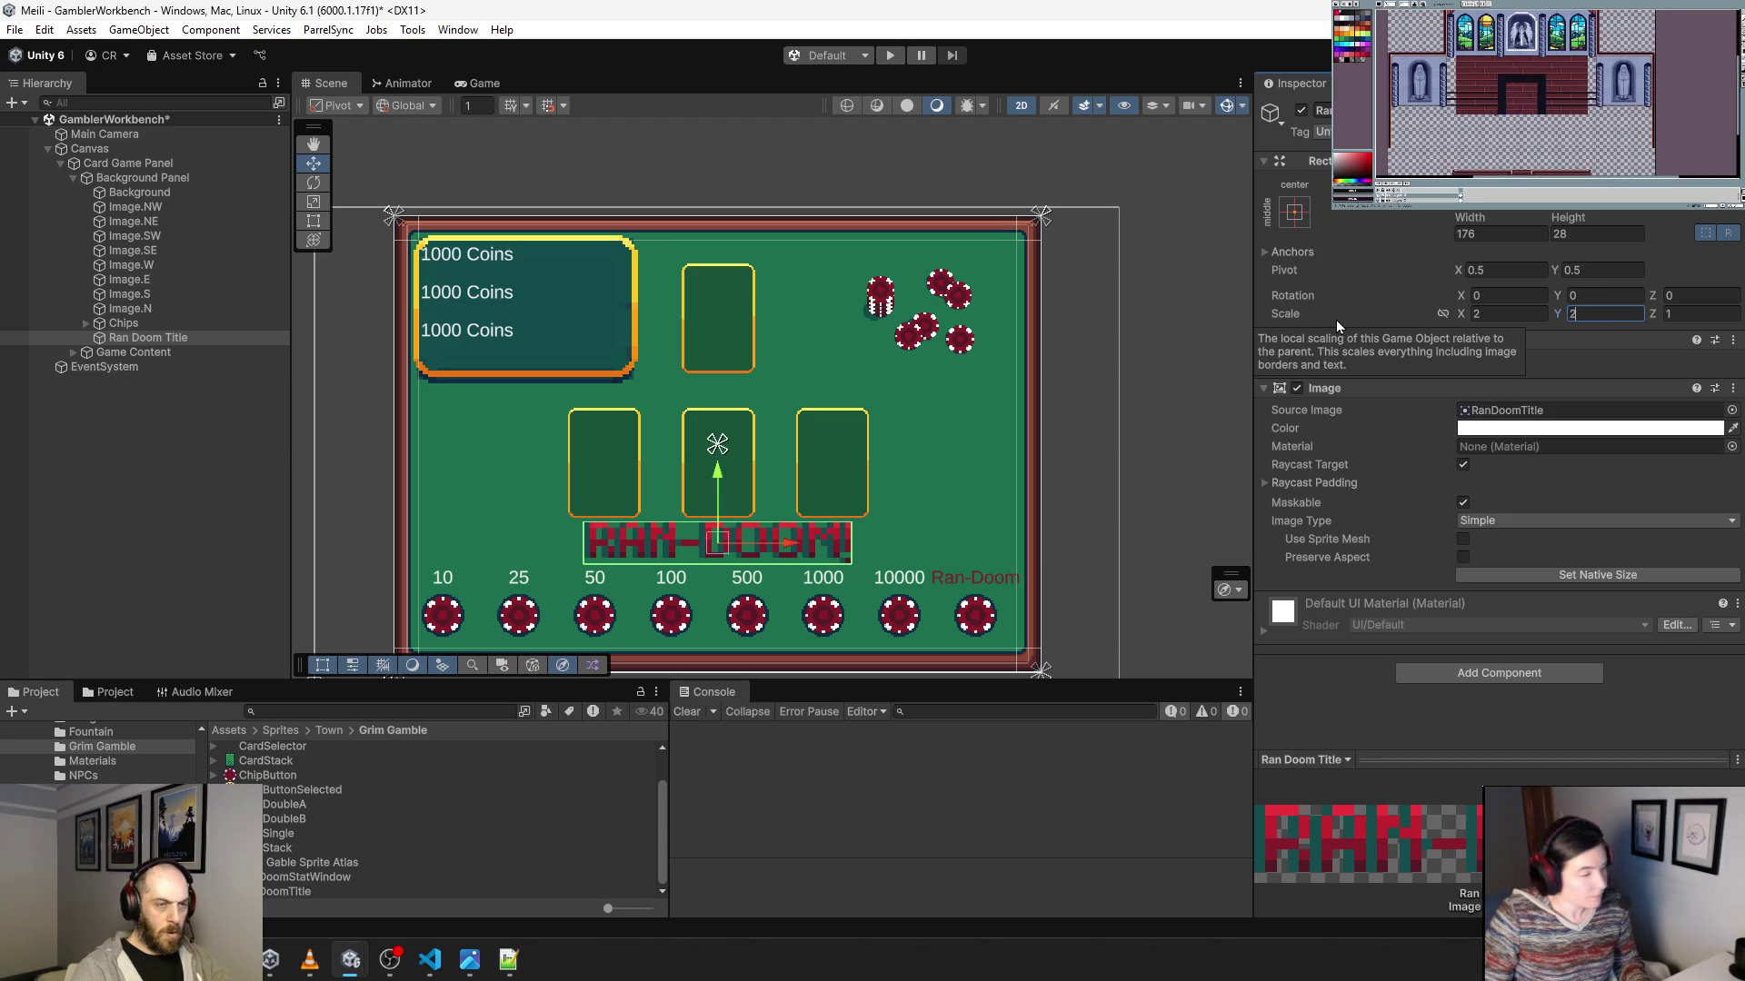
{"action": "key", "text": "shift+Tab"}
{"action": "type", "text": "1.5"}
{"action": "key", "text": "Tab"}
{"action": "type", "text": "1.5"}
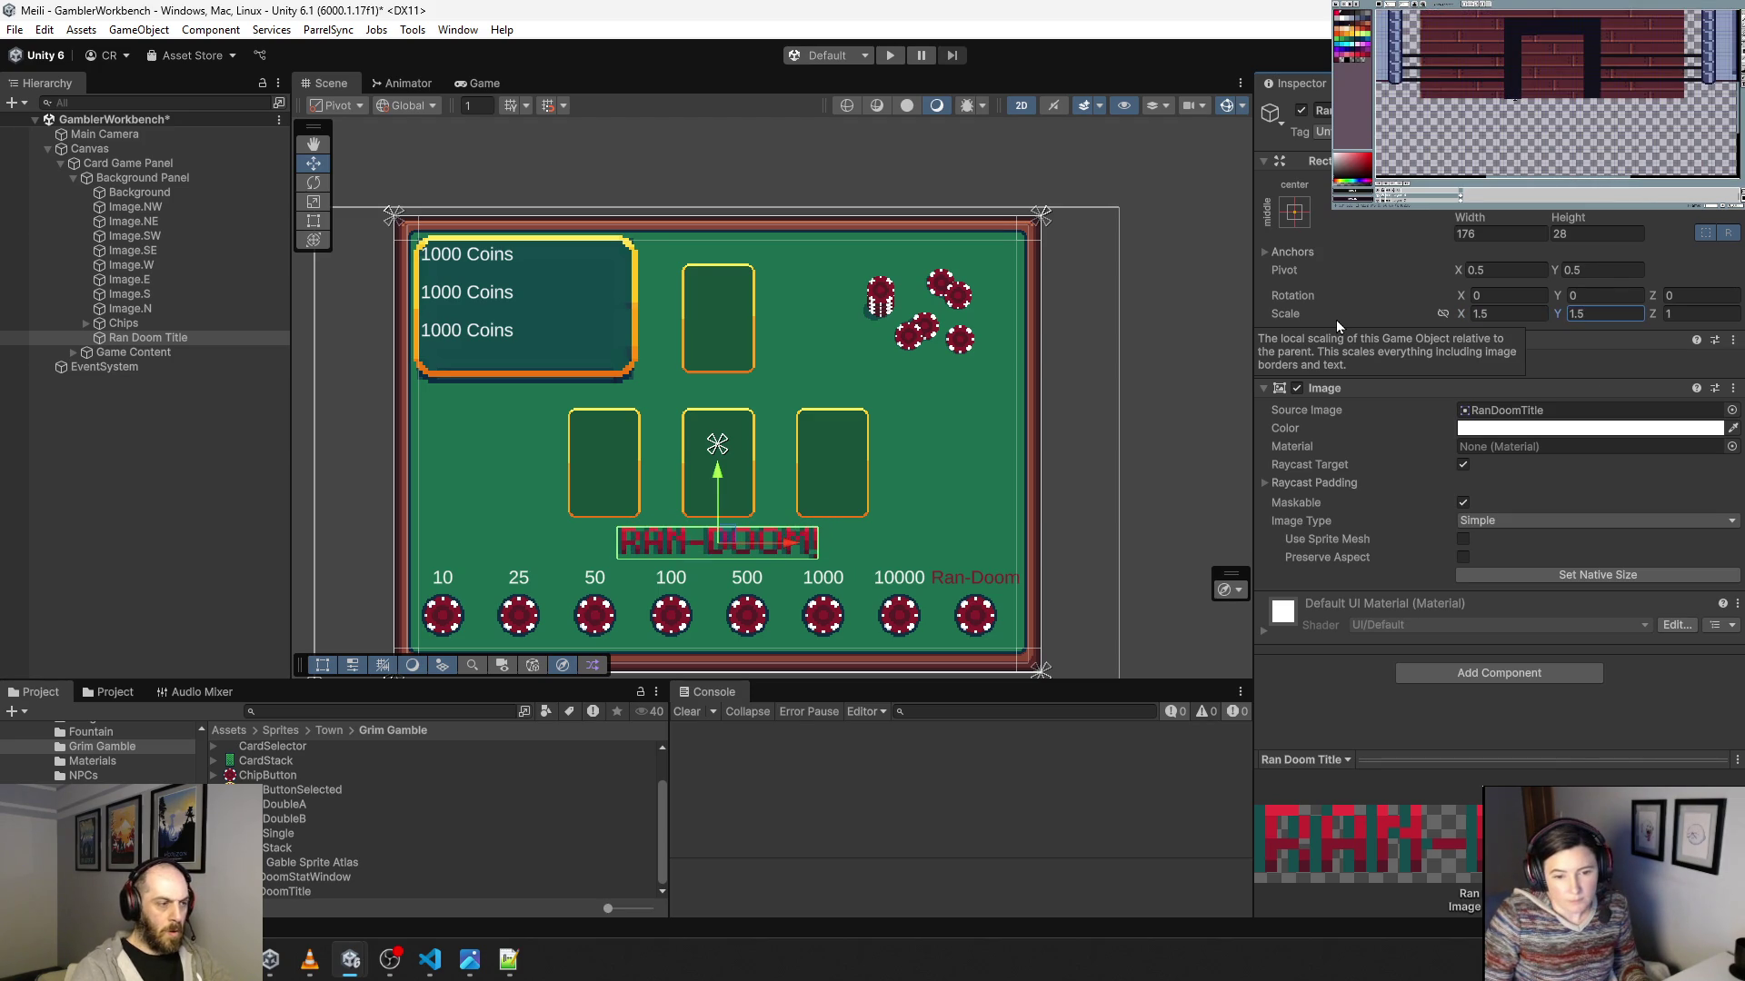
{"action": "left_click", "coordinate": [889, 56]}
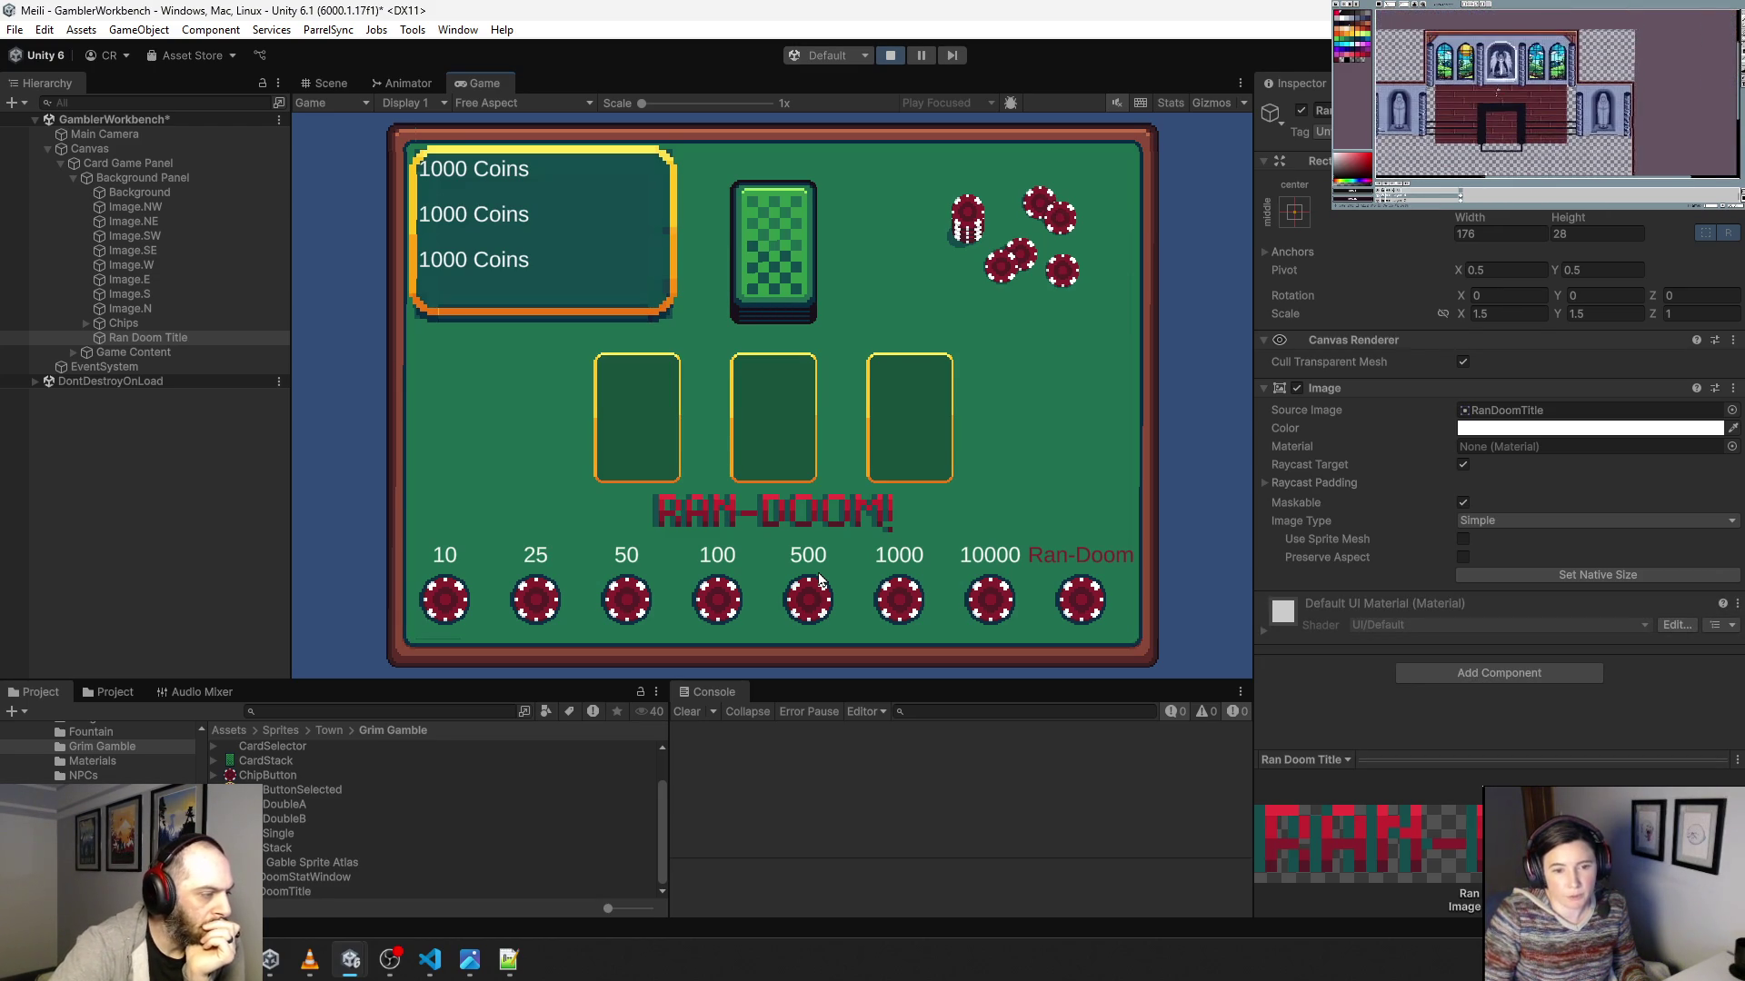
{"action": "left_click", "coordinate": [894, 57]}
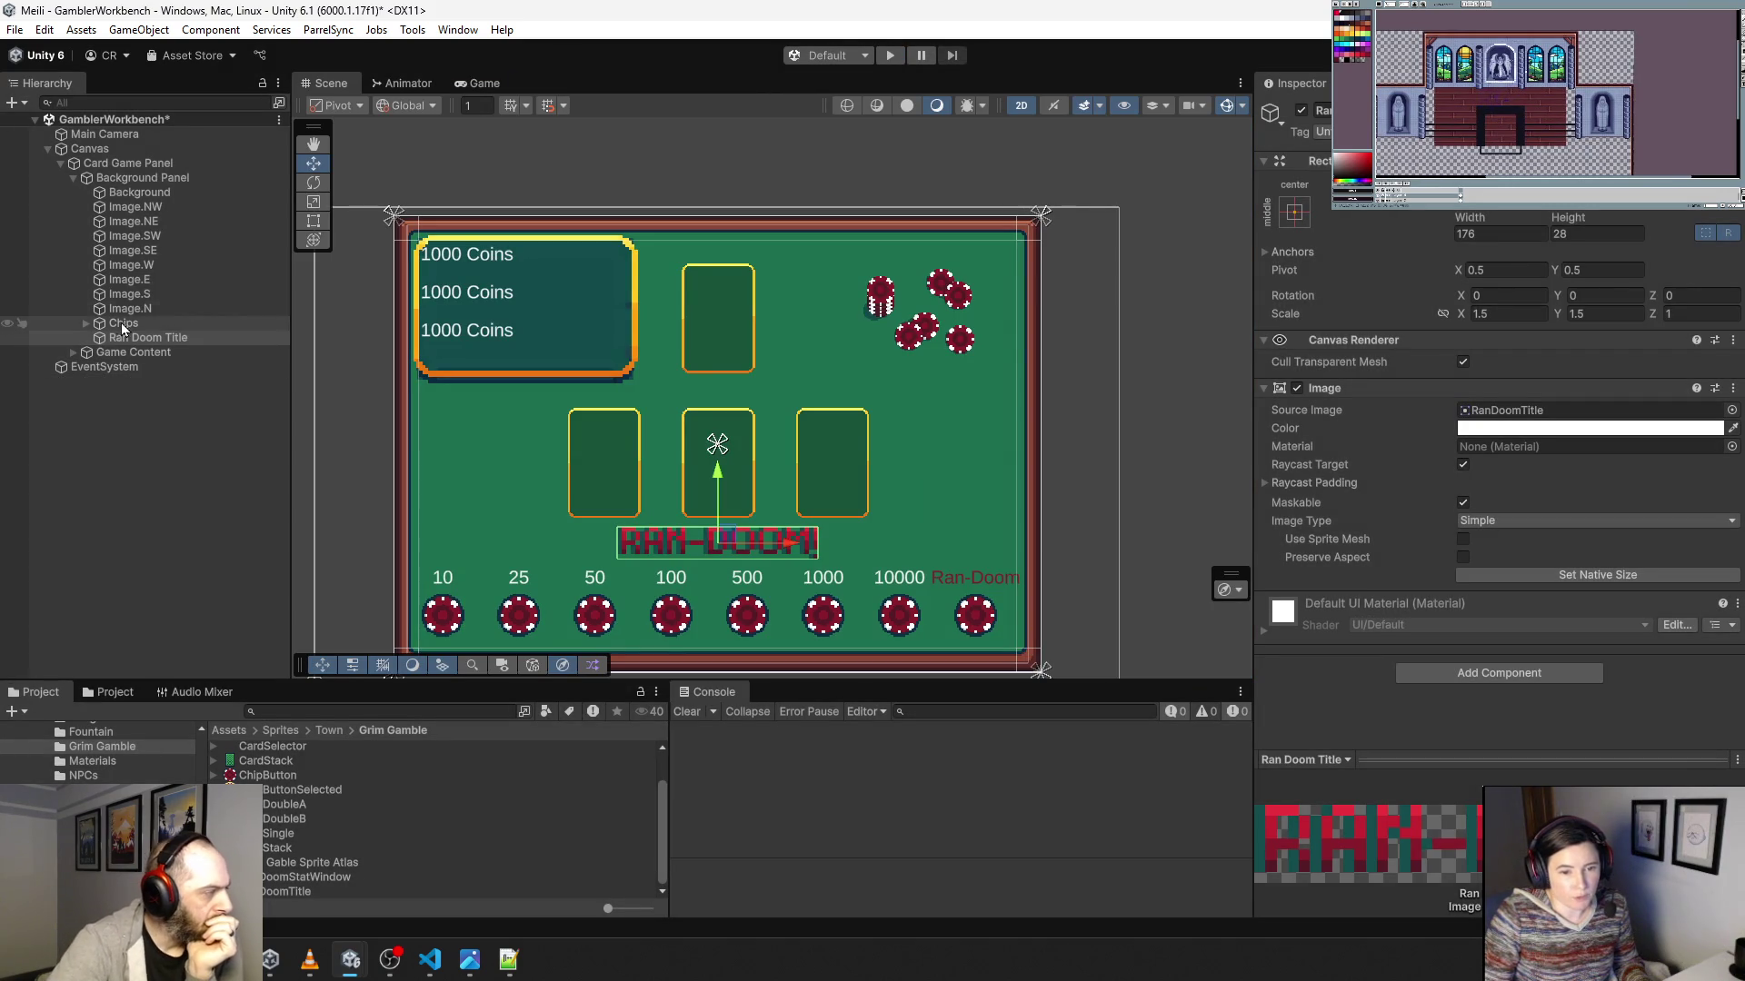
Expand Game Content and select the Info Panel.
{"action": "left_click", "coordinate": [73, 177]}
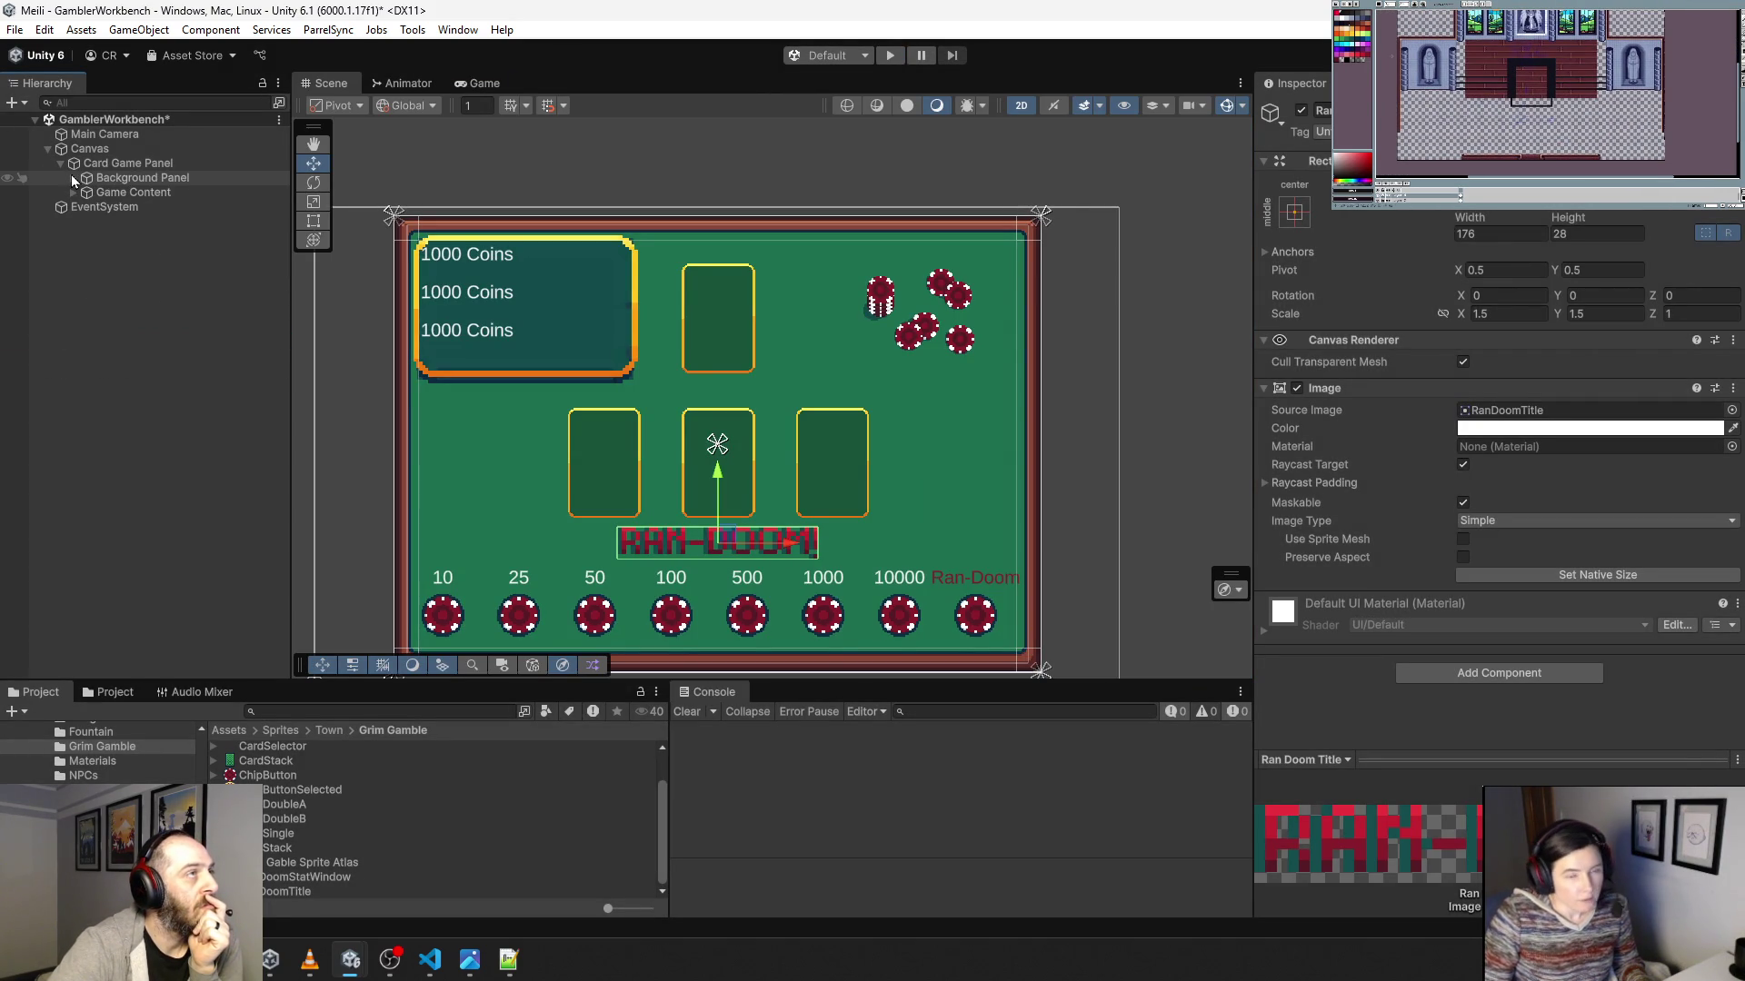
{"action": "left_click", "coordinate": [74, 193]}
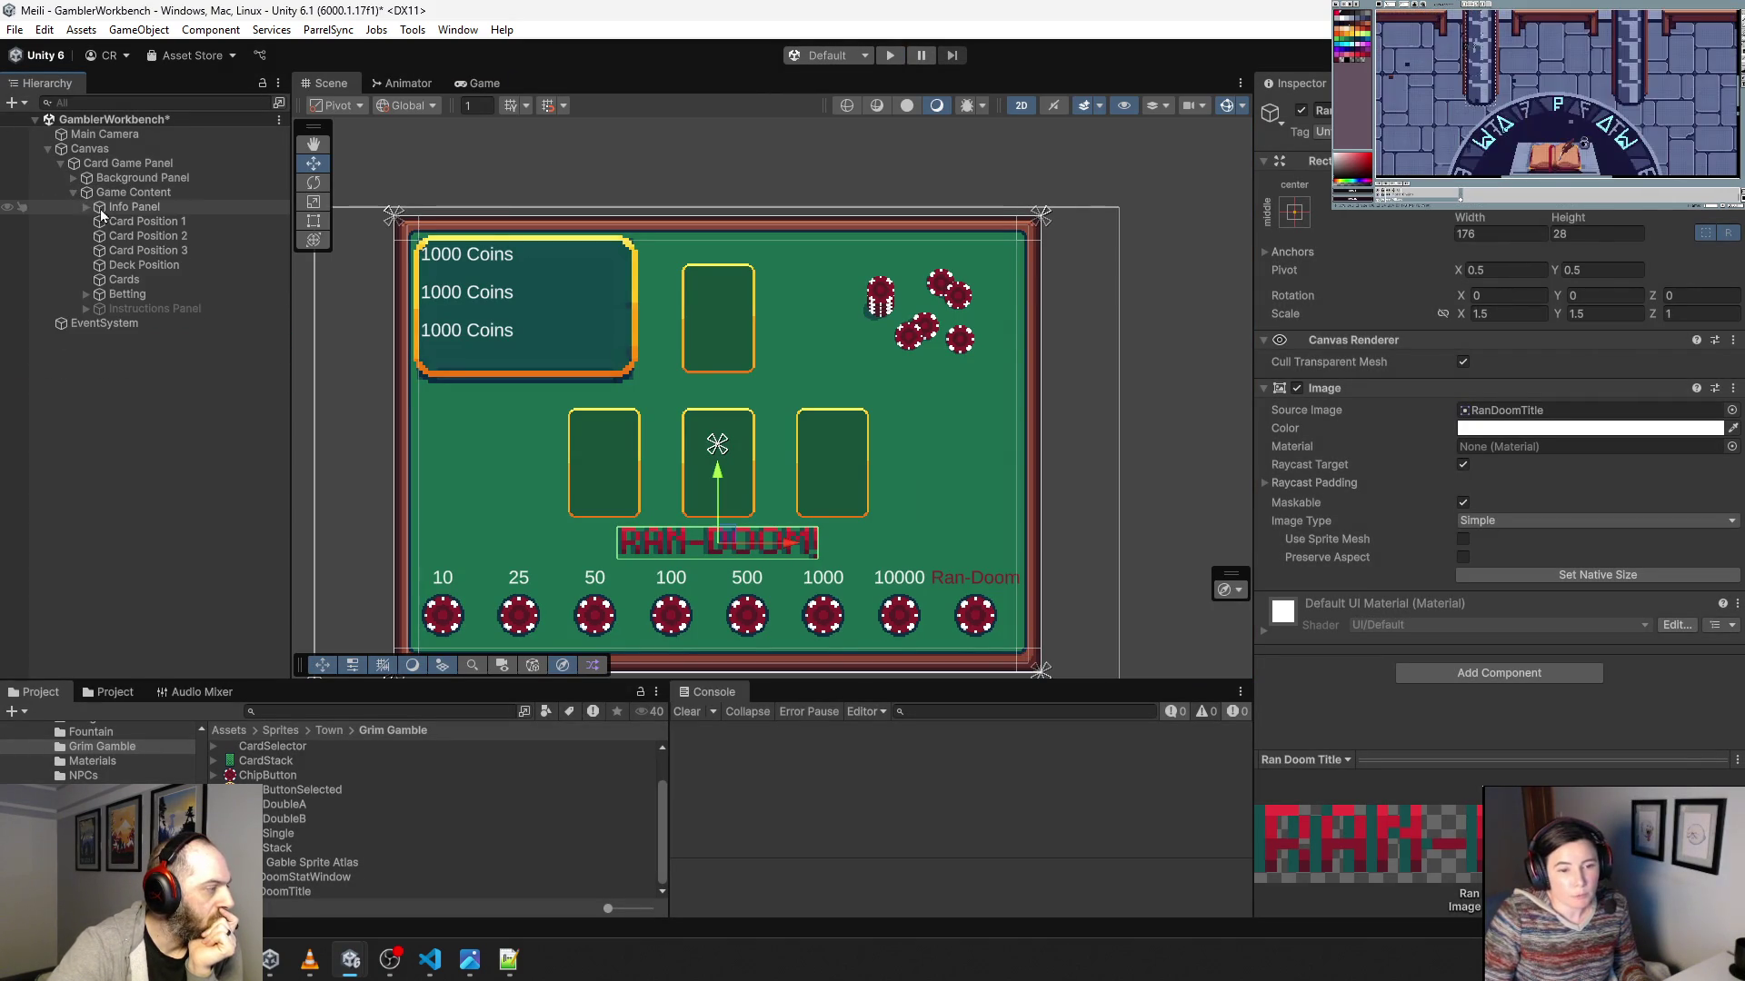
{"action": "left_click", "coordinate": [100, 208]}
{"action": "left_click", "coordinate": [87, 208]}
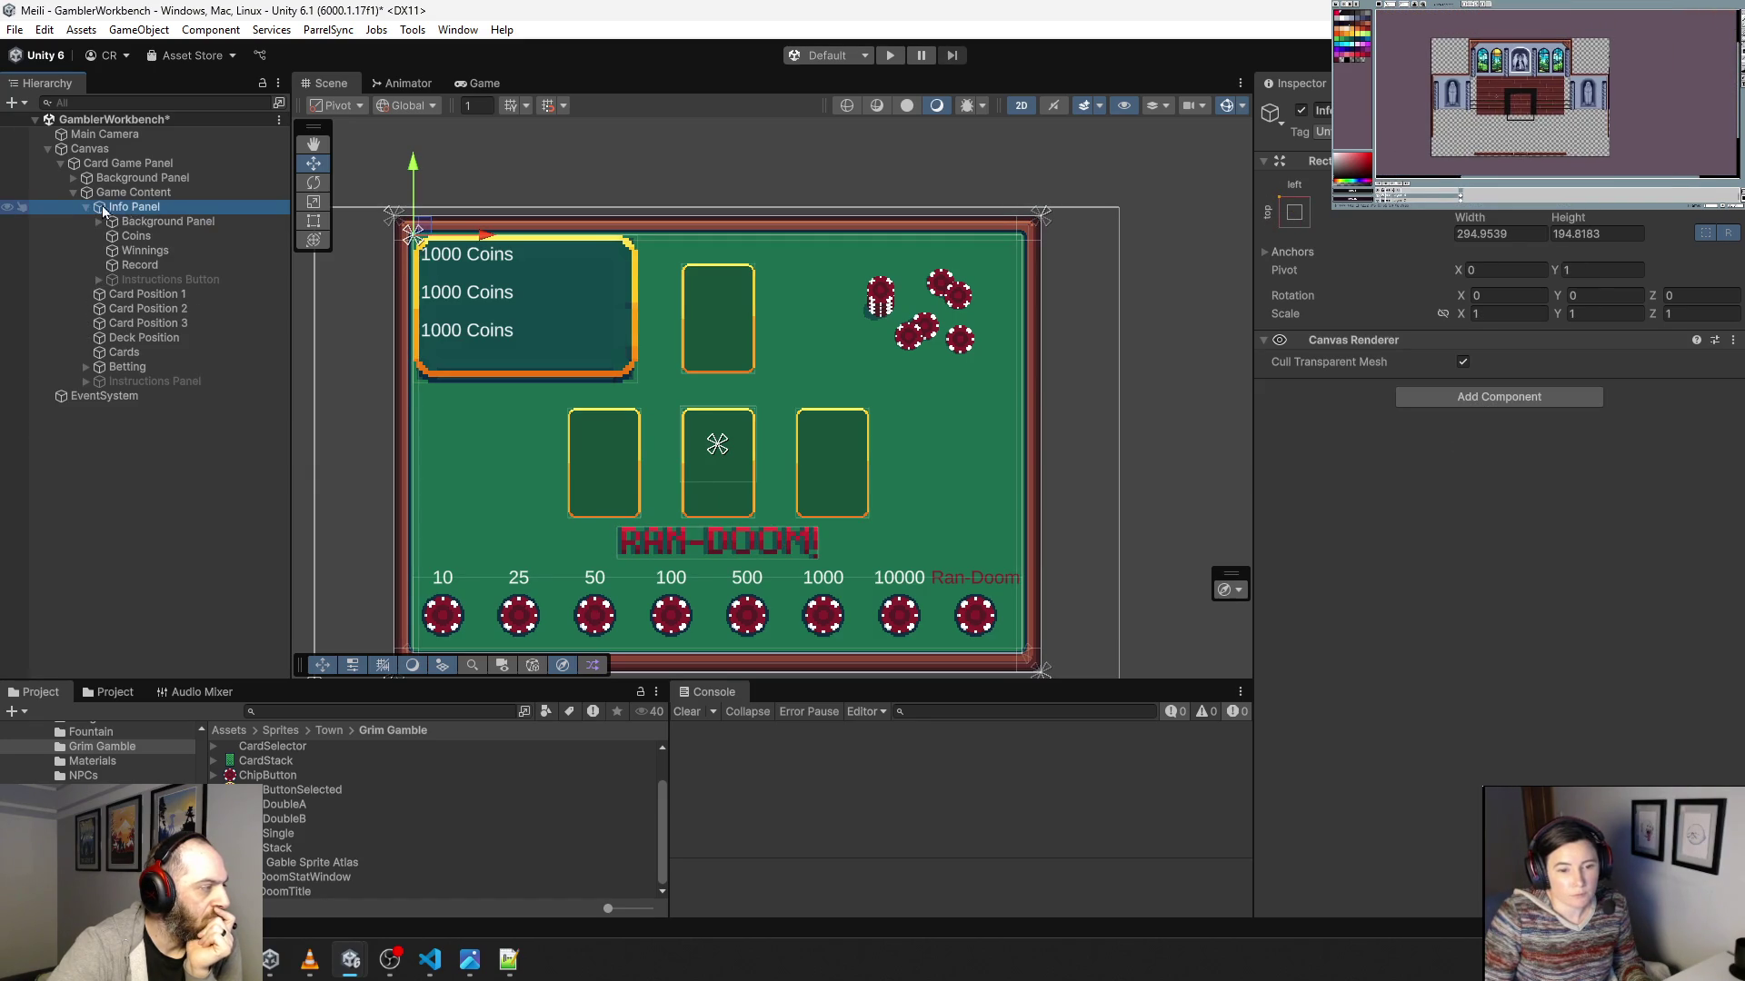
Set the Info Panel's Rect Transform to width 250 and height 200.
{"action": "left_click", "coordinate": [1481, 233]}
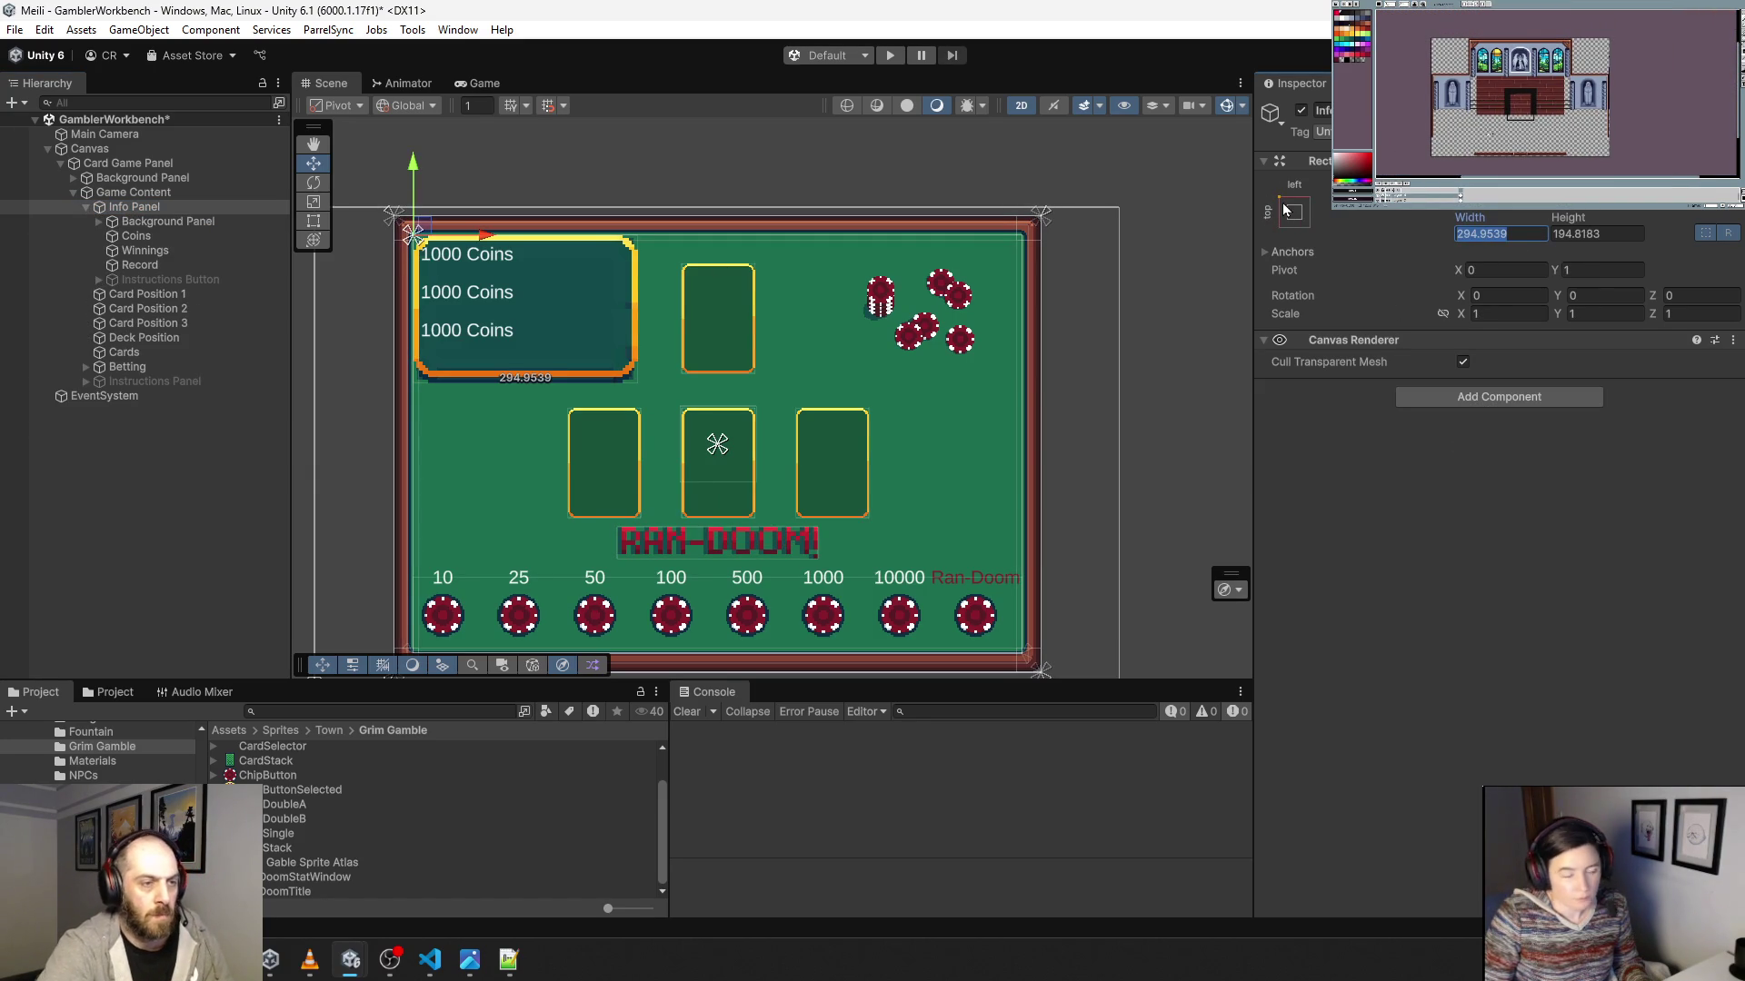
{"action": "type", "text": "2"}
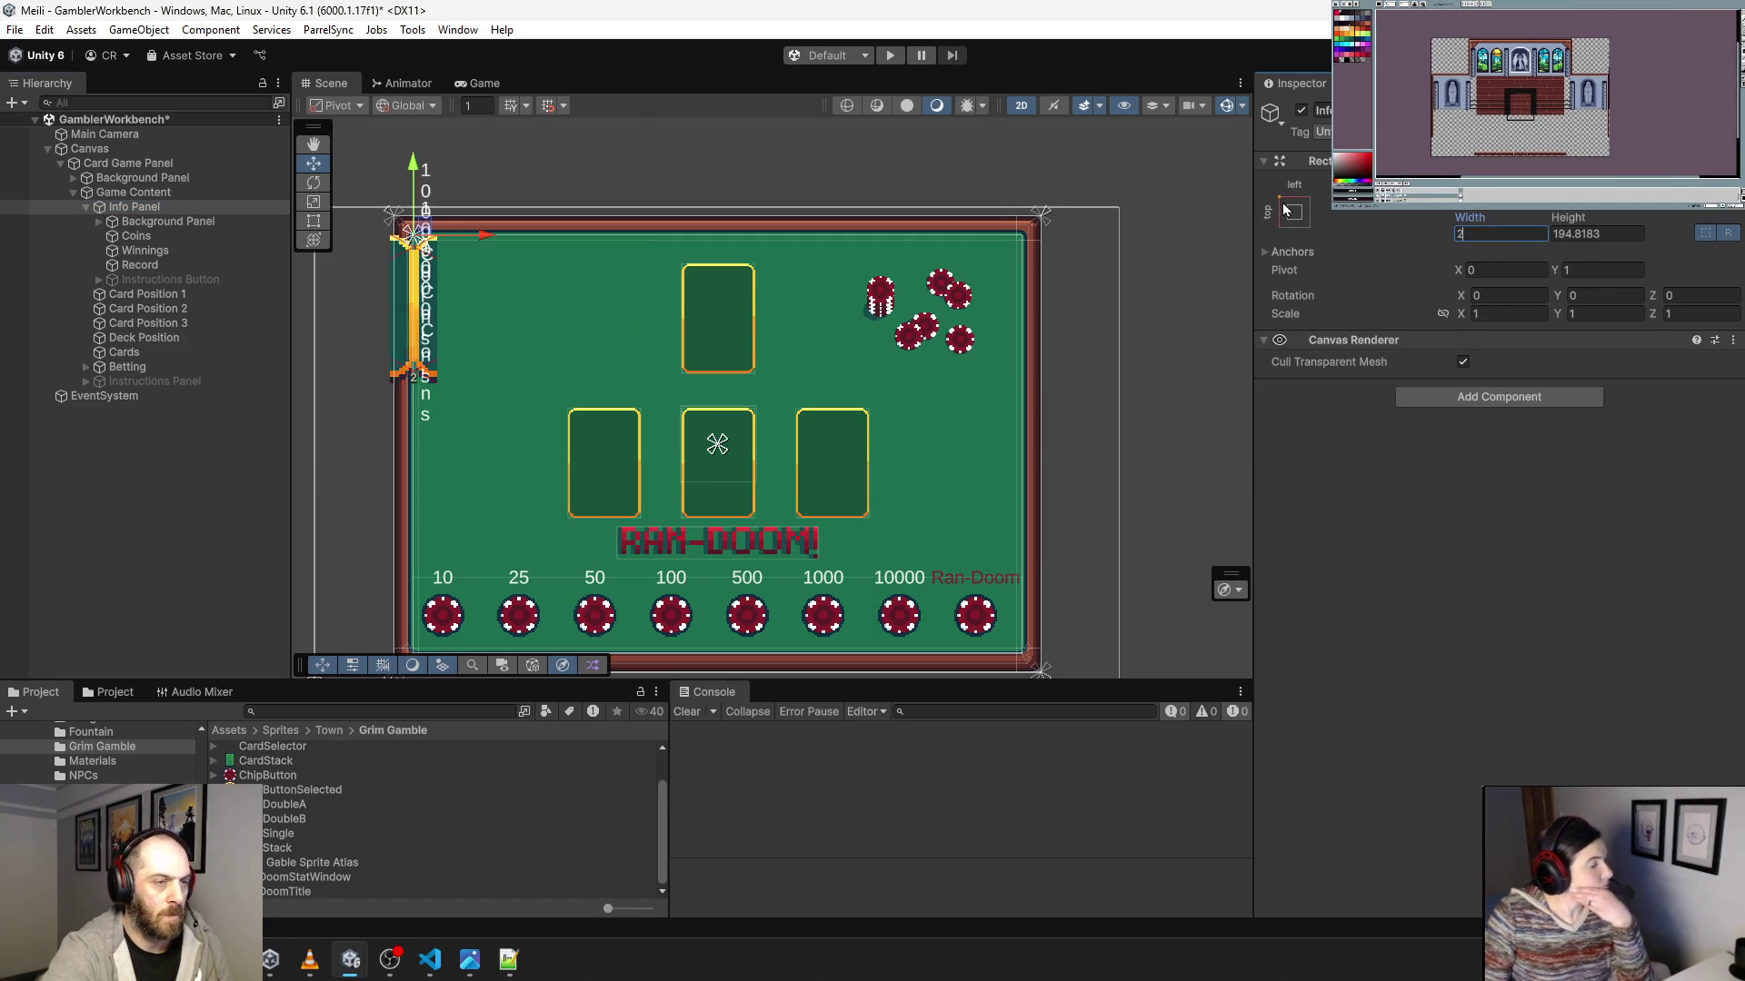
{"action": "type", "text": "75"}
{"action": "key", "text": "Tab"}
{"action": "key", "text": "shift+Tab"}
{"action": "type", "text": "250"}
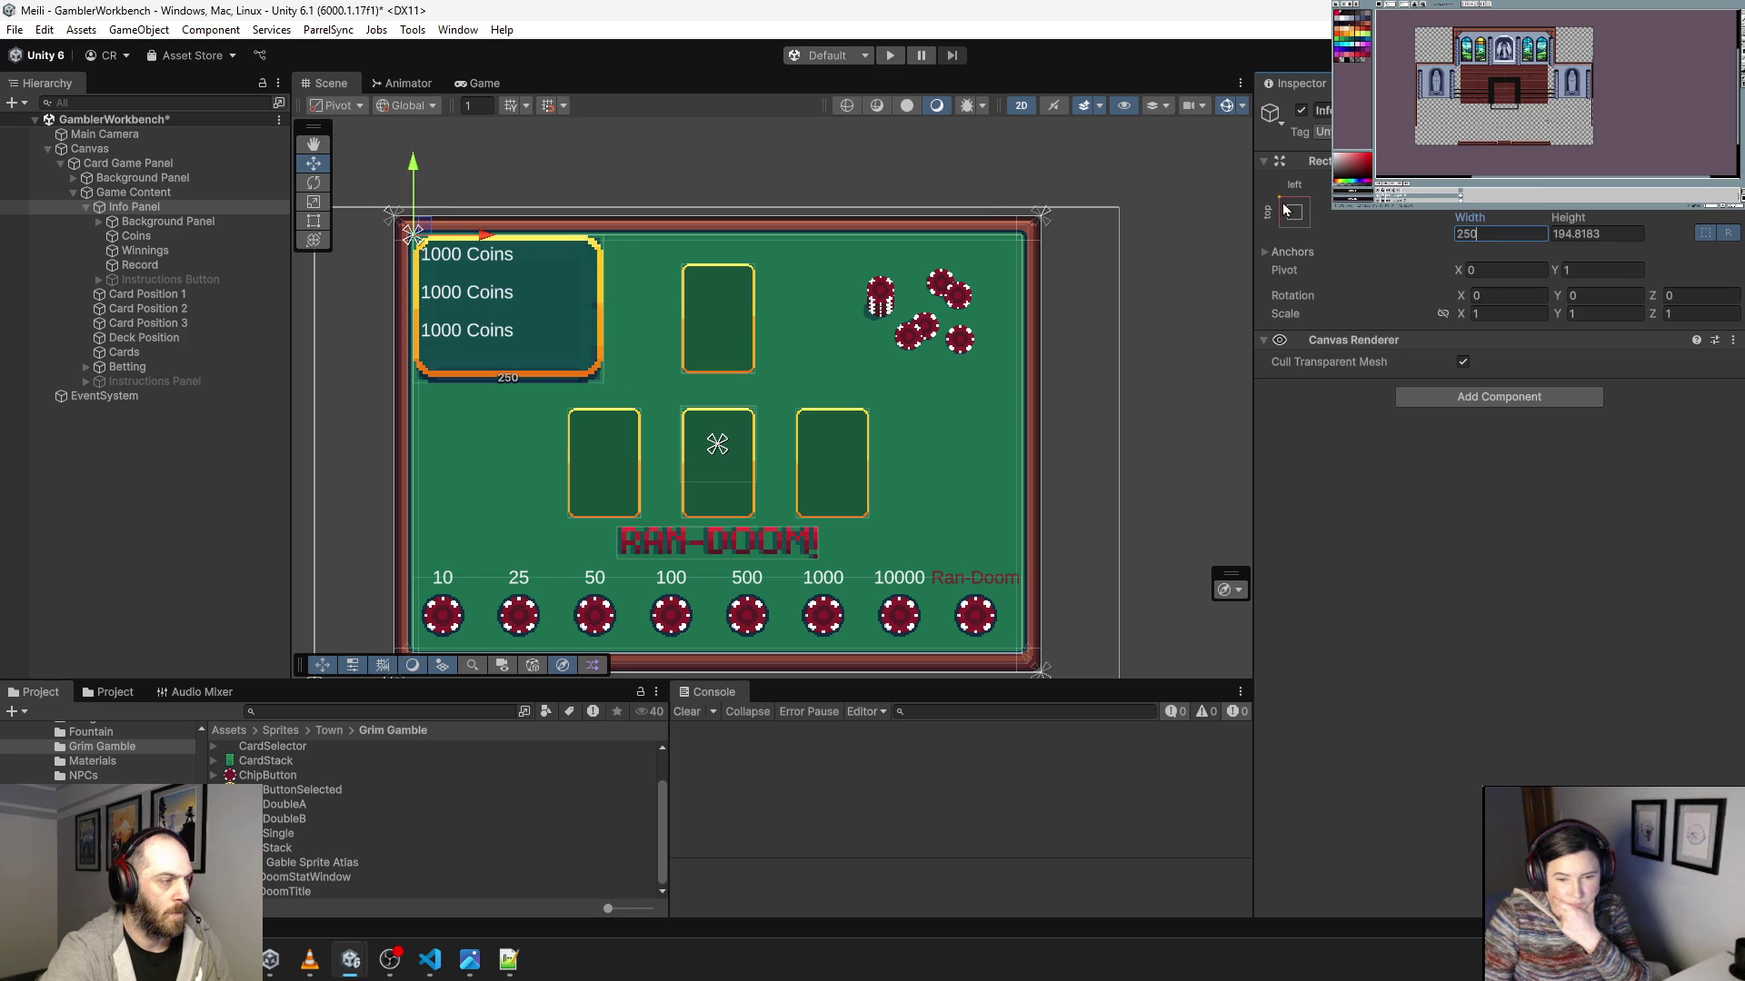
{"action": "key", "text": "Tab"}
{"action": "type", "text": "200"}
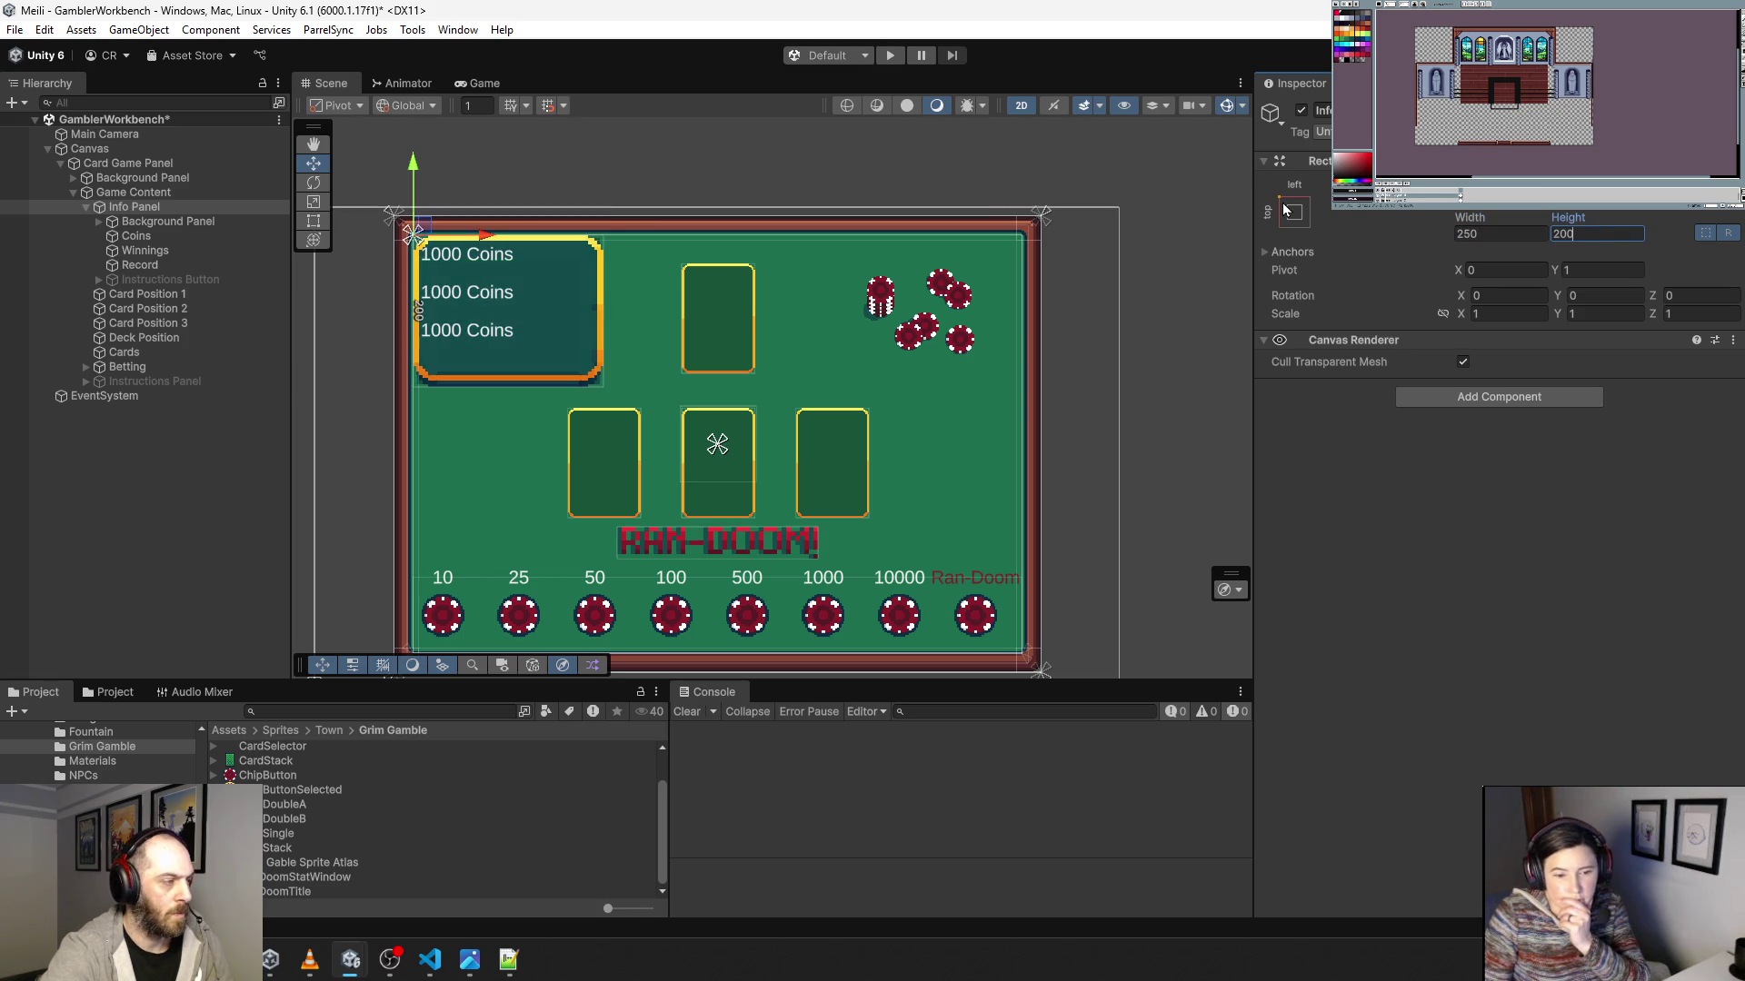
{"action": "left_click", "coordinate": [126, 209]}
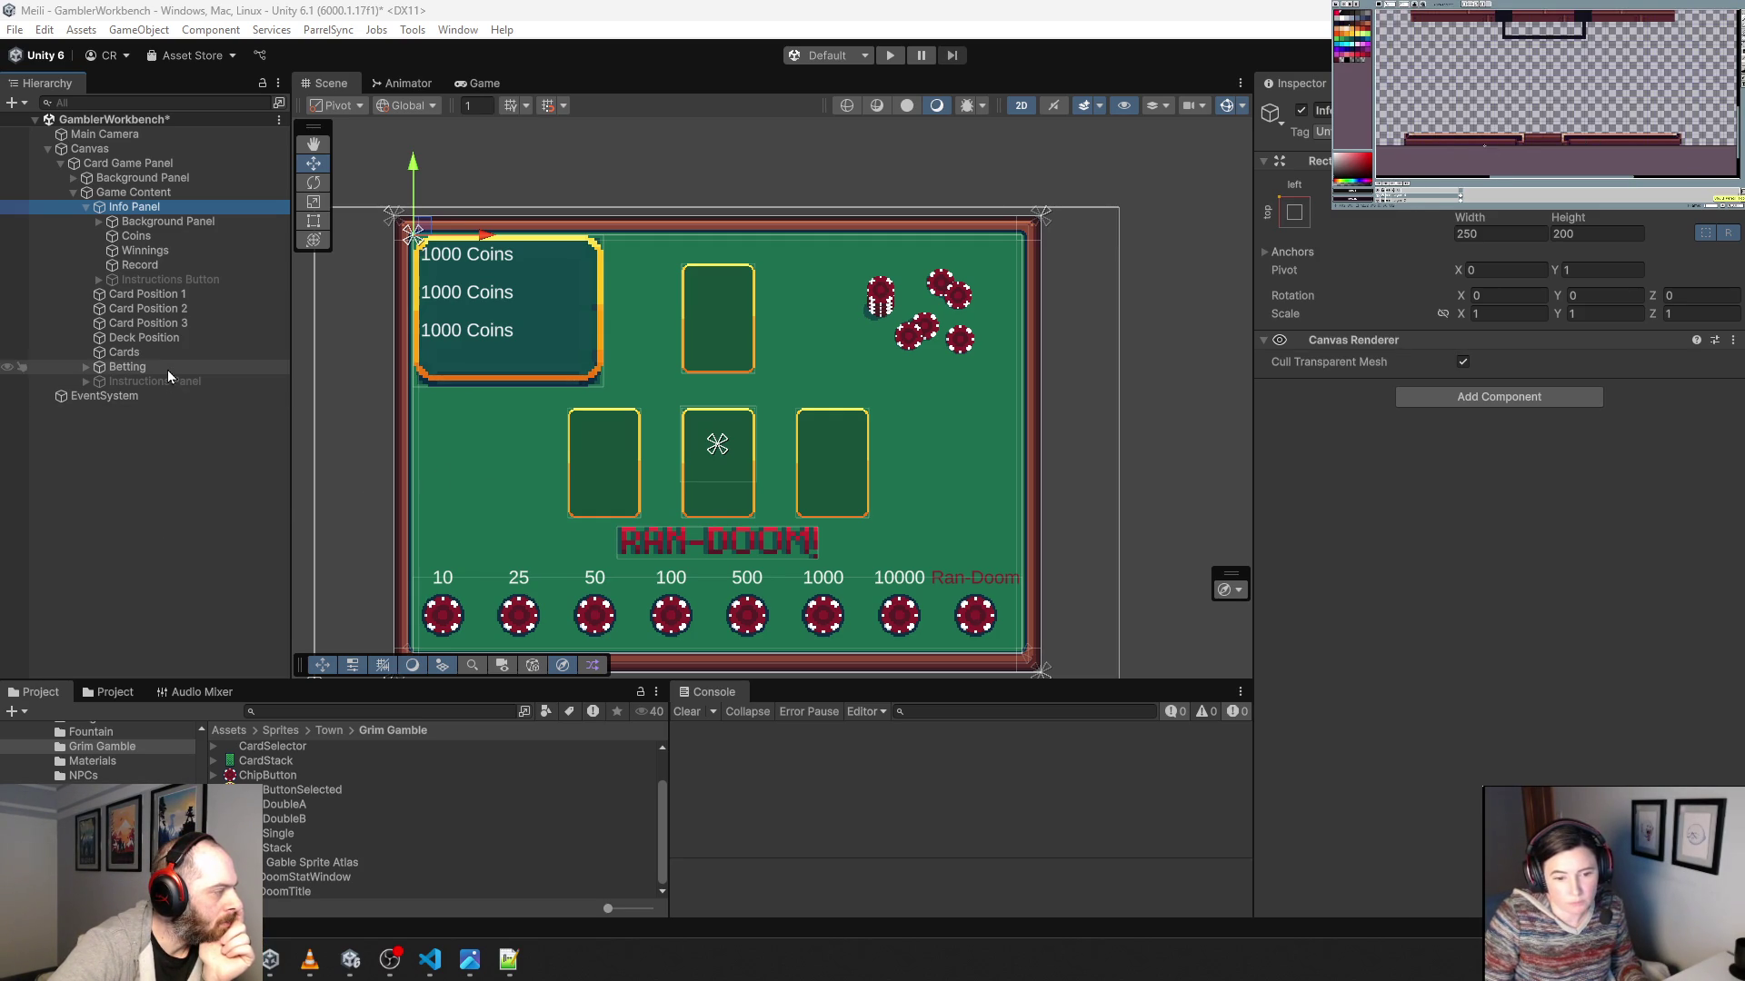
{"action": "left_click", "coordinate": [98, 221]}
{"action": "left_click", "coordinate": [98, 221]}
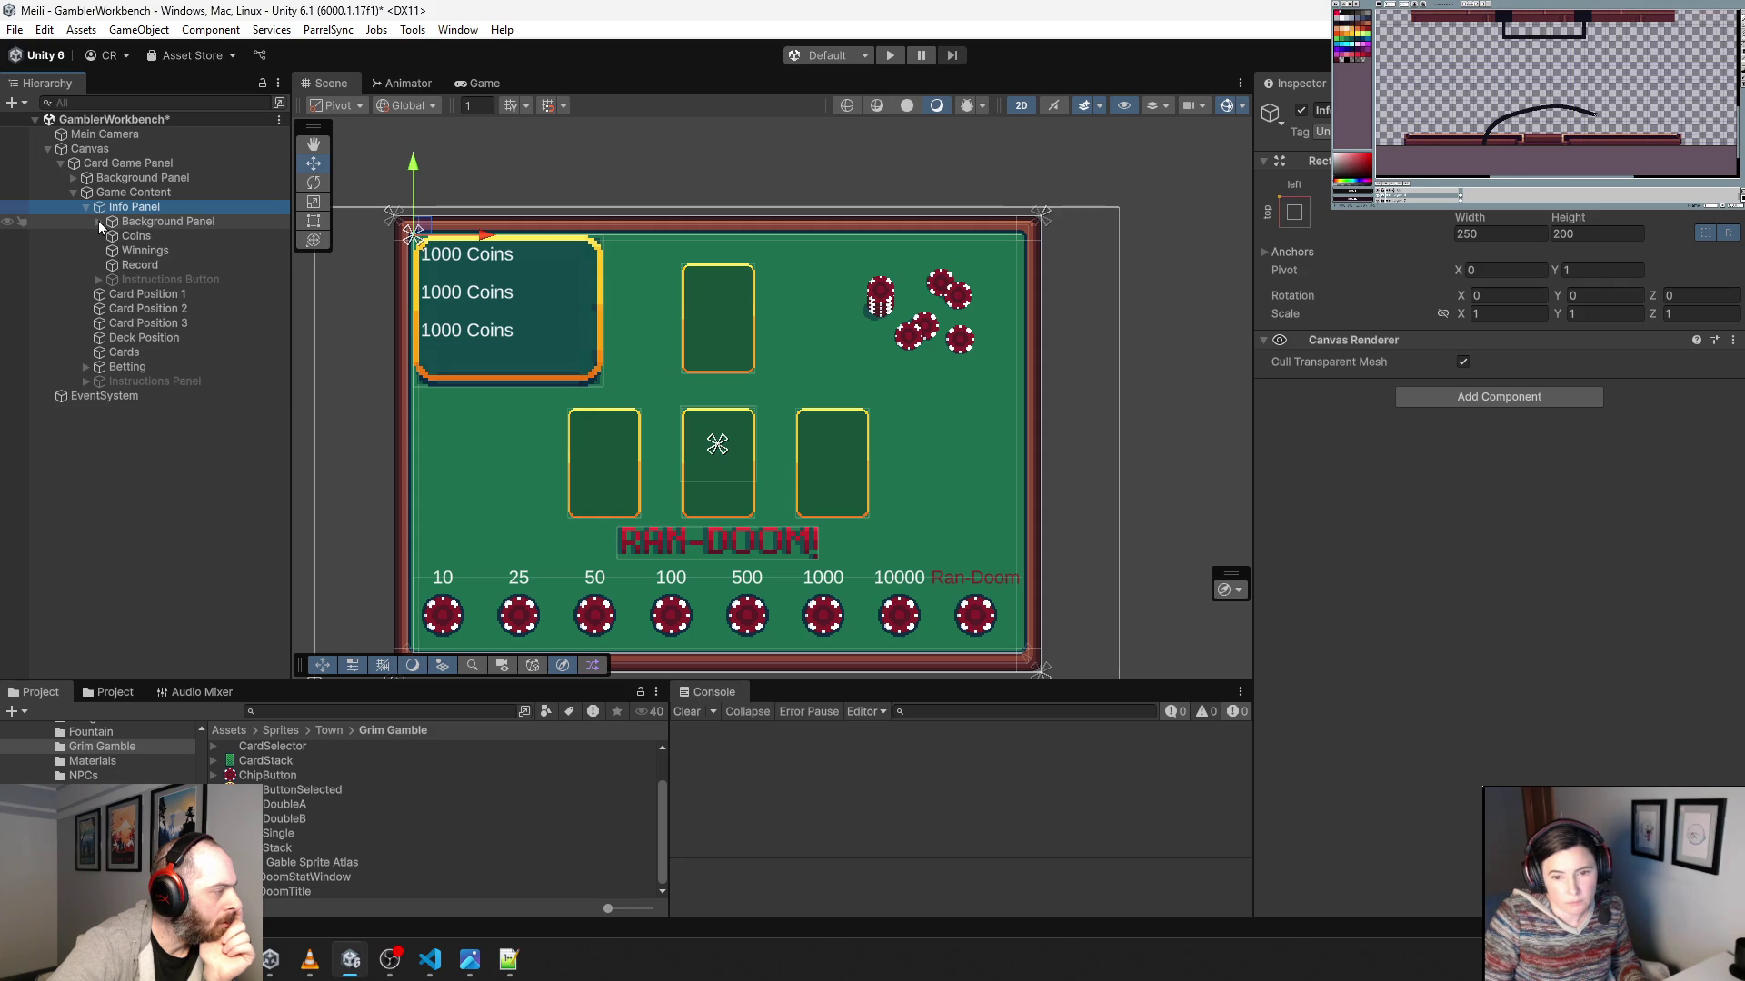
{"action": "left_click", "coordinate": [289, 710]}
Search 'card' in the Project and open the Grim Gamble Card prefab.
{"action": "type", "text": "card"}
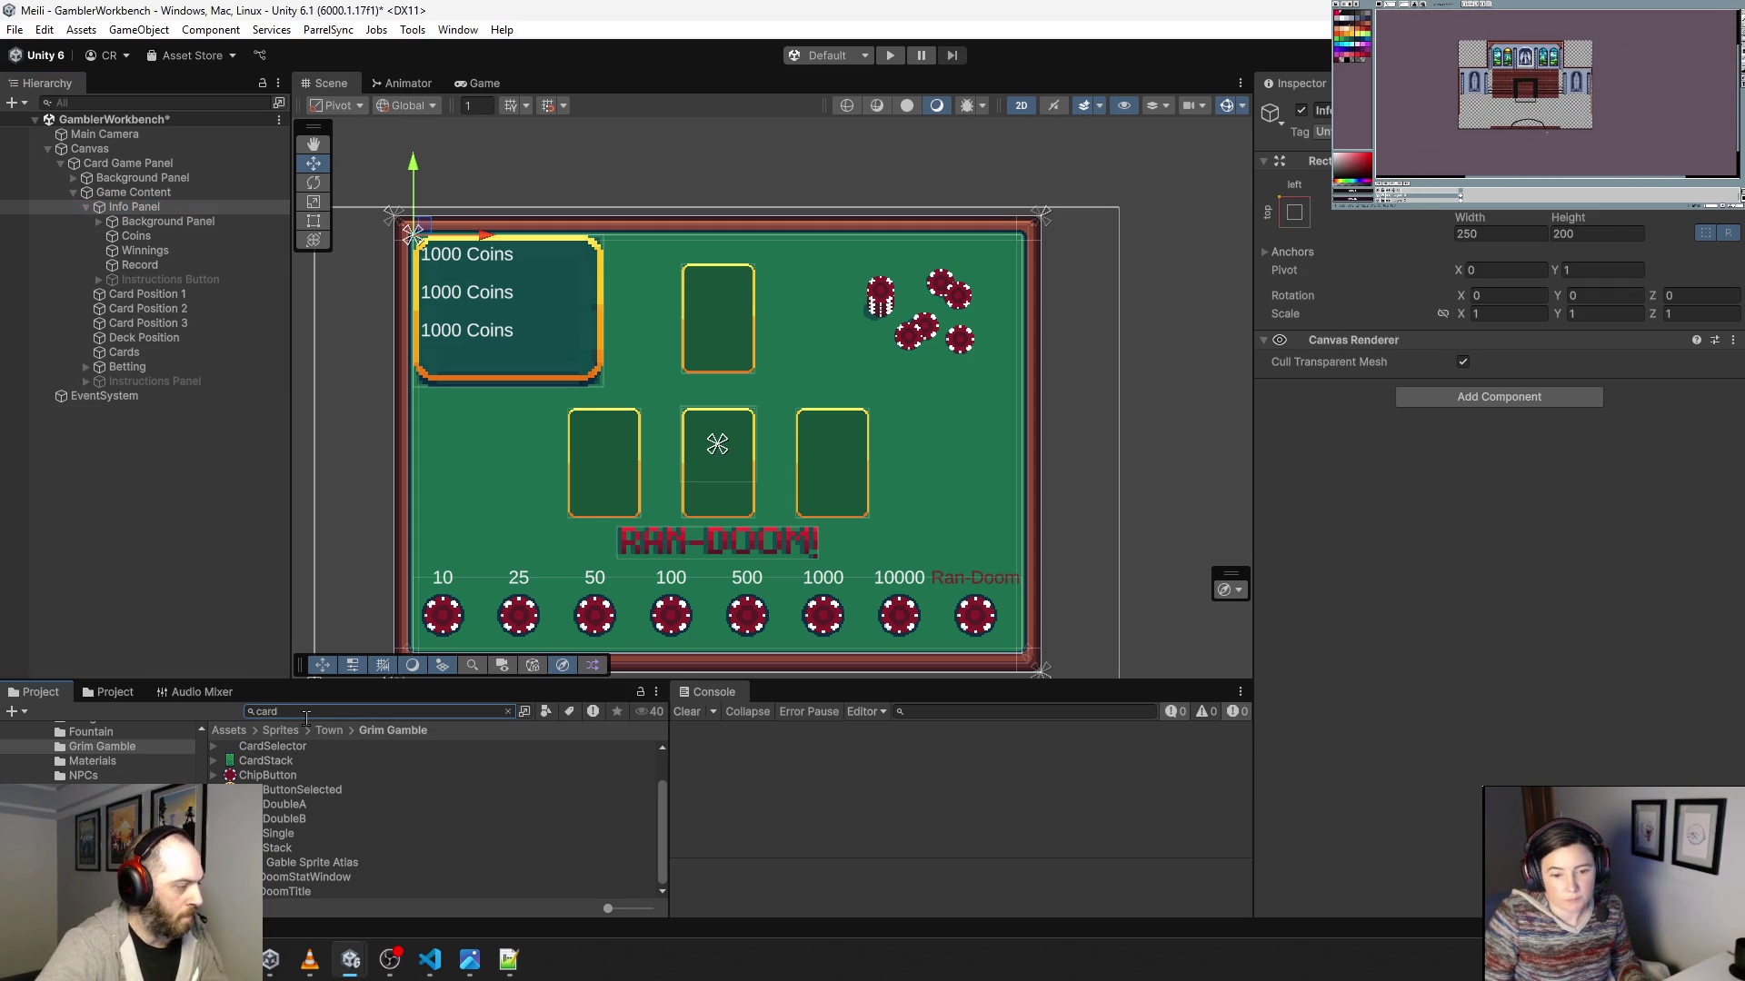
{"action": "double_click", "coordinate": [295, 880]}
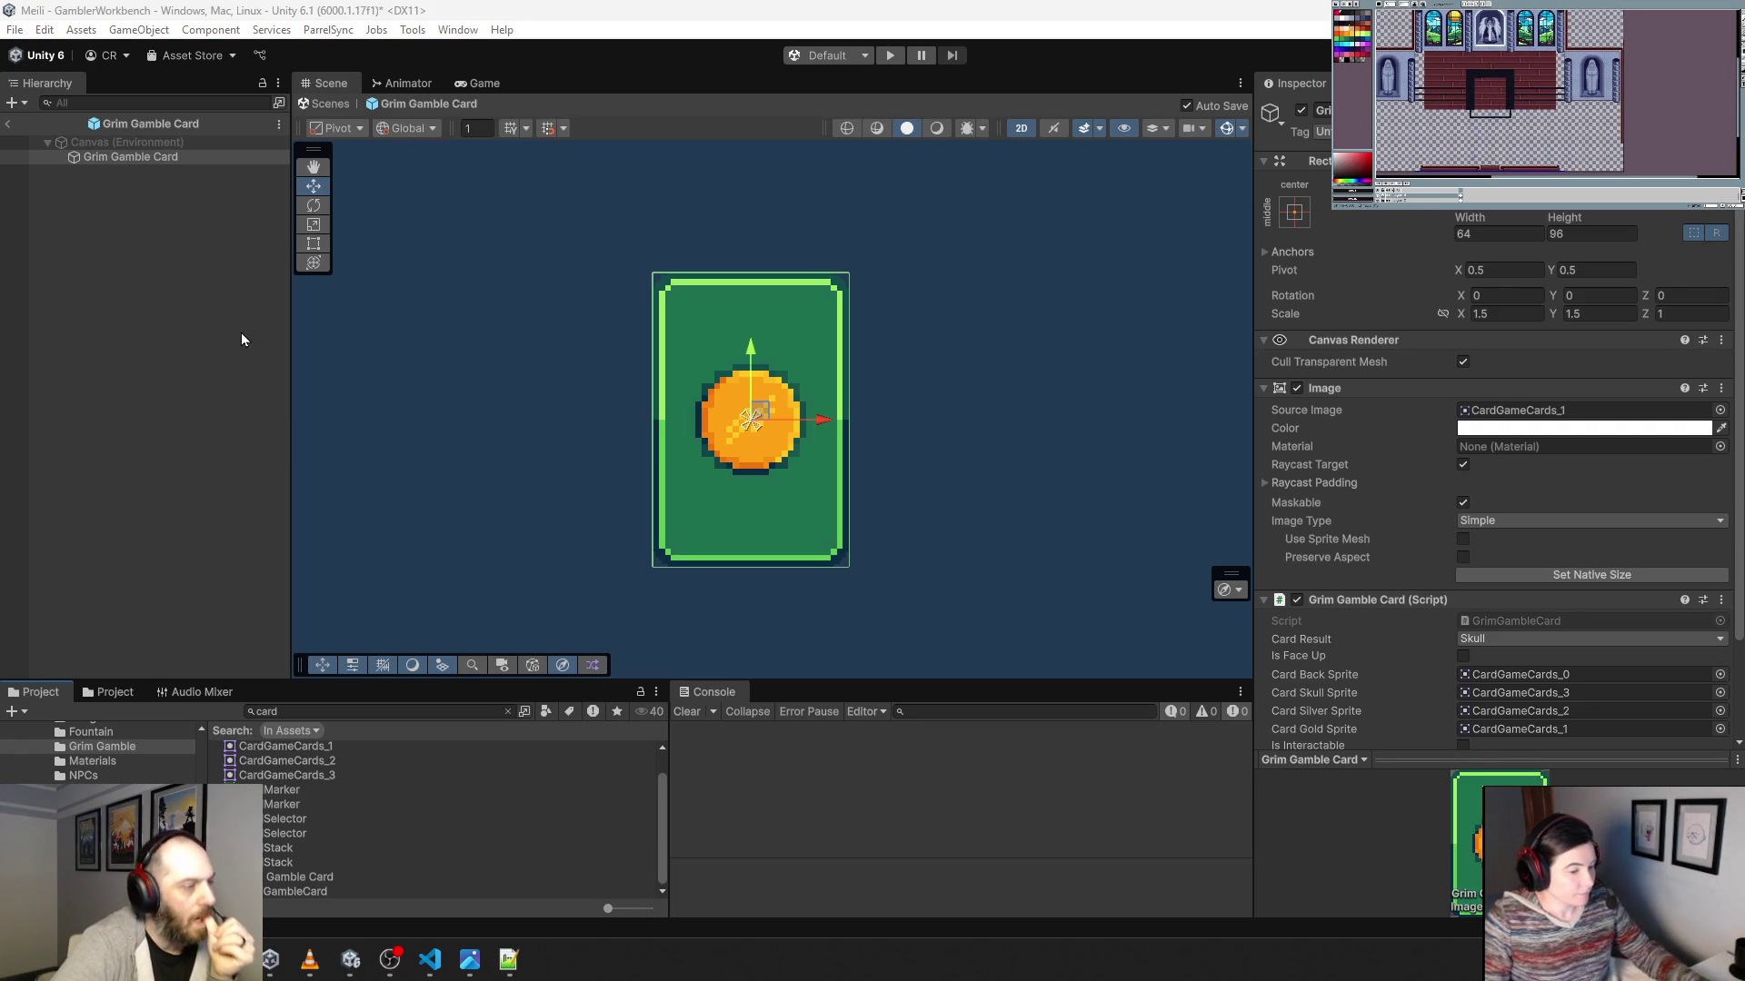
{"action": "left_click", "coordinate": [130, 156]}
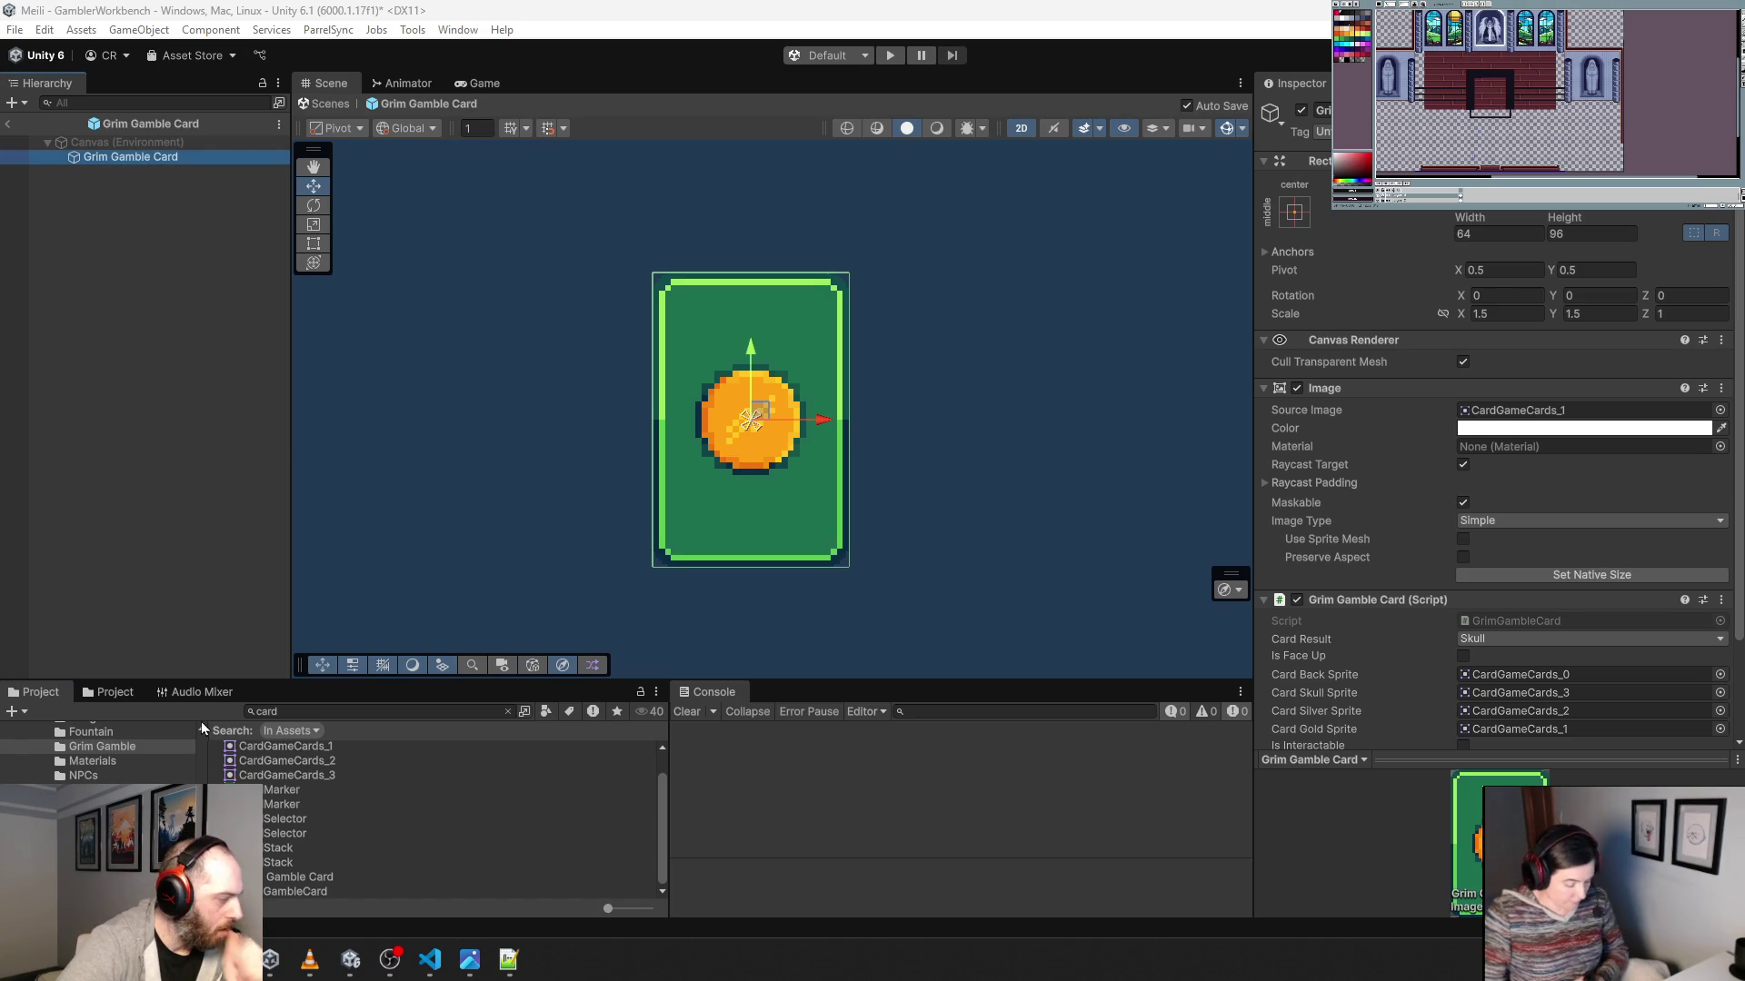
{"action": "scroll", "coordinate": [314, 825], "scroll_direction": "up", "scroll_amount": 1}
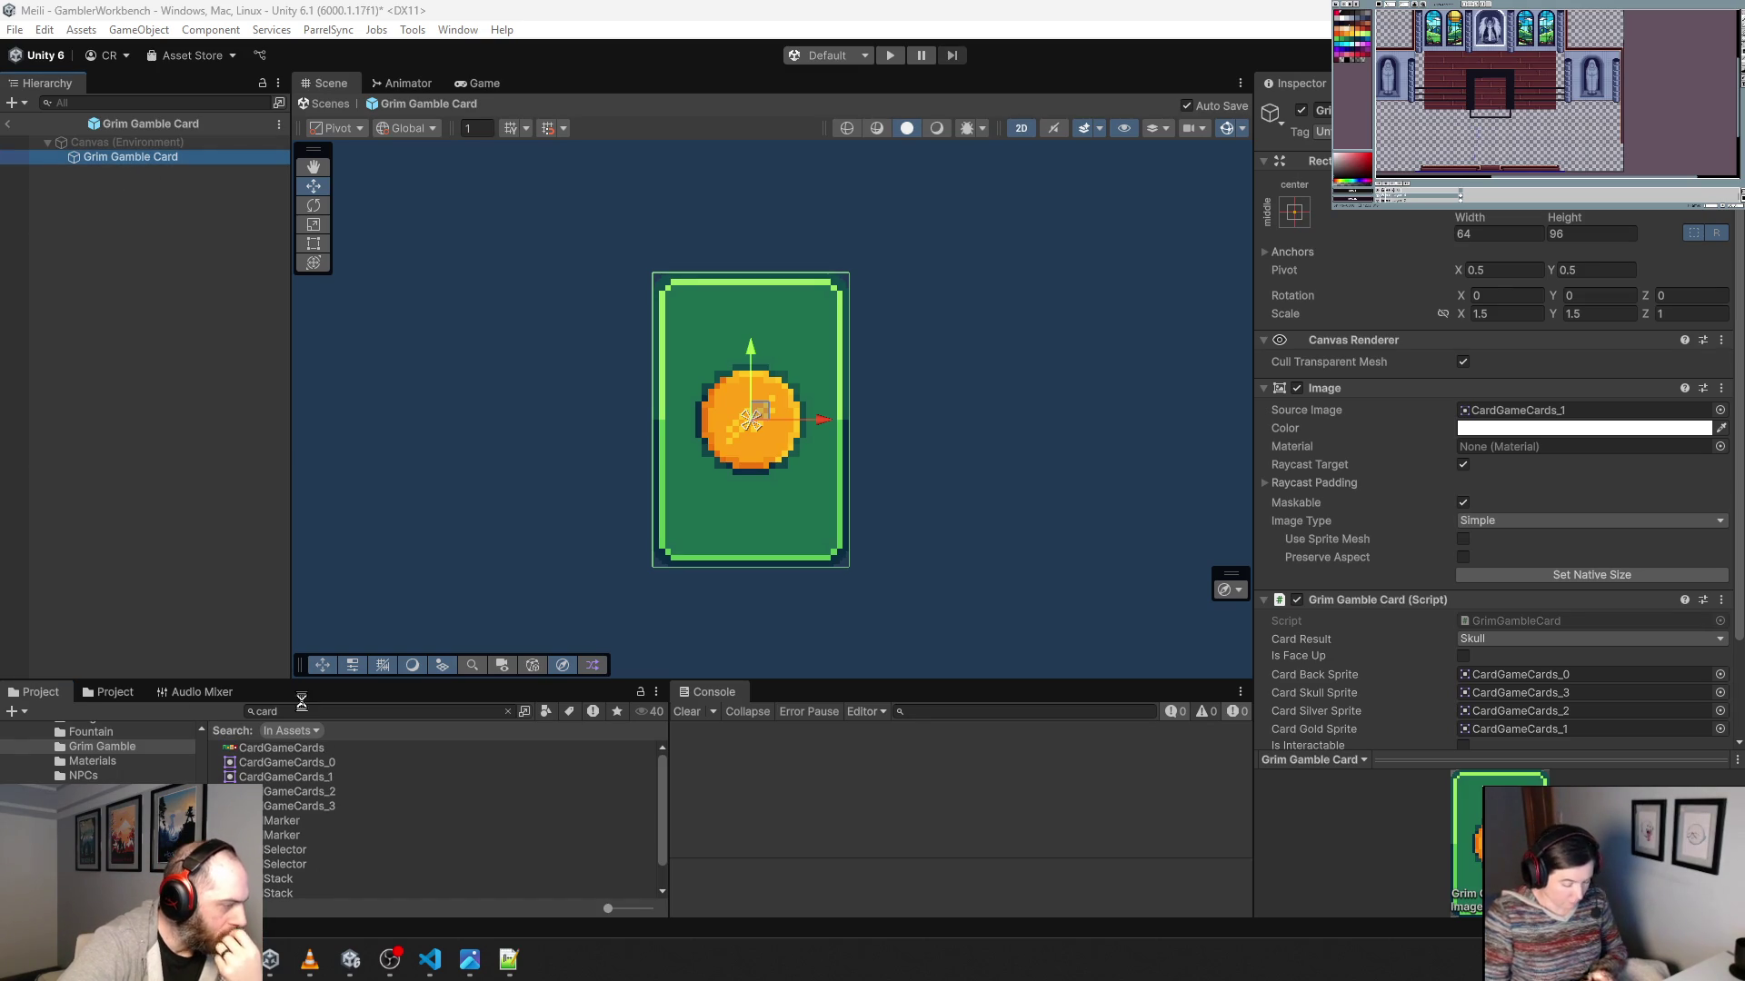
{"action": "scroll", "coordinate": [330, 809], "scroll_direction": "down", "scroll_amount": 1}
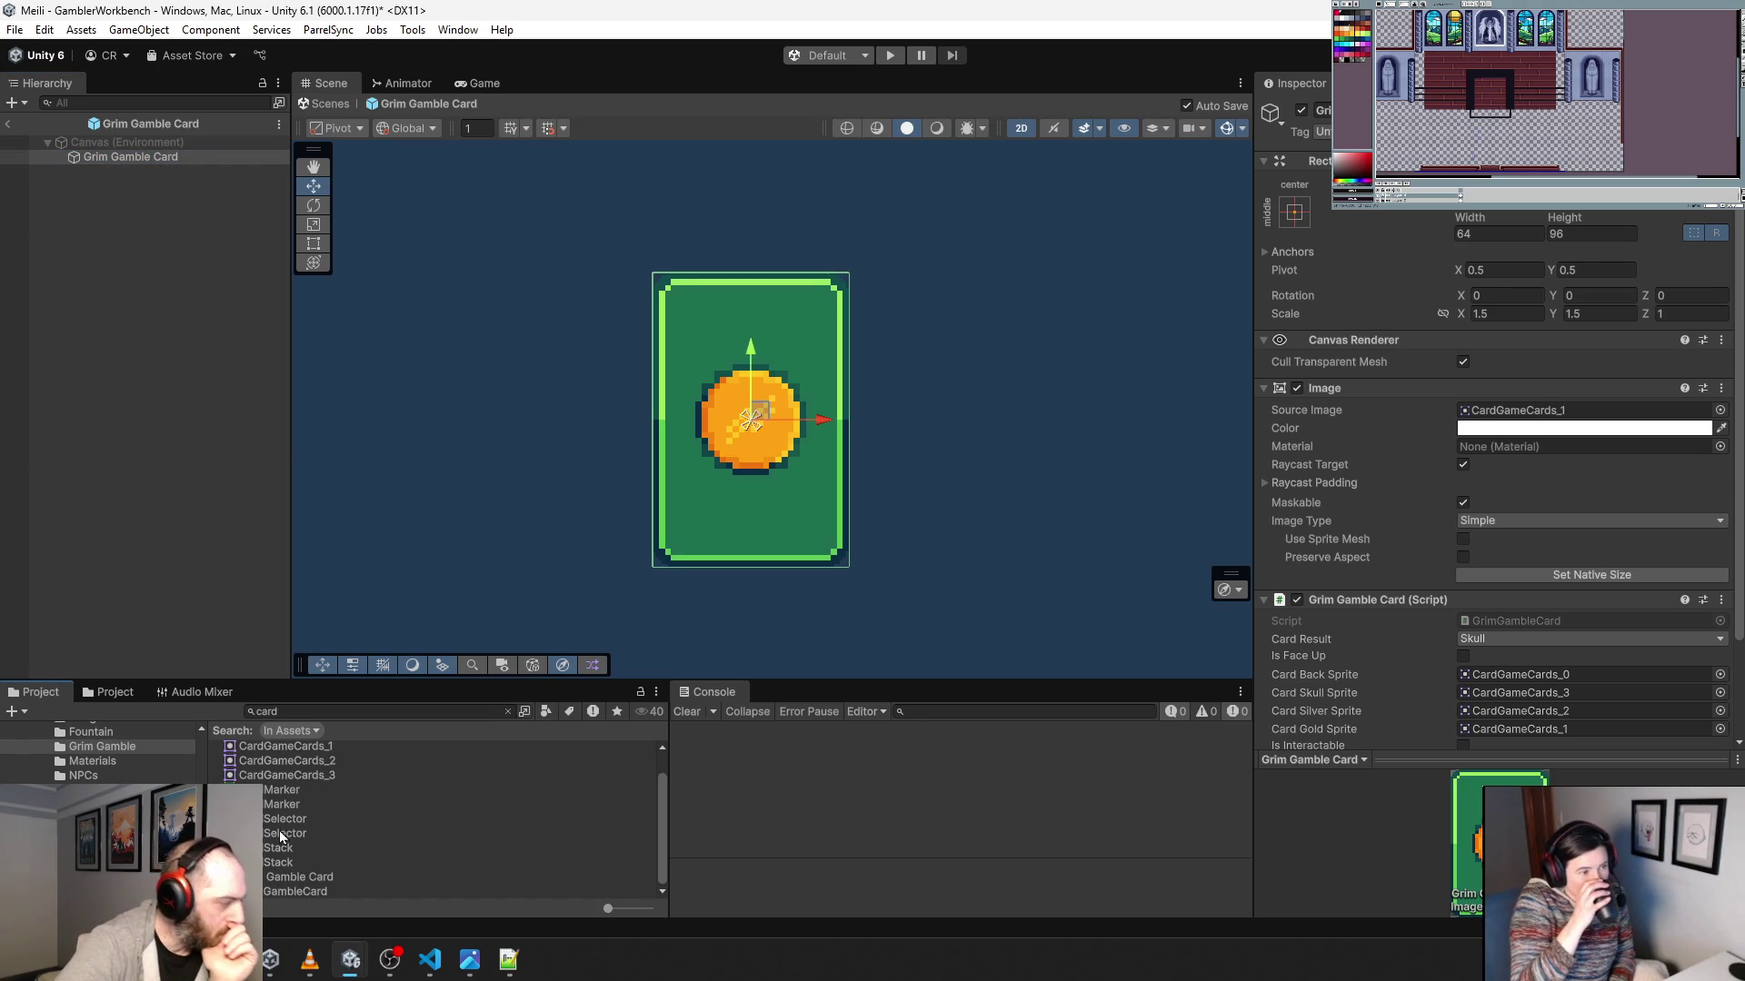
Add the CardSelector sprite as a child of the card, then delete it again.
{"action": "left_click_drag", "start_coordinate": [272, 836], "coordinate": [138, 178]}
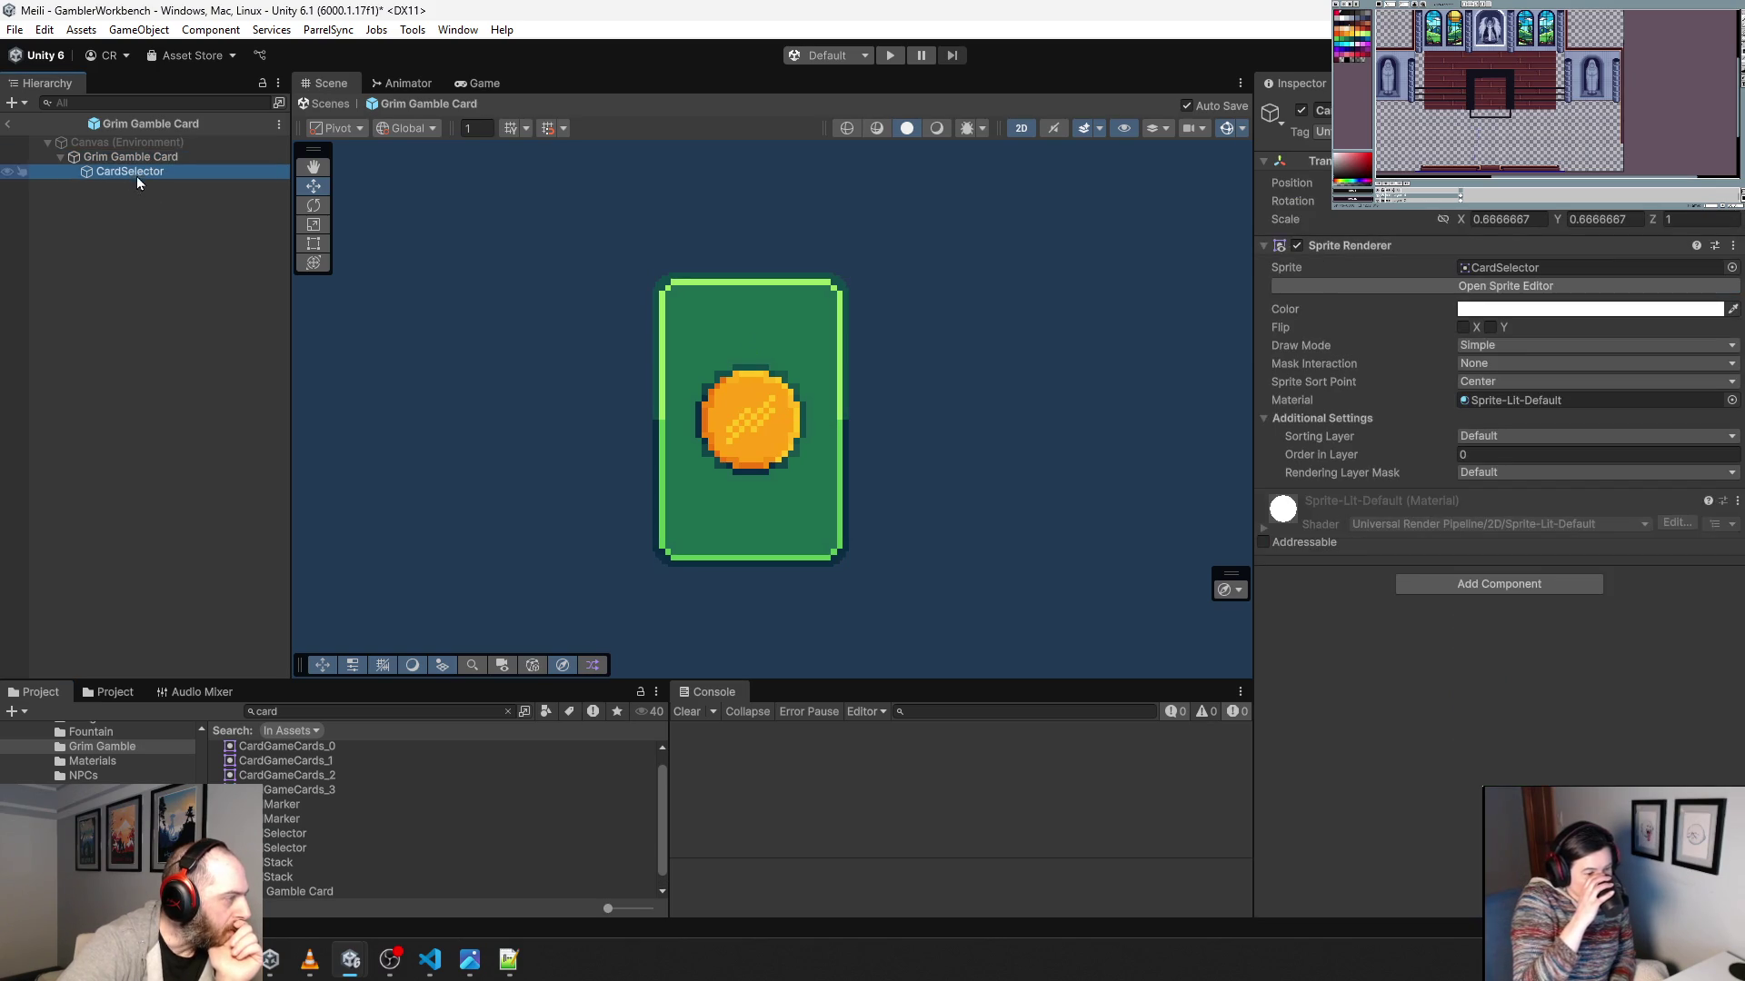
{"action": "left_click", "coordinate": [1508, 219]}
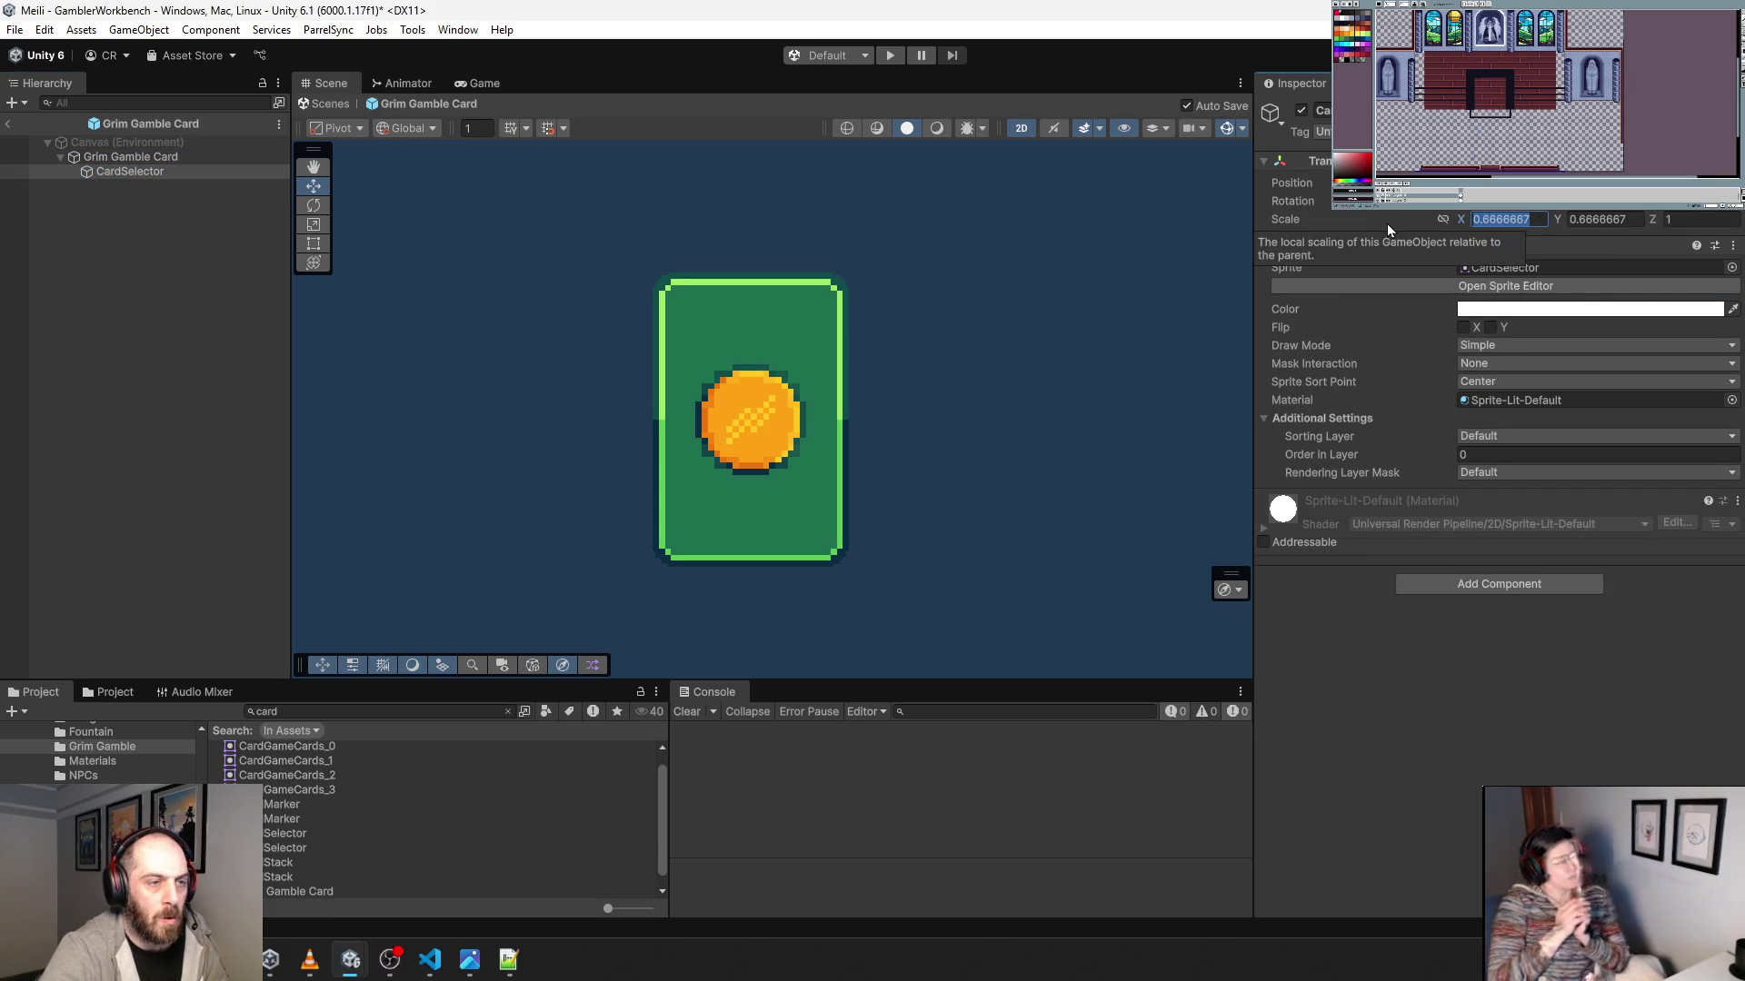
{"action": "left_click", "coordinate": [145, 160]}
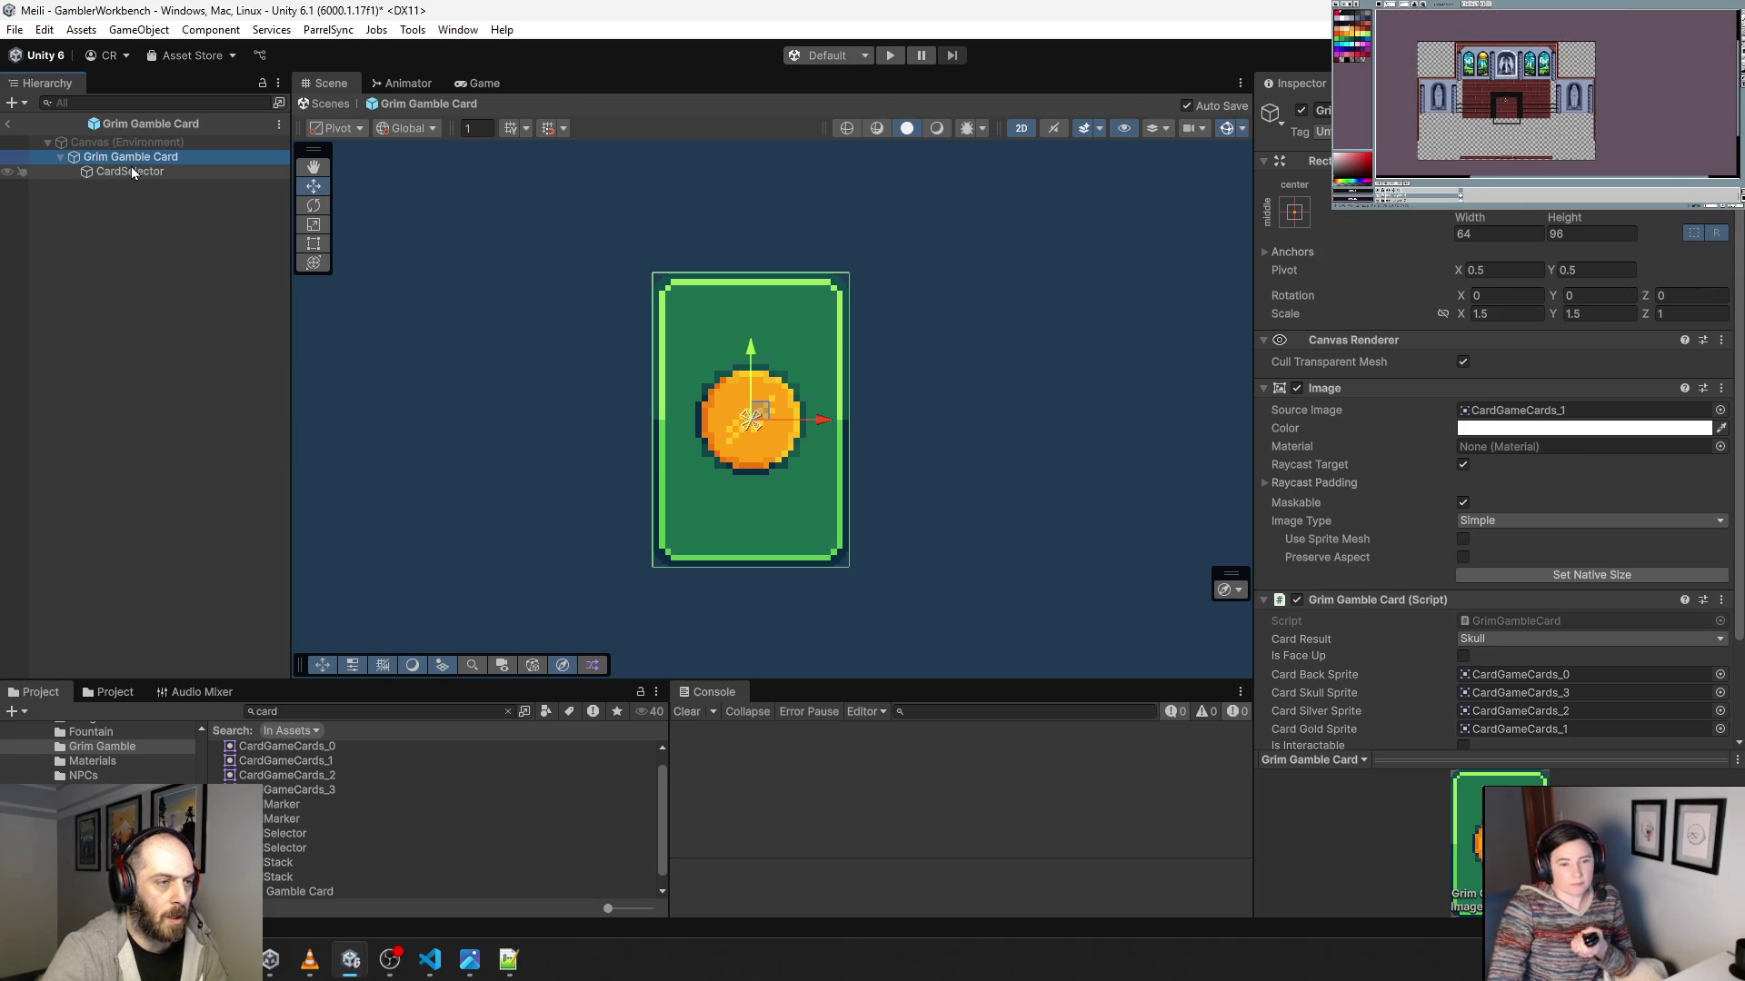
{"action": "left_click", "coordinate": [132, 171]}
{"action": "key", "text": "Delete"}
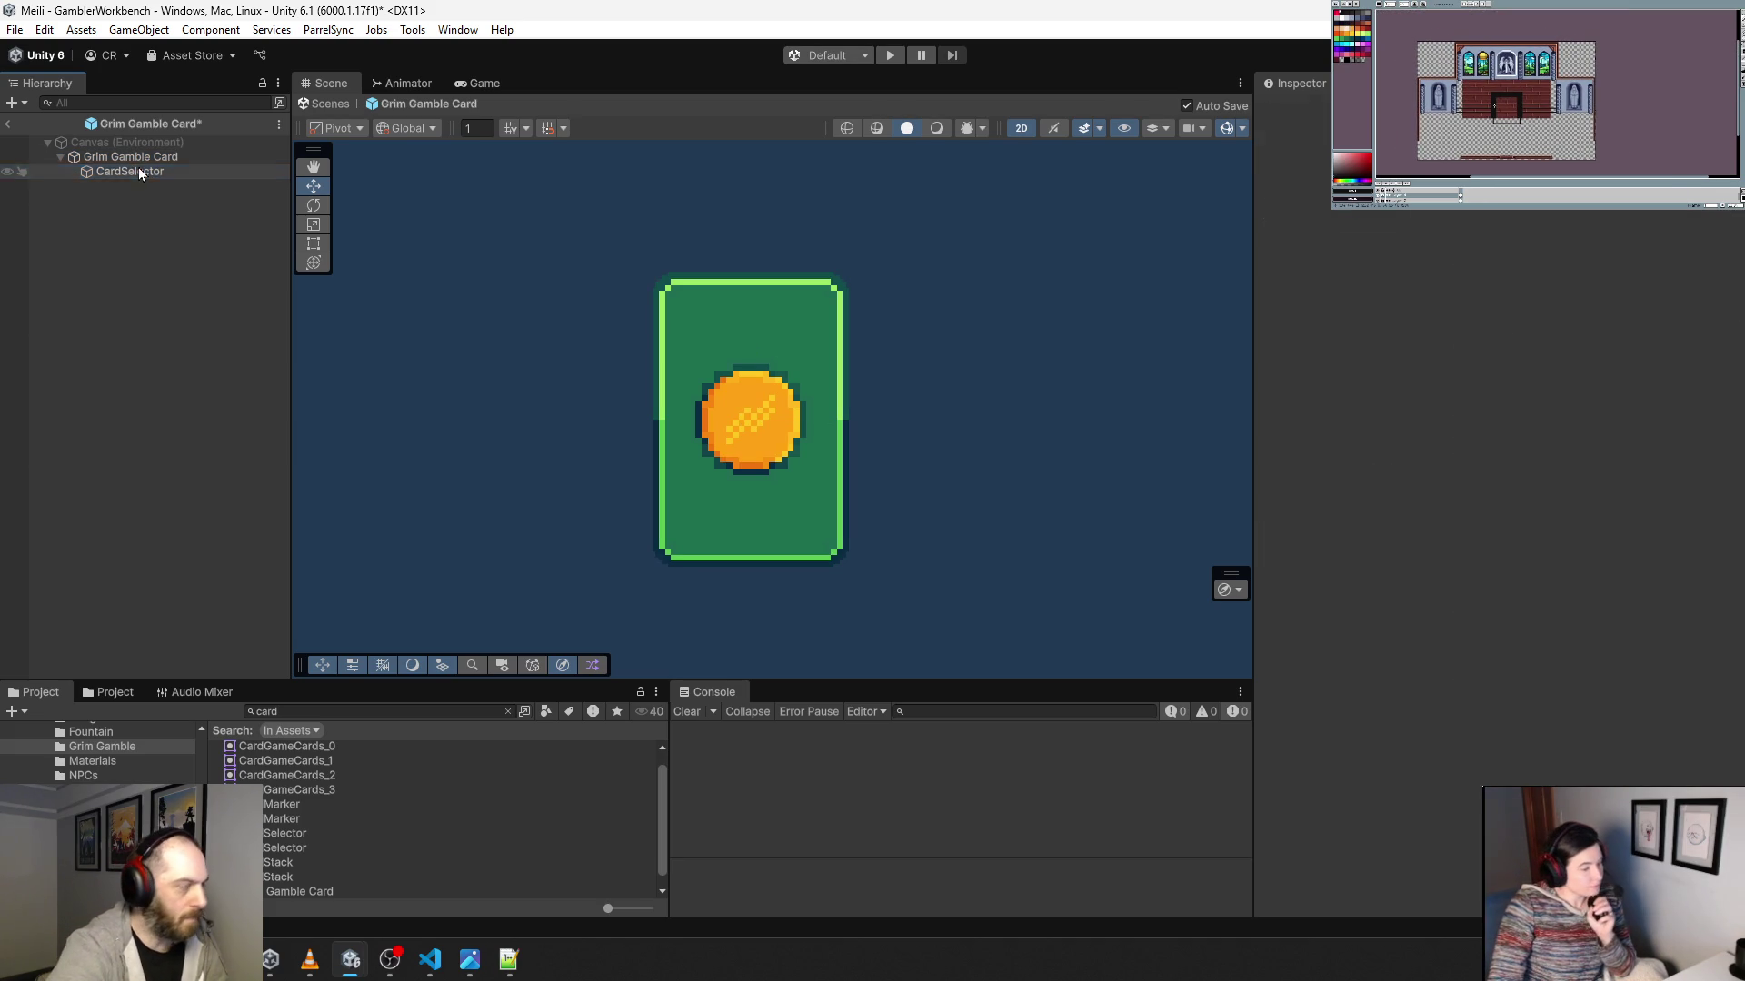
{"action": "right_click", "coordinate": [136, 160]}
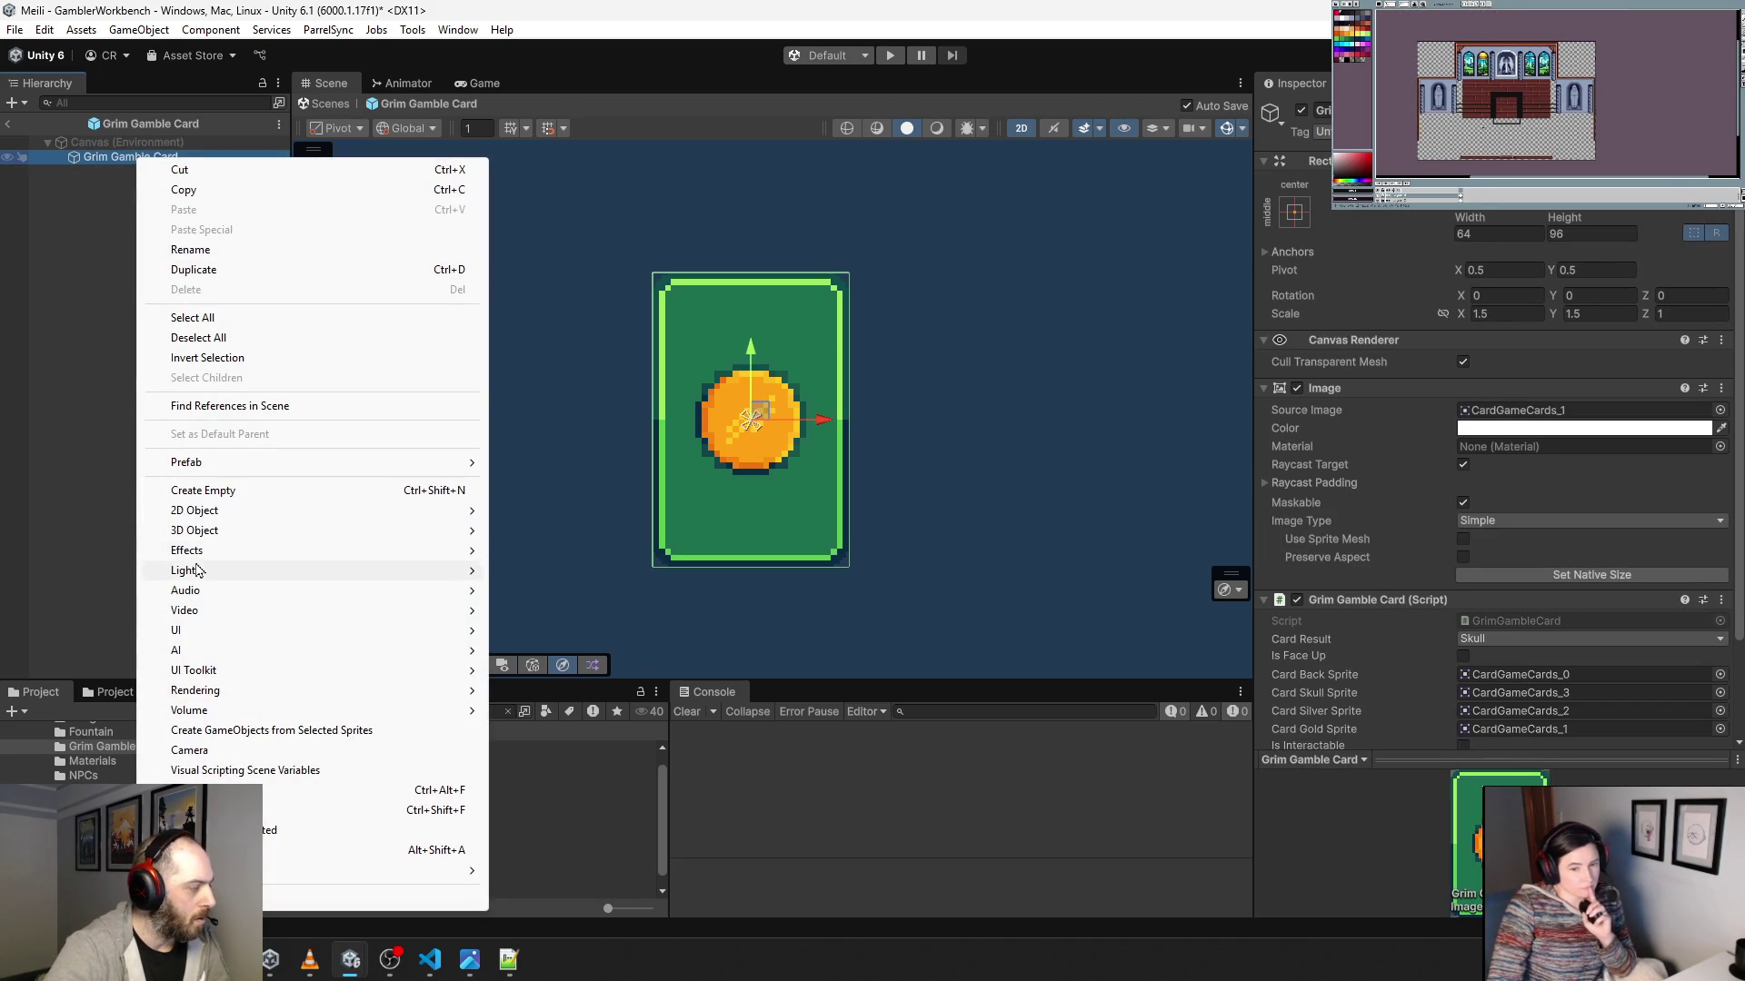
Add a UI Image under the card using the CardSelector sprite, sized 72 by 104.
{"action": "mouse_move", "coordinate": [218, 630]}
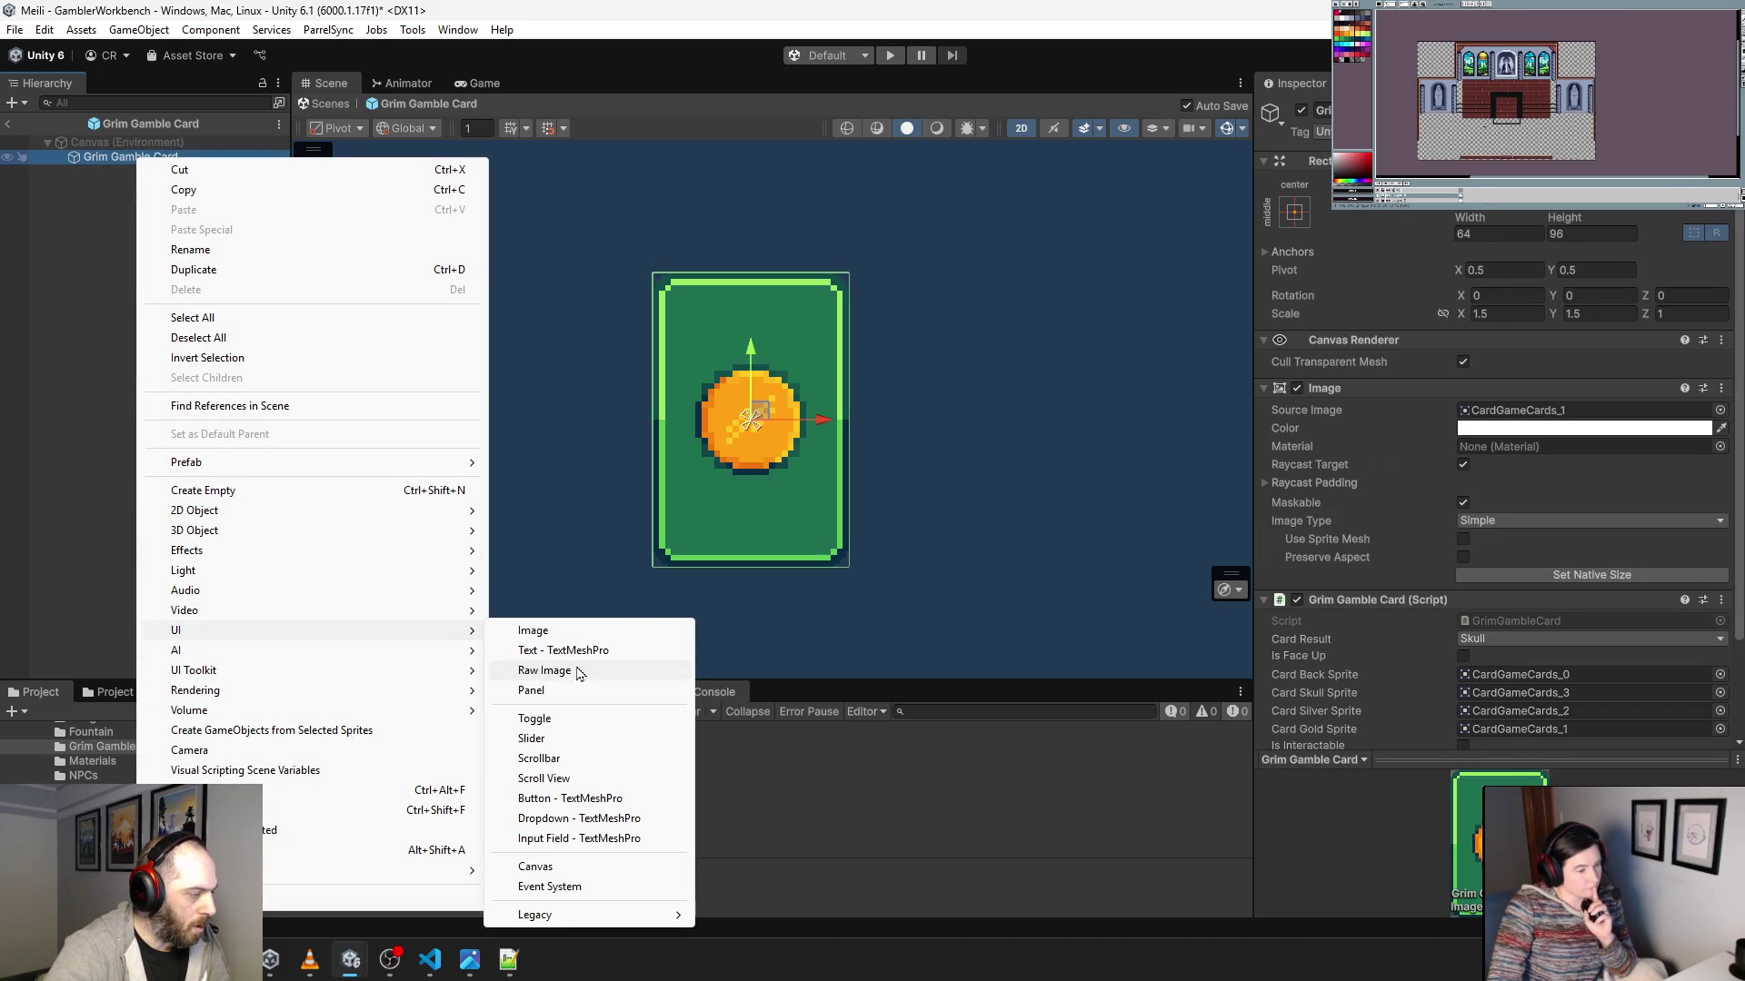
{"action": "left_click", "coordinate": [541, 630]}
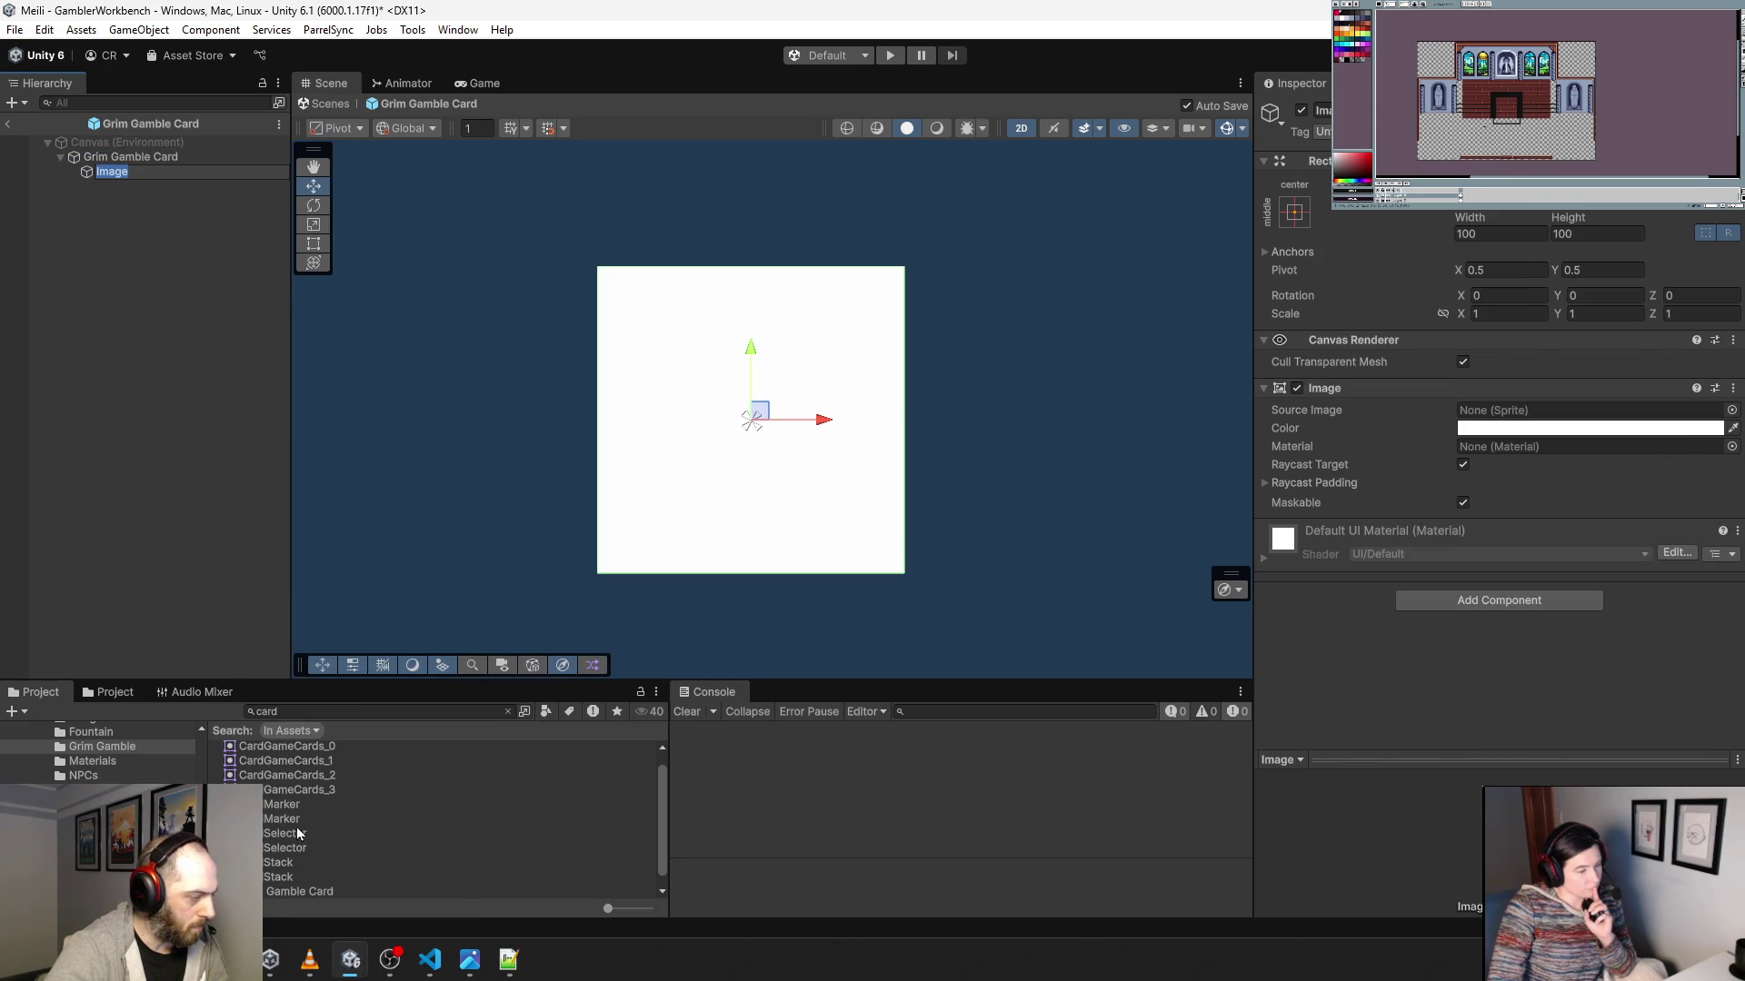
{"action": "mouse_move", "coordinate": [282, 843]}
{"action": "left_mouse_down"}
{"action": "mouse_move", "coordinate": [1081, 584]}
{"action": "mouse_move", "coordinate": [1504, 419]}
{"action": "left_mouse_up"}
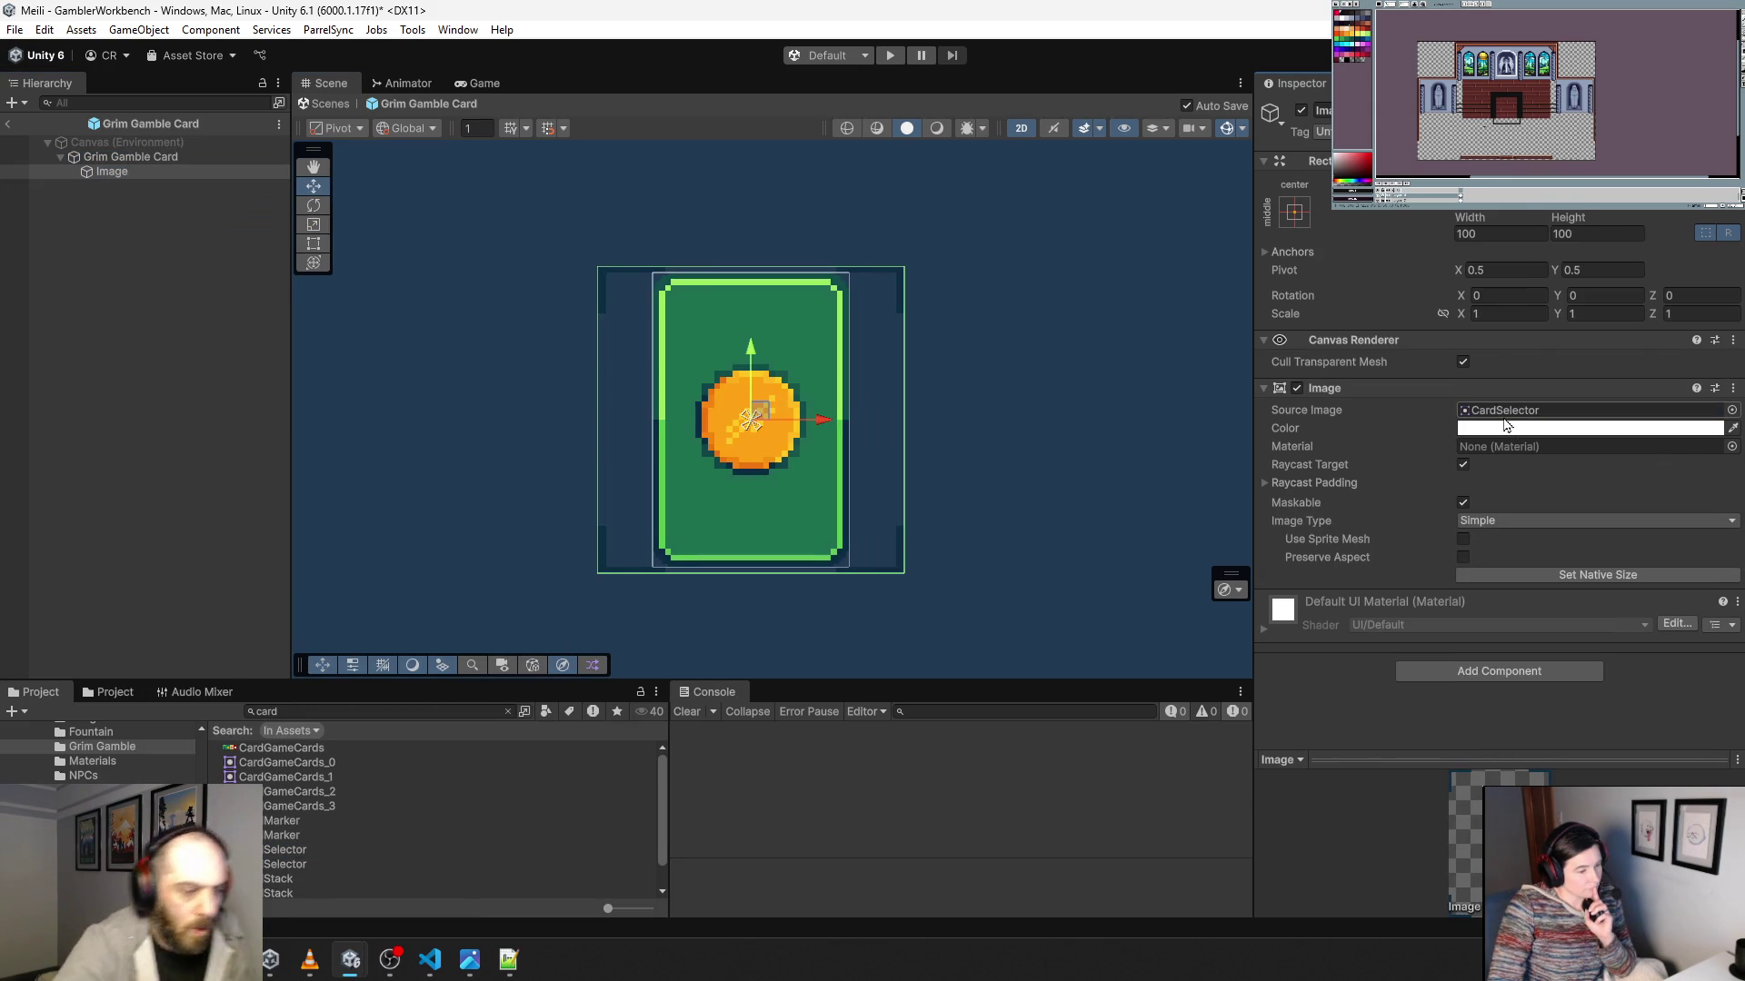
{"action": "left_click", "coordinate": [1490, 234]}
{"action": "type", "text": "72"}
{"action": "key", "text": "Tab"}
{"action": "type", "text": "104"}
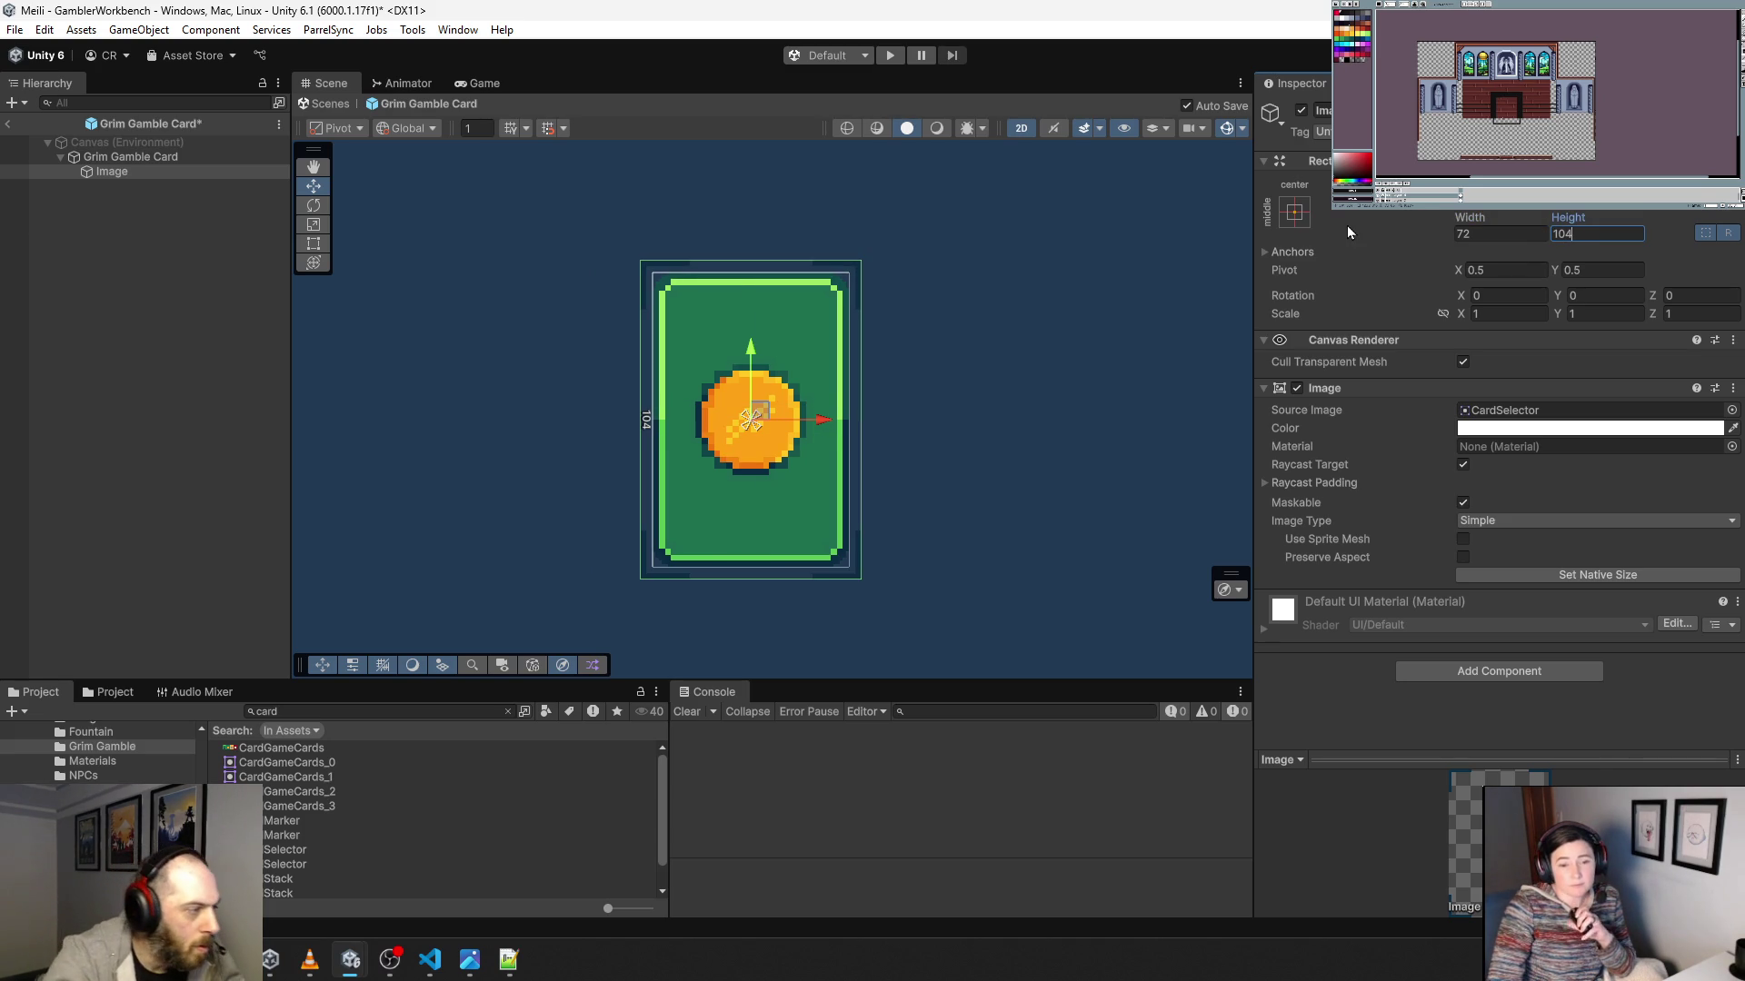
{"action": "left_click", "coordinate": [145, 380]}
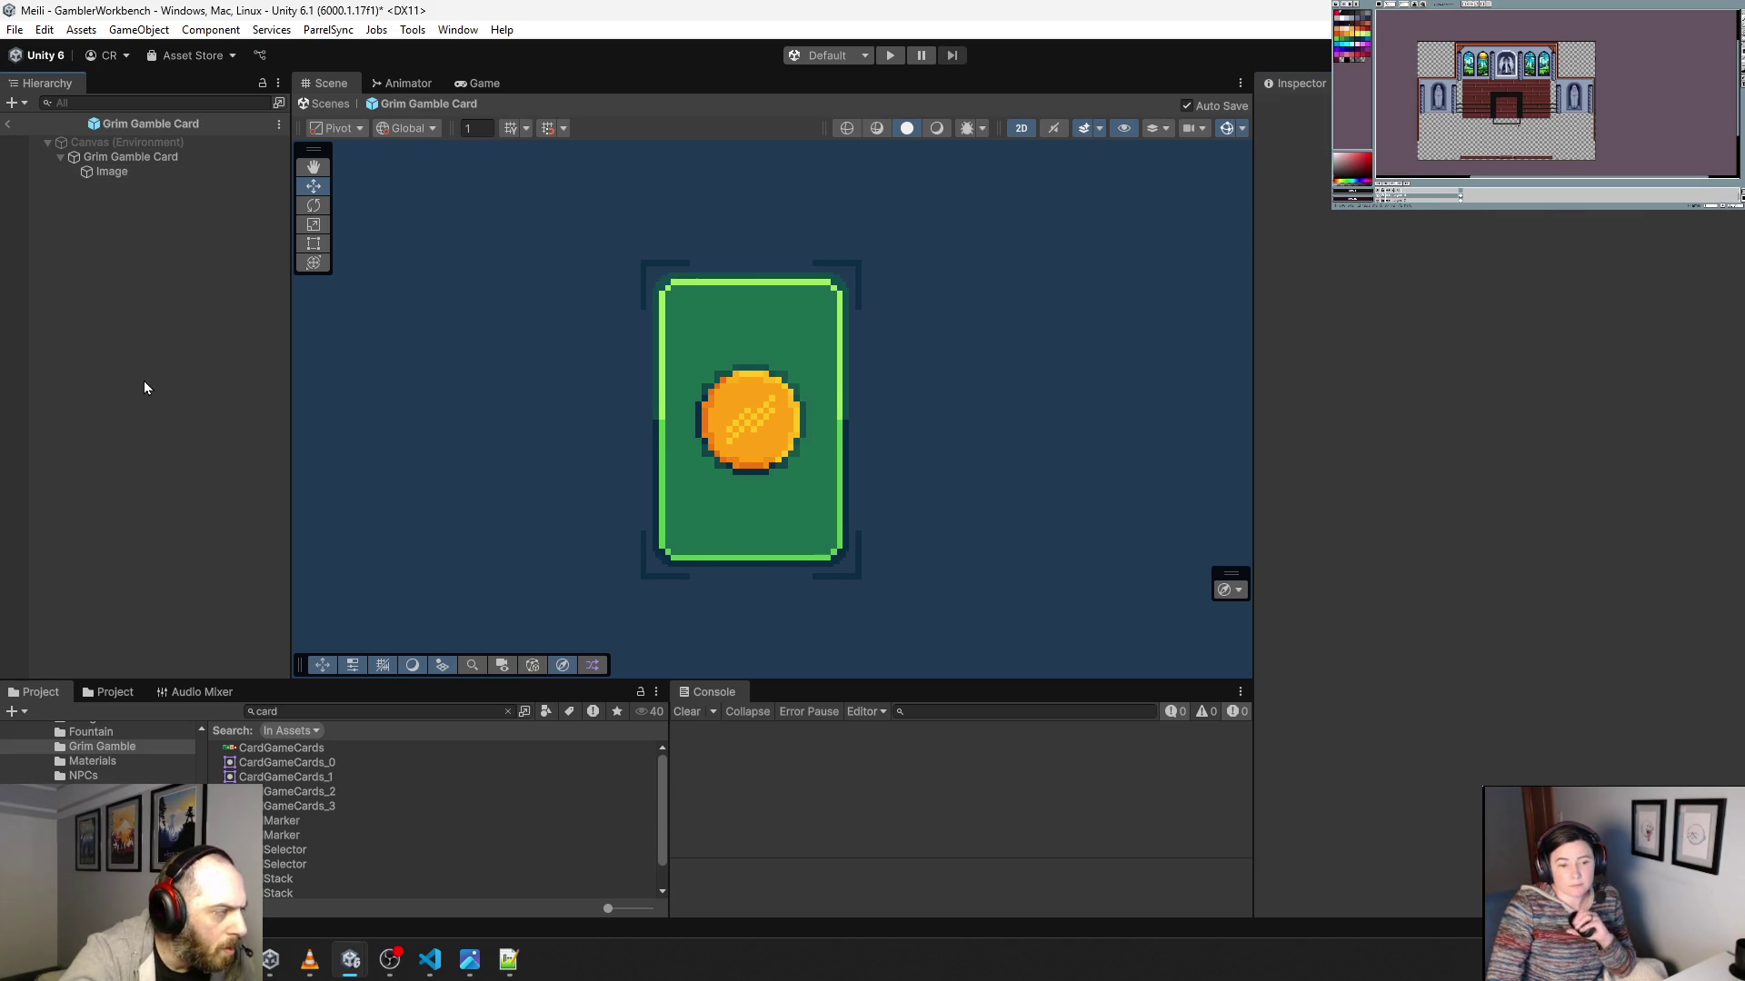
Rename the image to 'Card Selector', then open the Grim Gamble Card script.
{"action": "left_click", "coordinate": [116, 172]}
{"action": "key", "text": "F2"}
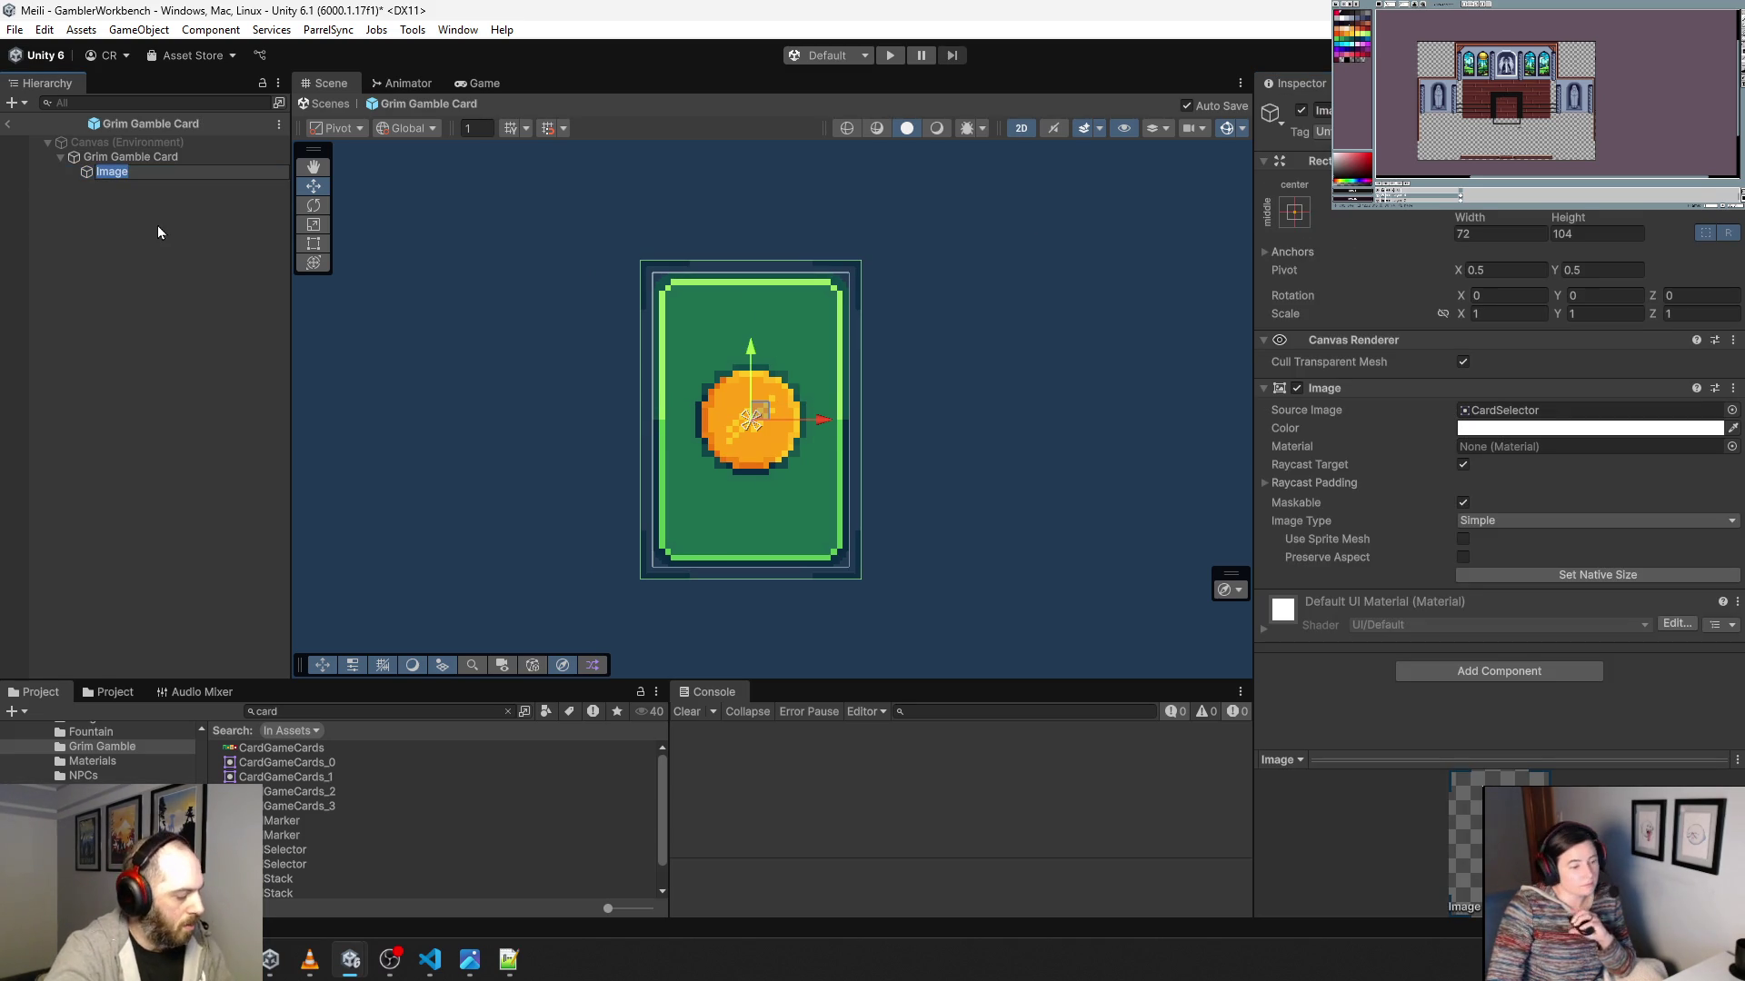
{"action": "type", "text": "Se"}
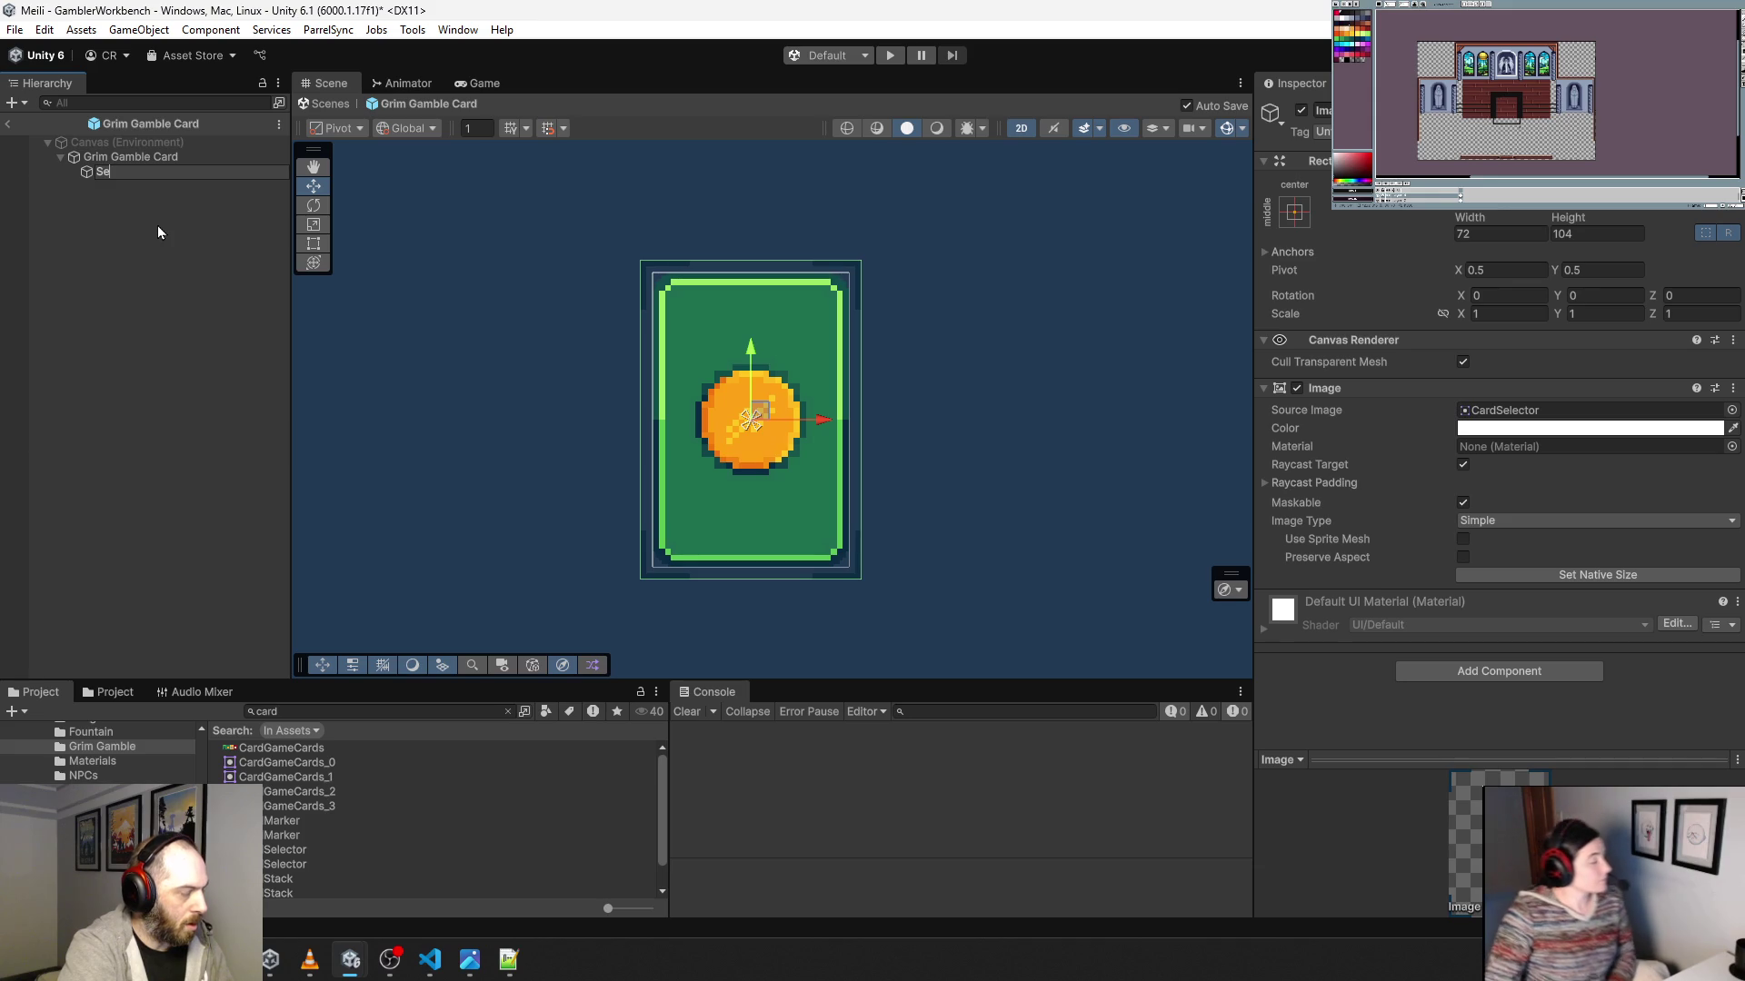
{"action": "type", "text": "lector"}
{"action": "key", "text": "Return"}
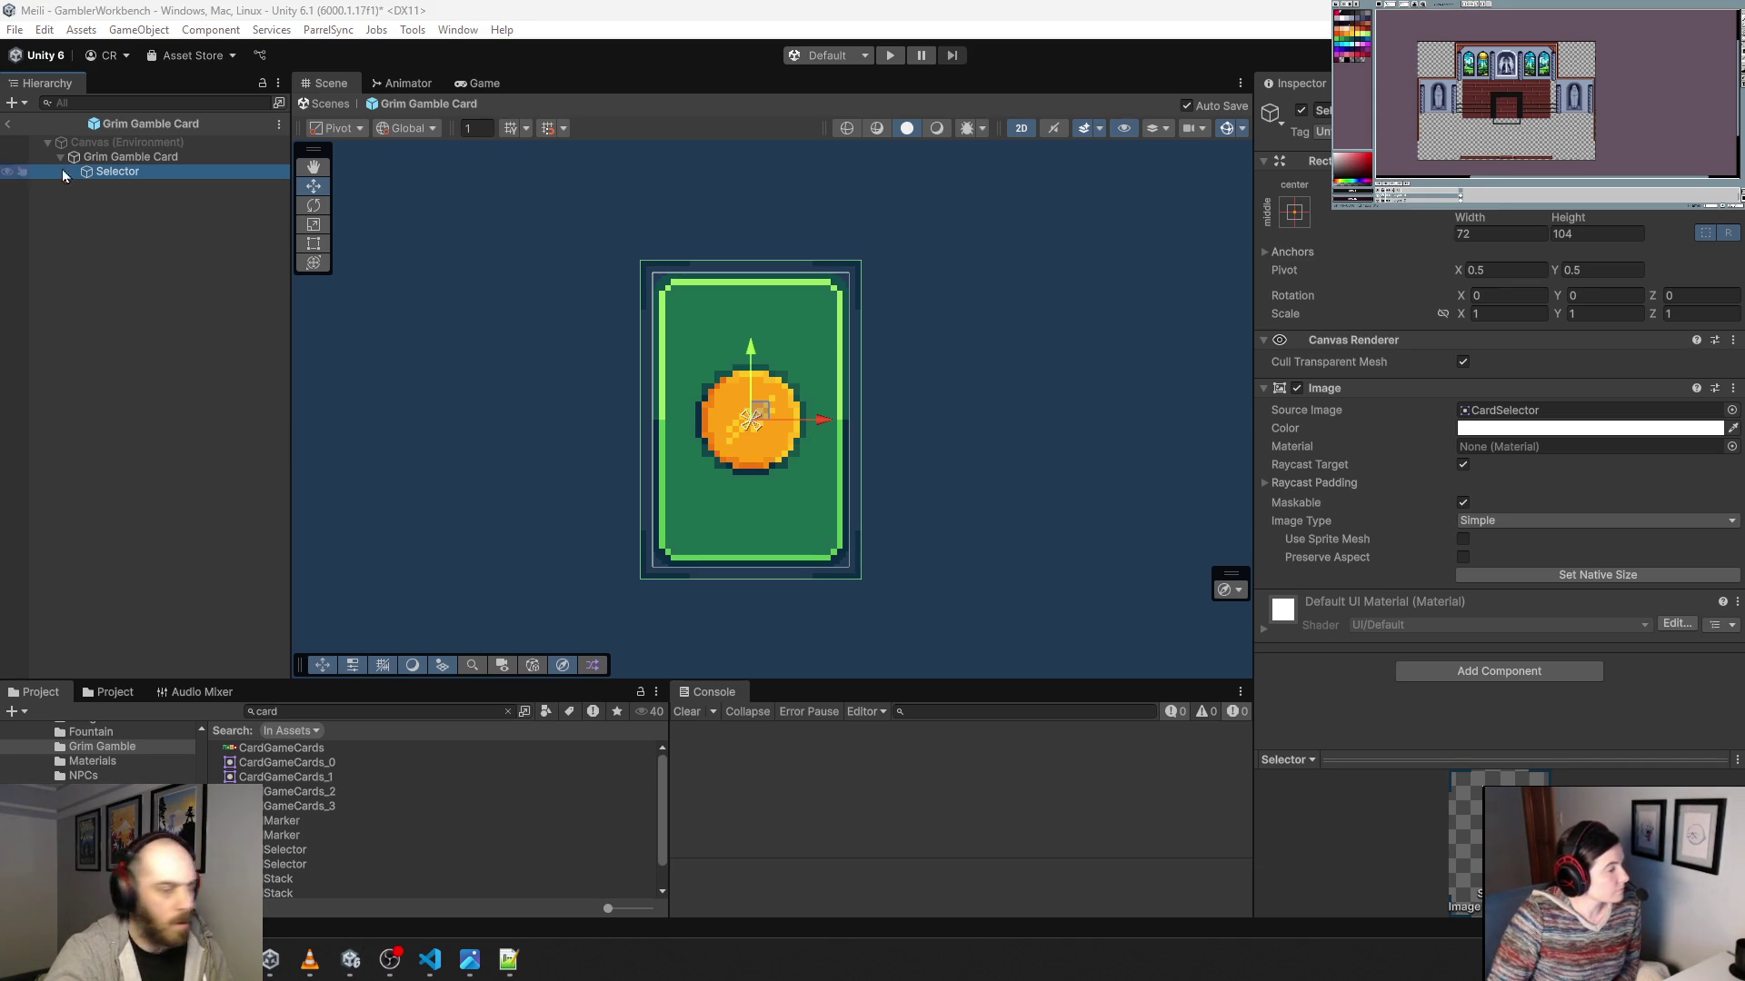
{"action": "left_click", "coordinate": [102, 176]}
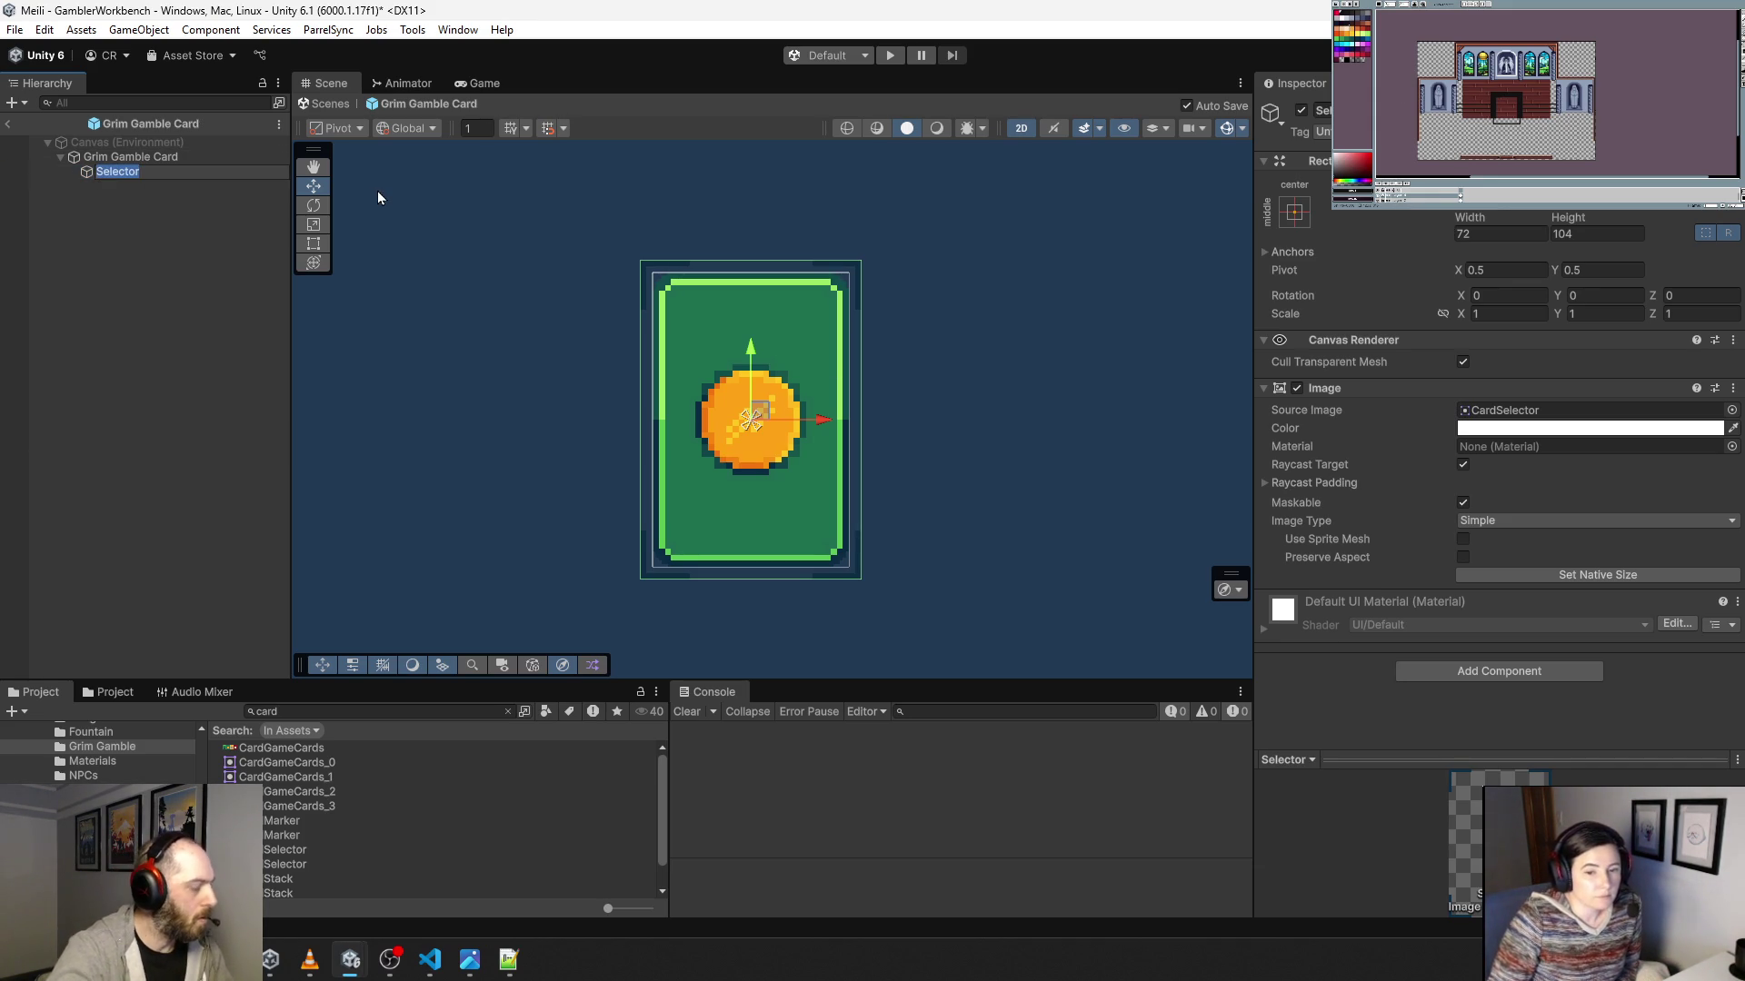
{"action": "type", "text": "Card Selector"}
{"action": "key", "text": "Return"}
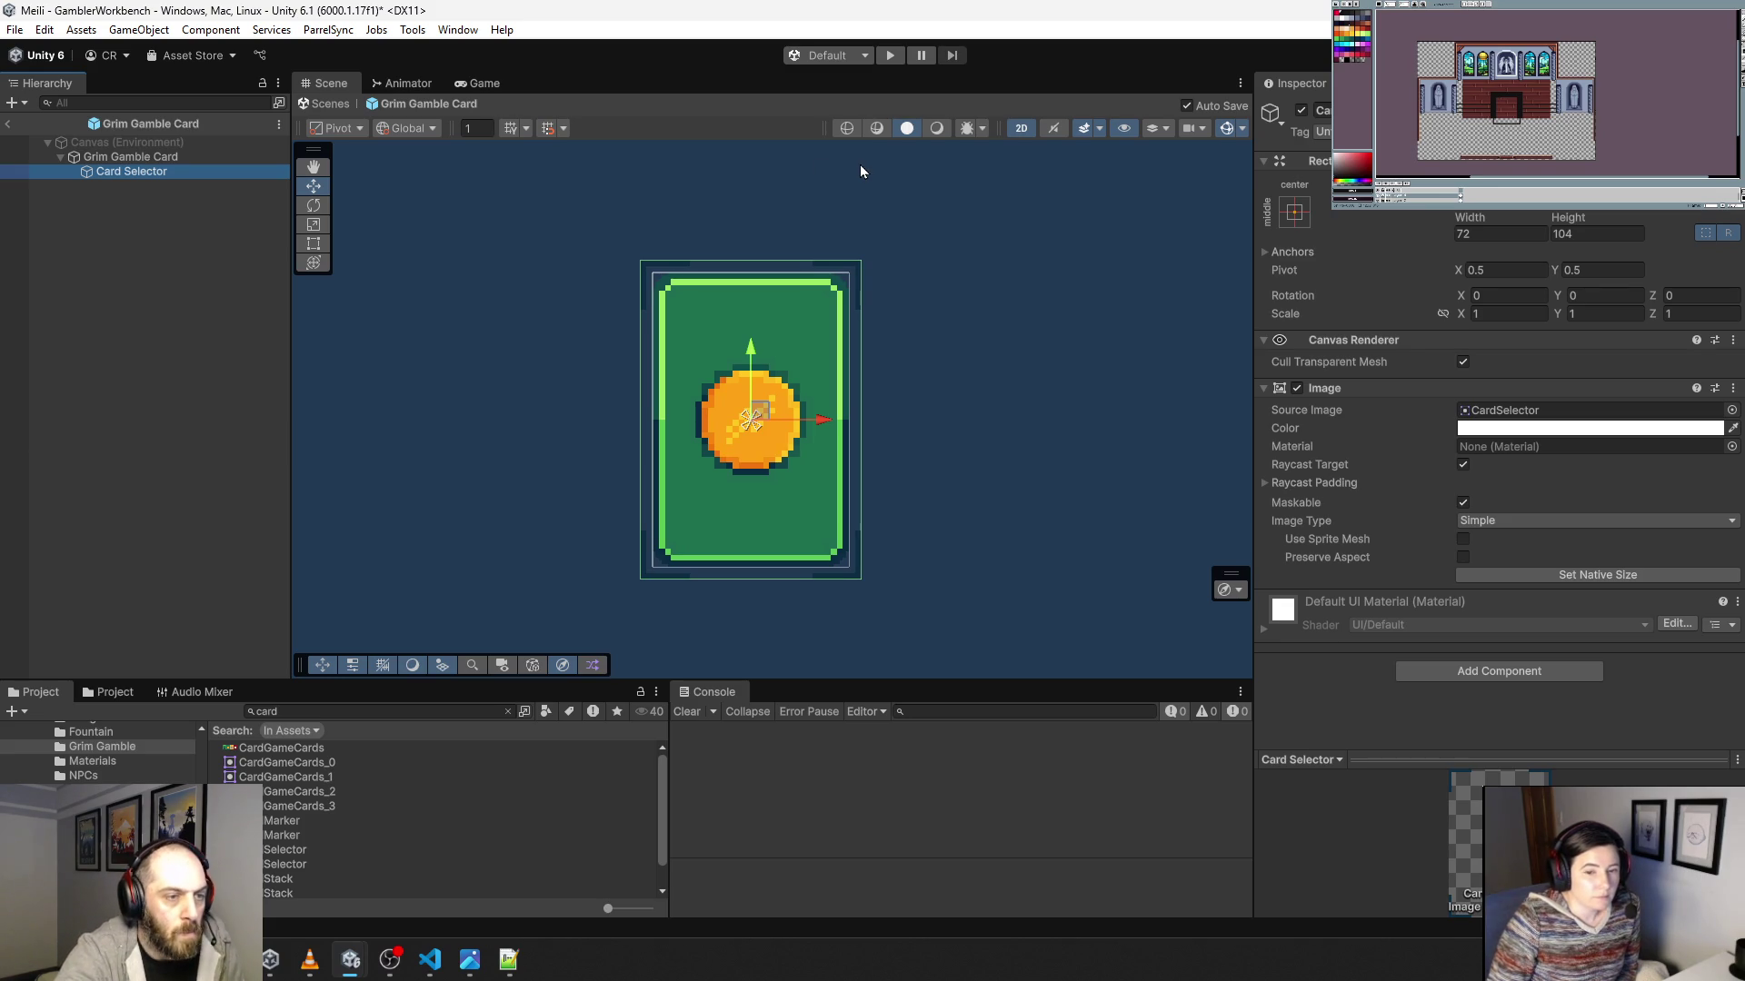
{"action": "key", "text": "Up"}
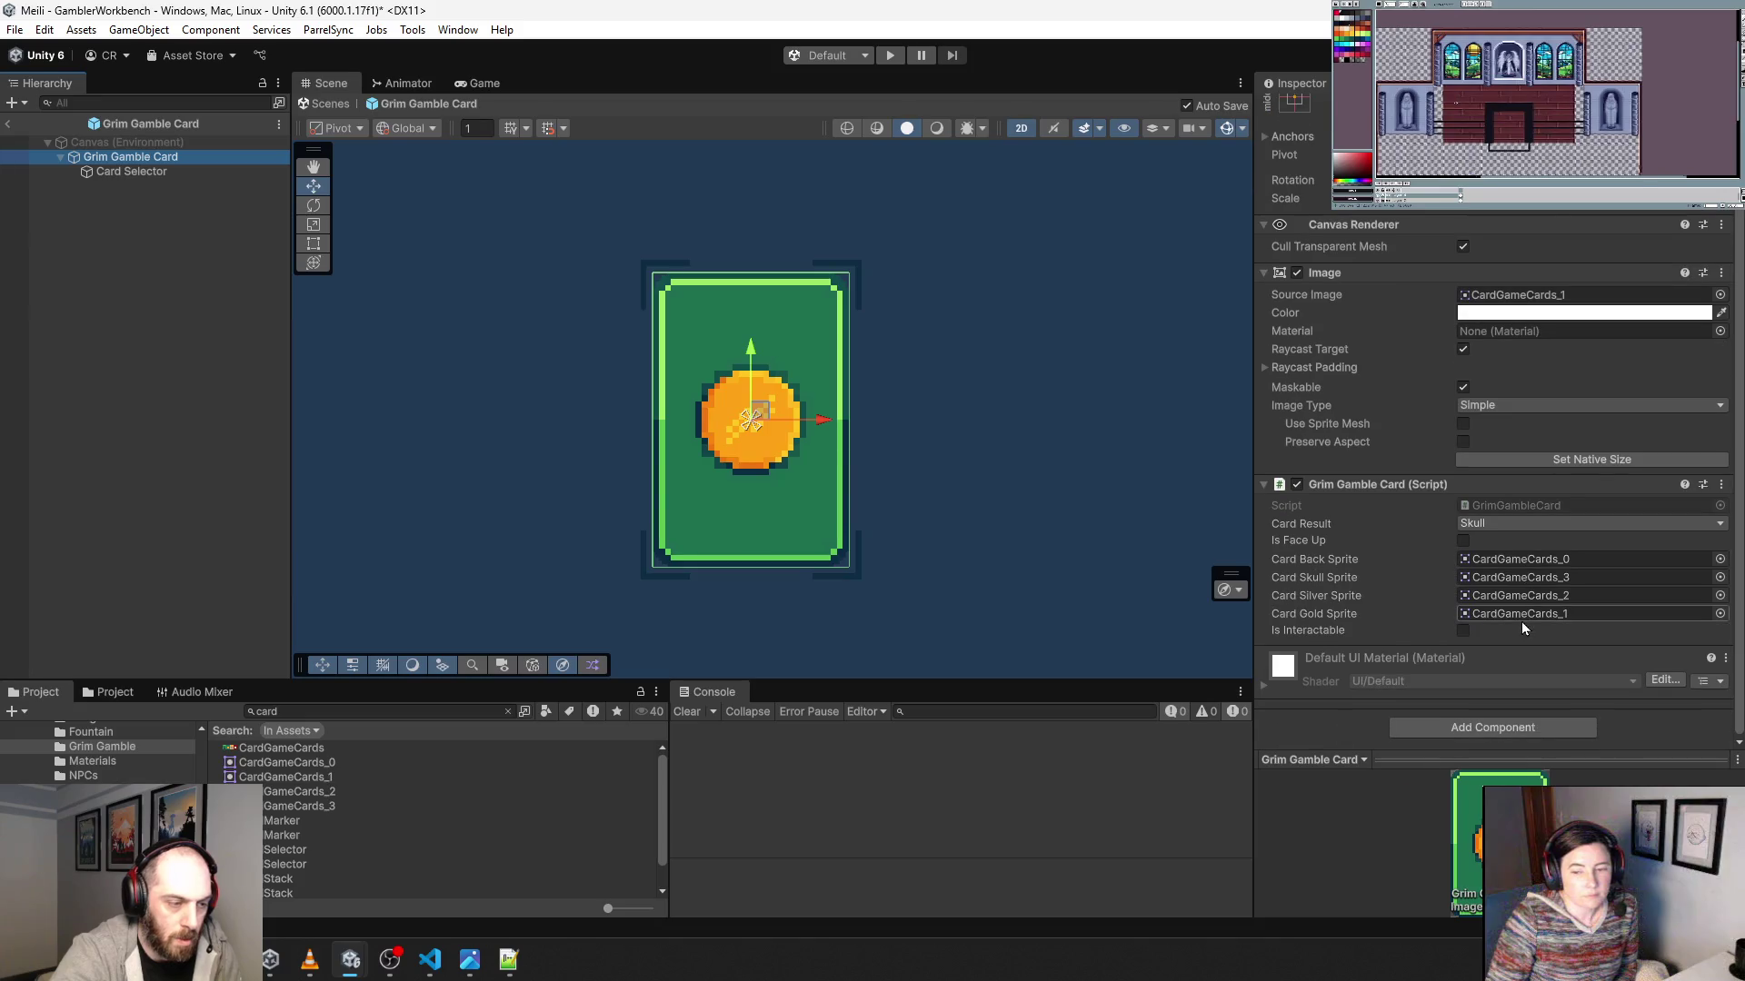
{"action": "left_click", "coordinate": [1497, 499]}
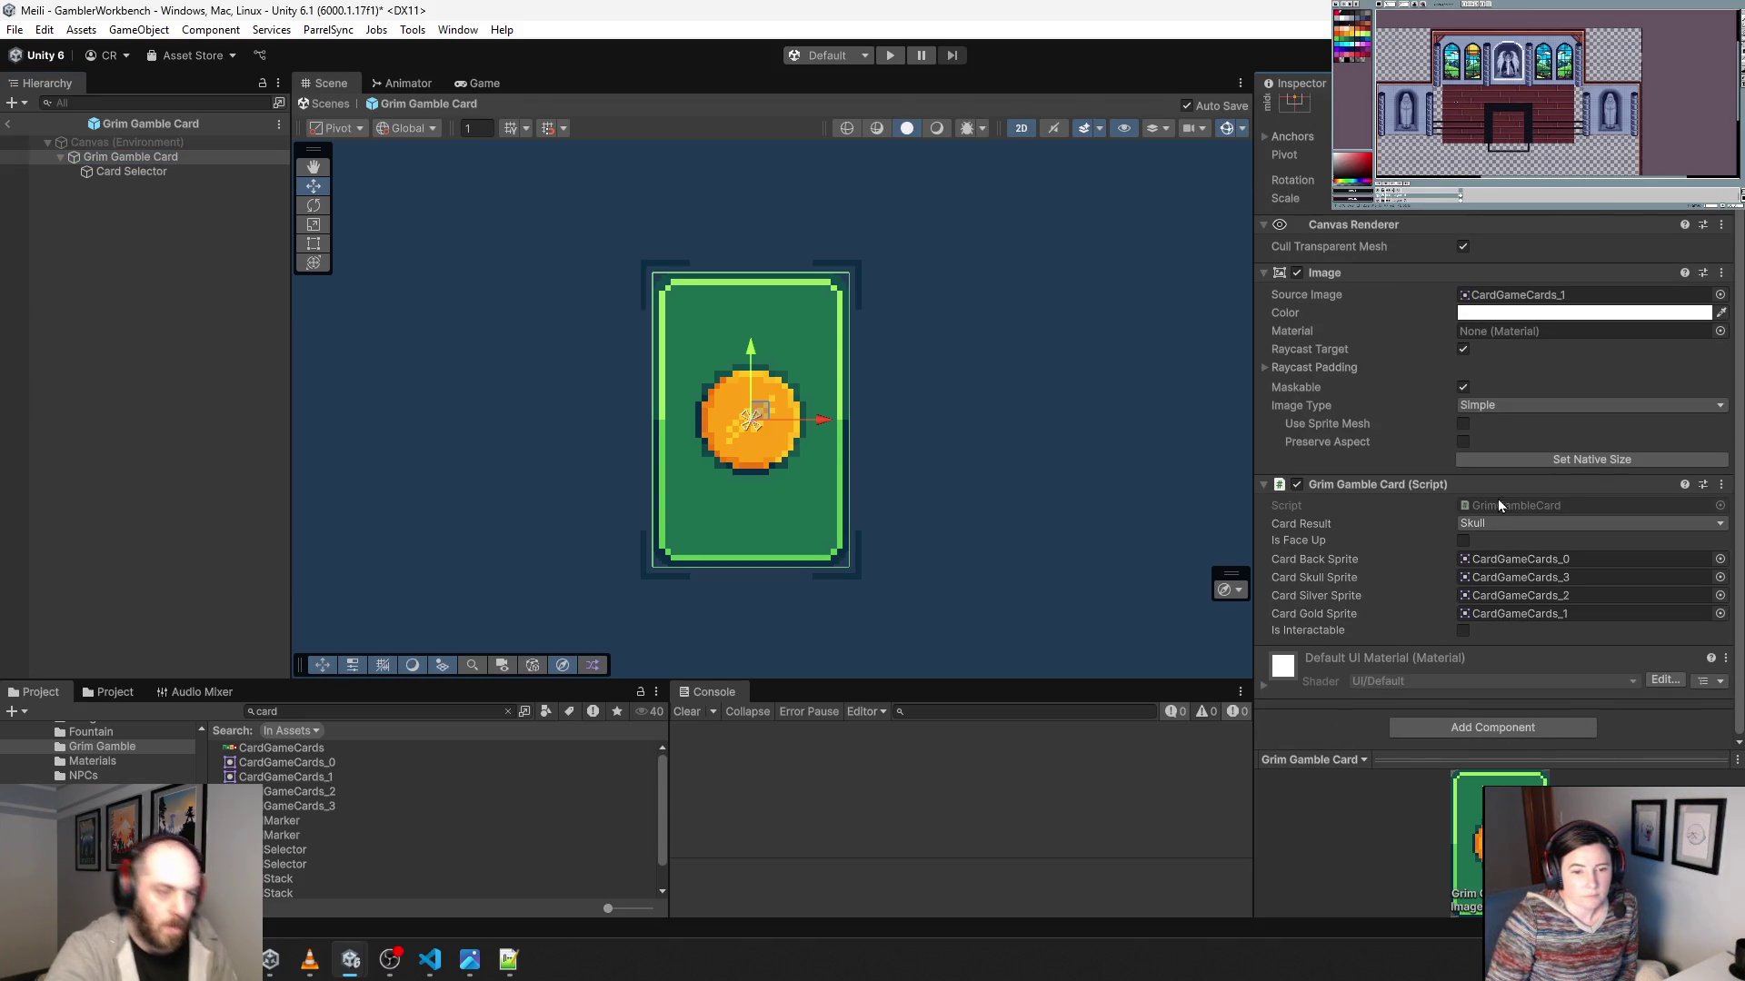
{"action": "double_click", "coordinate": [1496, 499]}
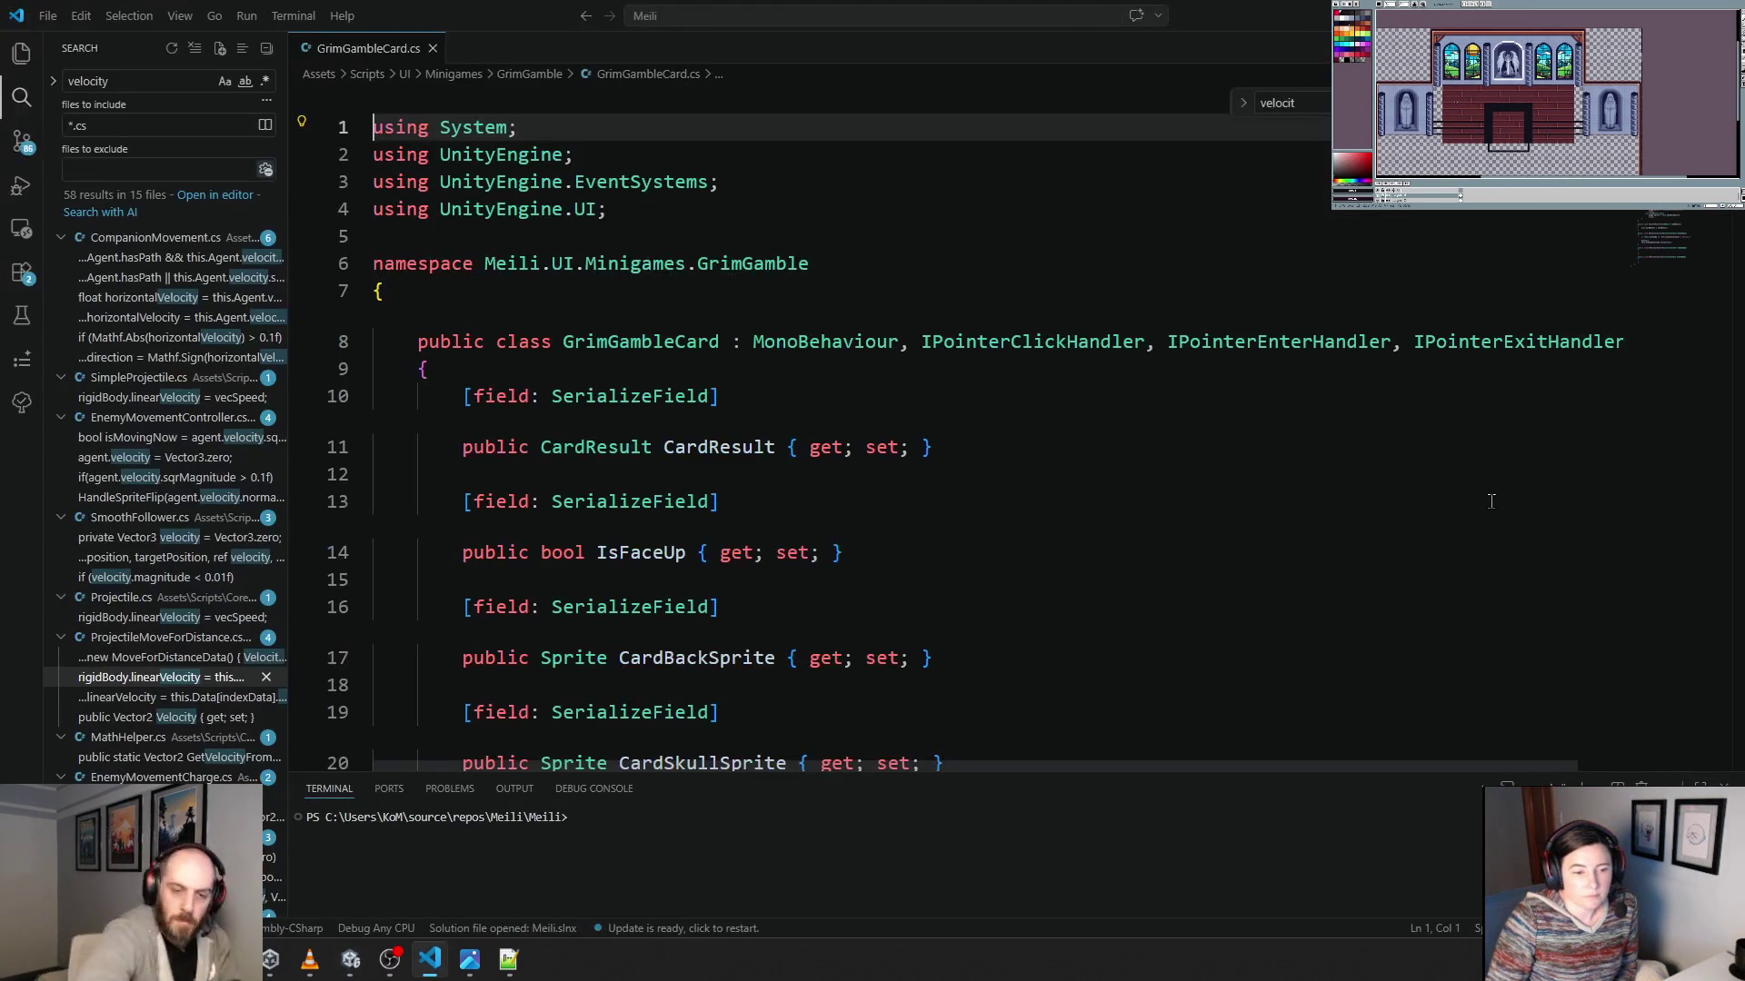
Duplicate the serialized IsInteractable property directly below itself.
{"action": "scroll", "coordinate": [919, 419], "scroll_direction": "down", "scroll_amount": 5, "text": "ctrl"}
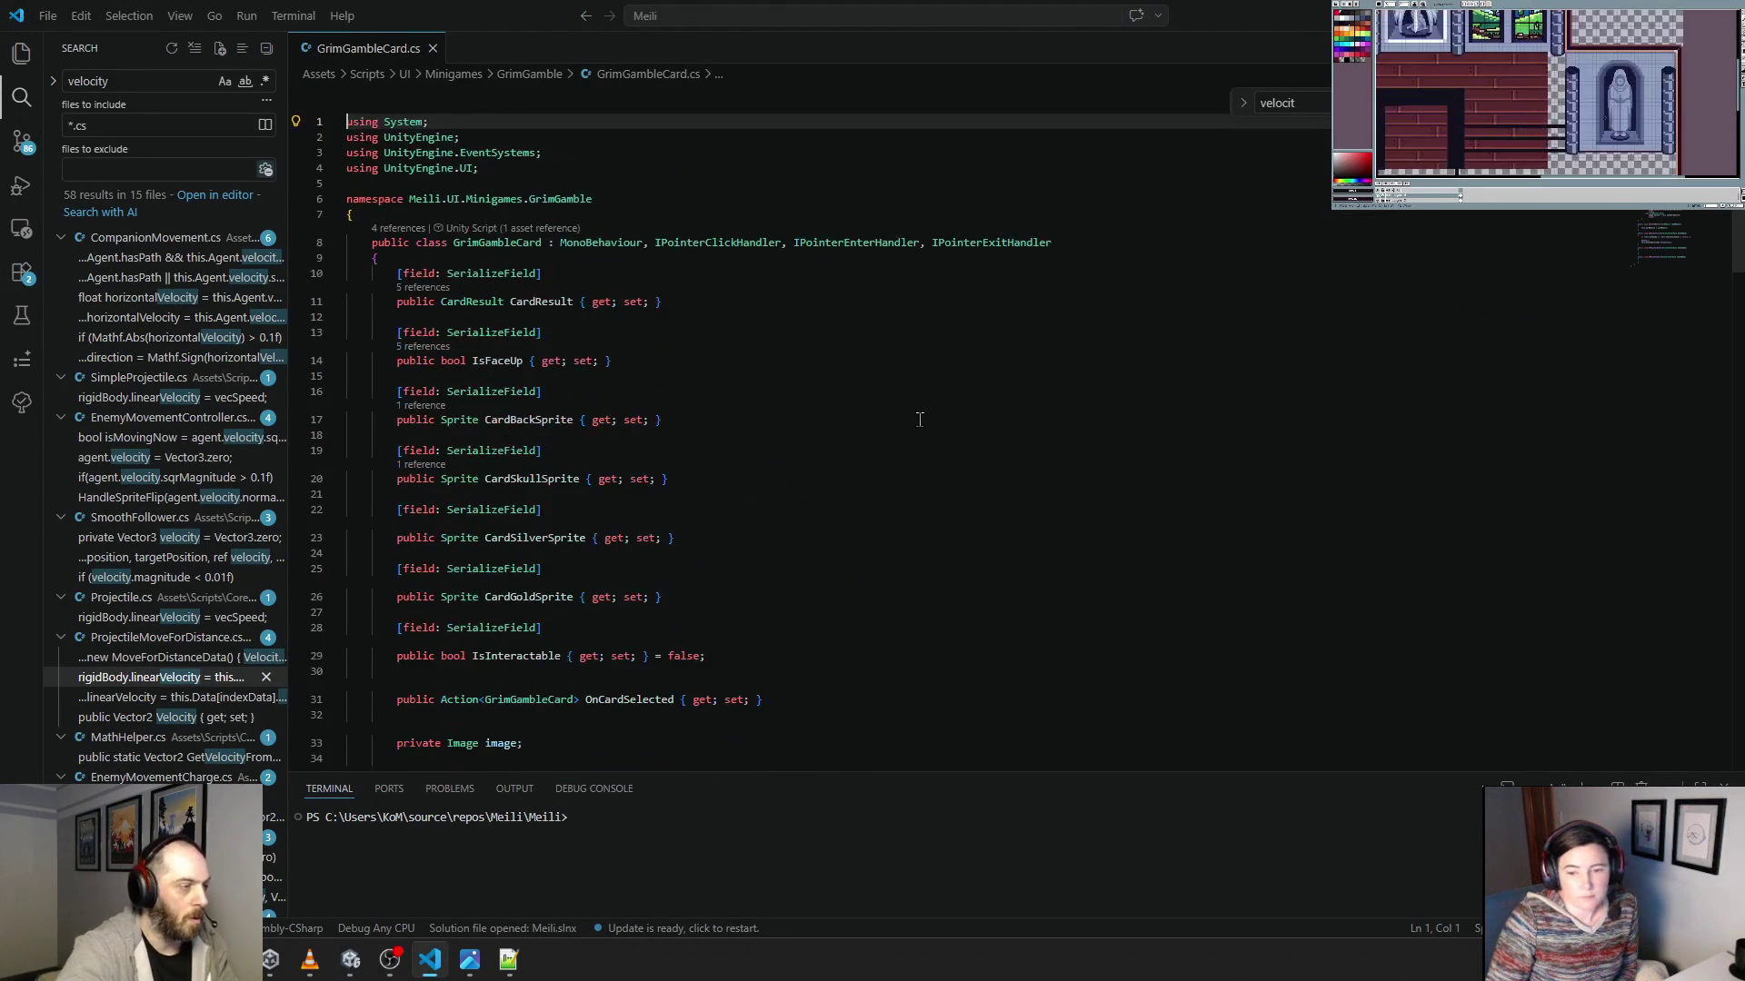
{"action": "scroll", "coordinate": [798, 408], "scroll_direction": "up", "scroll_amount": 1, "text": "ctrl"}
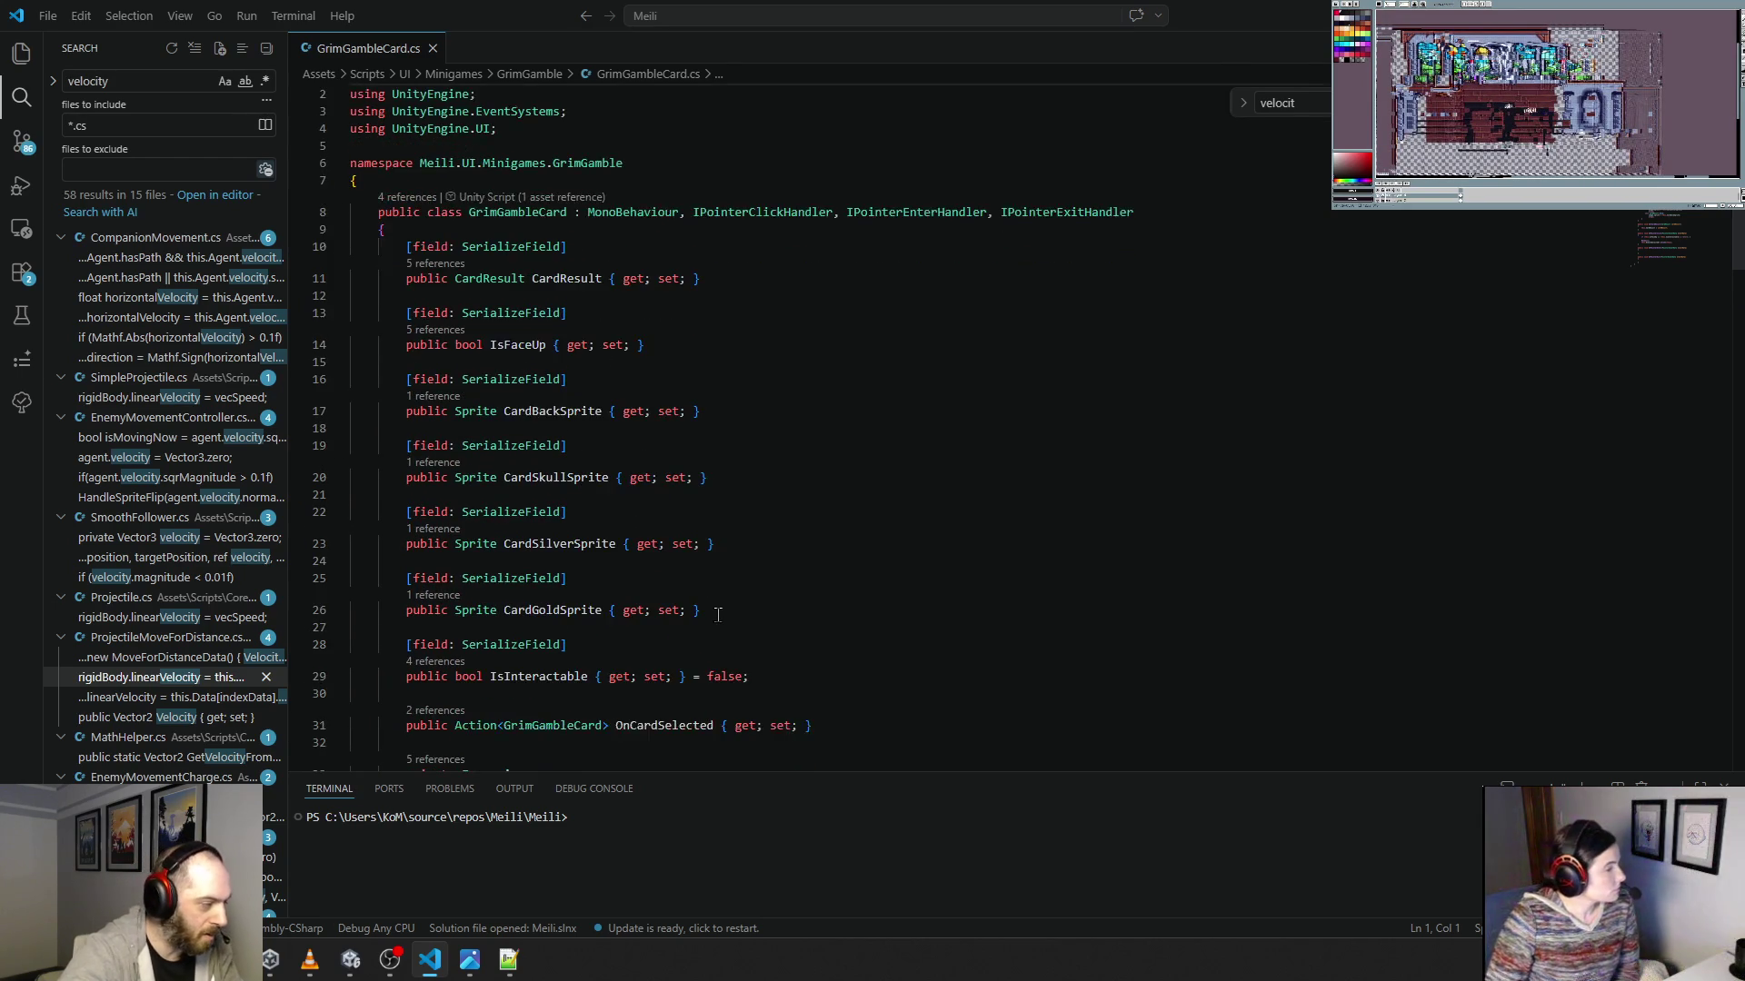
{"action": "scroll", "coordinate": [715, 613], "scroll_direction": "down", "scroll_amount": 2}
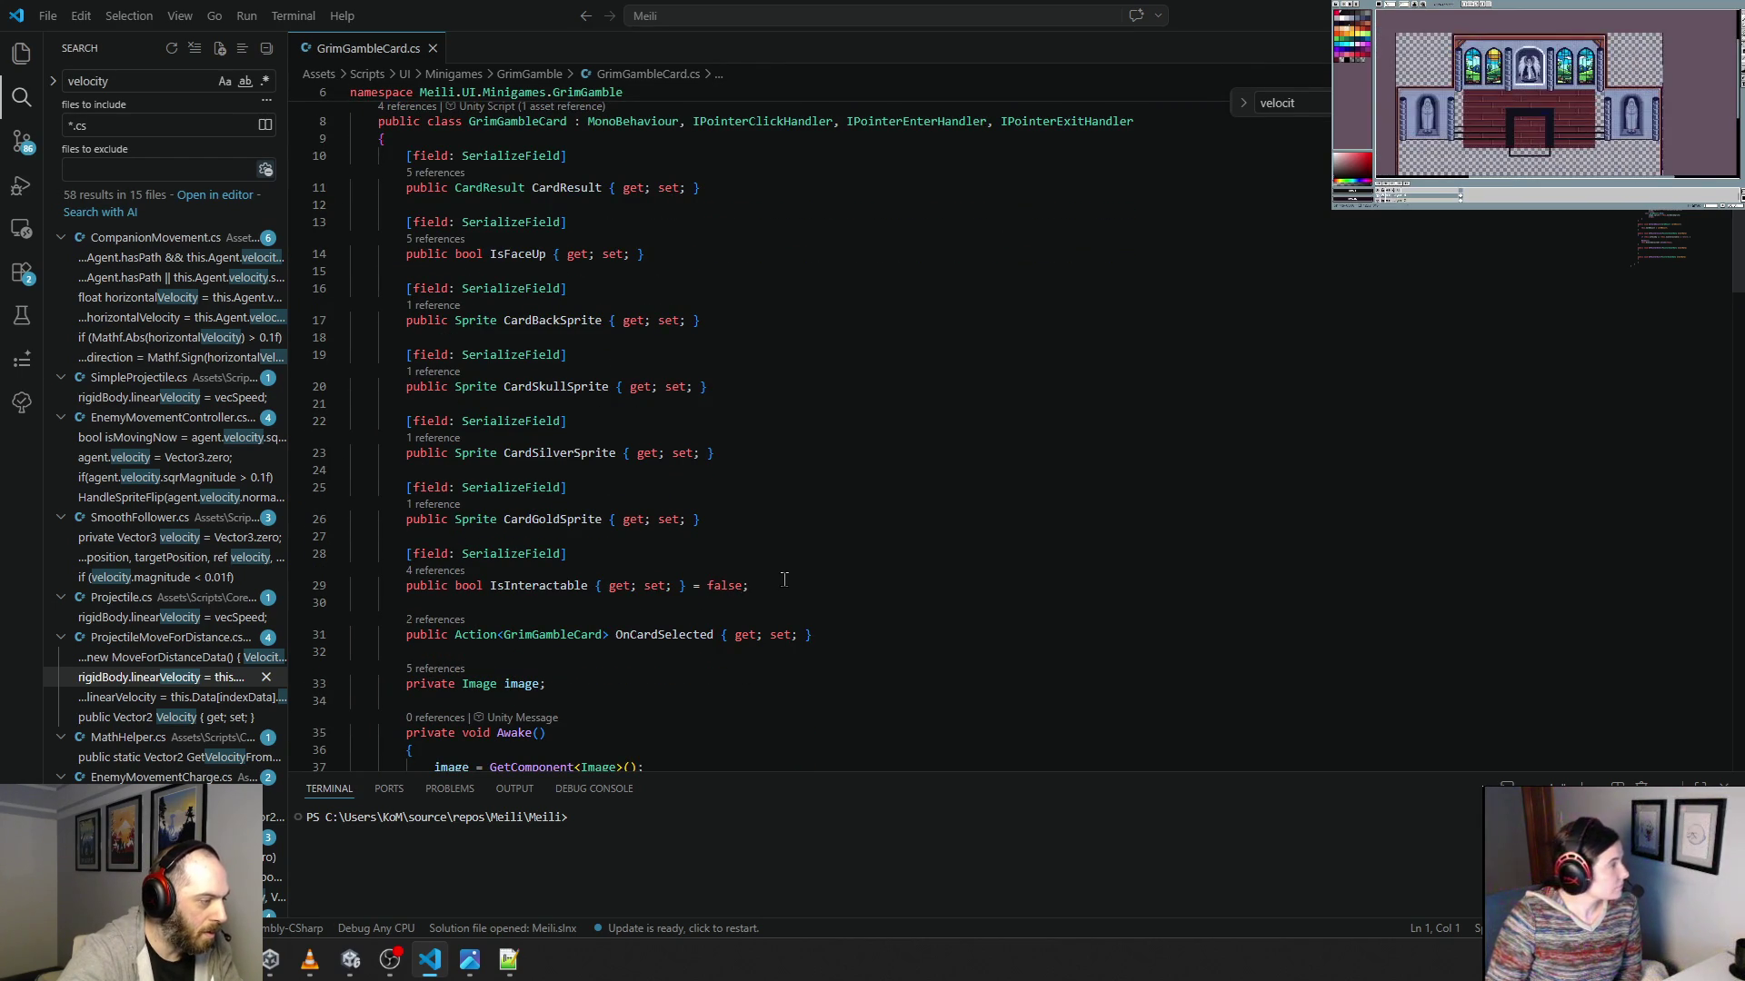
{"action": "left_click_drag", "start_coordinate": [782, 585], "coordinate": [354, 556]}
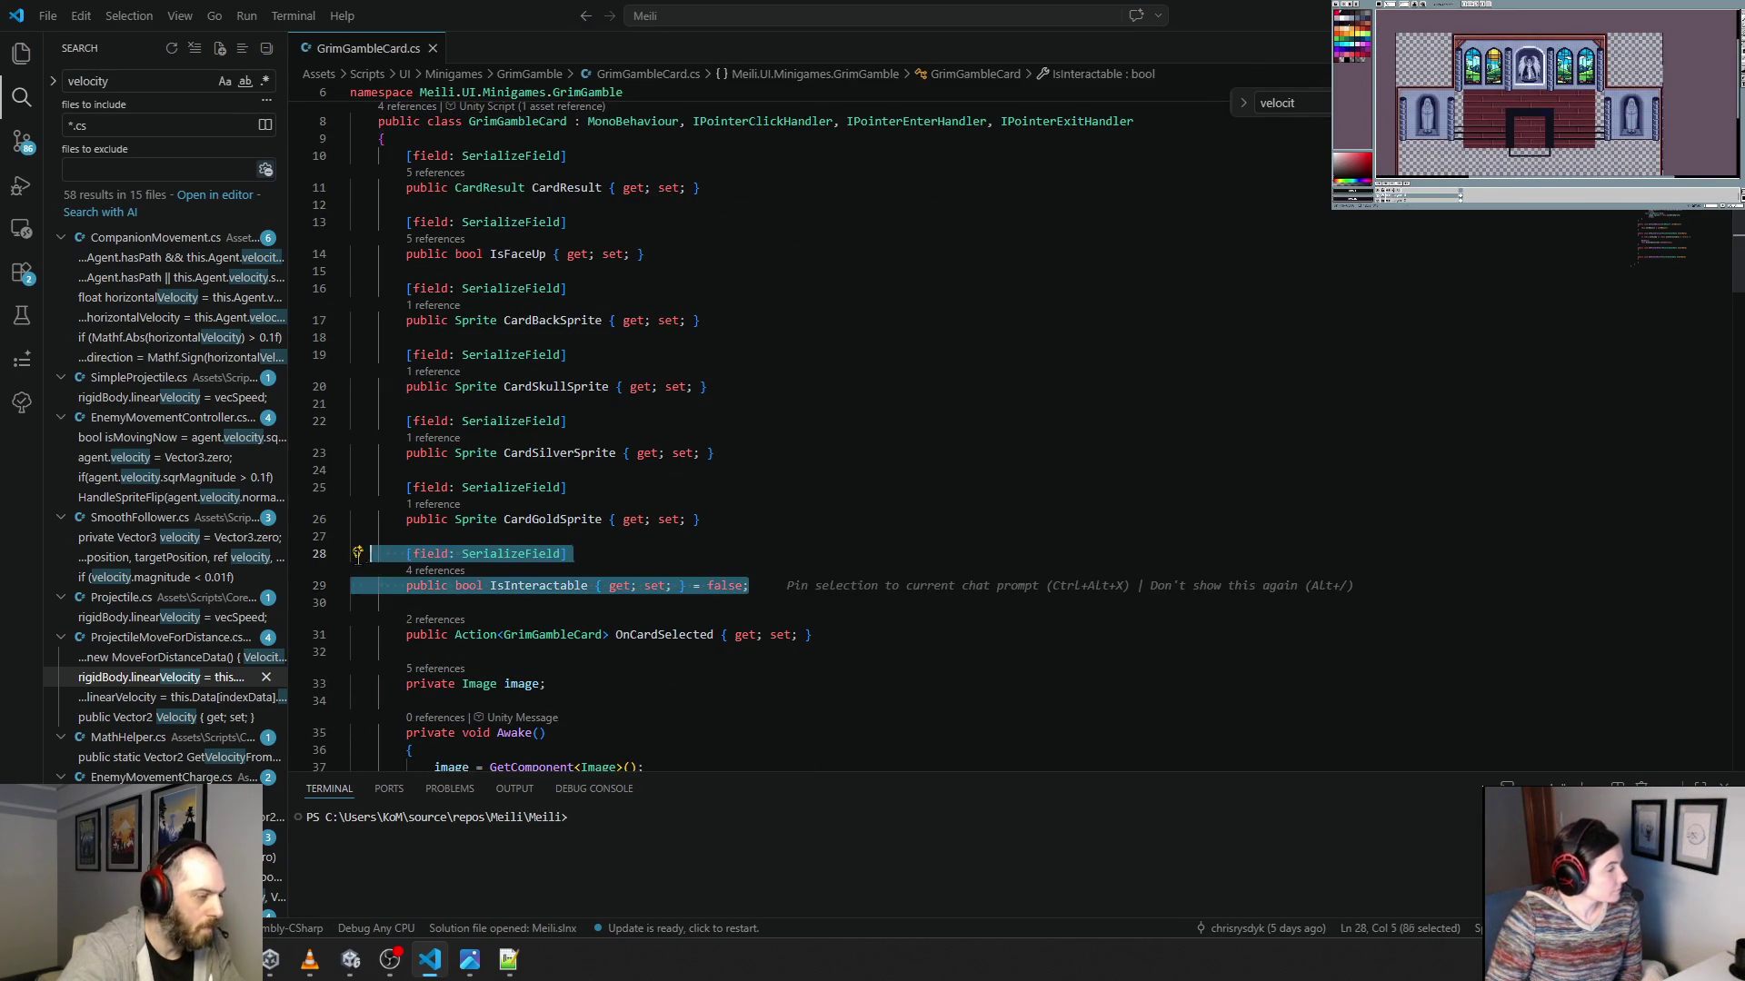
{"action": "key", "text": "ctrl+c"}
{"action": "left_click", "coordinate": [759, 585]}
{"action": "key", "text": "Return"}
{"action": "key", "text": "ctrl+v"}
{"action": "left_click", "coordinate": [460, 603]}
{"action": "key", "text": "Return"}
{"action": "key", "text": "shift+Tab"}
{"action": "key", "text": "shift+Tab"}
Change the copy to 'GameObject Selector' with no default value.
{"action": "double_click", "coordinate": [468, 652]}
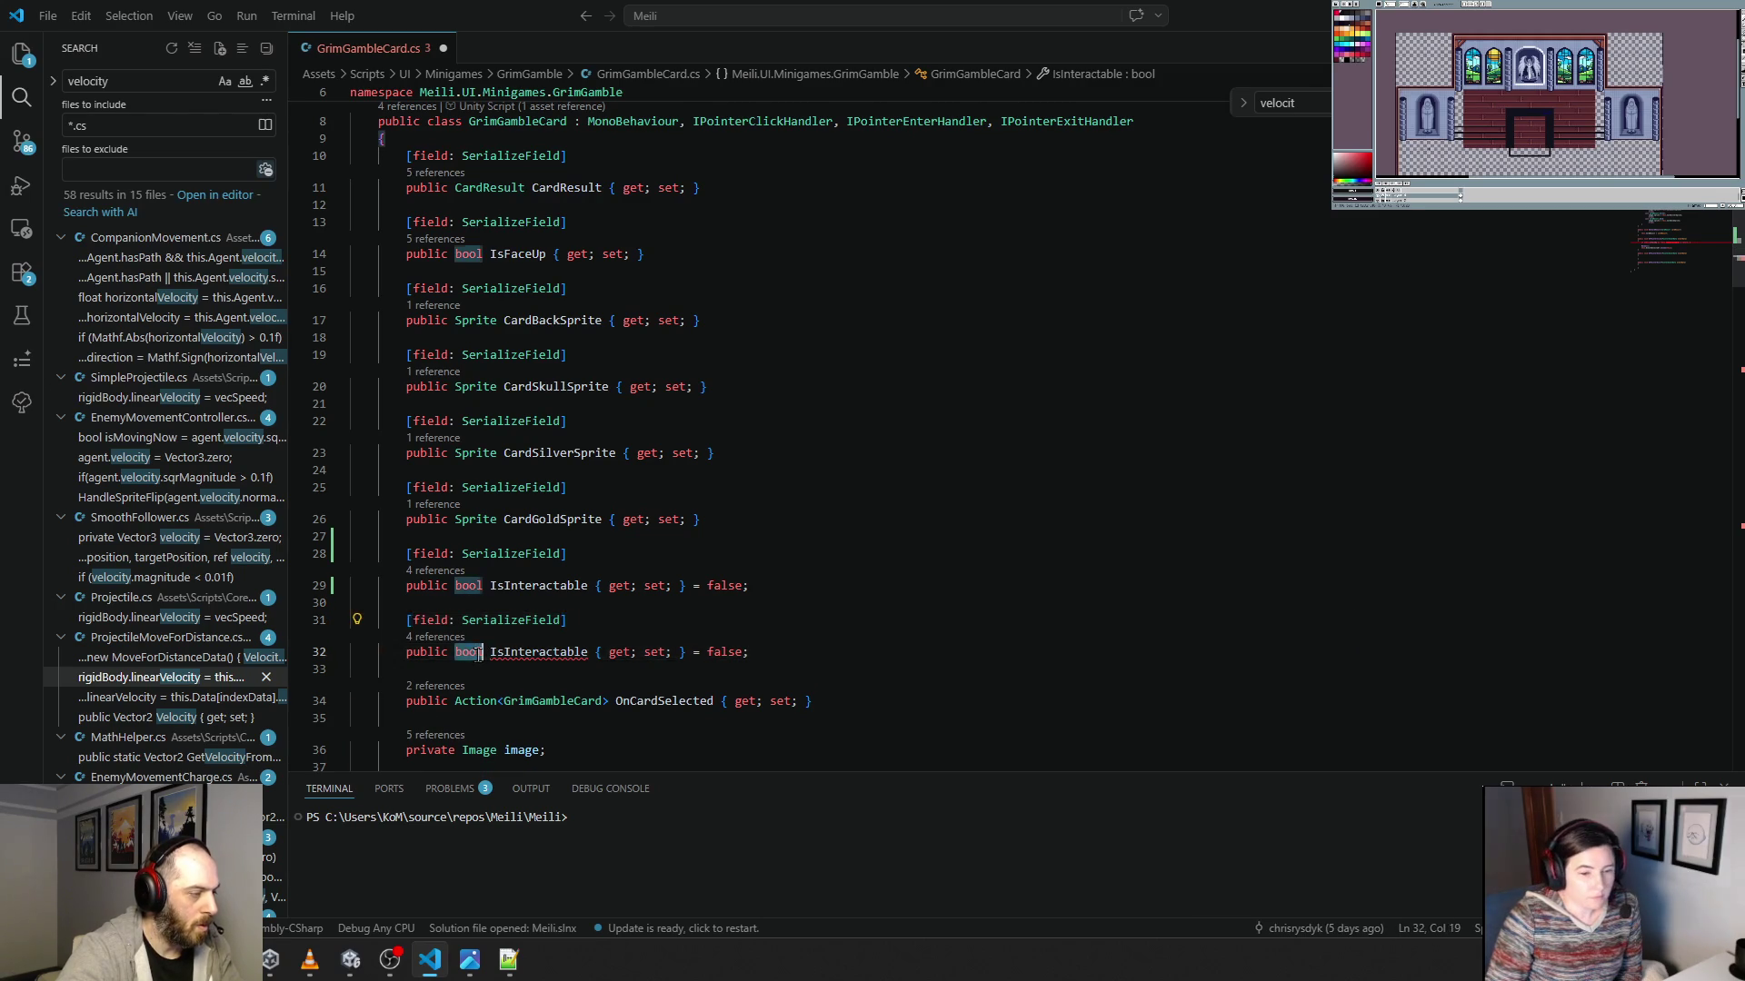
{"action": "type", "text": "GameObject"}
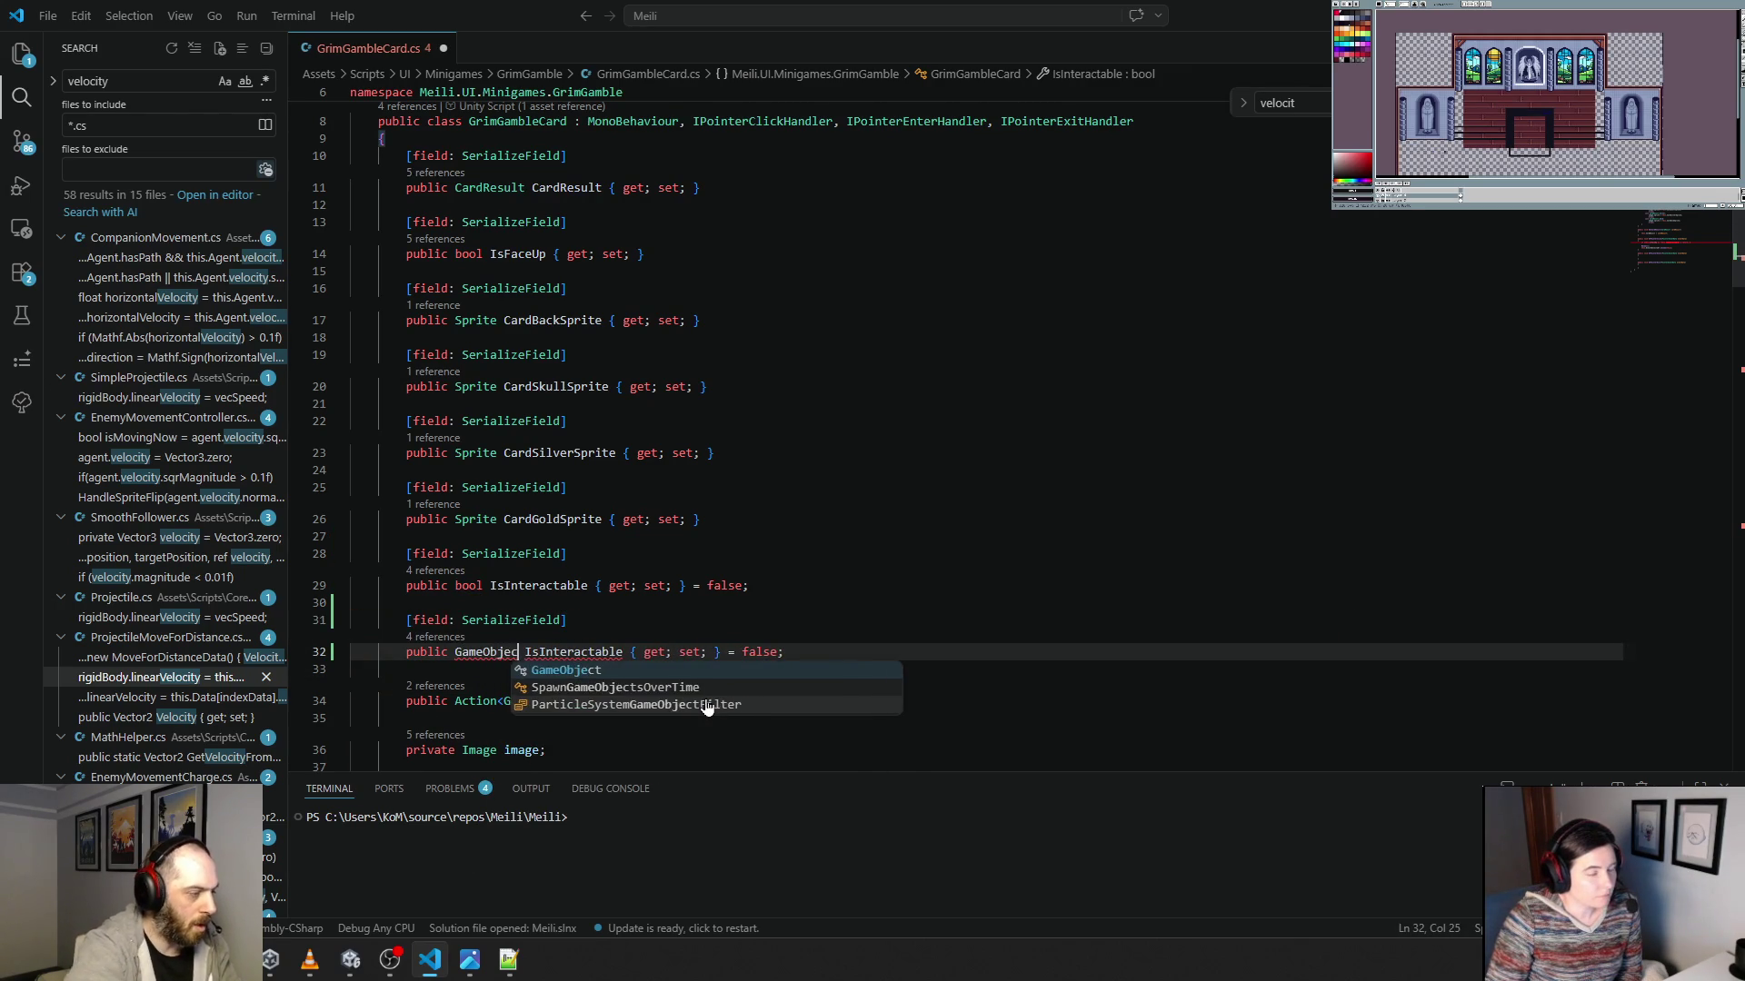
{"action": "left_click", "coordinate": [571, 641]}
{"action": "double_click", "coordinate": [572, 652]}
{"action": "type", "text": "Sele"}
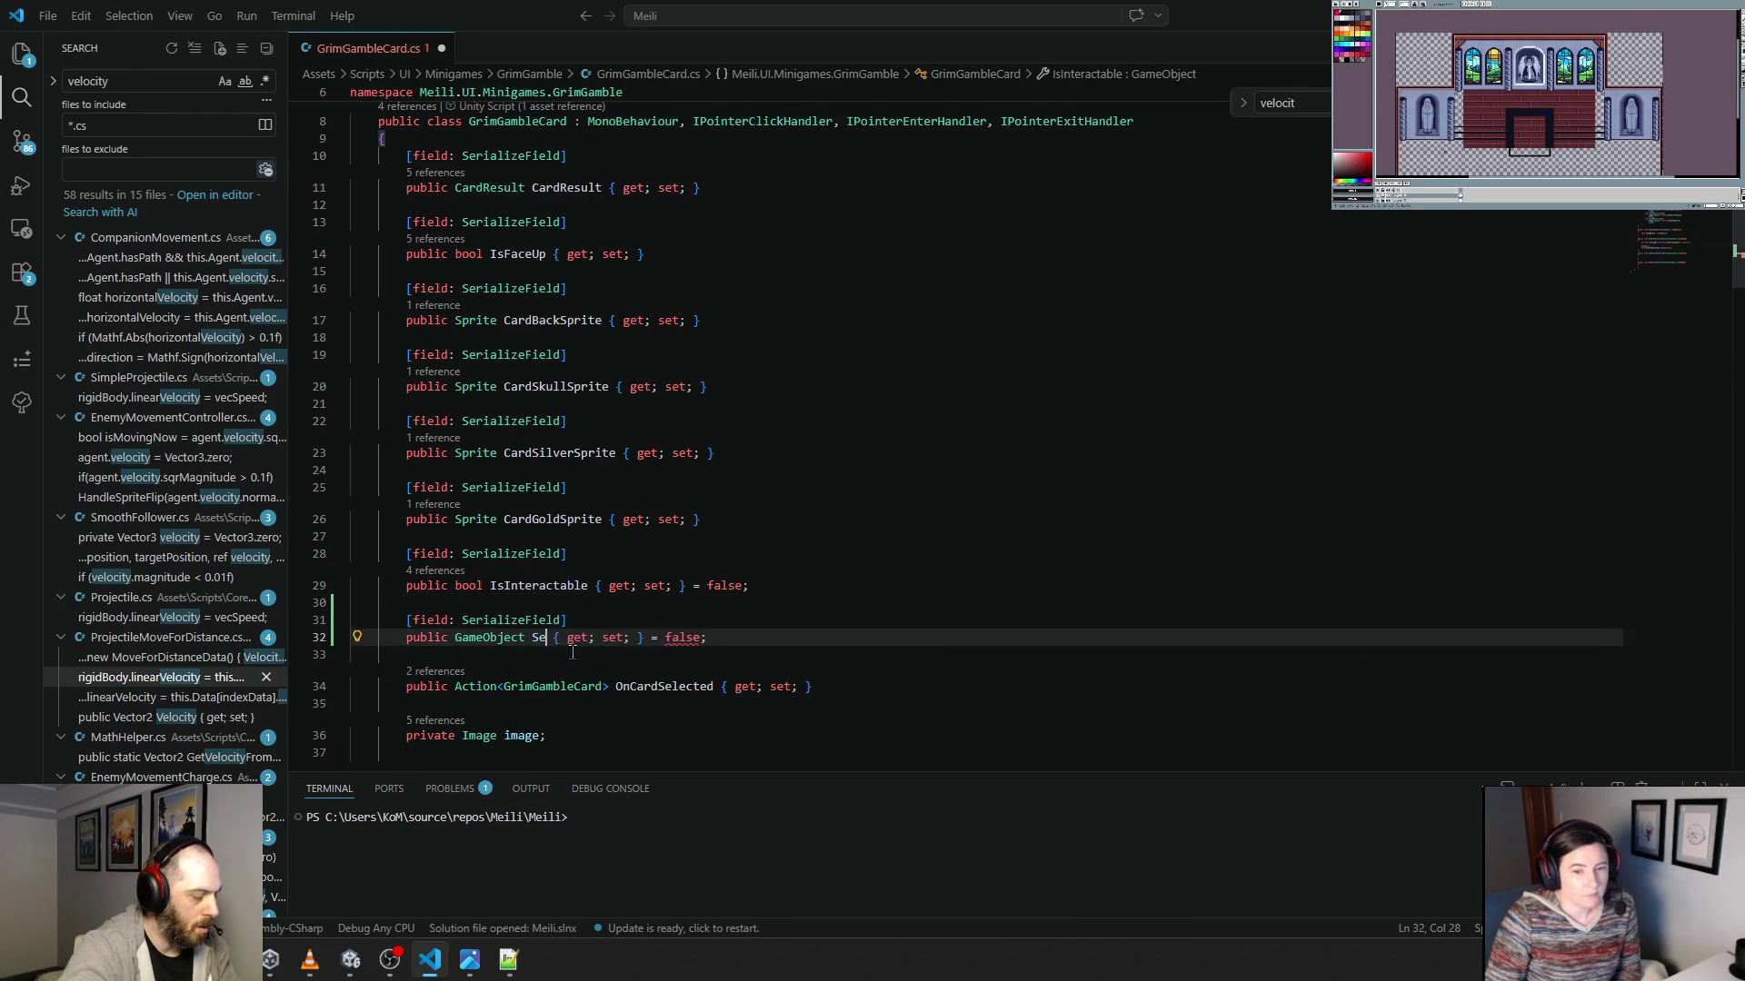
{"action": "type", "text": "ctor"}
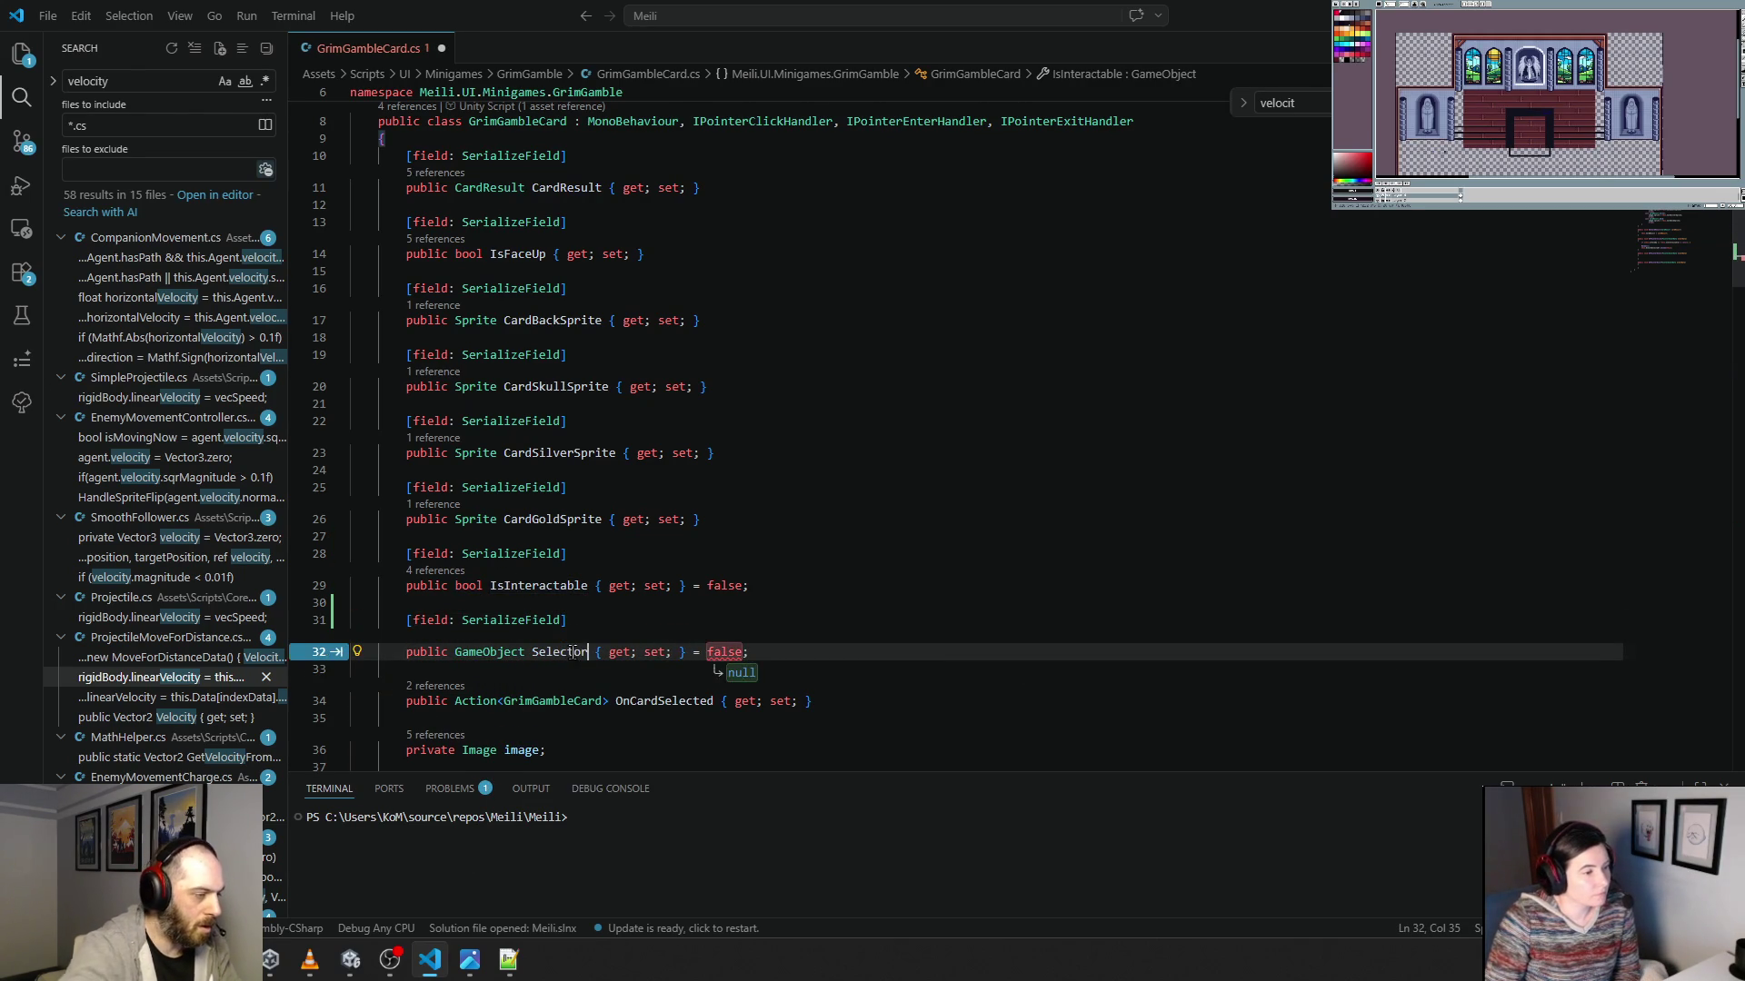
{"action": "double_click", "coordinate": [727, 647]}
{"action": "key", "text": "BackSpace"}
{"action": "key", "text": "BackSpace"}
{"action": "key", "text": "BackSpace"}
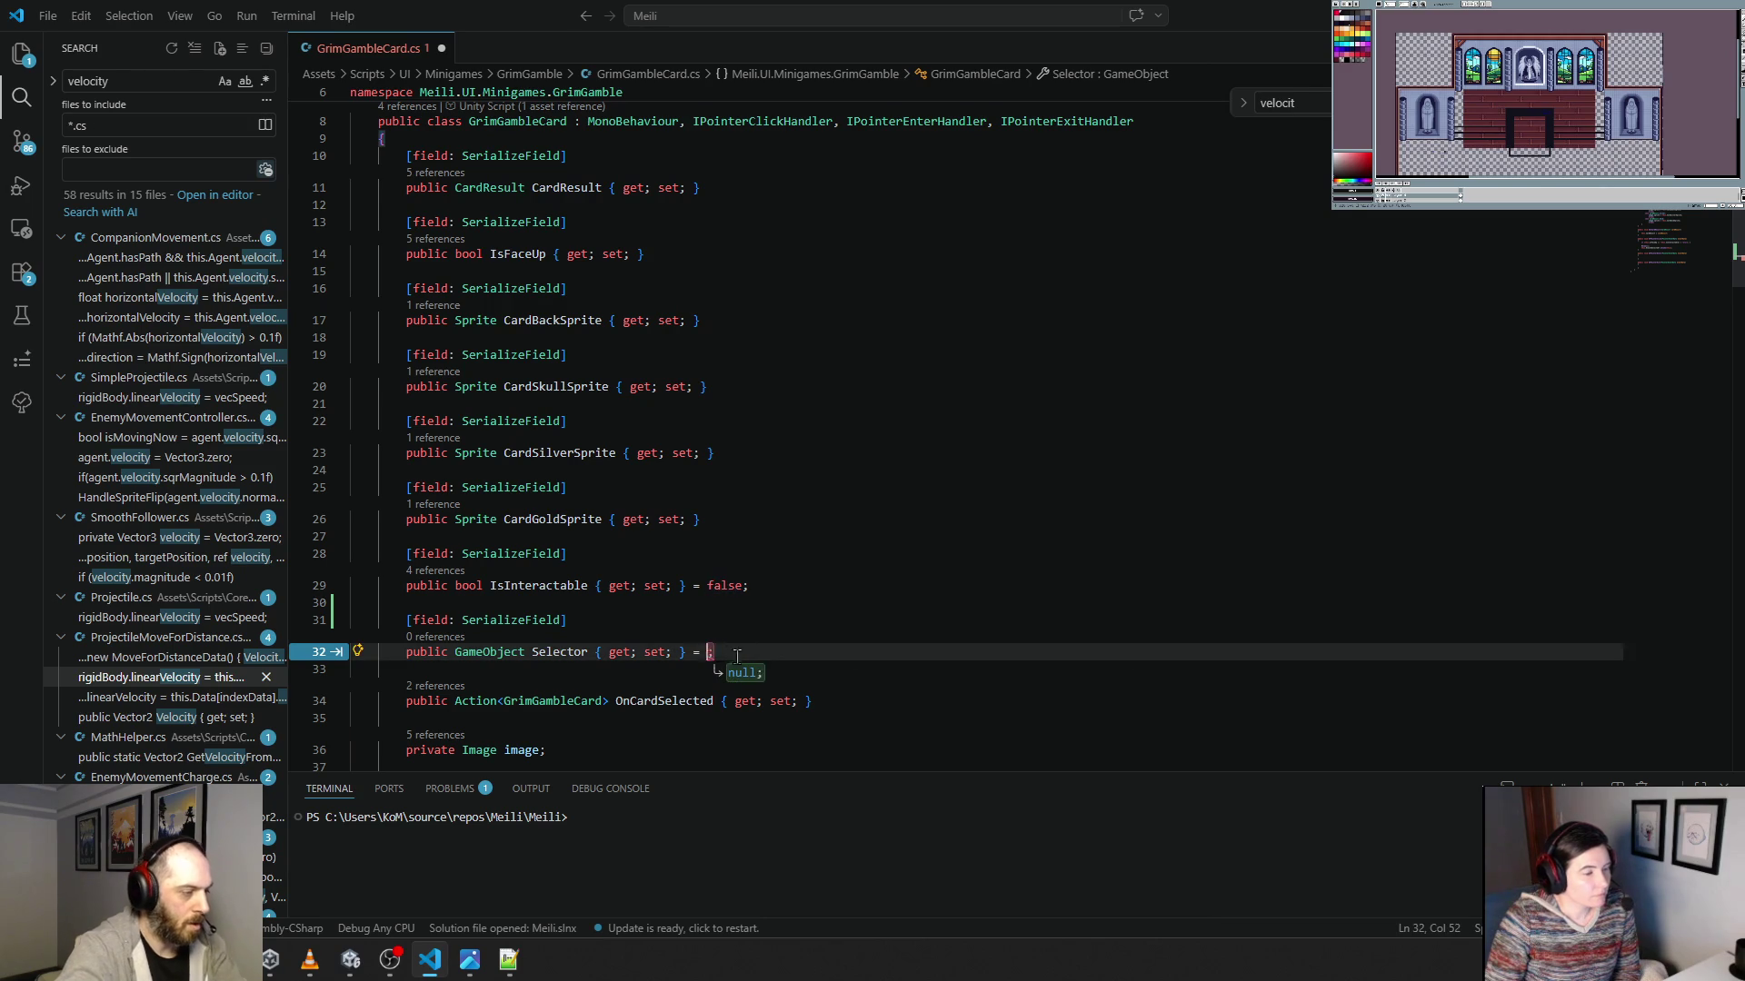
{"action": "key", "text": "Delete"}
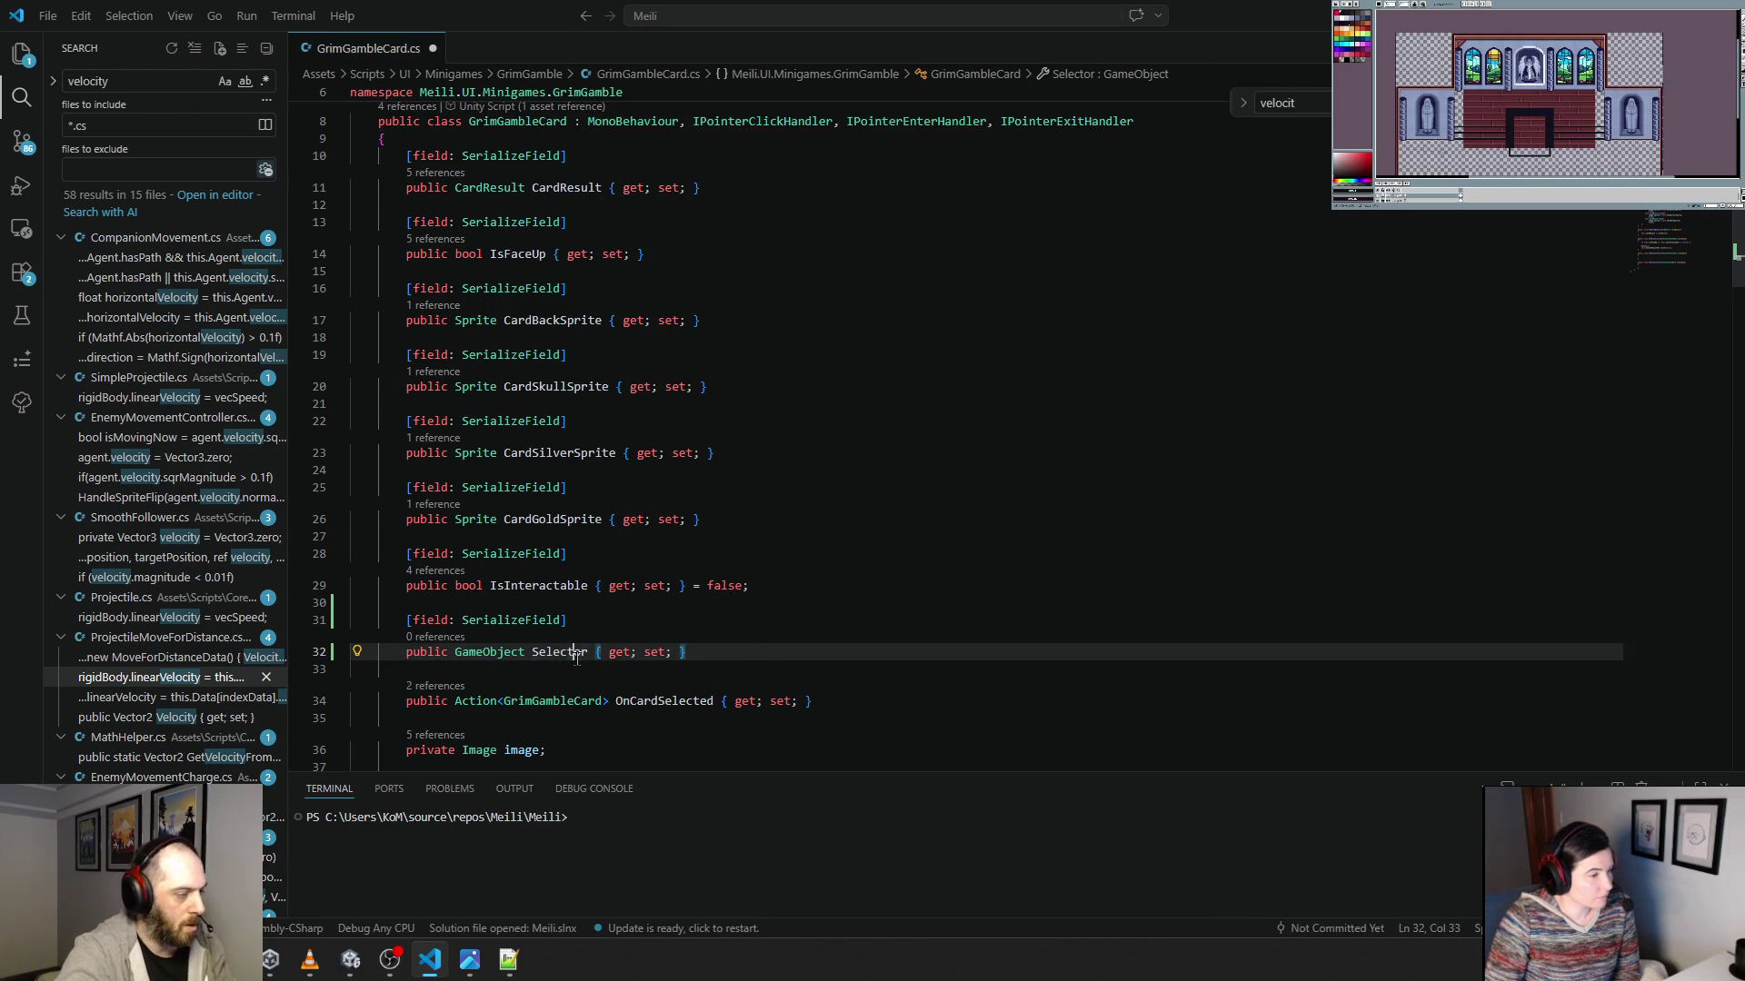
In OnPointerEnter, activate the Selector when the card is interactable.
{"action": "double_click", "coordinate": [560, 652]}
{"action": "scroll", "coordinate": [661, 629], "scroll_direction": "down", "scroll_amount": 7}
{"action": "scroll", "coordinate": [661, 629], "scroll_direction": "down", "scroll_amount": 2}
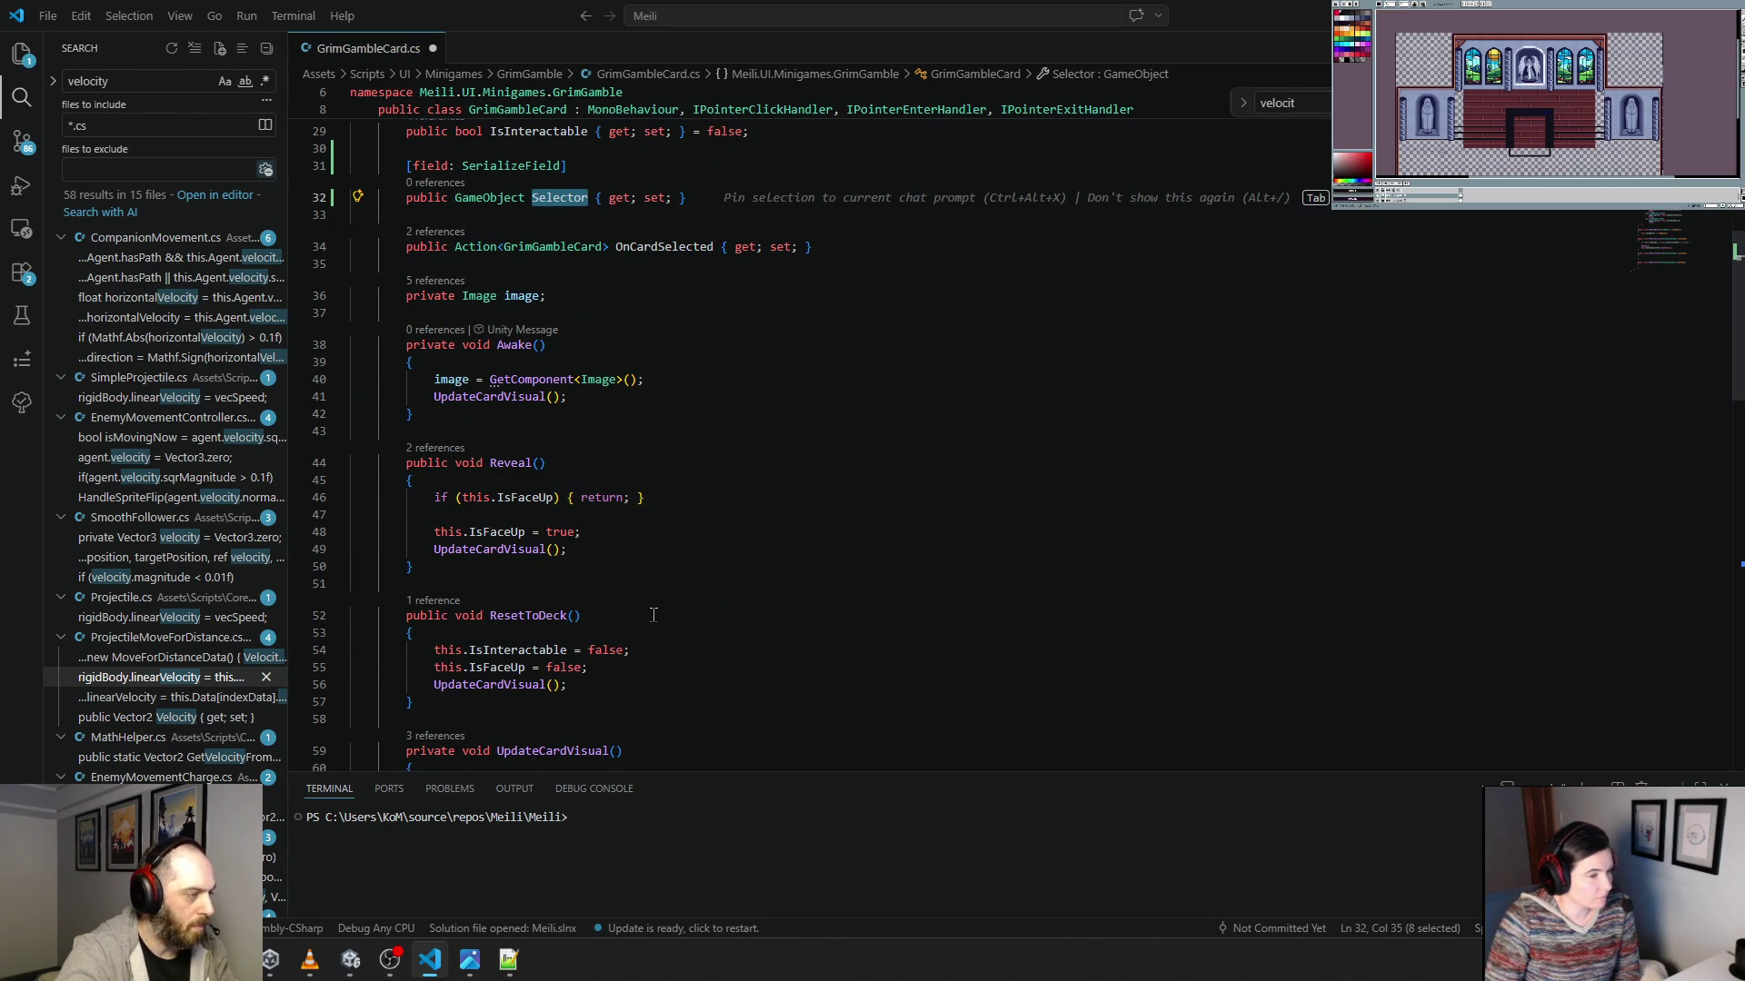
{"action": "scroll", "coordinate": [631, 572], "scroll_direction": "down", "scroll_amount": 10}
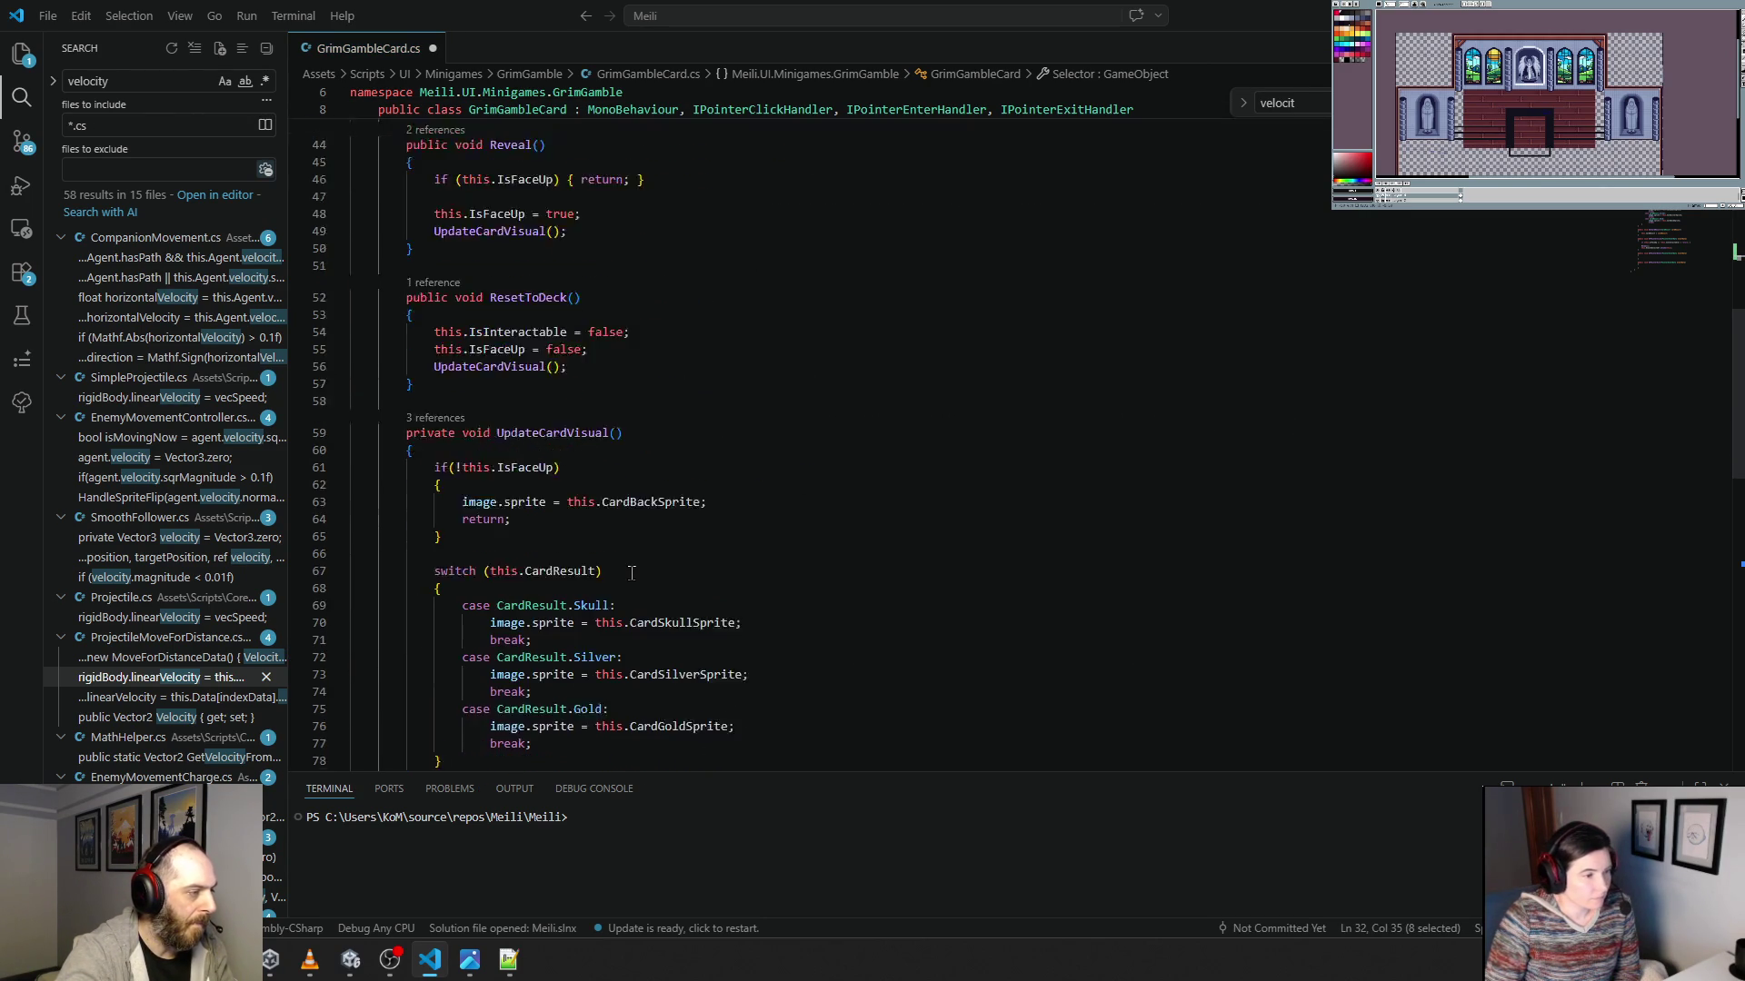
{"action": "scroll", "coordinate": [632, 572], "scroll_direction": "down", "scroll_amount": 3}
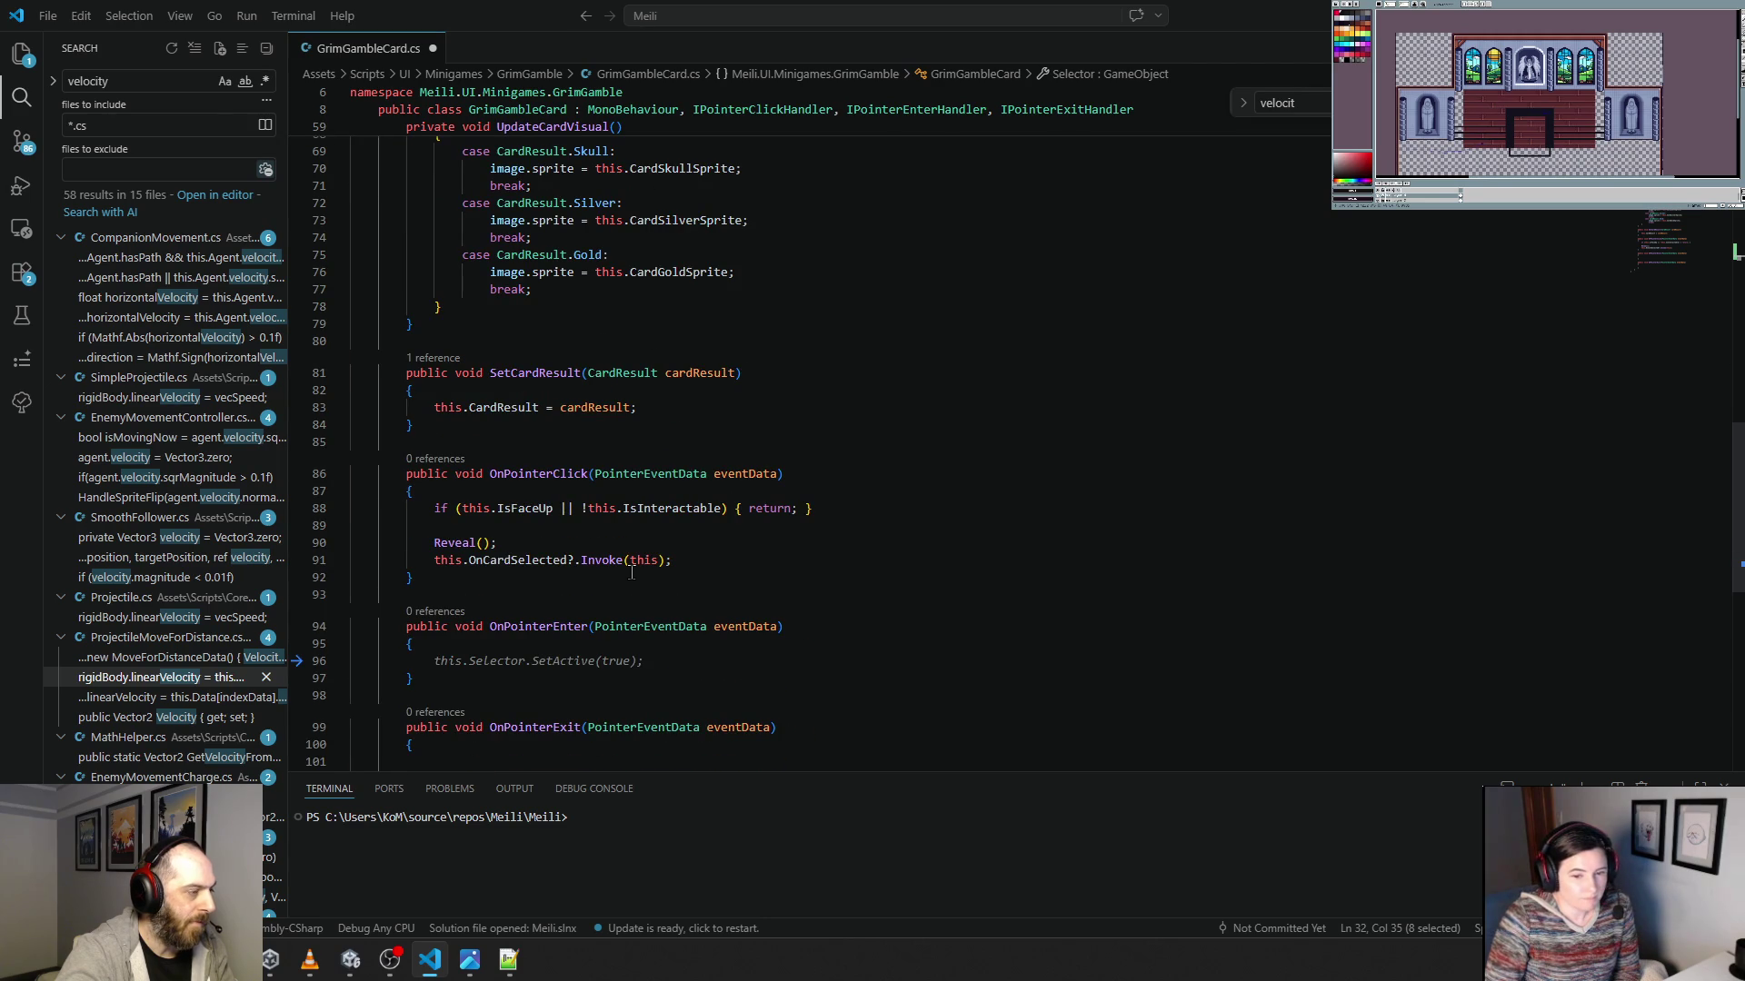
{"action": "scroll", "coordinate": [631, 573], "scroll_direction": "down", "scroll_amount": 3}
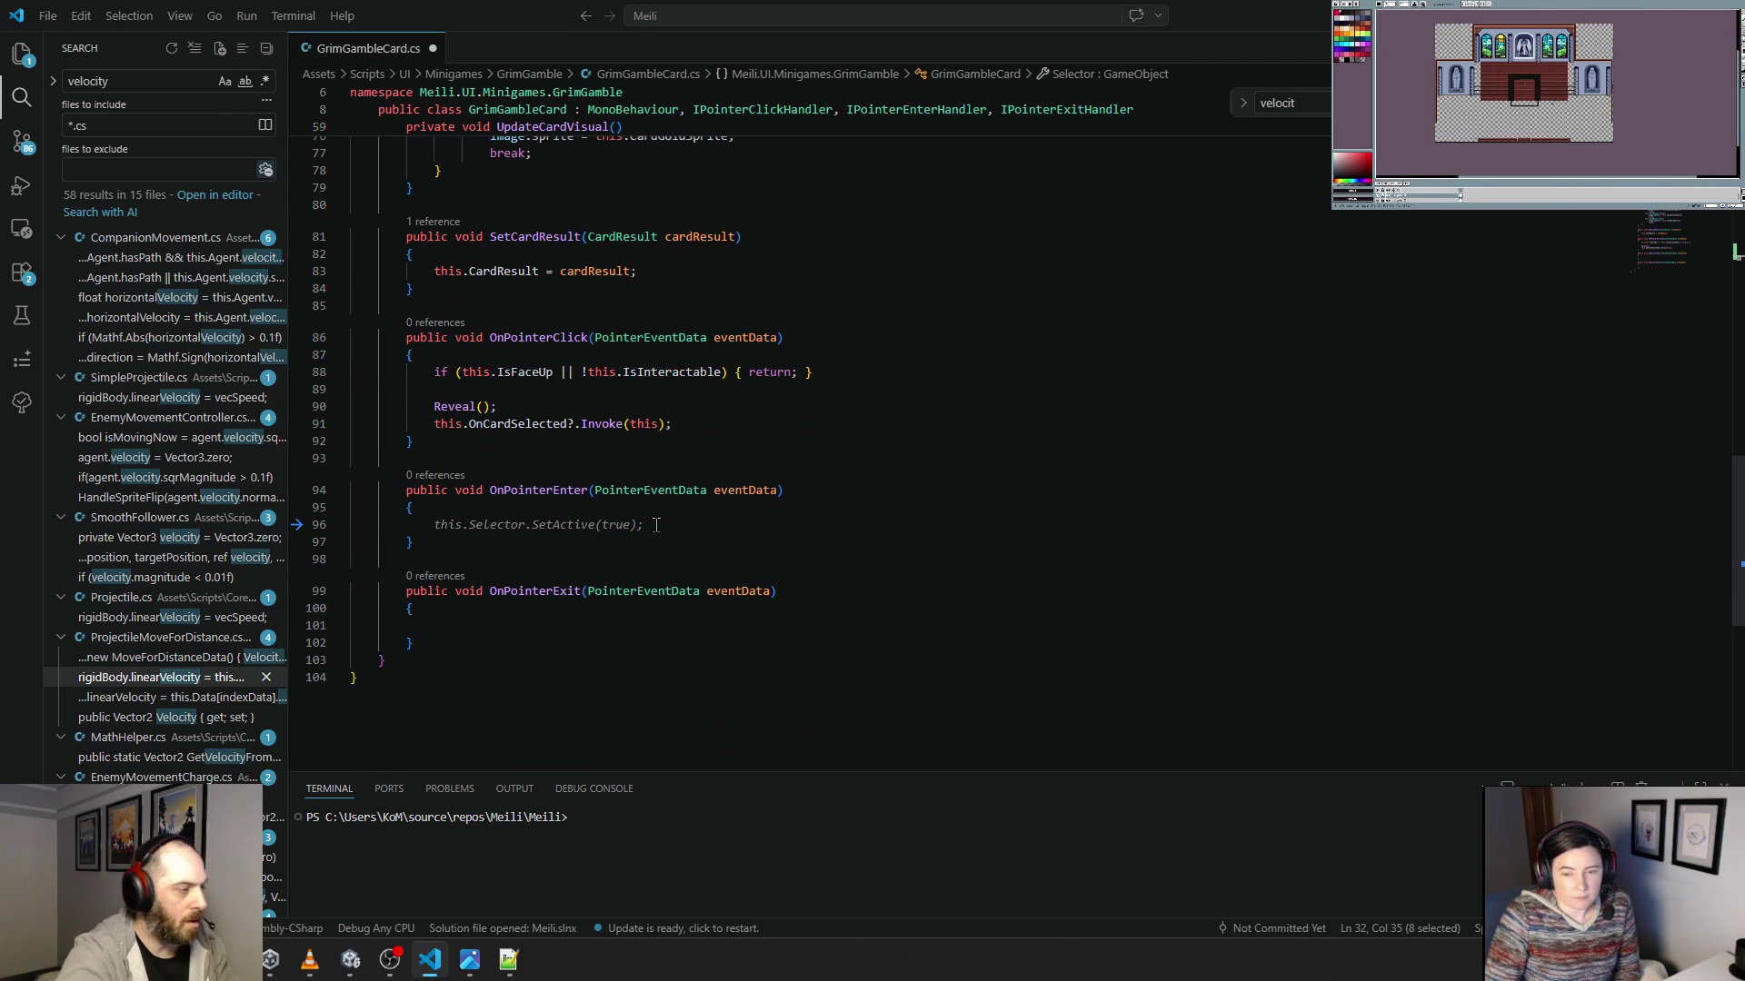
{"action": "left_click_drag", "start_coordinate": [433, 524], "coordinate": [420, 525]}
{"action": "left_click", "coordinate": [443, 524]}
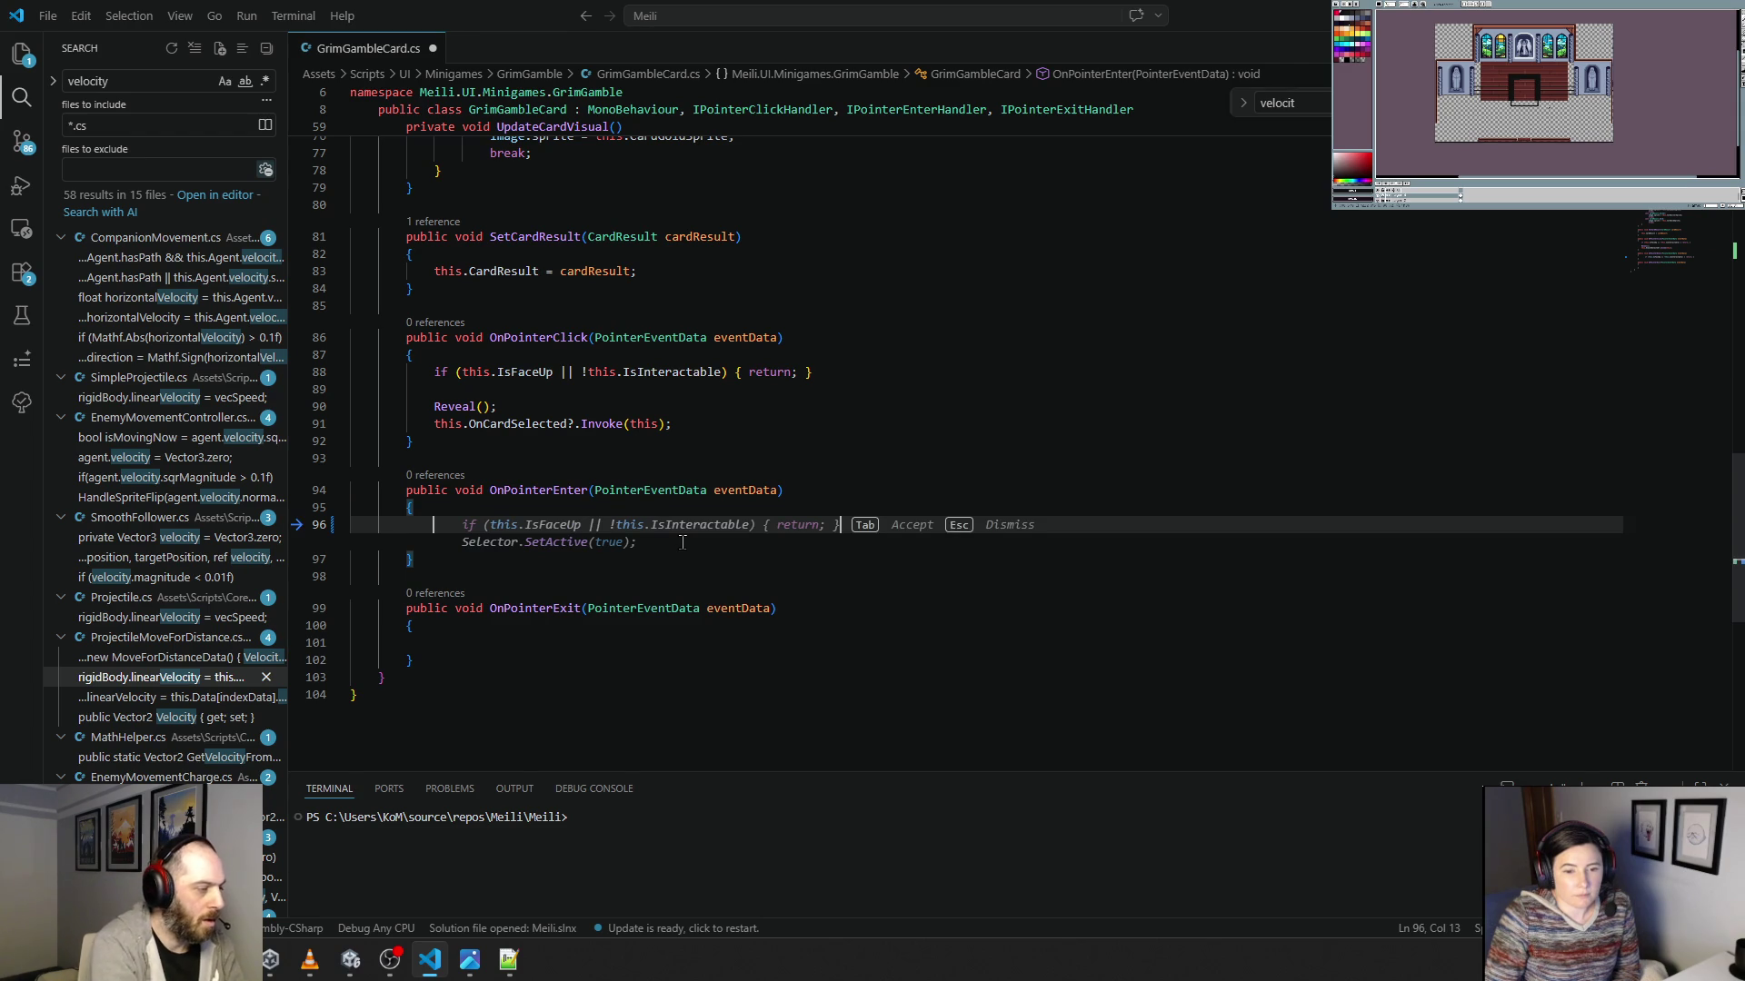
{"action": "type", "text": "if("}
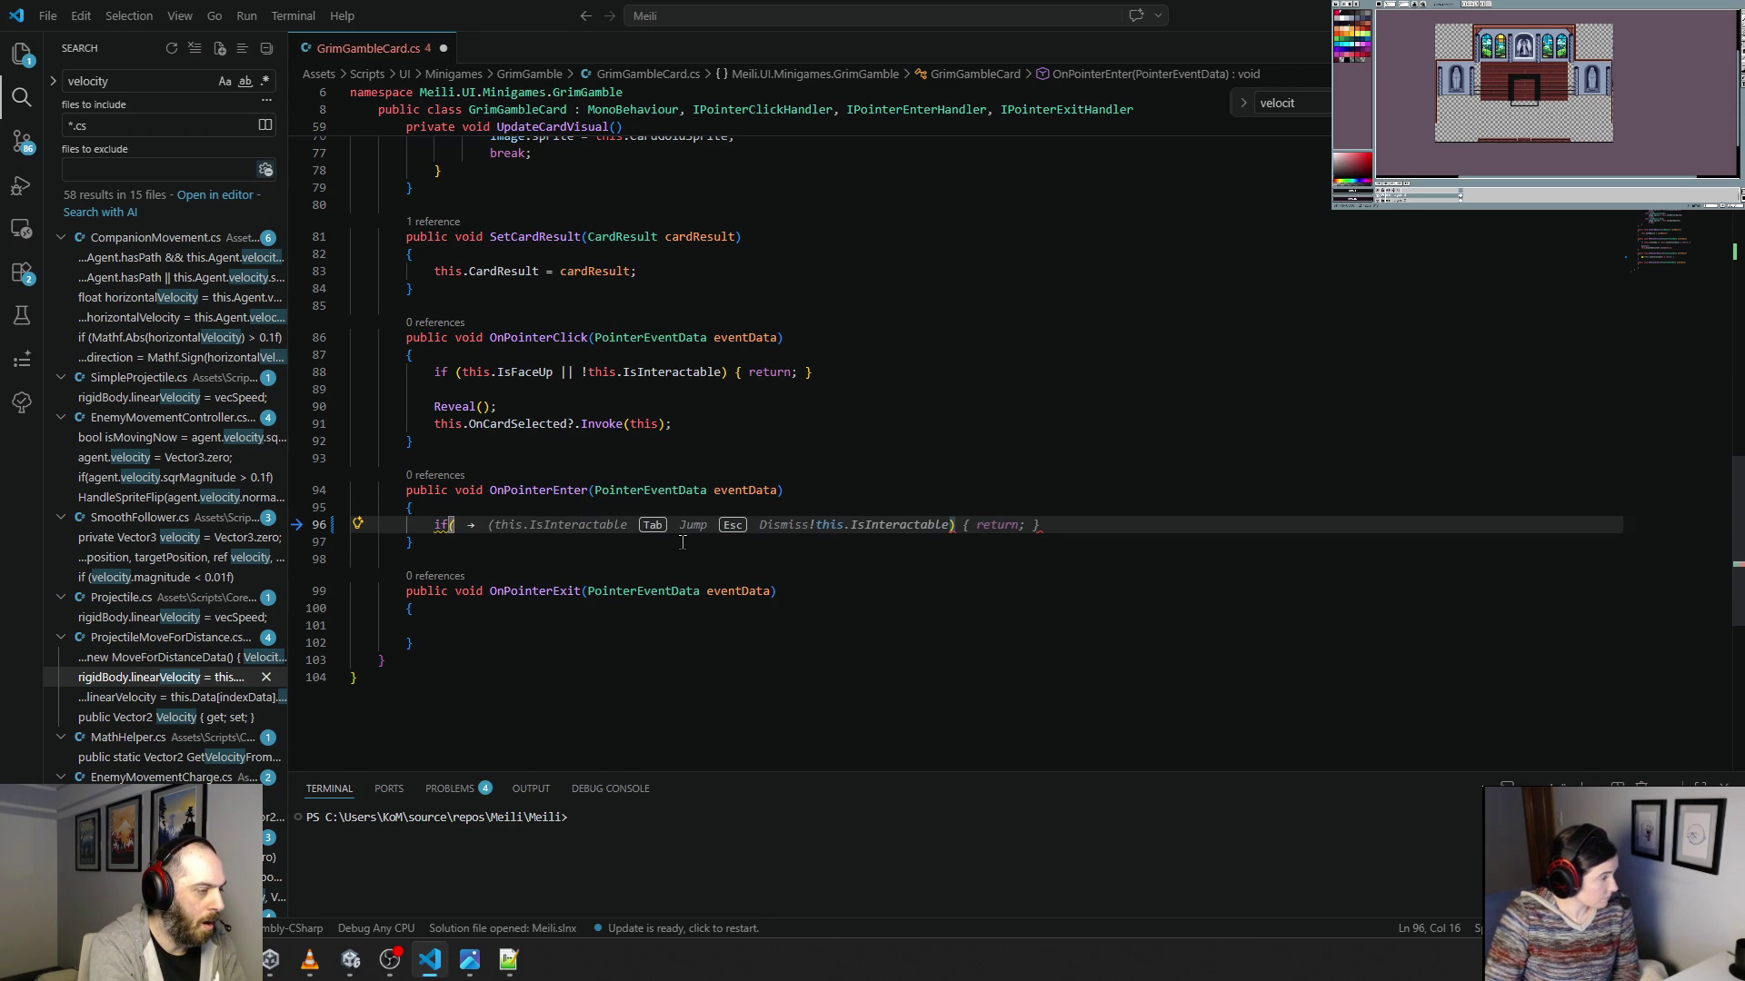
{"action": "type", "text": "this.isinter"}
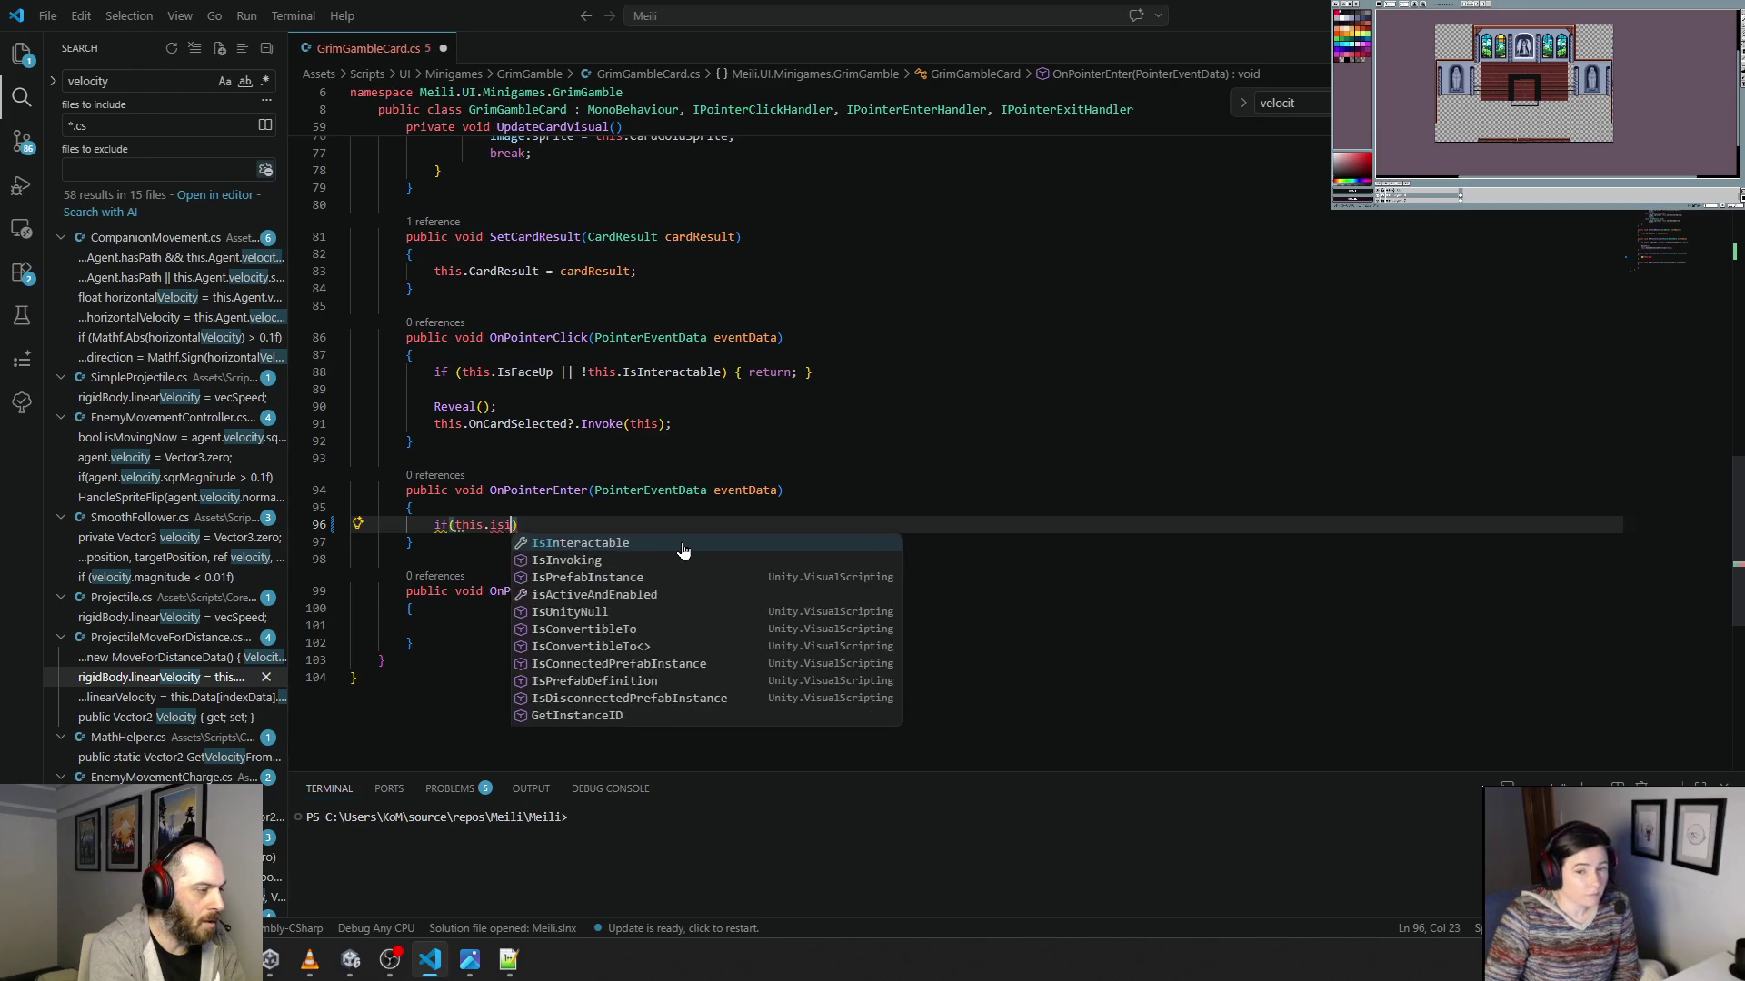
{"action": "key", "text": "Tab"}
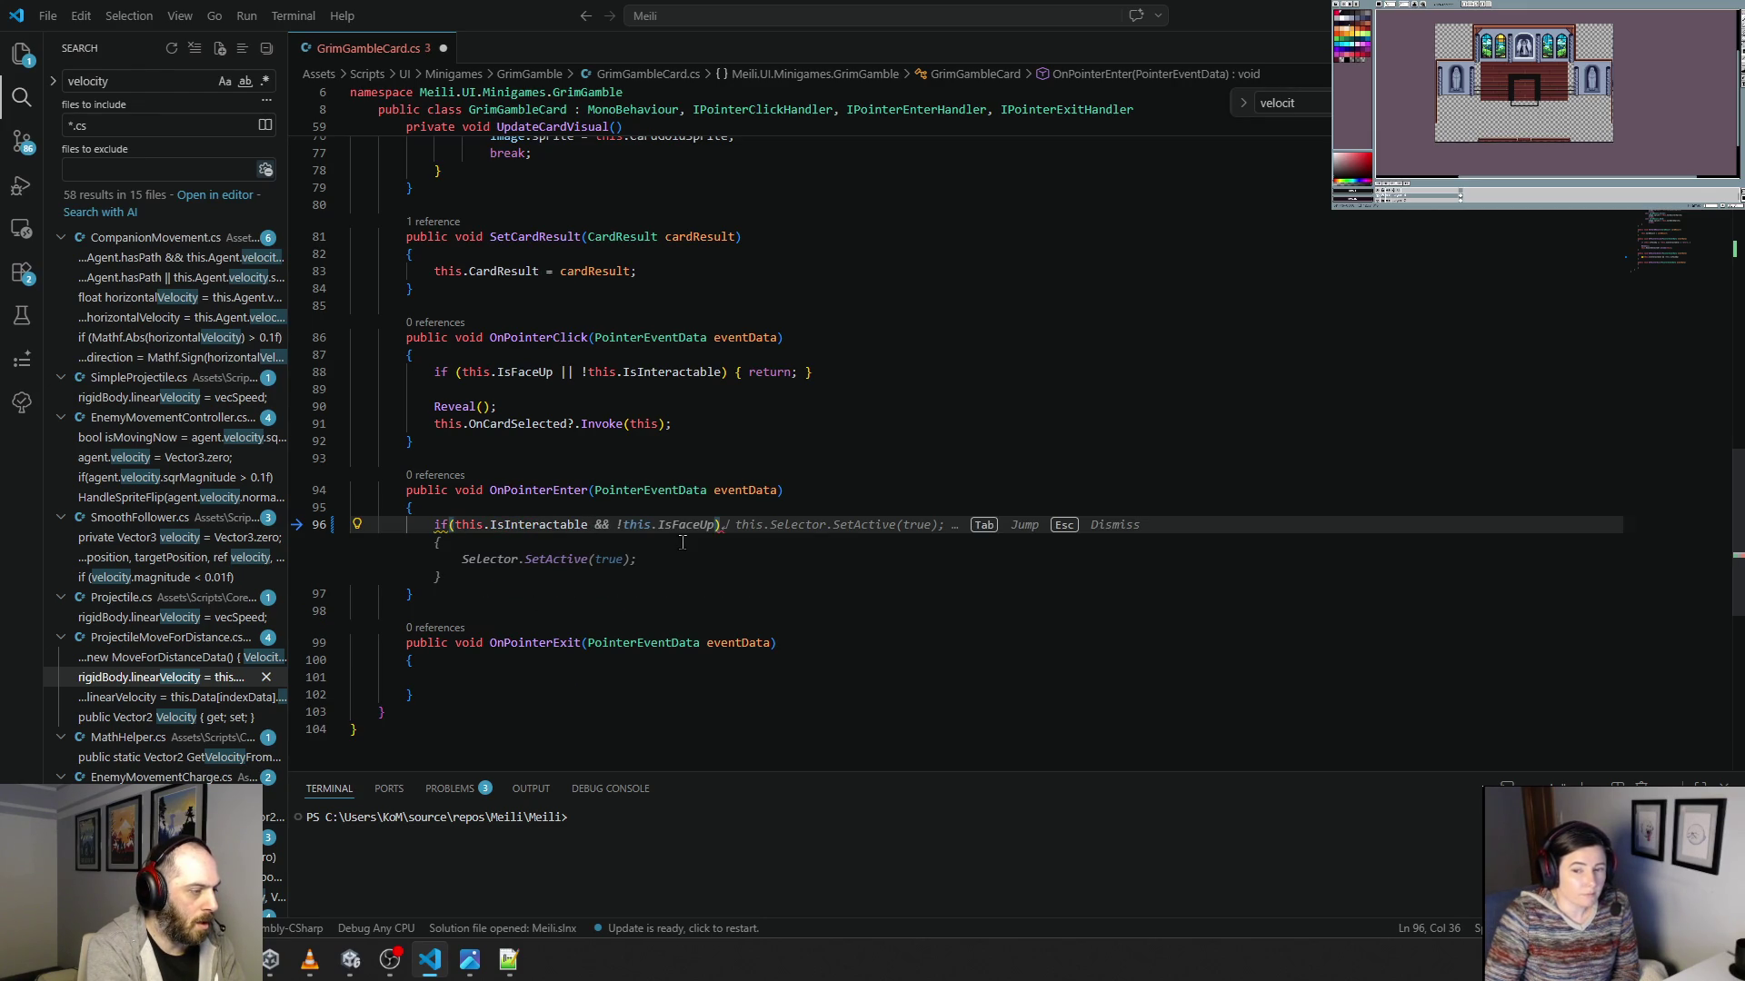
{"action": "type", "text": "^^"}
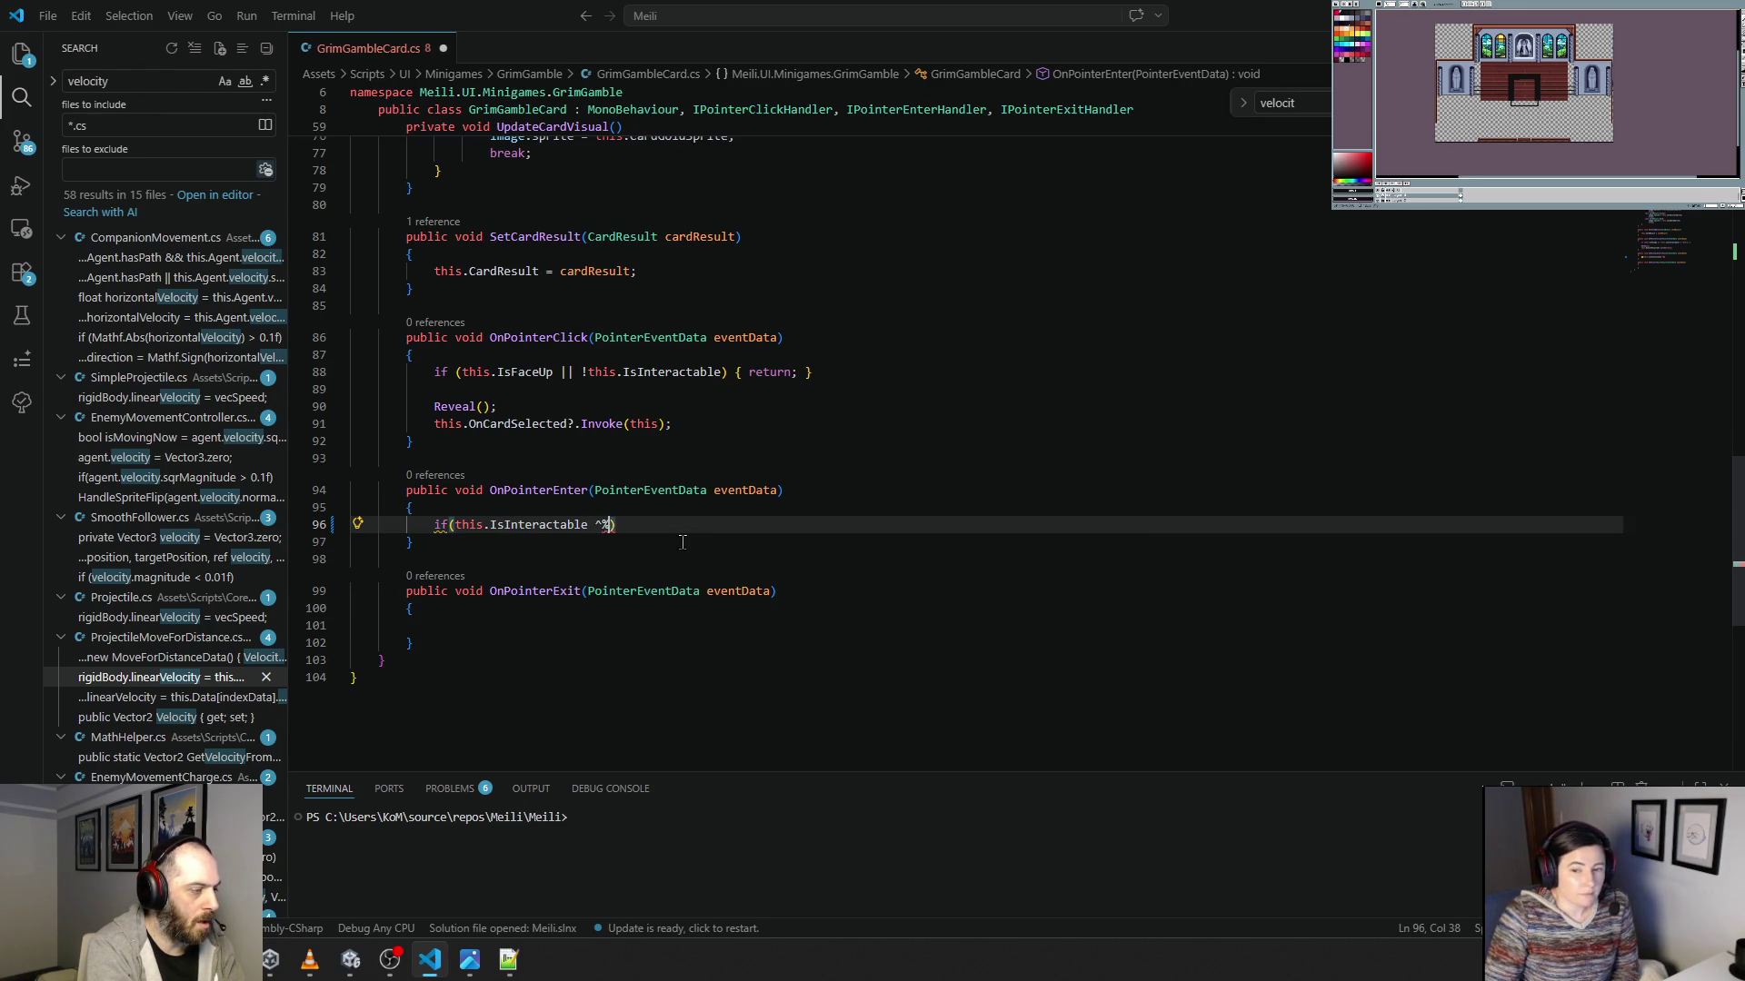
{"action": "key", "text": "BackSpace"}
{"action": "key", "text": "BackSpace"}
{"action": "type", "text": "$$"}
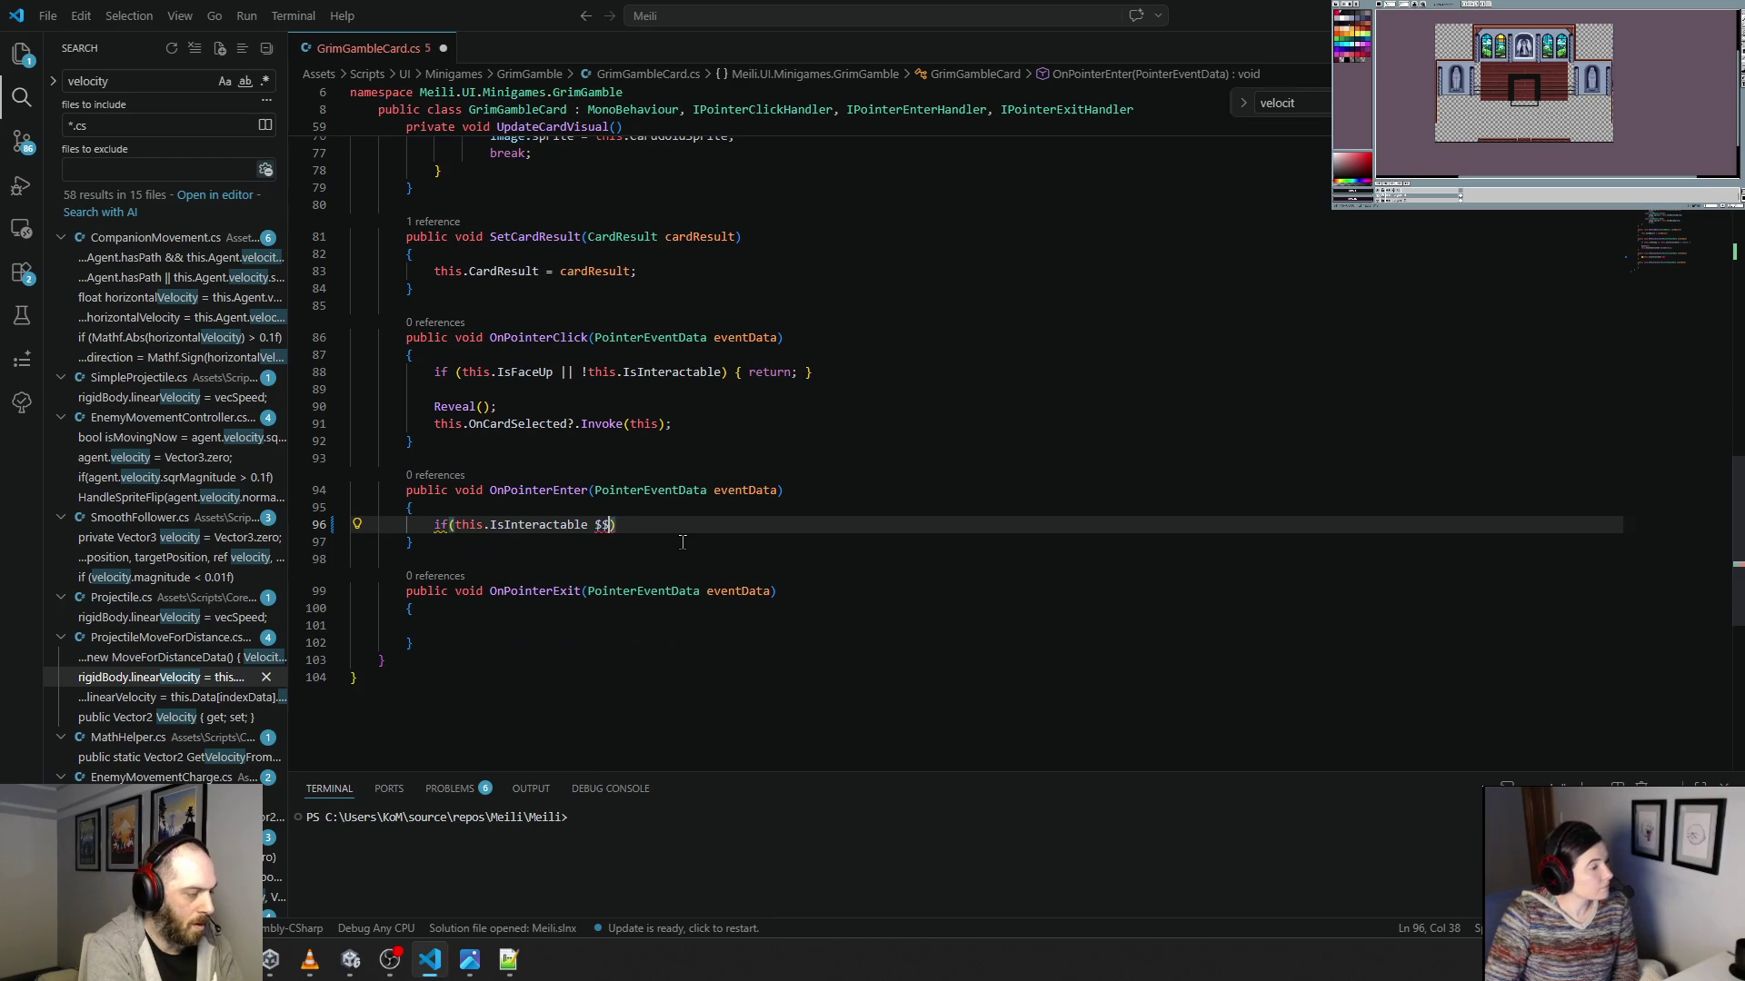
{"action": "type", "text": "&&"}
{"action": "key", "text": "Tab"}
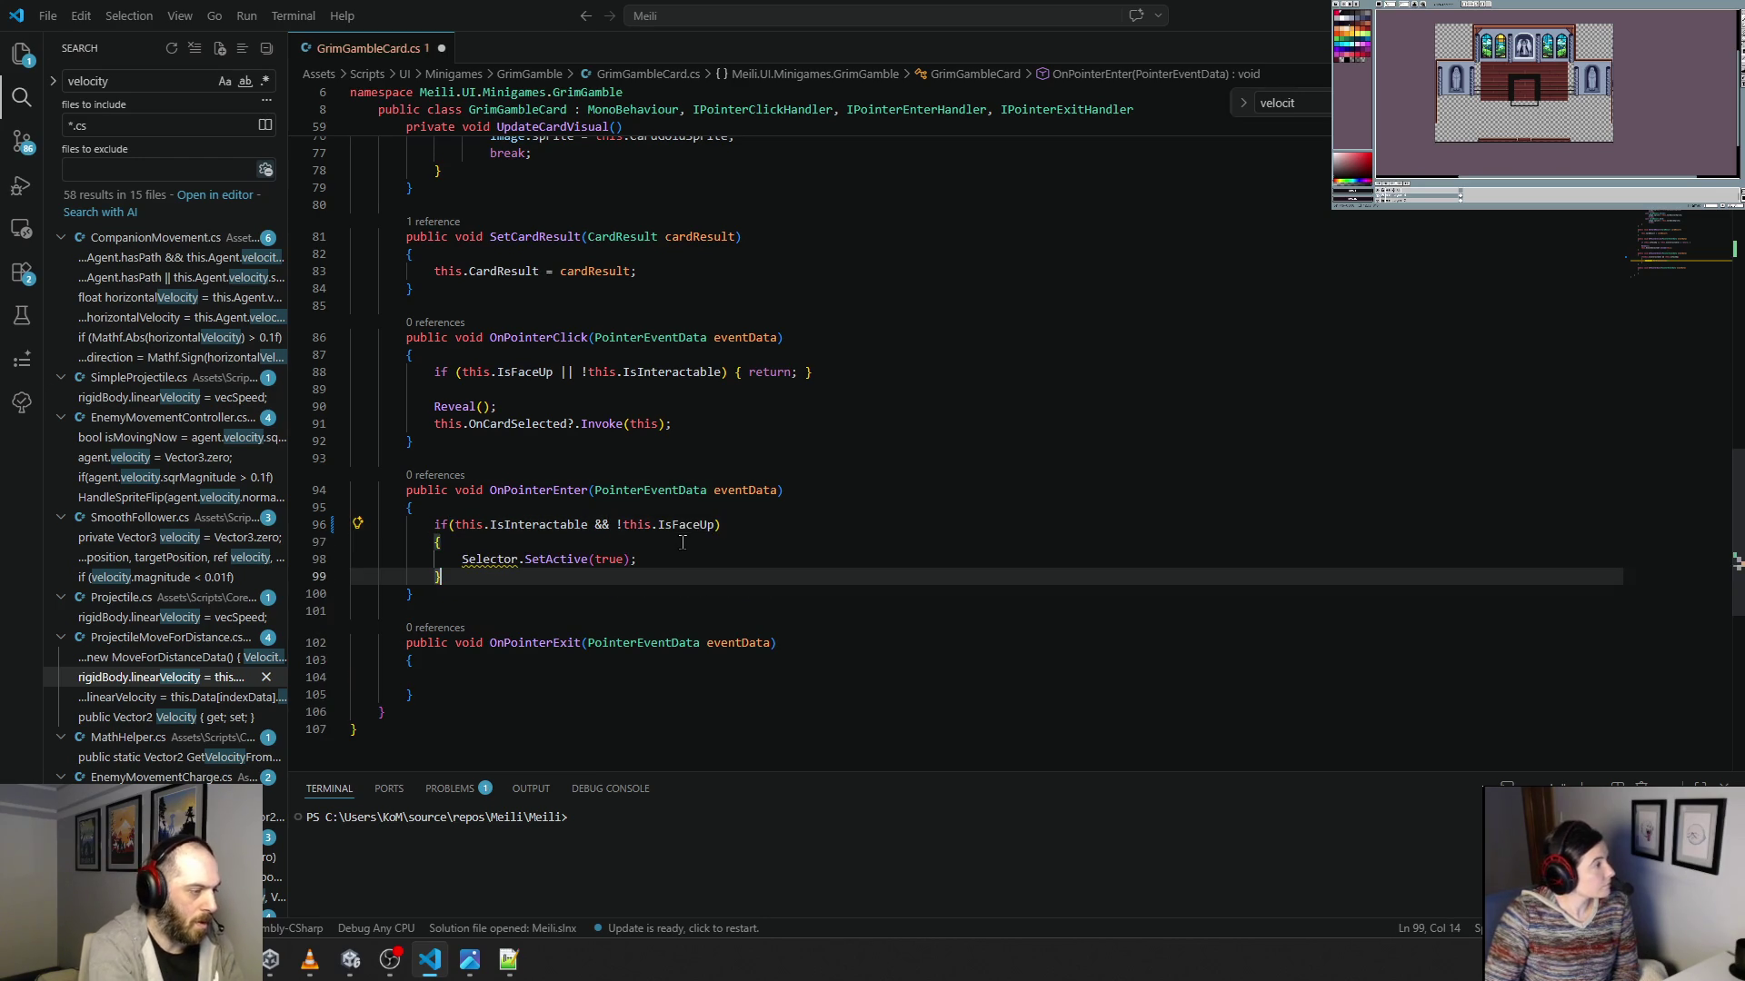
Add the matching hide-selector block in OnPointerExit, trim trailing blank lines, and return to Unity.
{"action": "key", "text": "Up"}
{"action": "key", "text": "Home"}
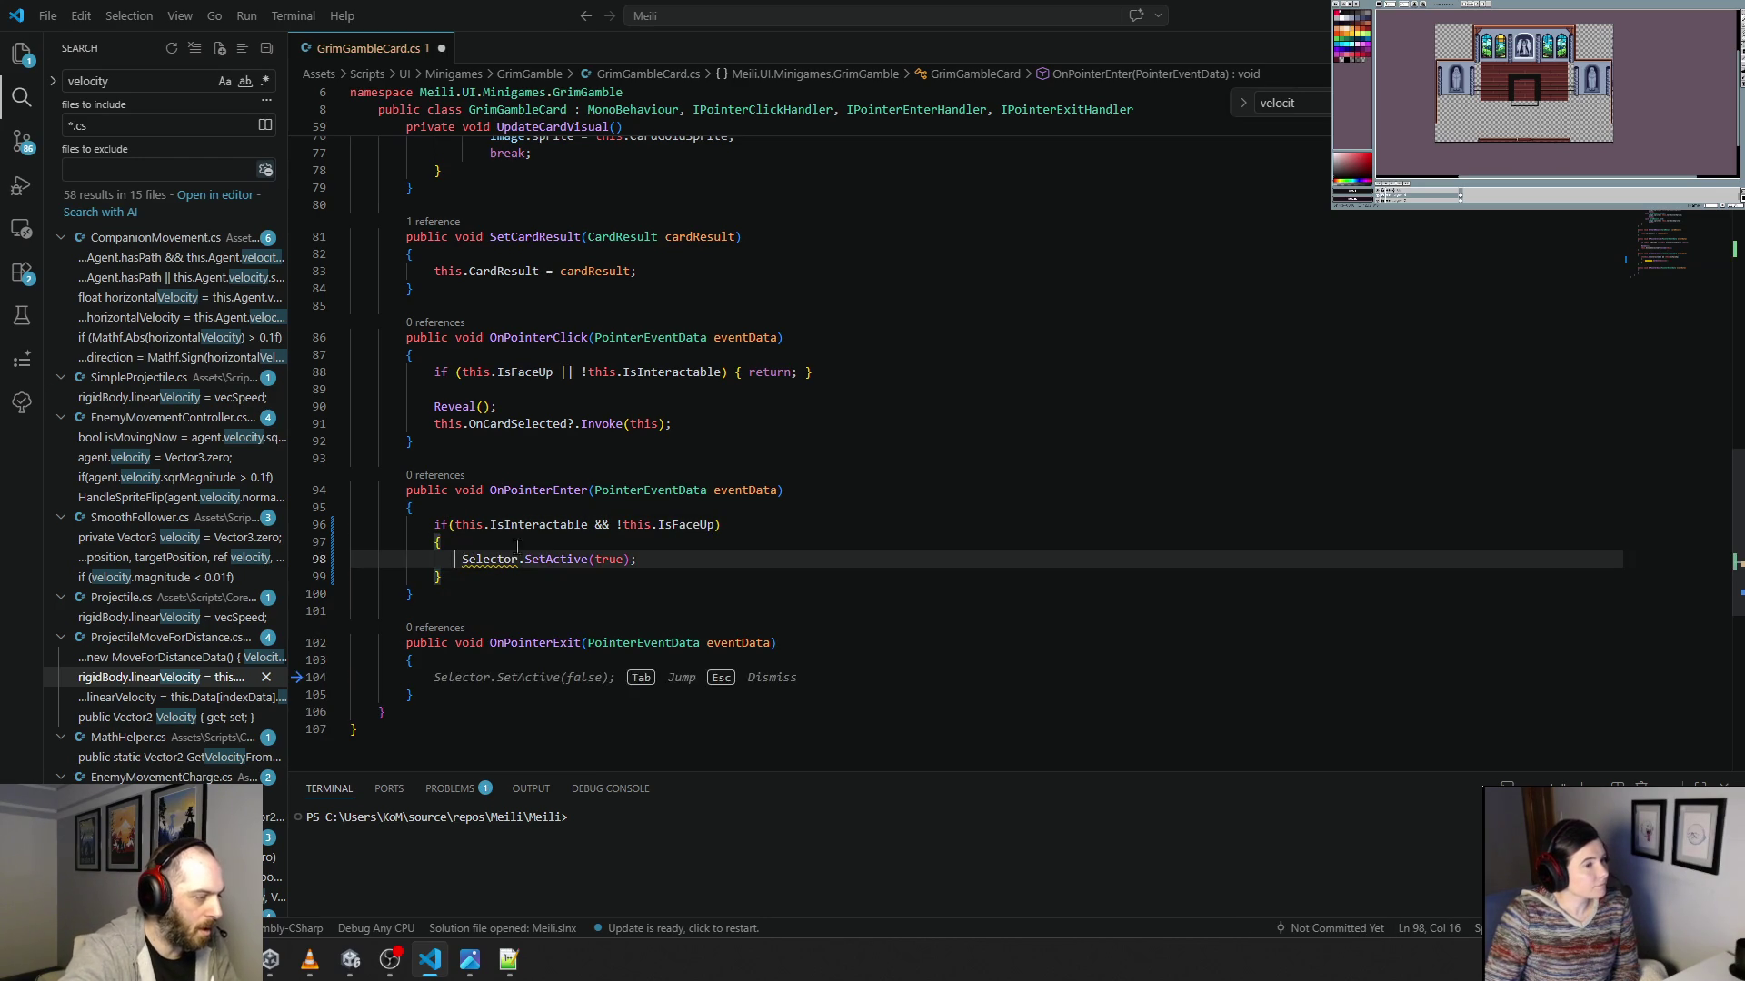
{"action": "key", "text": "Tab"}
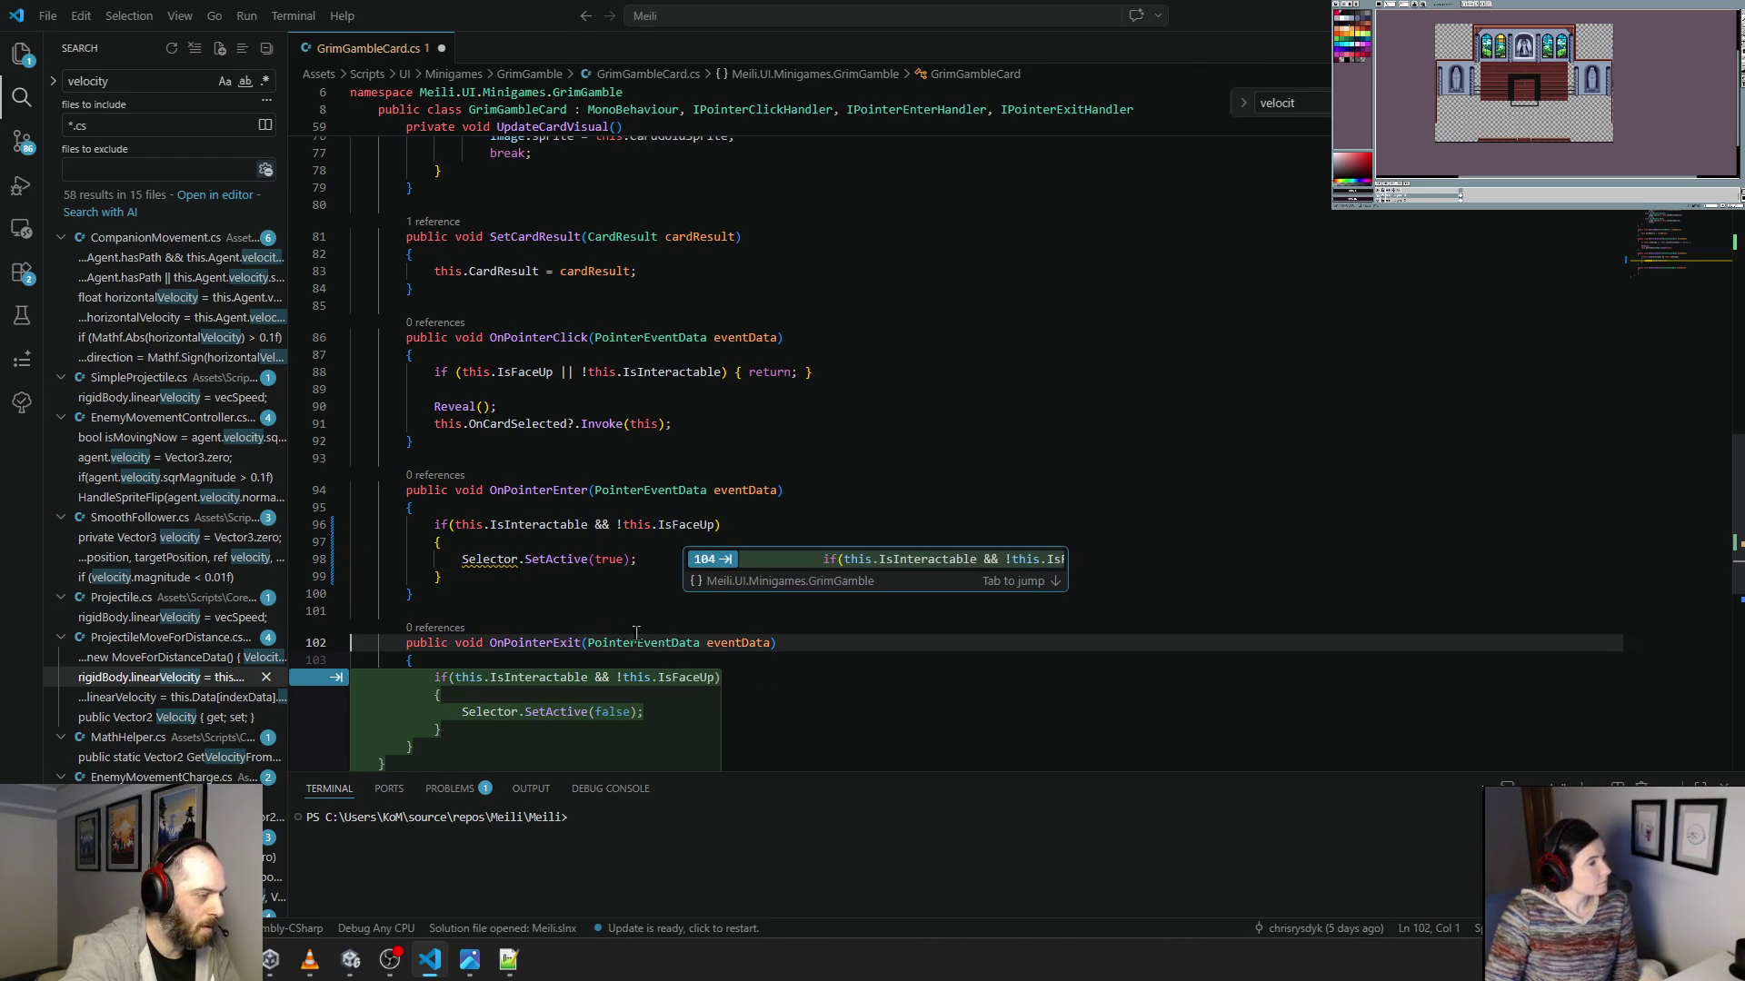
{"action": "key", "text": "Tab"}
{"action": "left_click", "coordinate": [663, 599]}
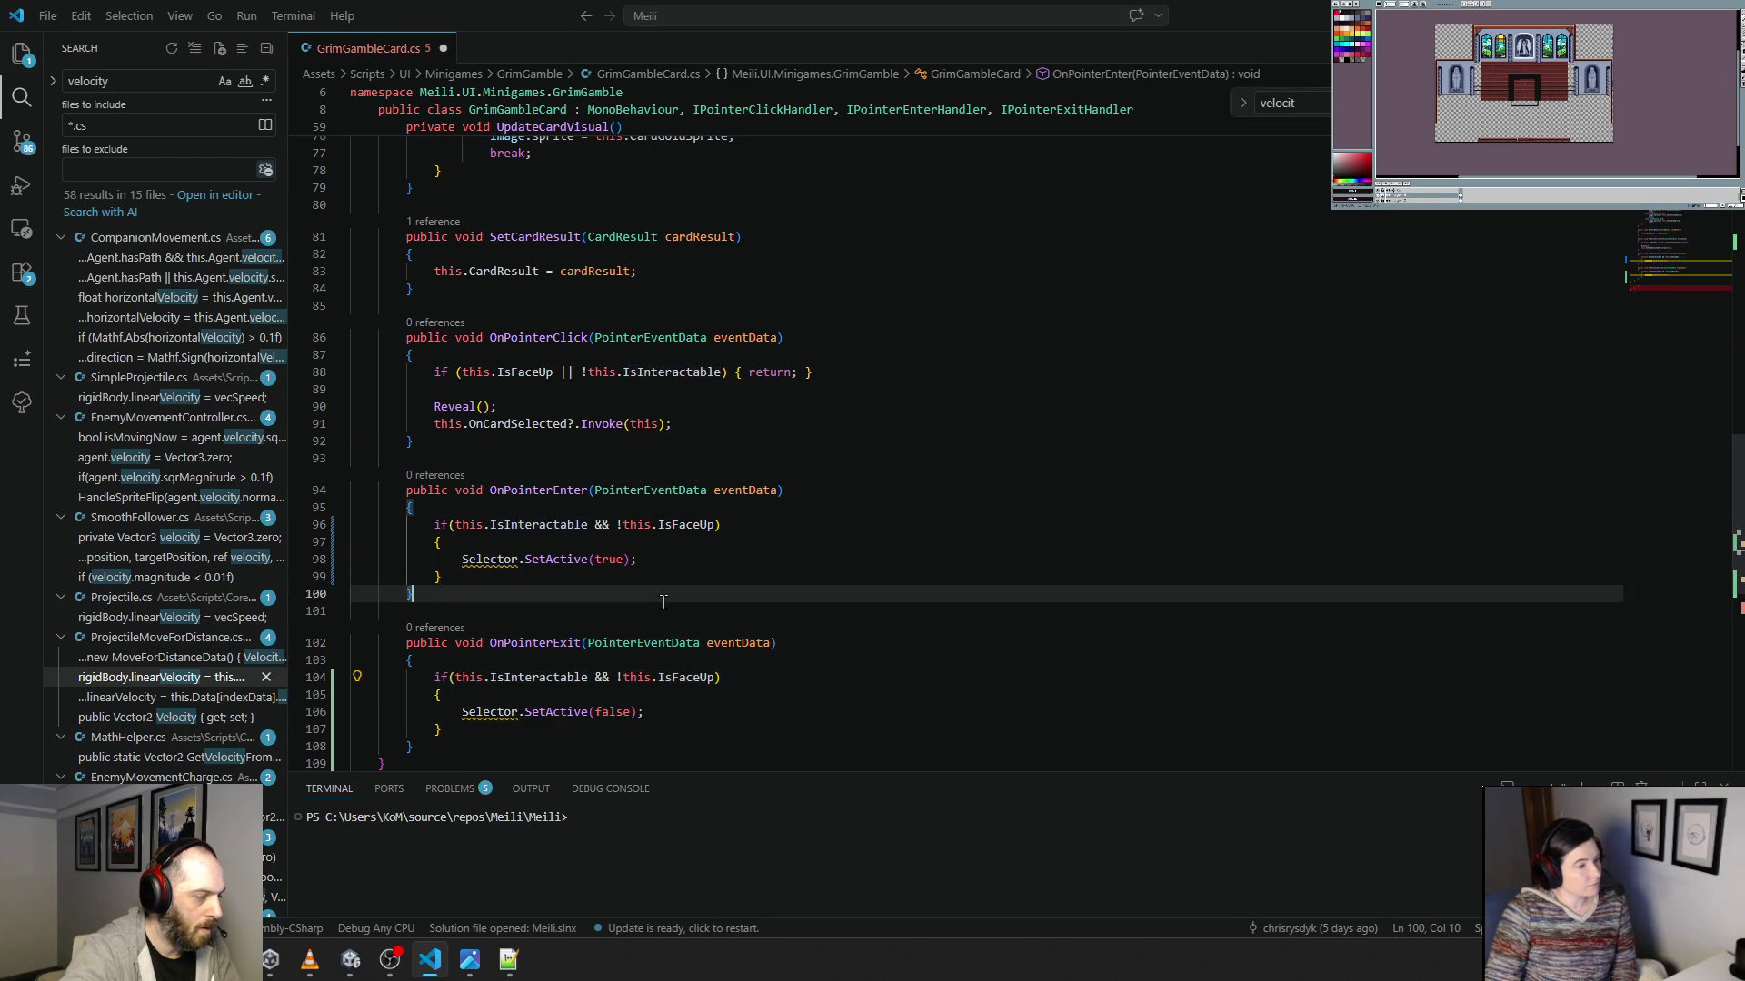
{"action": "scroll", "coordinate": [663, 604], "scroll_direction": "down", "scroll_amount": 1}
{"action": "left_click", "coordinate": [684, 691]}
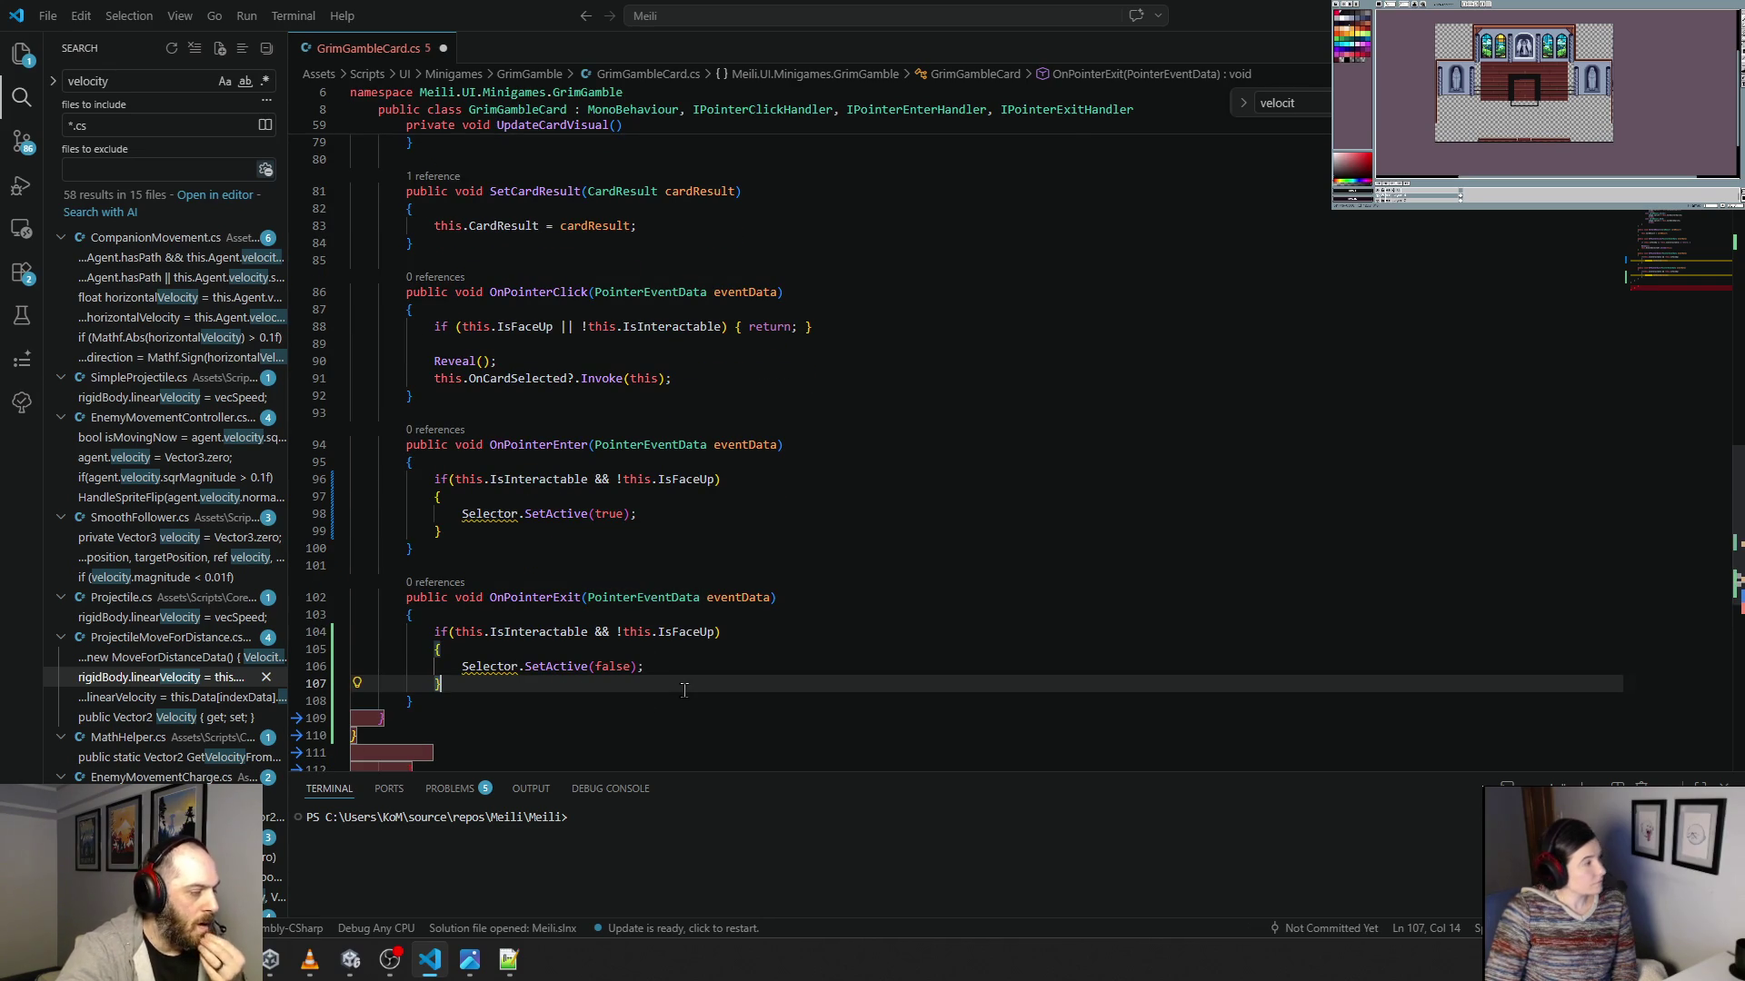
{"action": "scroll", "coordinate": [684, 691], "scroll_direction": "down", "scroll_amount": 4}
{"action": "left_click", "coordinate": [345, 604]}
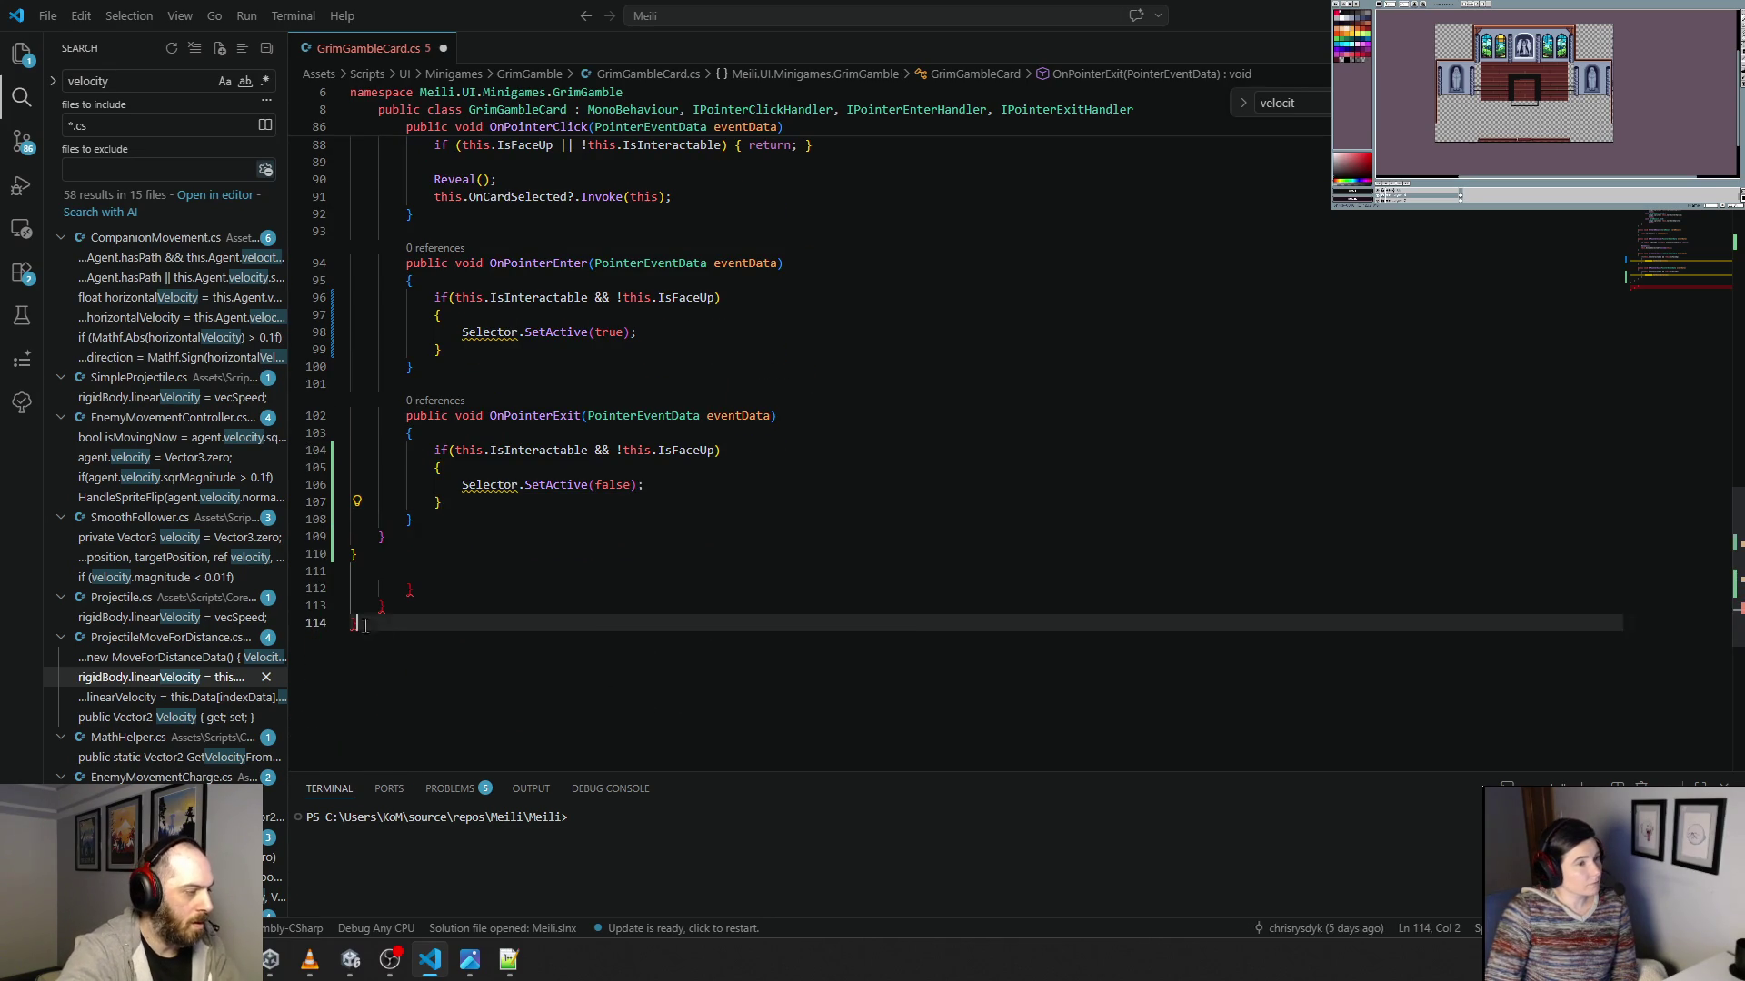
{"action": "key", "text": "BackSpace"}
{"action": "key", "text": "BackSpace"}
{"action": "key", "text": "BackSpace"}
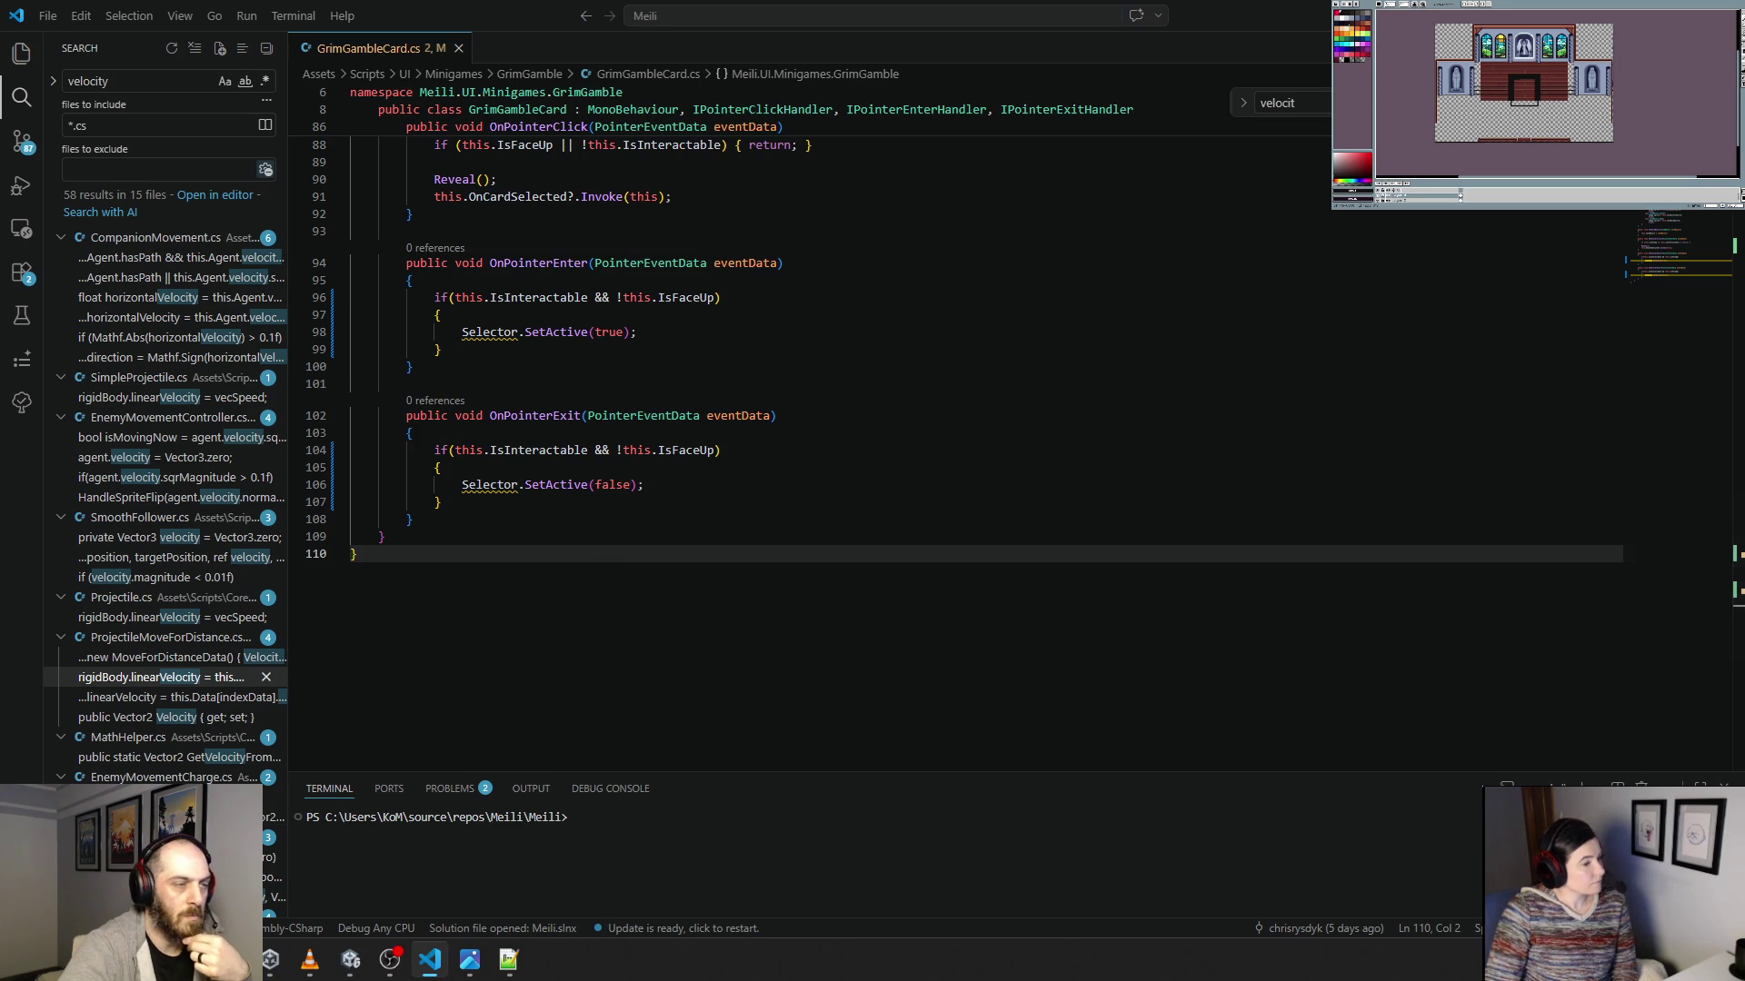
{"action": "key", "text": "alt+Tab"}
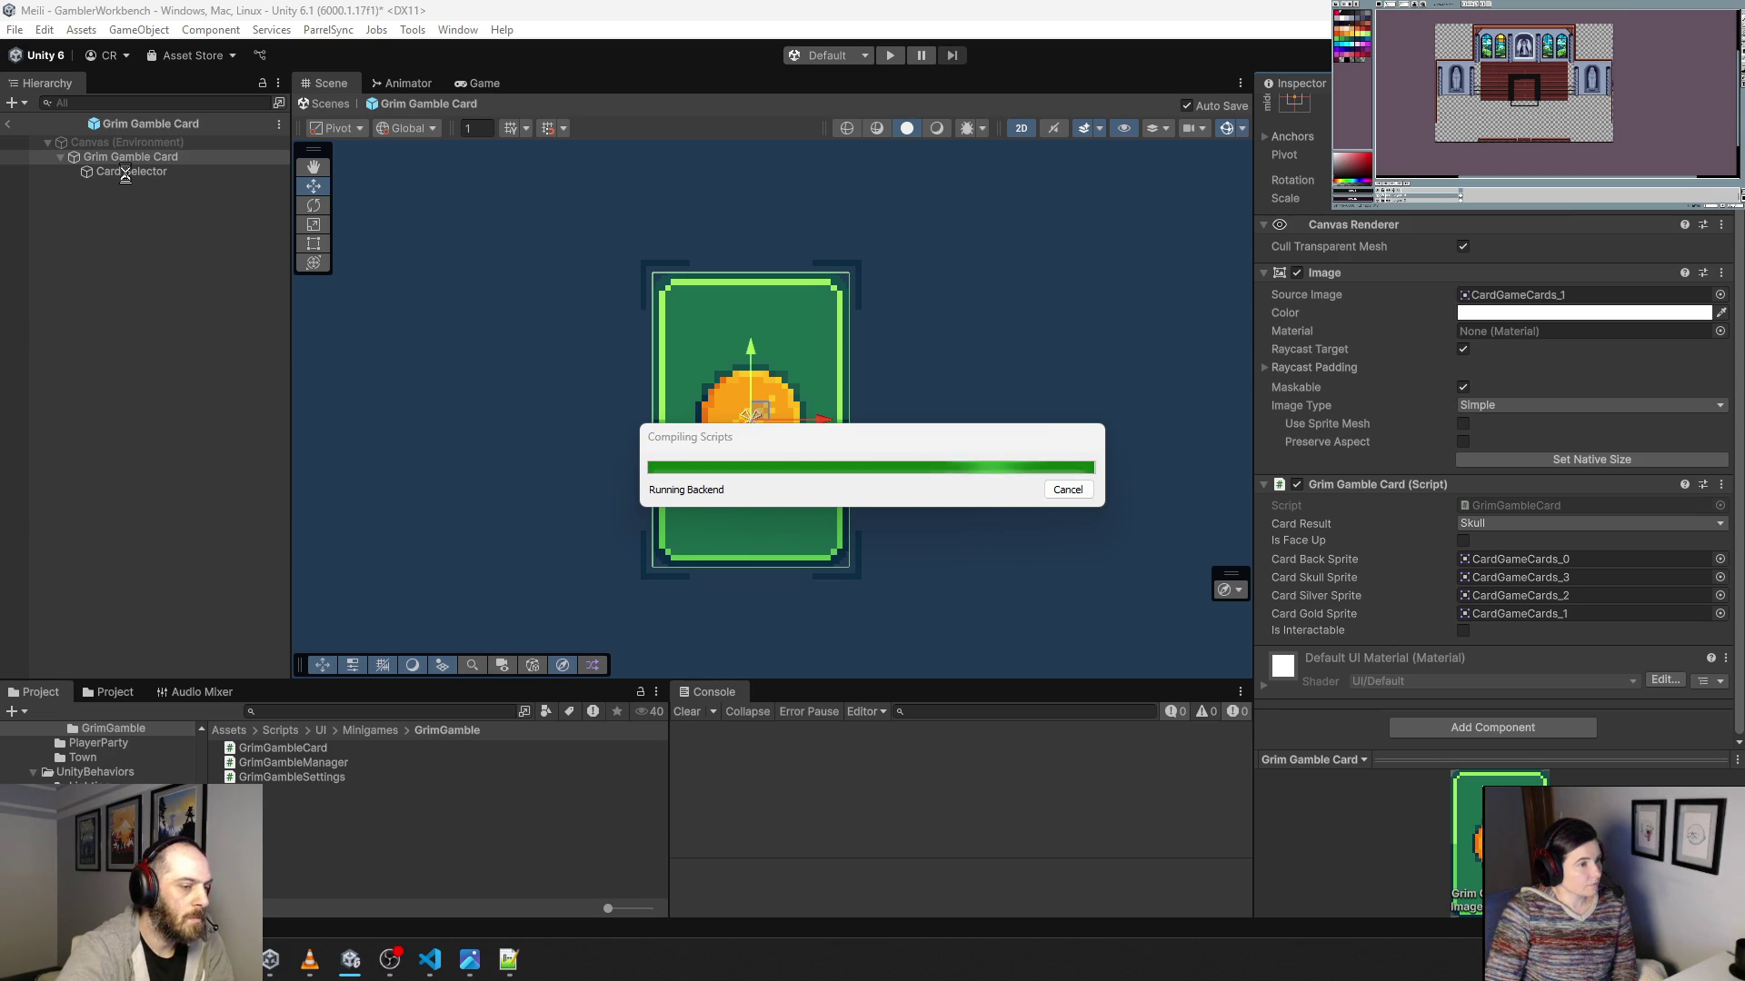
Assign Card Selector to the Selector field, set it inactive, and enter play mode.
{"action": "mouse_move", "coordinate": [125, 174]}
{"action": "left_mouse_down"}
{"action": "mouse_move", "coordinate": [1545, 732]}
{"action": "mouse_move", "coordinate": [1531, 711]}
{"action": "left_mouse_up"}
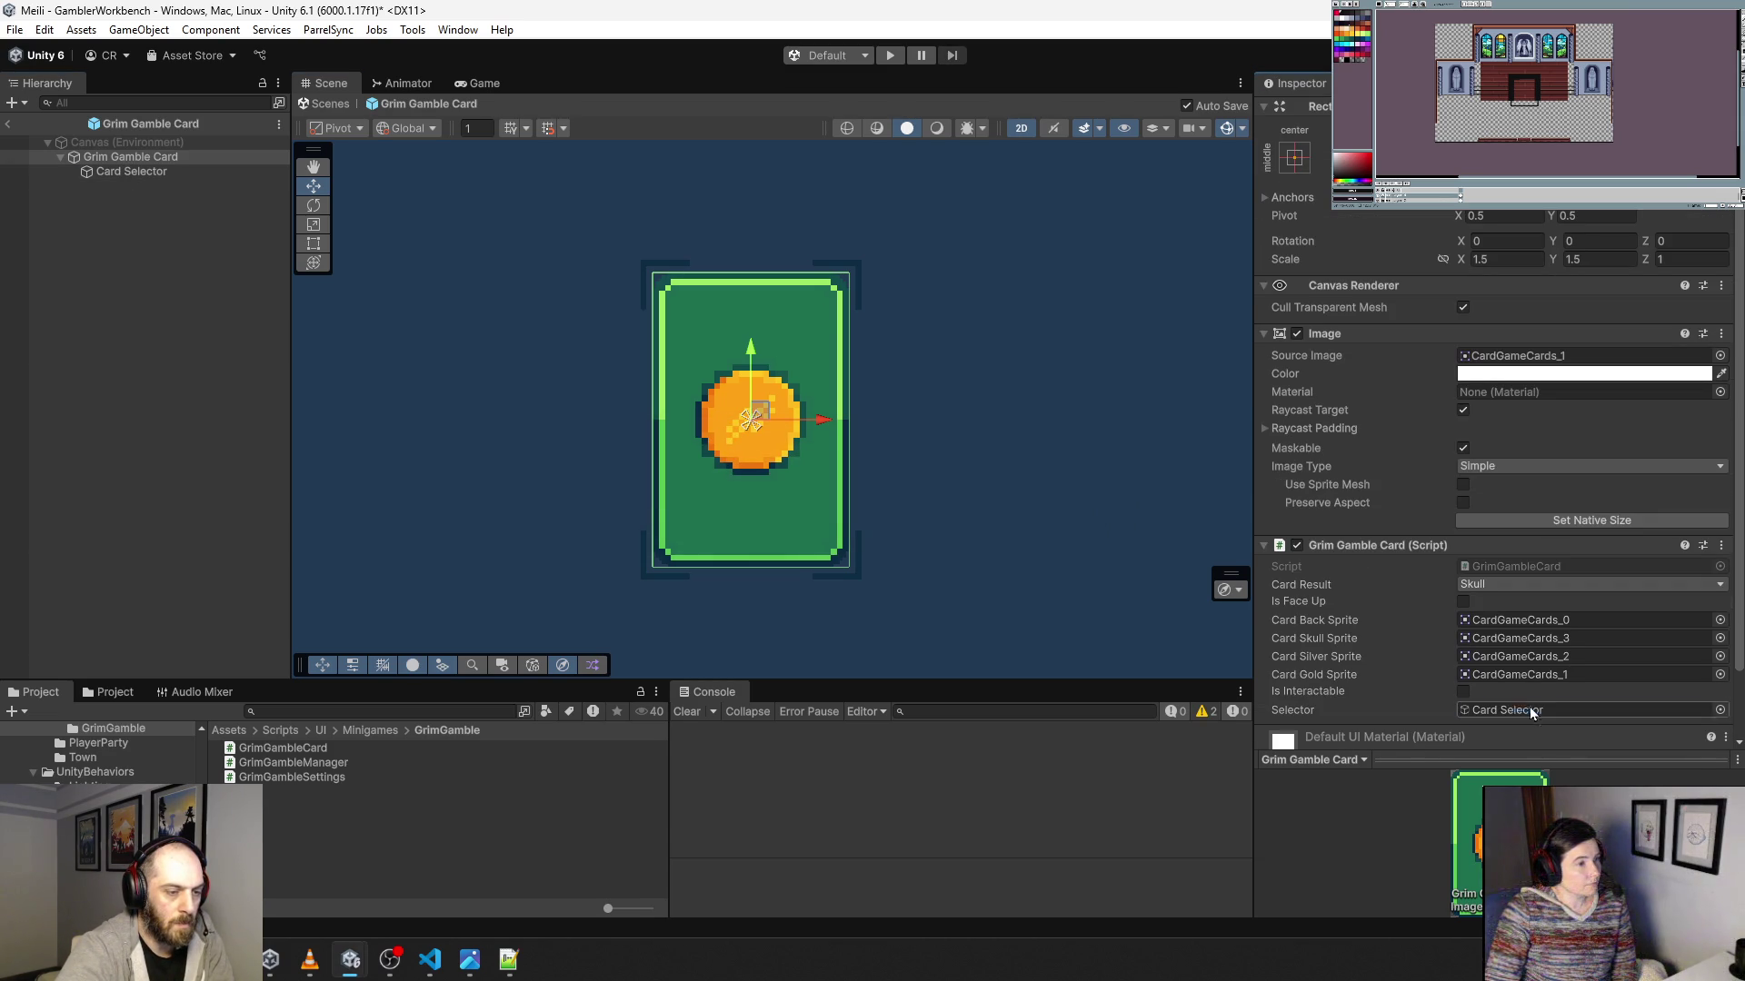
{"action": "left_click", "coordinate": [145, 172]}
{"action": "left_click", "coordinate": [1302, 111]}
{"action": "key", "text": "ctrl+p"}
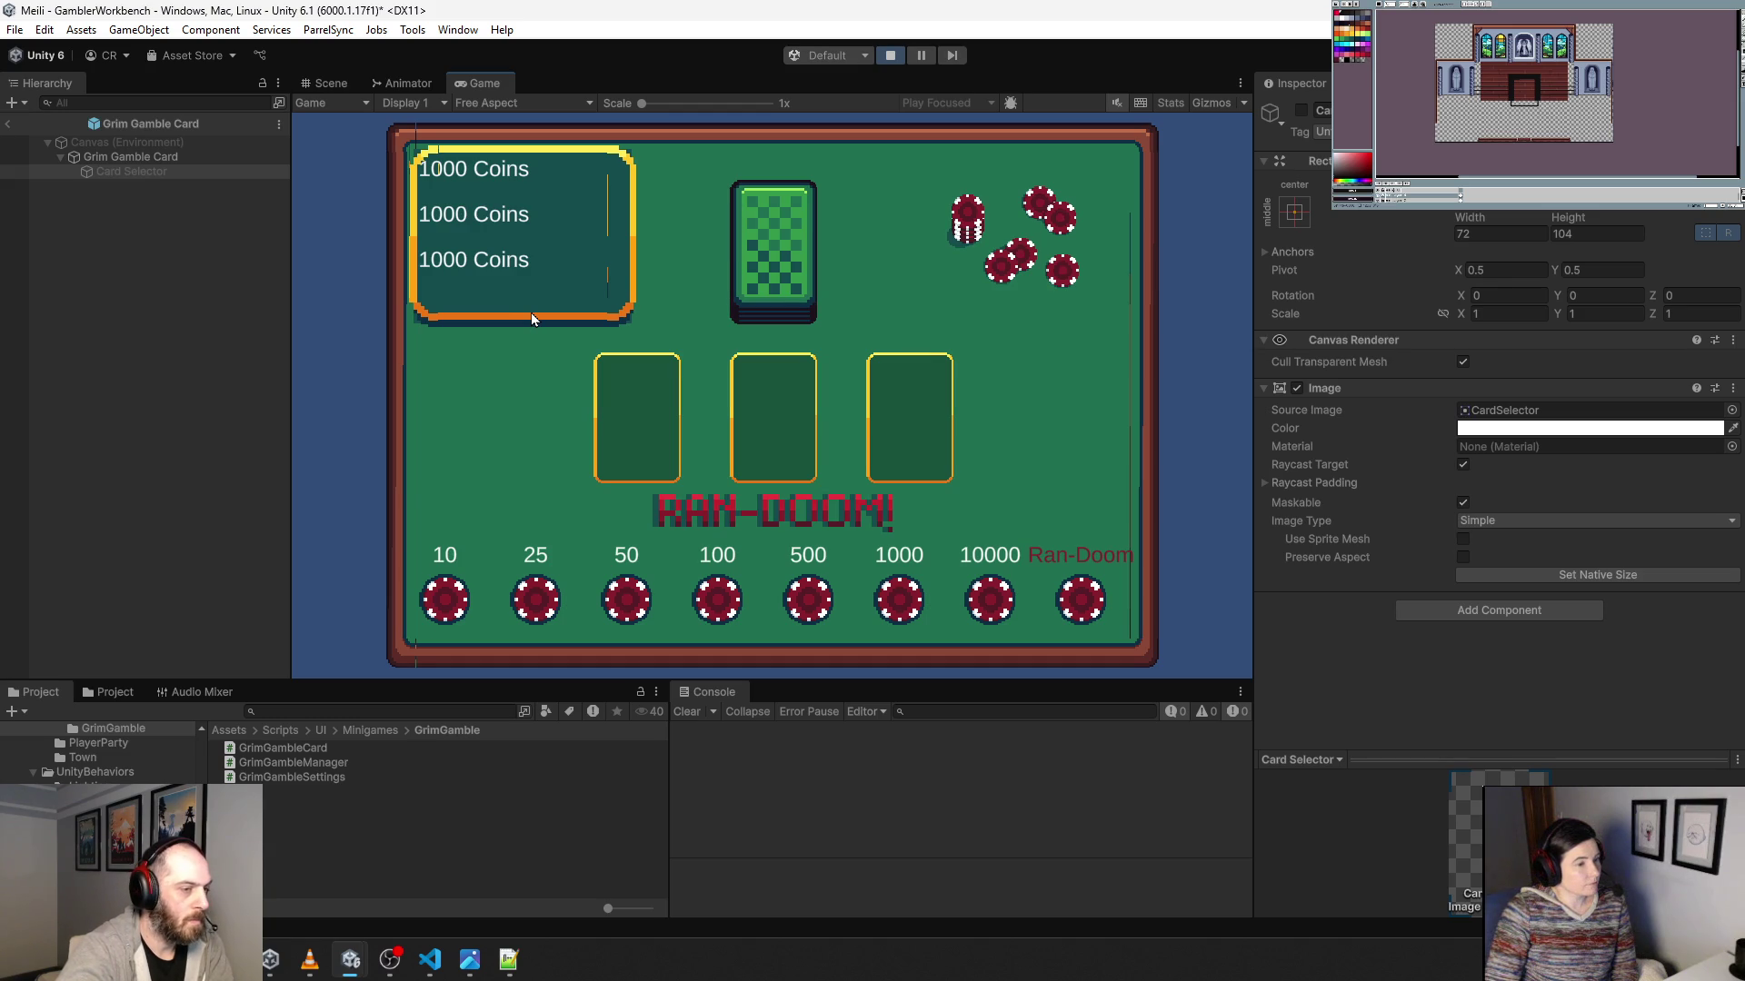
In a maximized Game view, bet 10, reveal the middle card, bet 10 again, then stop.
{"action": "double_click", "coordinate": [479, 84]}
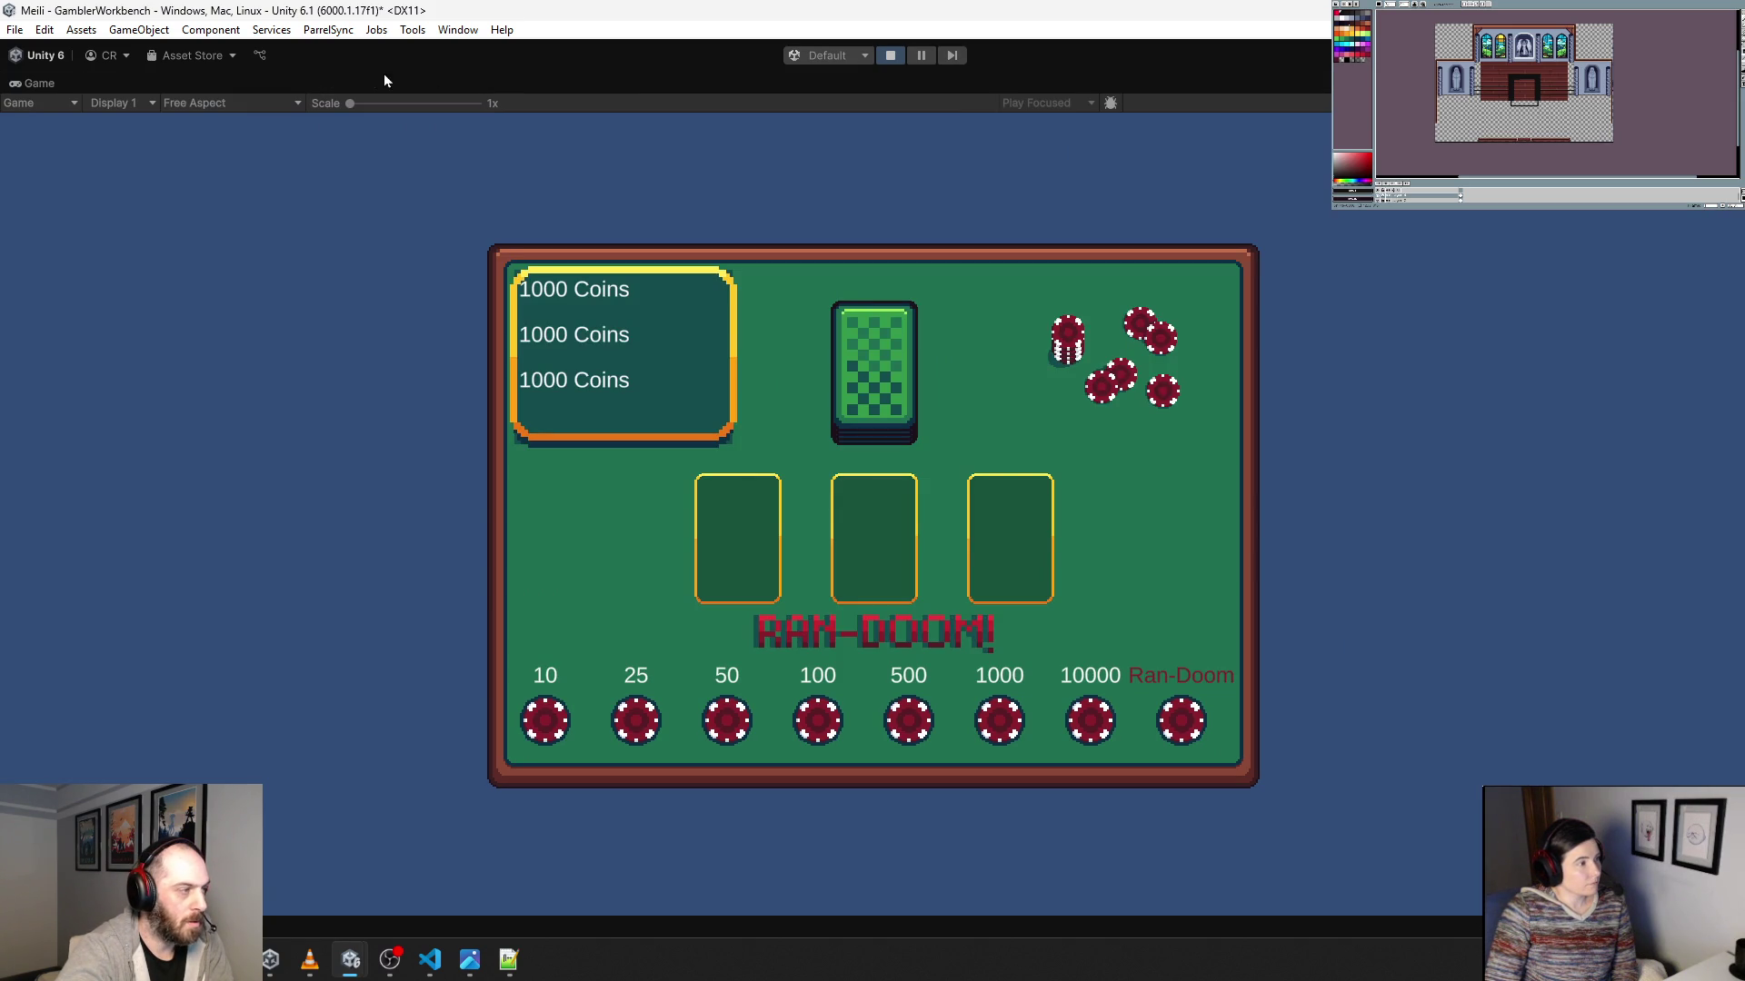
{"action": "double_click", "coordinate": [45, 84]}
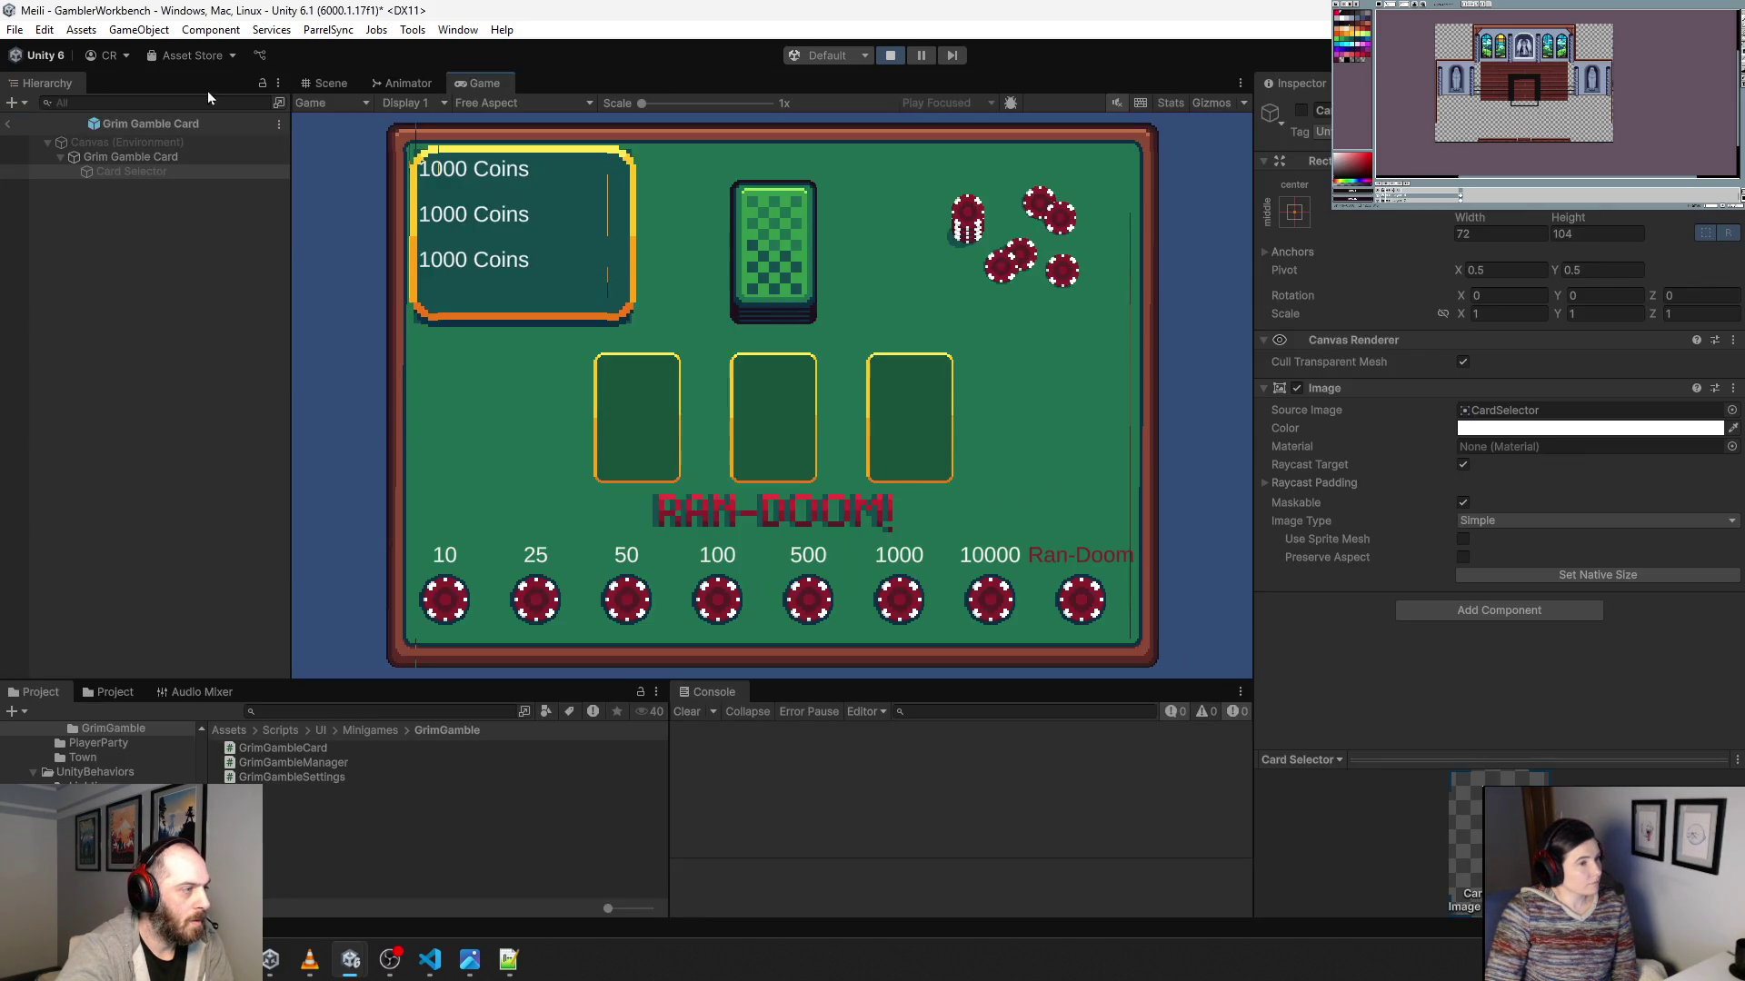
{"action": "double_click", "coordinate": [485, 85]}
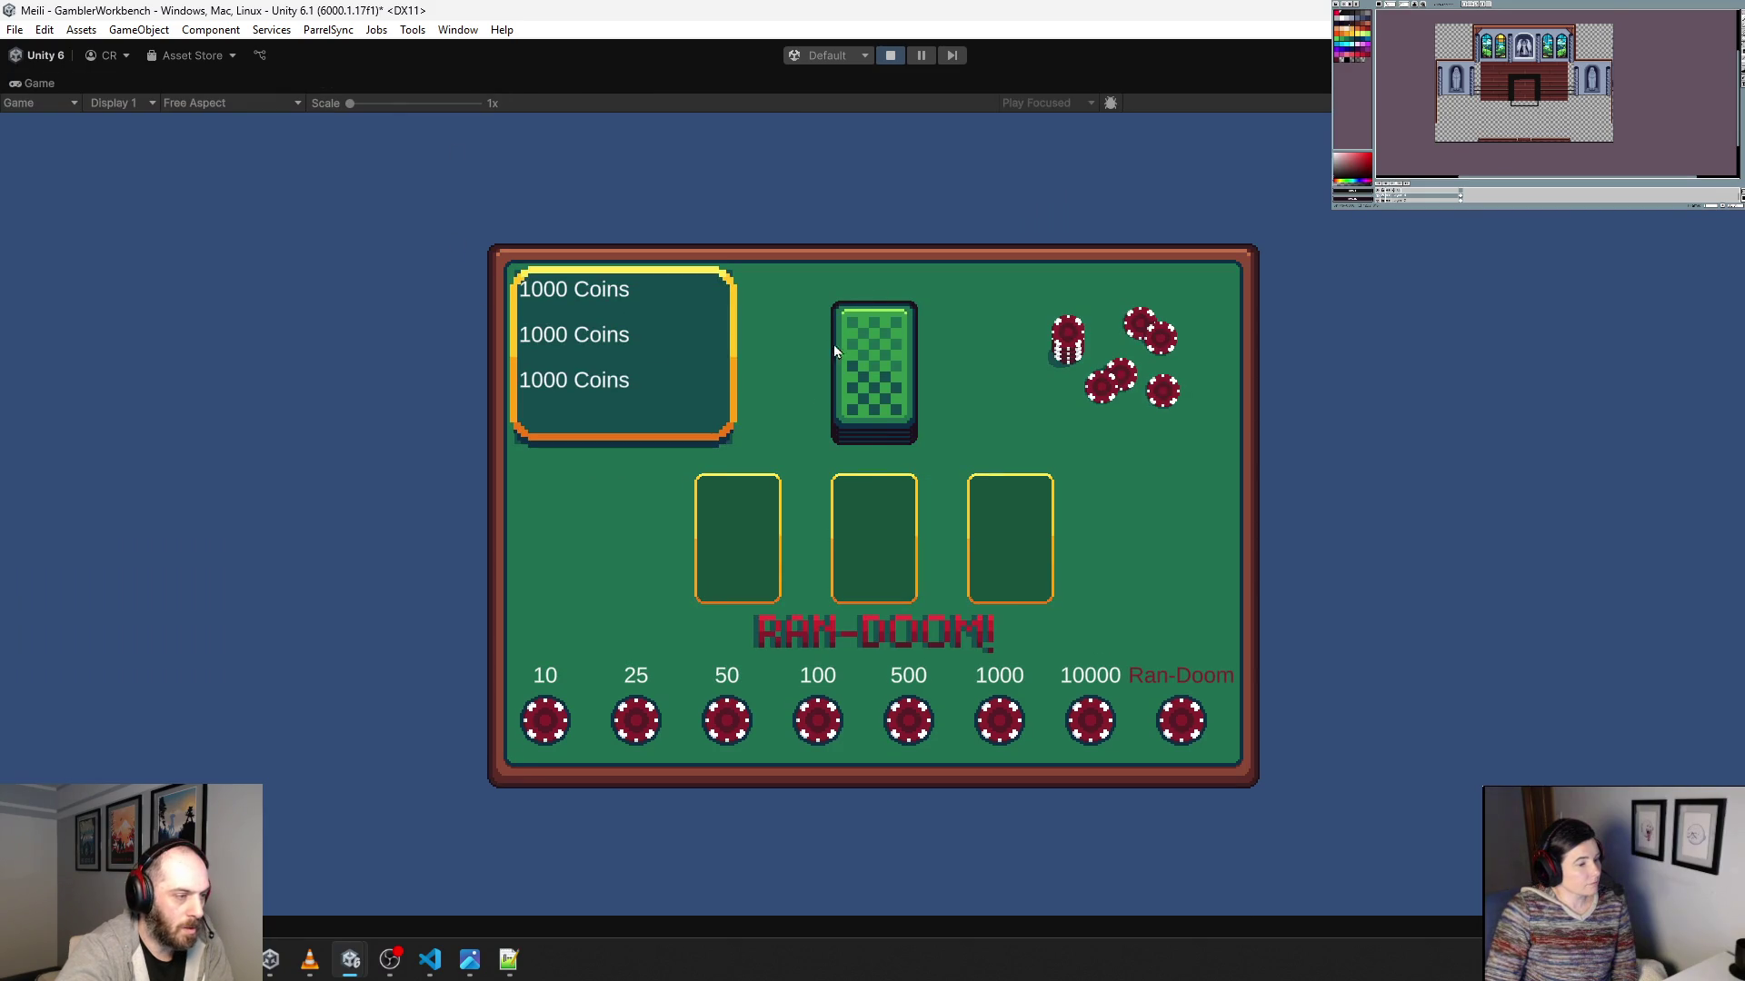
{"action": "left_click", "coordinate": [642, 723]}
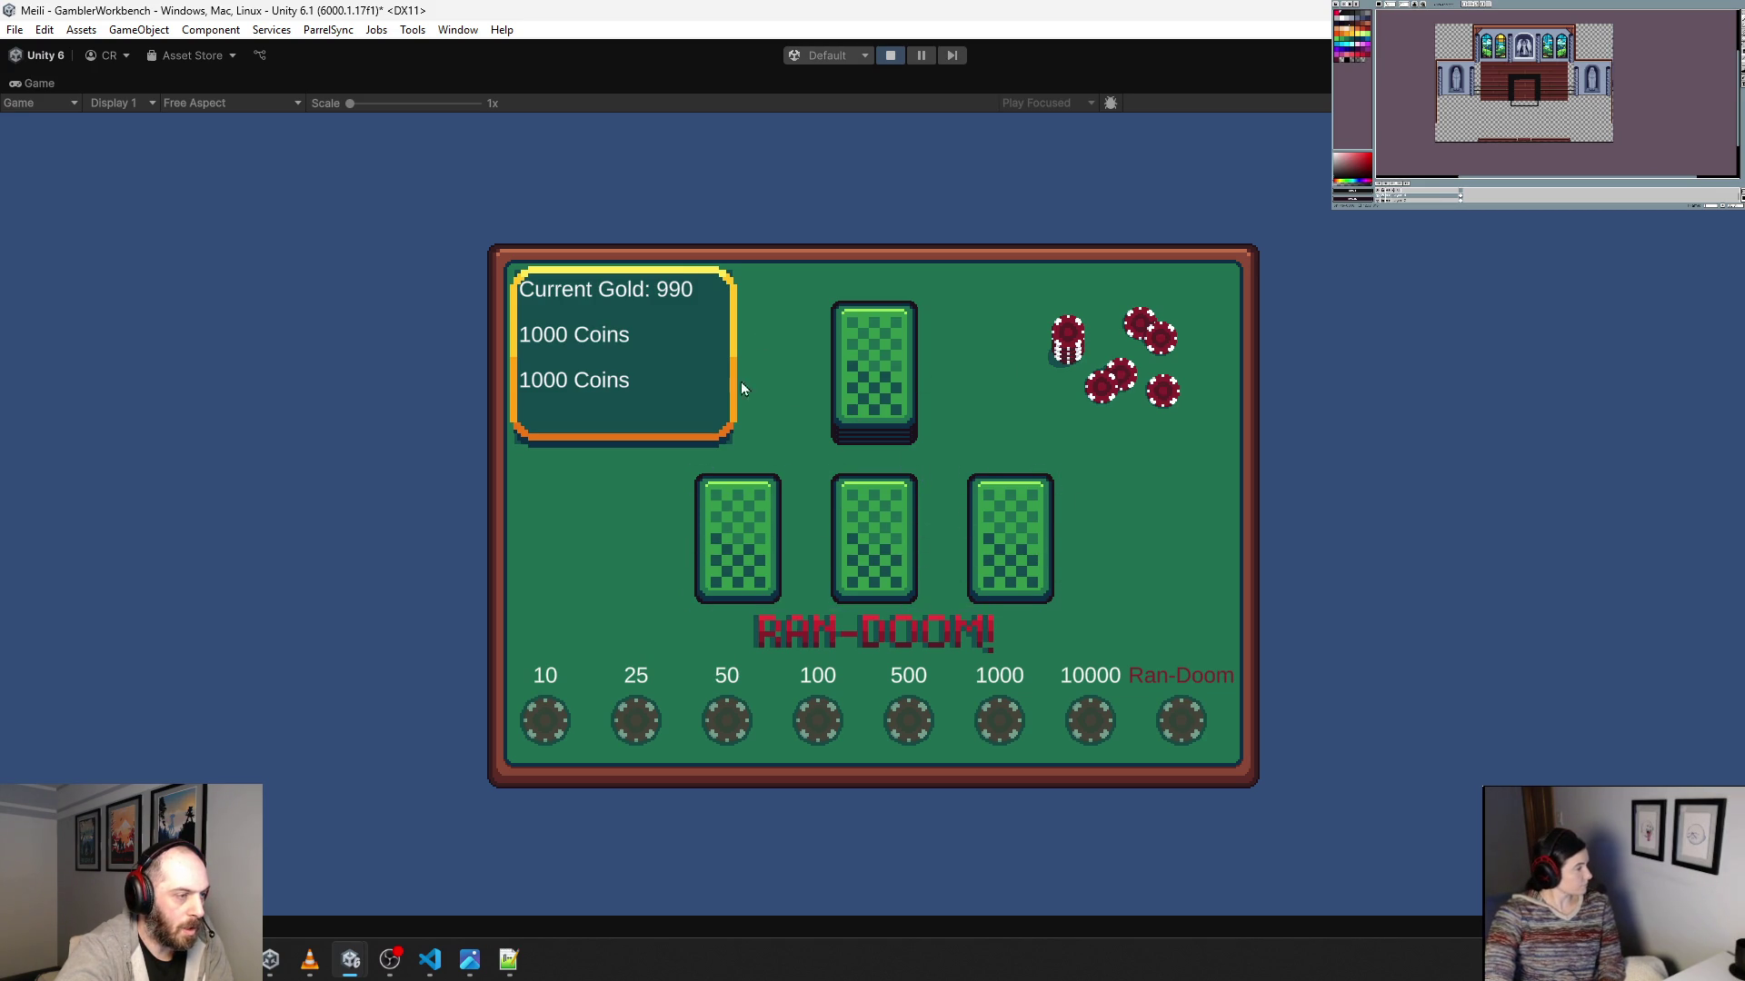
{"action": "left_click", "coordinate": [872, 530]}
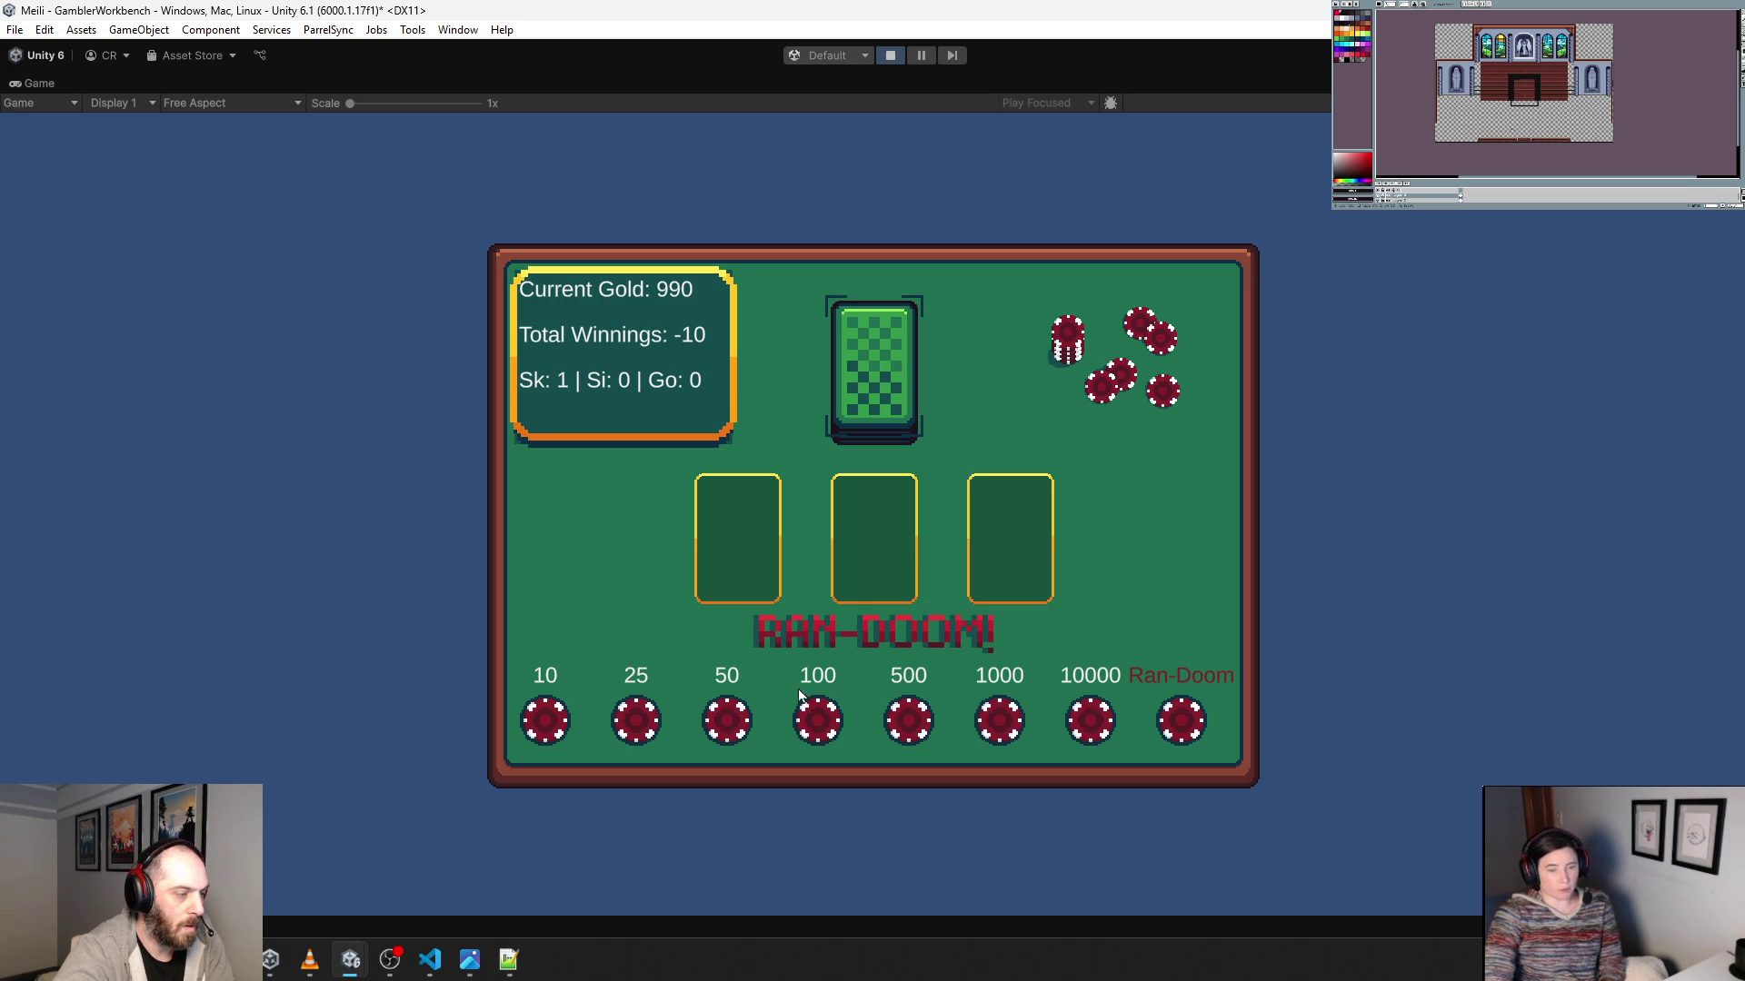
{"action": "left_click", "coordinate": [817, 727]}
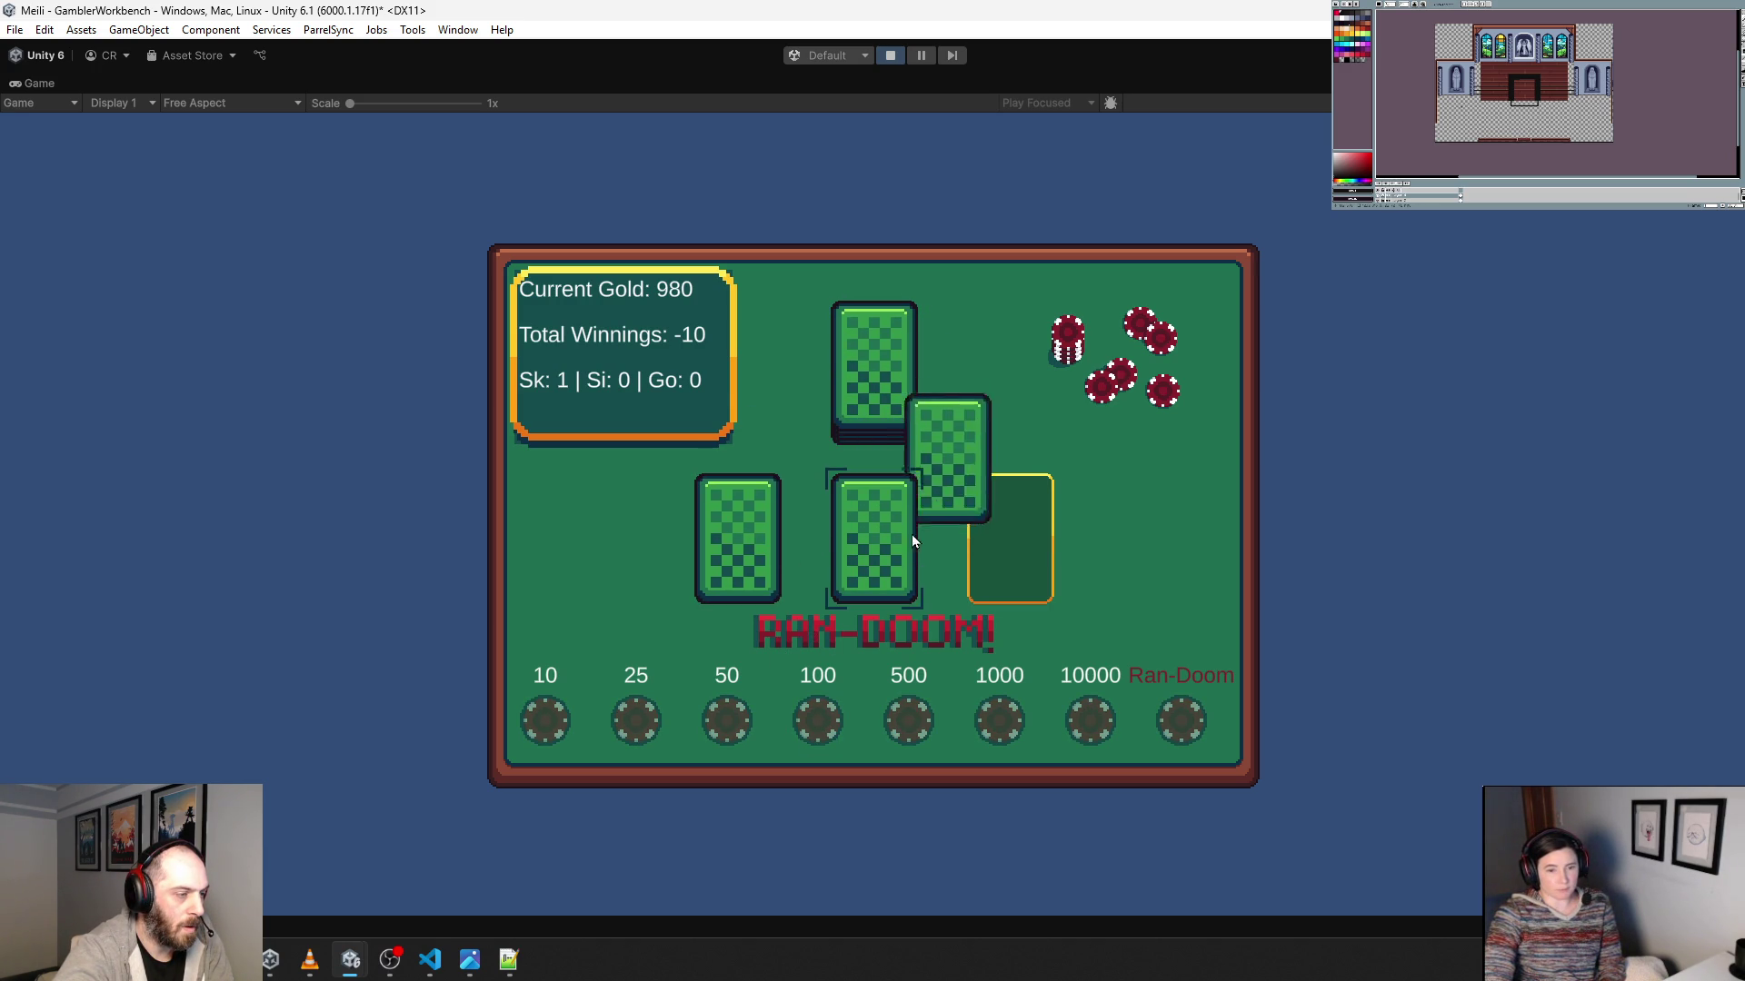
{"action": "left_click", "coordinate": [896, 58]}
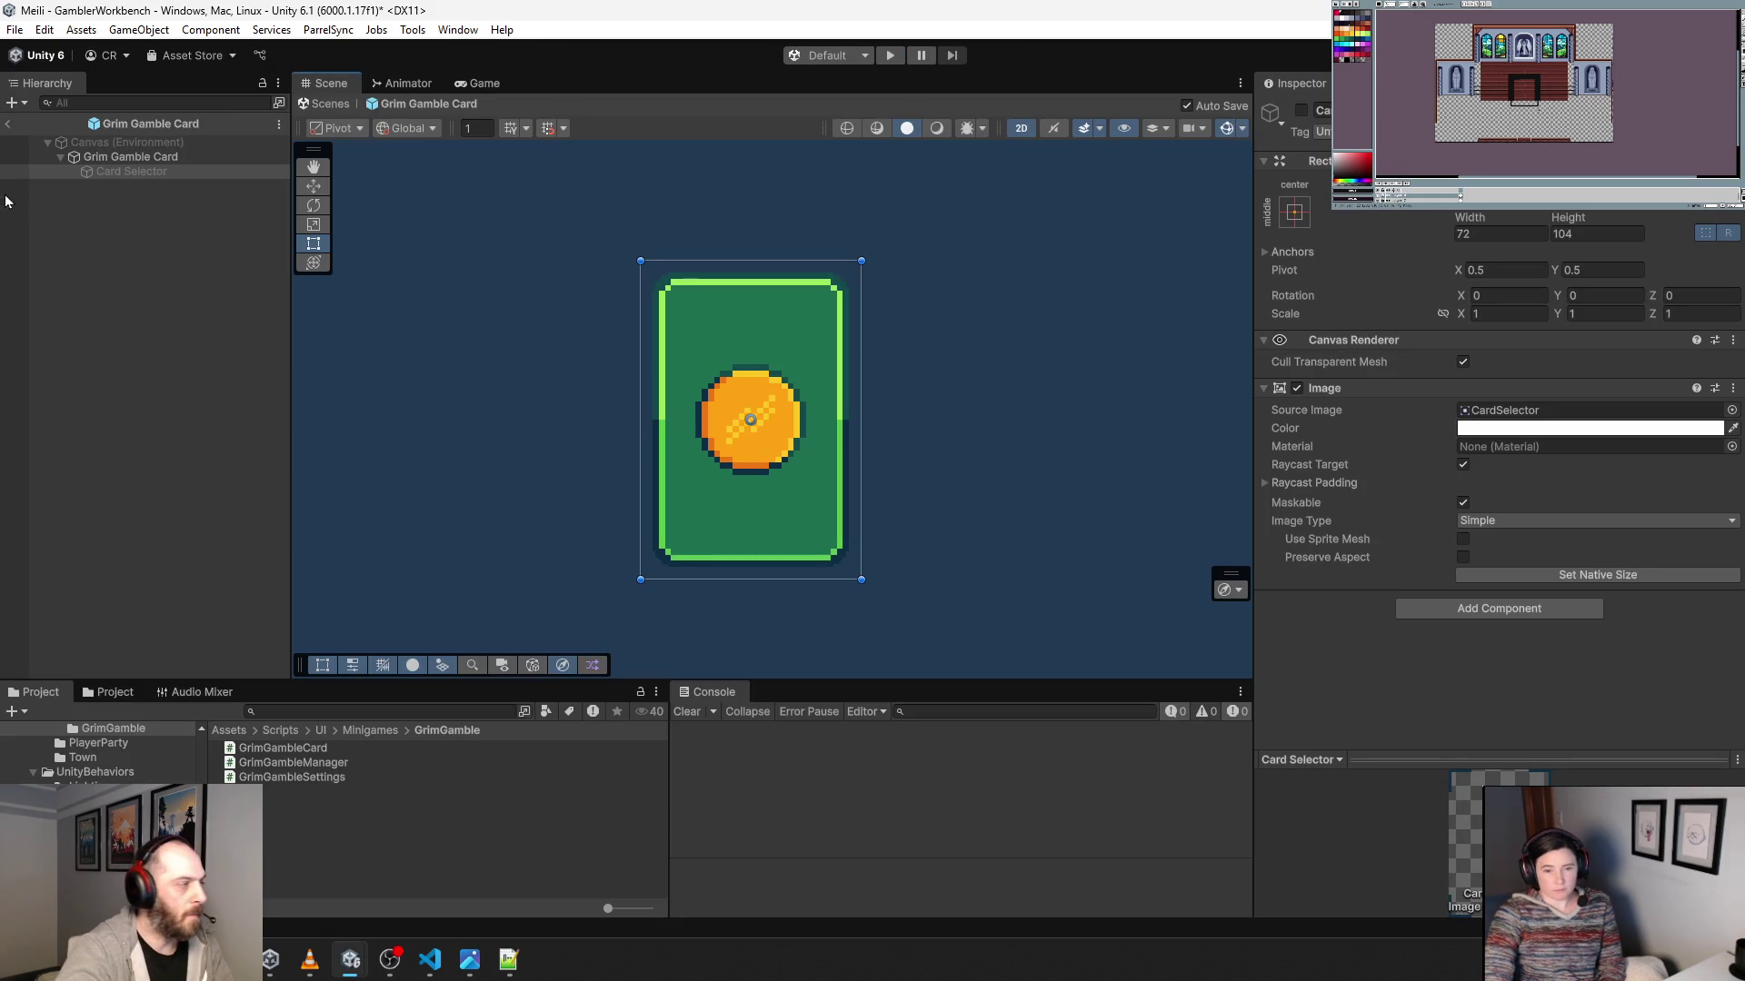
{"action": "left_click", "coordinate": [115, 159]}
{"action": "left_click", "coordinate": [114, 162]}
{"action": "double_click", "coordinate": [1498, 623]}
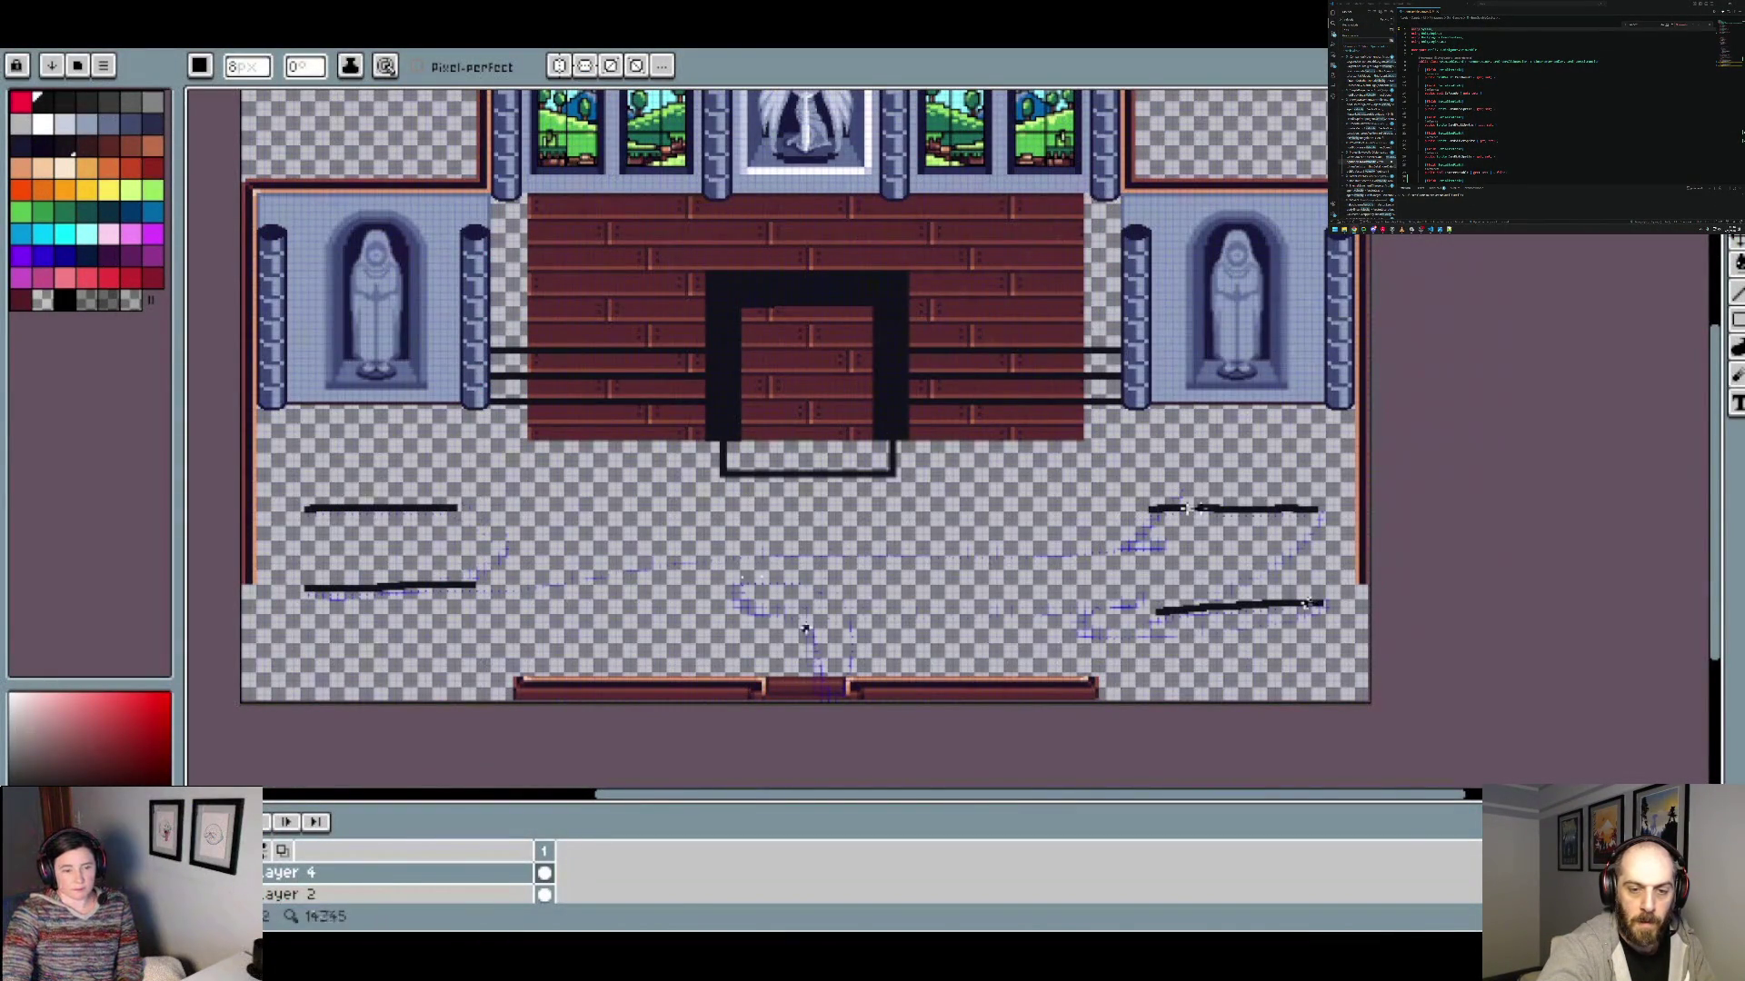
Zoom out over the church room art, then switch to the GrandLibrary sprite tab.
{"action": "scroll", "coordinate": [788, 576], "scroll_direction": "down", "scroll_amount": 2}
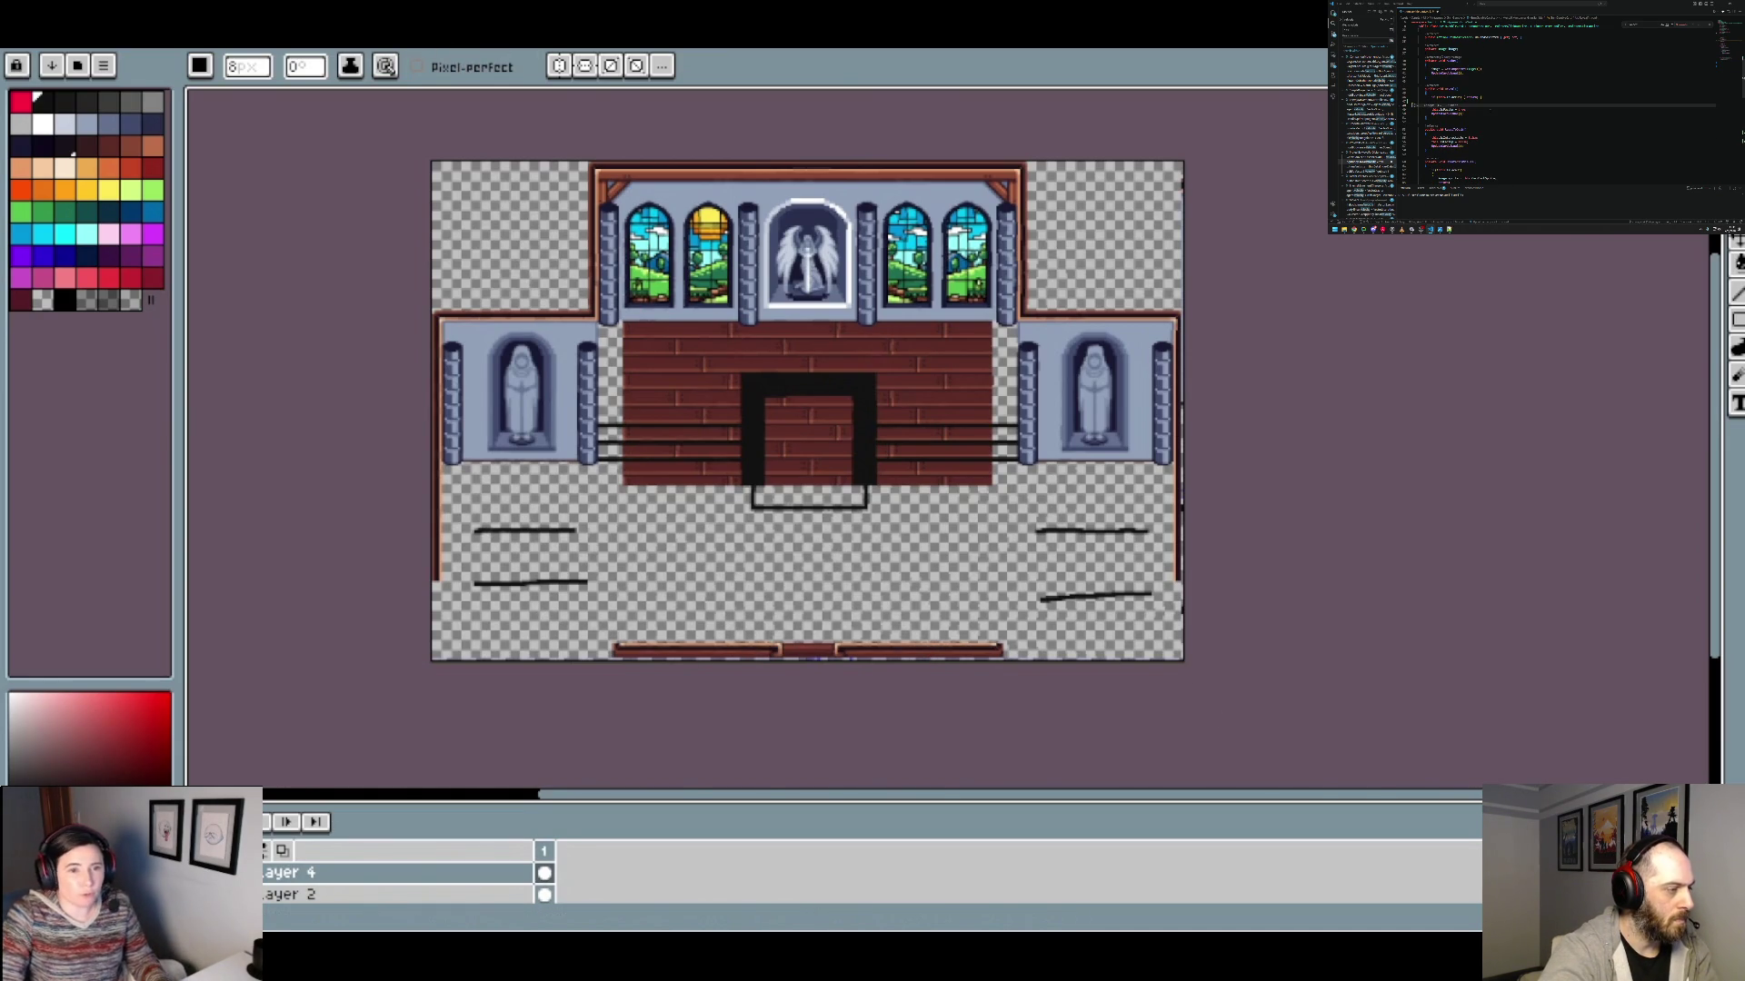
{"action": "key", "text": "ctrl+Tab"}
{"action": "scroll", "coordinate": [614, 181], "scroll_direction": "down", "scroll_amount": 3}
{"action": "scroll", "coordinate": [478, 446], "scroll_direction": "up", "scroll_amount": 5}
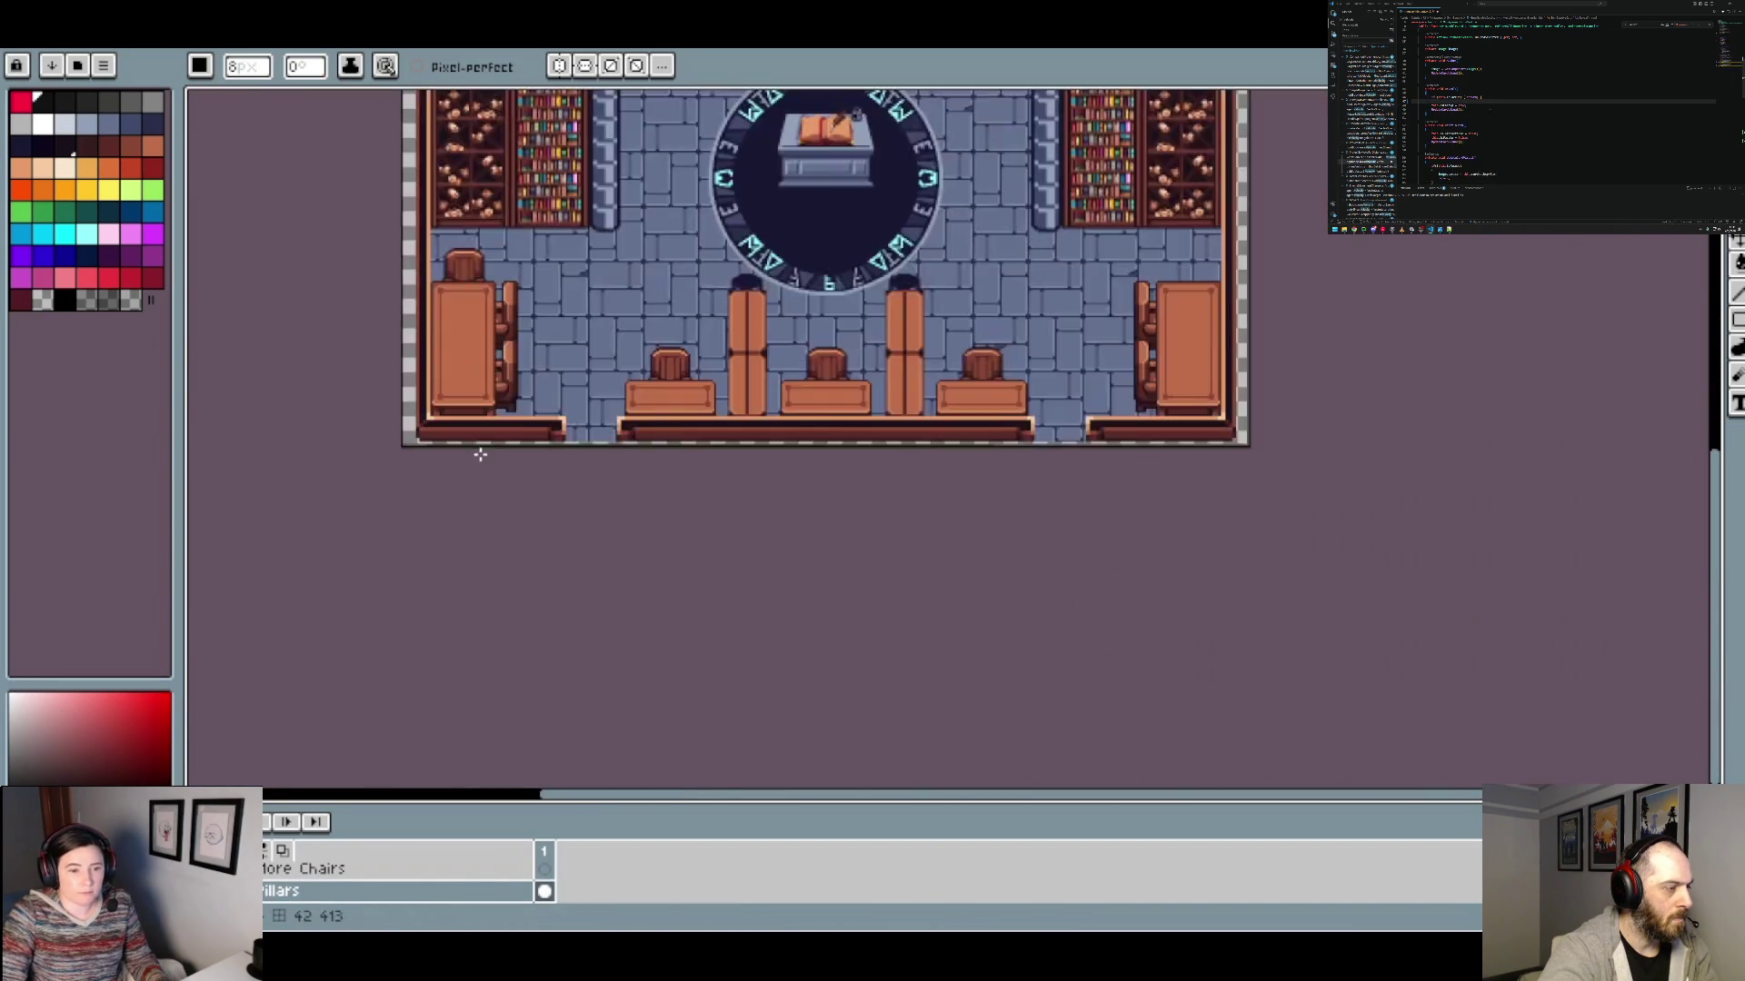
Copy the Grand Library's bottom-left frame corner from the Frame layer and return to the church sprite.
{"action": "left_click_drag", "start_coordinate": [428, 410], "coordinate": [634, 453]}
{"action": "key", "text": "m"}
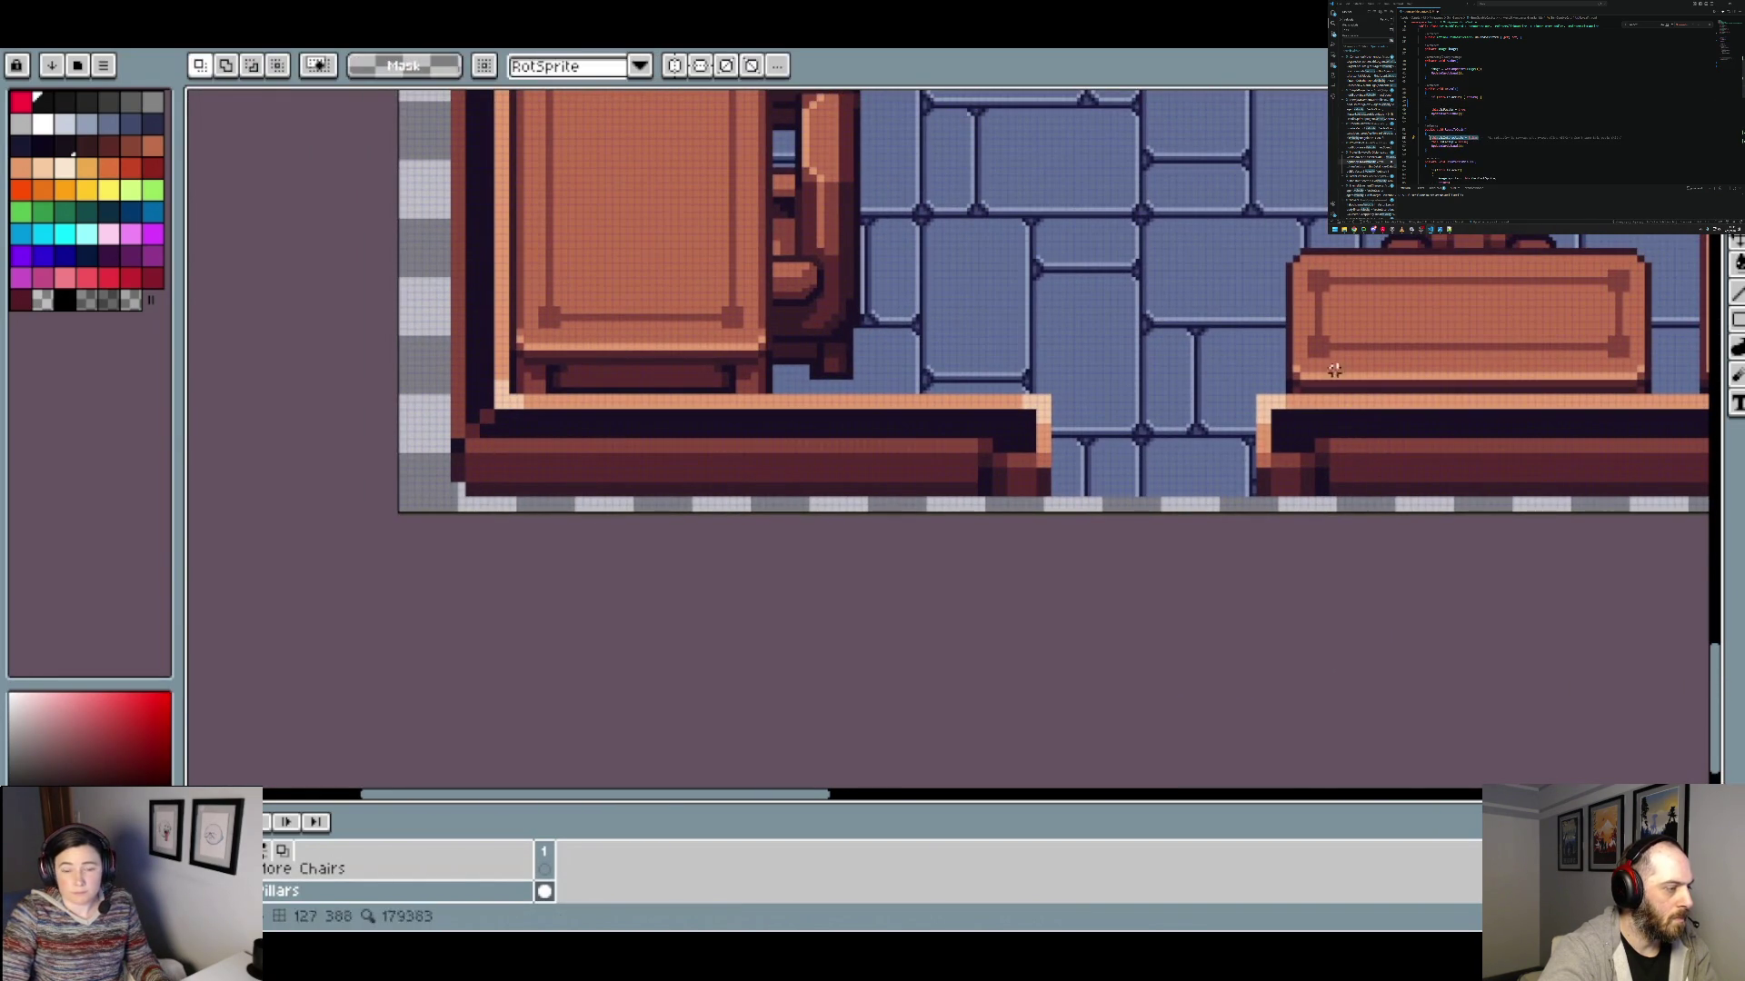
{"action": "scroll", "coordinate": [967, 513], "scroll_direction": "up", "scroll_amount": 1}
{"action": "scroll", "coordinate": [400, 876], "scroll_direction": "down", "scroll_amount": 3}
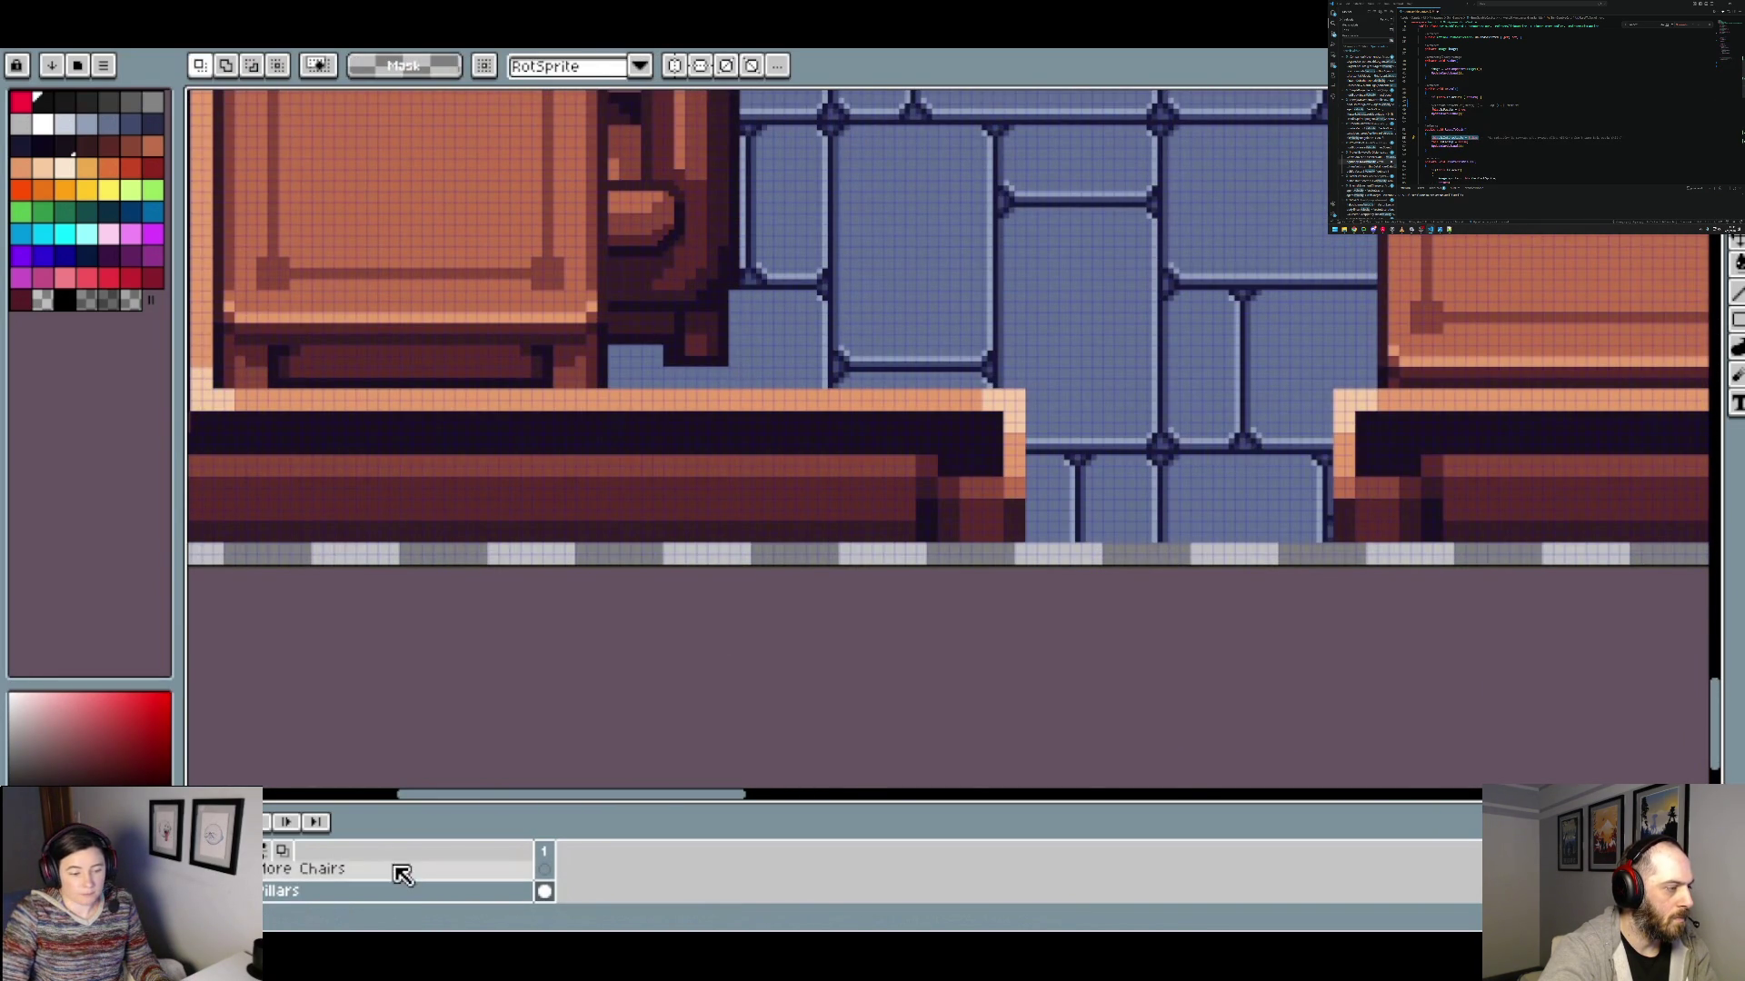
{"action": "scroll", "coordinate": [400, 886], "scroll_direction": "down", "scroll_amount": 2}
{"action": "left_click", "coordinate": [382, 875]}
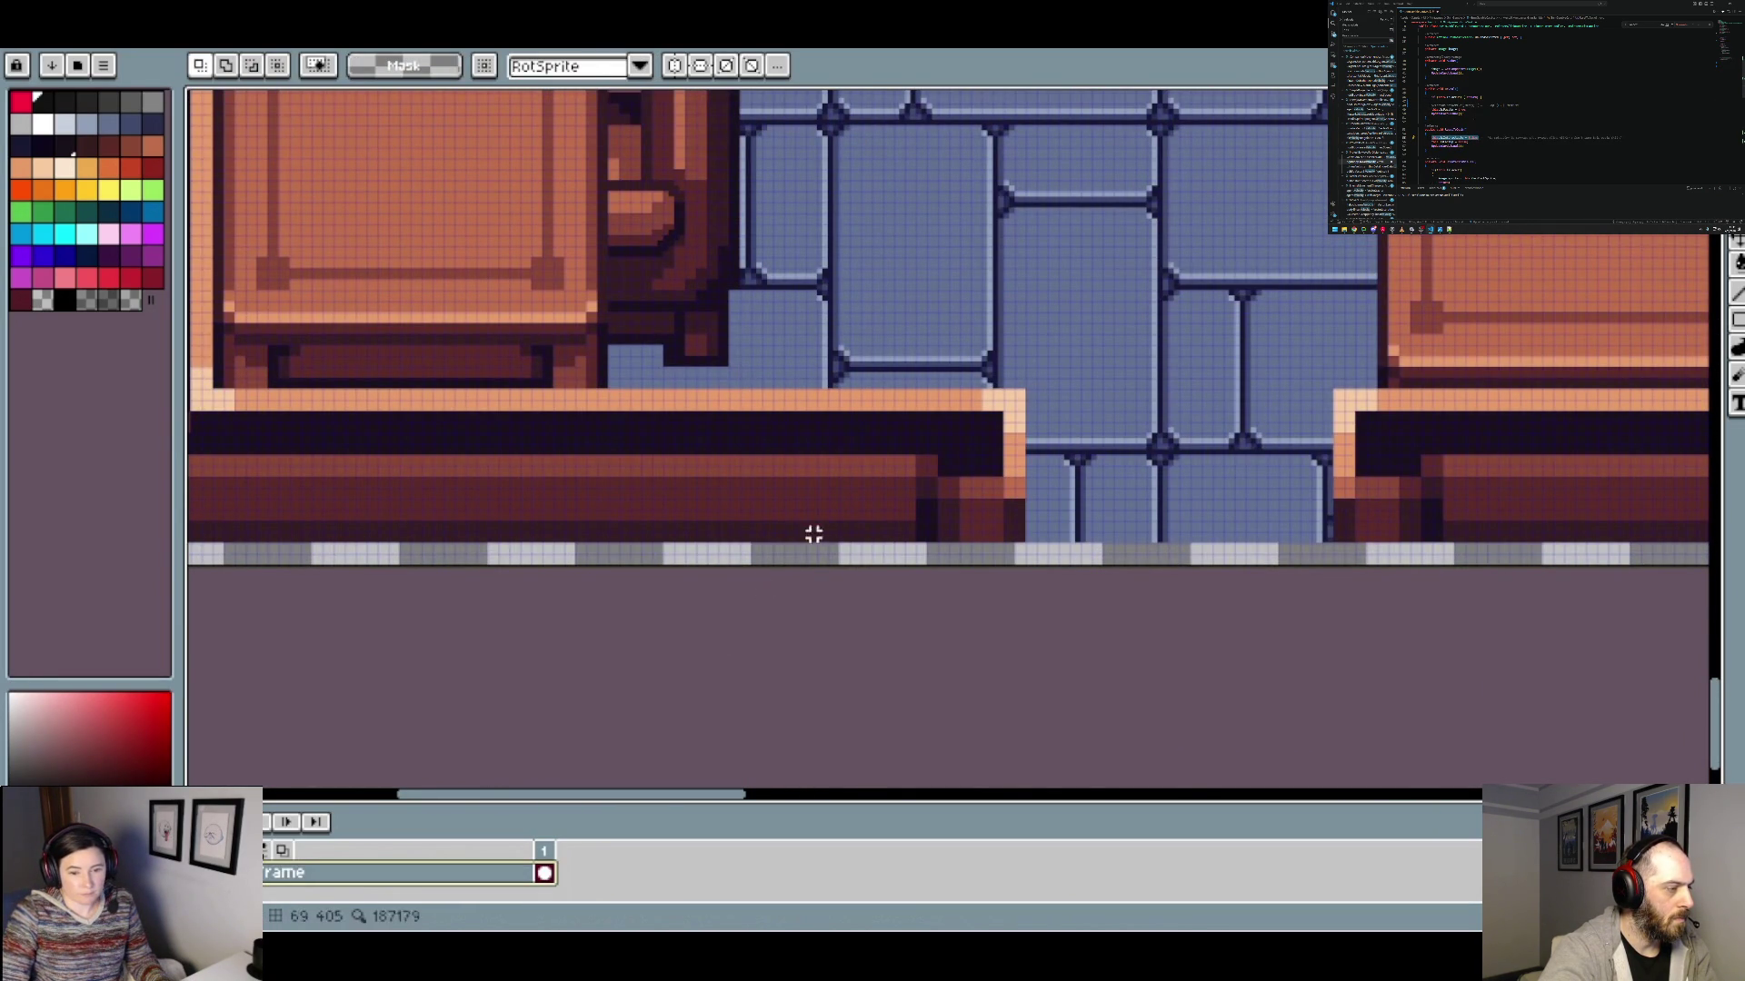
{"action": "mouse_move", "coordinate": [835, 537]}
{"action": "left_mouse_down"}
{"action": "mouse_move", "coordinate": [685, 405]}
{"action": "mouse_move", "coordinate": [576, 401]}
{"action": "mouse_move", "coordinate": [636, 391]}
{"action": "mouse_move", "coordinate": [654, 322]}
{"action": "left_mouse_up"}
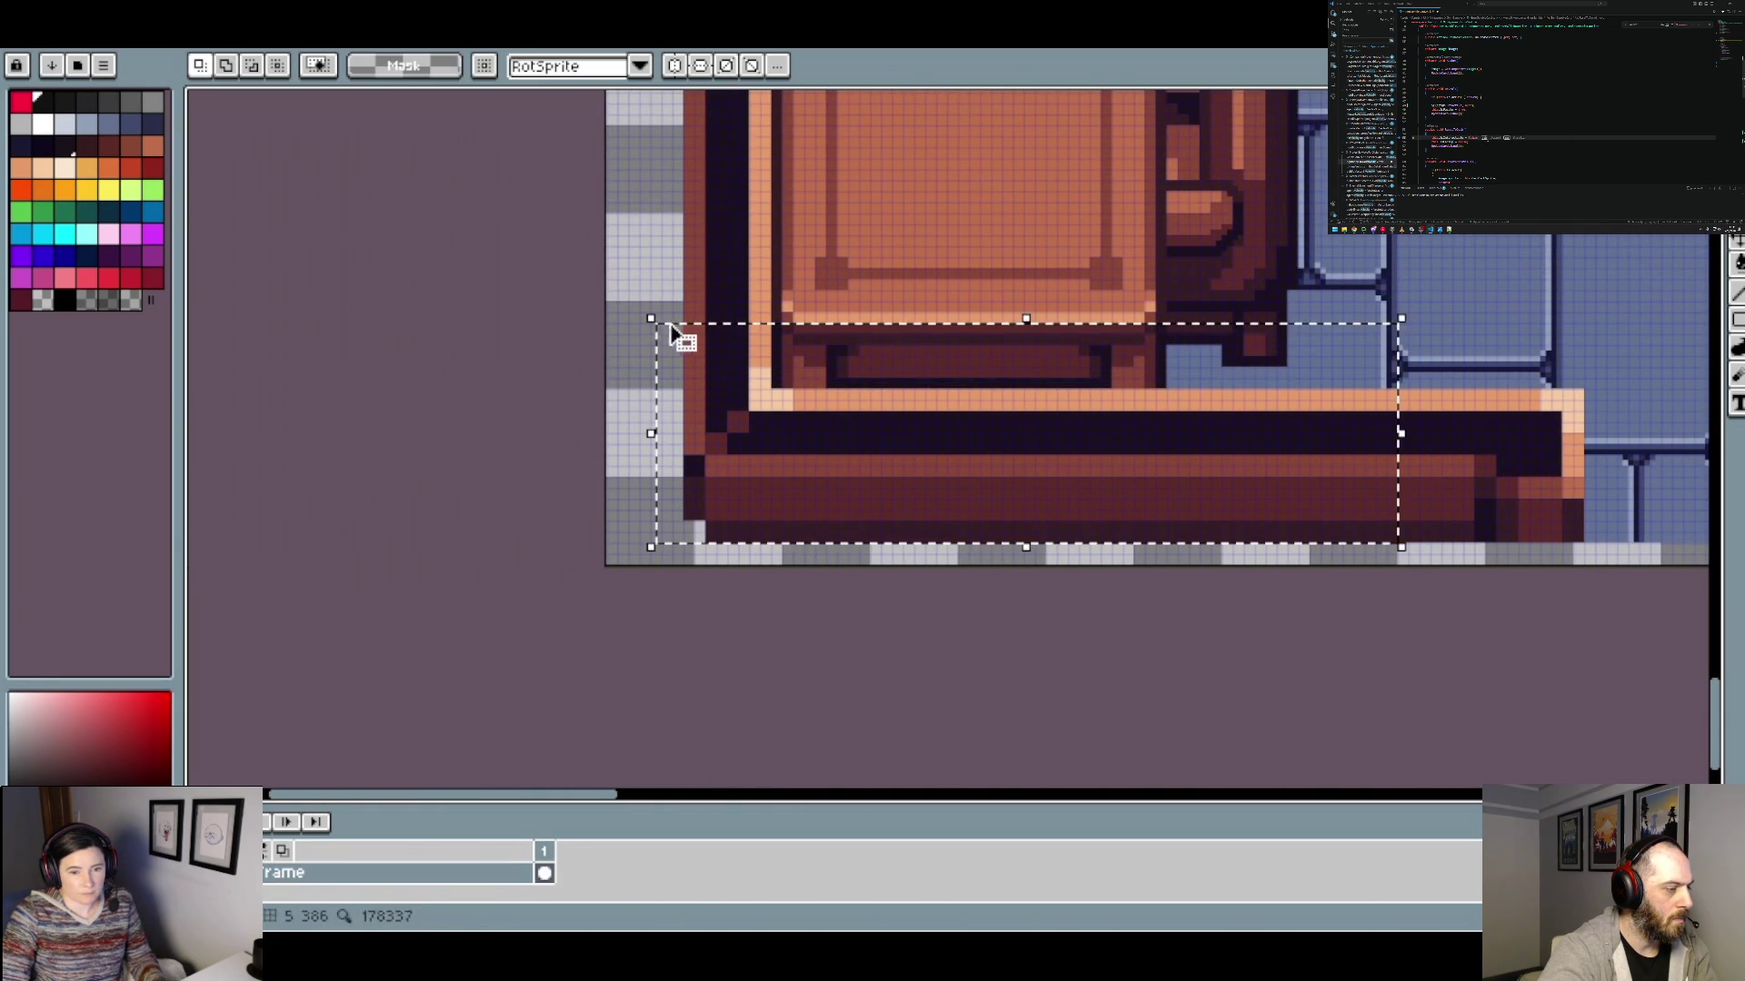
{"action": "key", "text": "ctrl+Tab"}
{"action": "scroll", "coordinate": [490, 700], "scroll_direction": "up", "scroll_amount": 6}
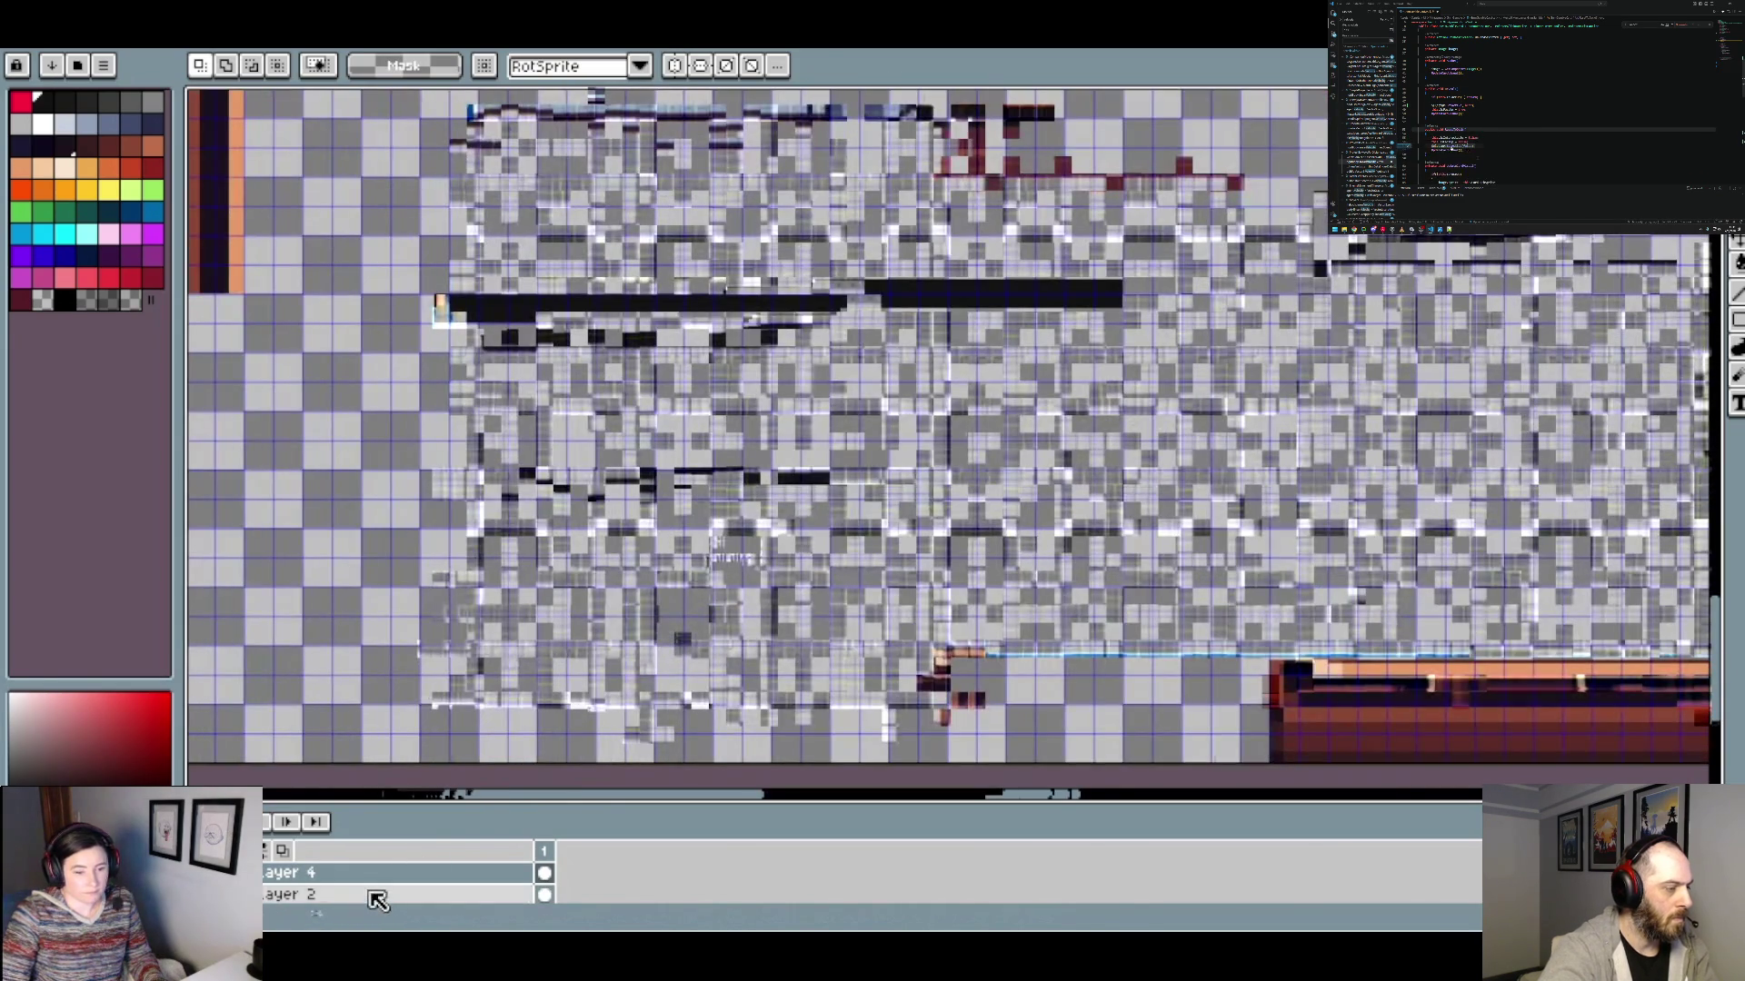
Paste the copied frame corner onto Layer 1 and place it at the church room's left edge.
{"action": "left_click", "coordinate": [309, 910]}
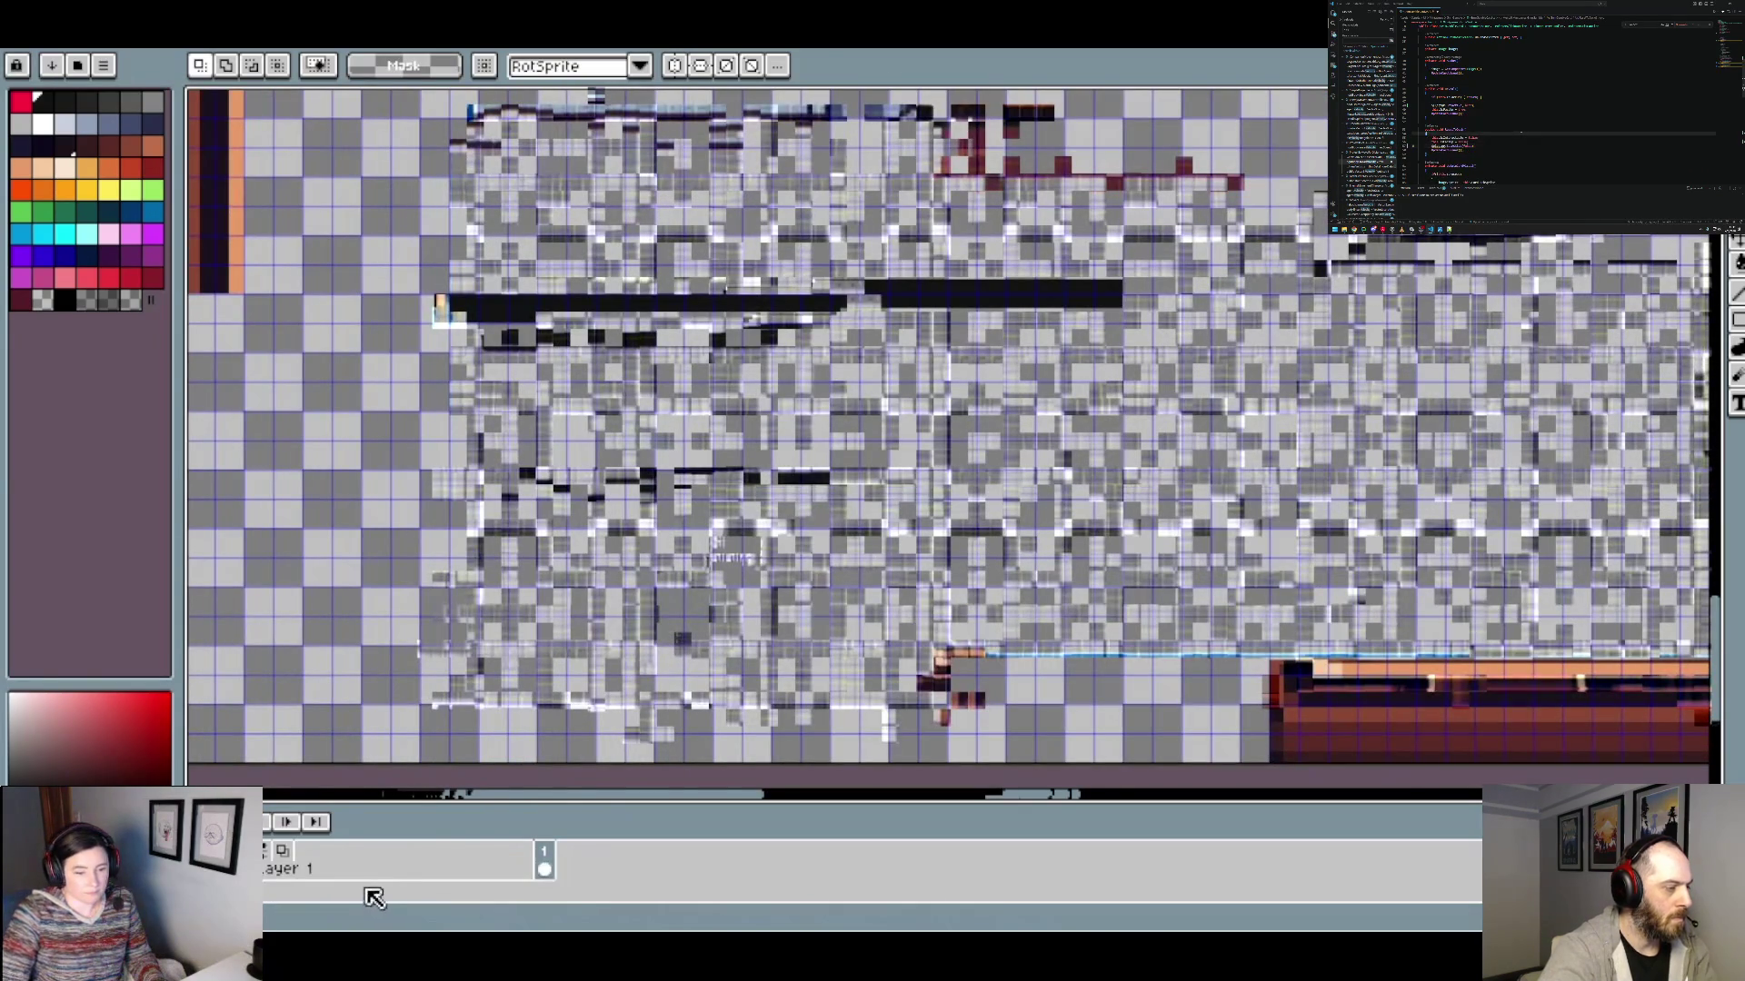
{"action": "key", "text": "ctrl+v"}
{"action": "mouse_move", "coordinate": [545, 630]}
{"action": "left_mouse_down"}
{"action": "mouse_move", "coordinate": [436, 685]}
{"action": "mouse_move", "coordinate": [745, 674]}
{"action": "mouse_move", "coordinate": [821, 647]}
{"action": "mouse_move", "coordinate": [806, 646]}
{"action": "left_mouse_up"}
{"action": "scroll", "coordinate": [745, 674], "scroll_direction": "down", "scroll_amount": 2}
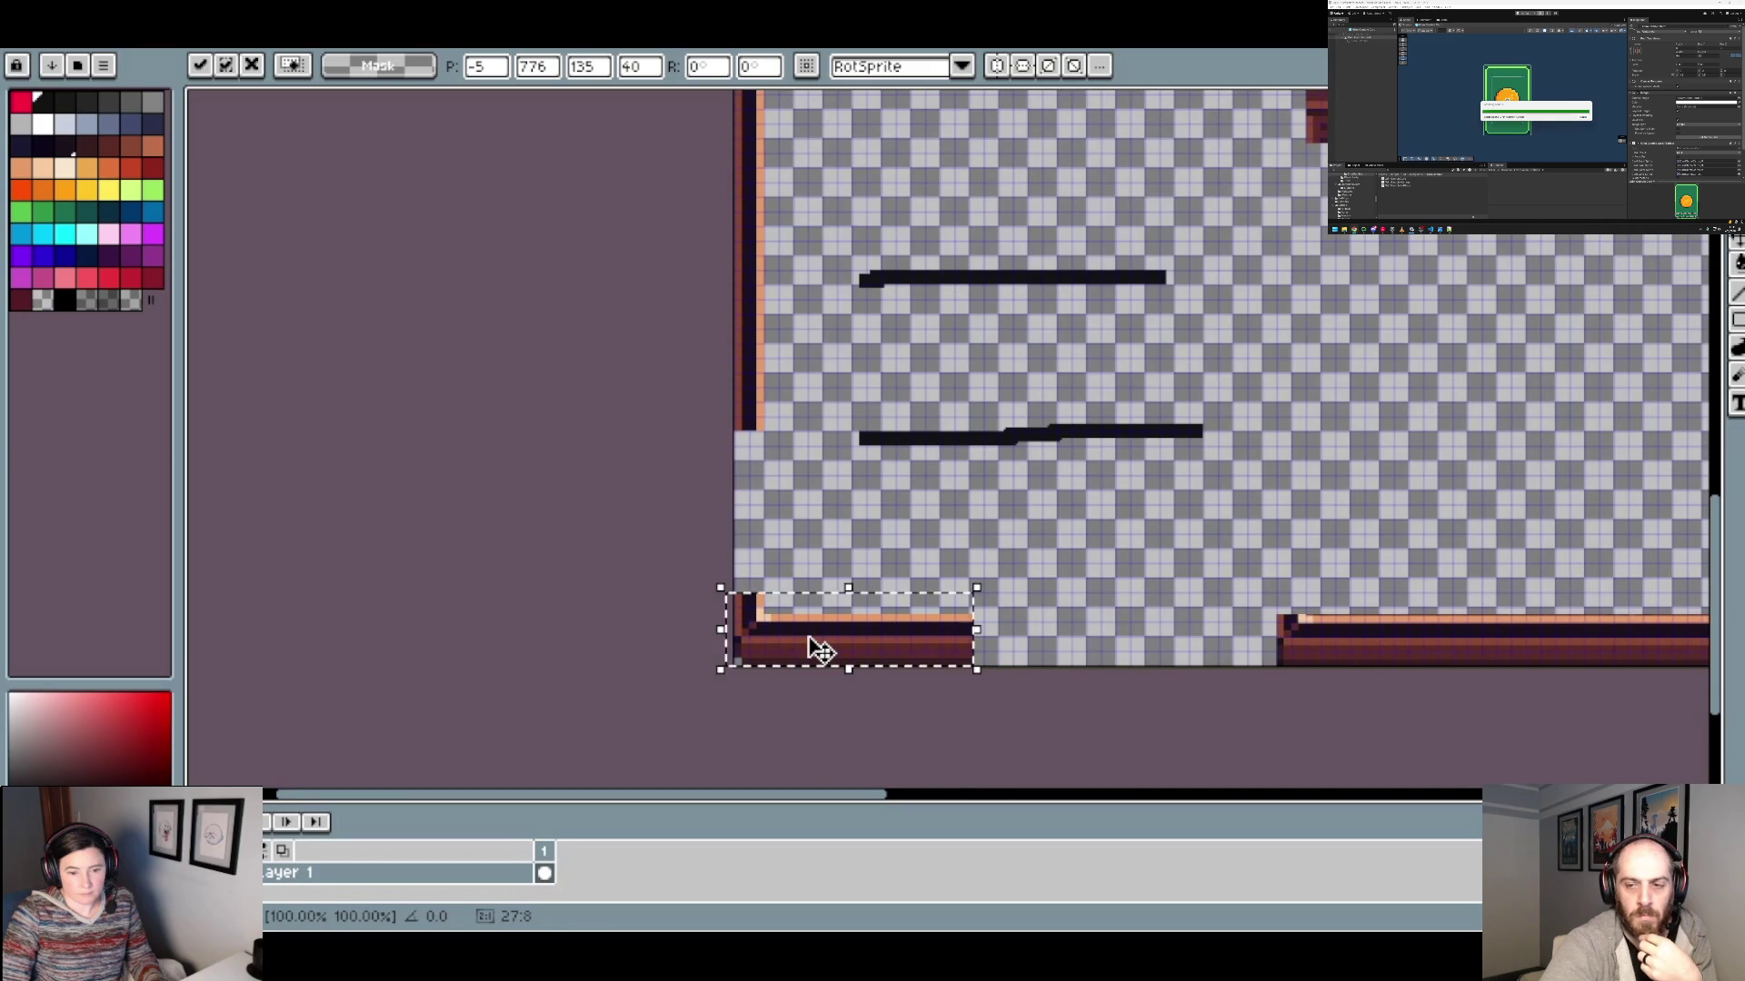
{"action": "scroll", "coordinate": [806, 646], "scroll_direction": "up", "scroll_amount": 1}
{"action": "scroll", "coordinate": [737, 622], "scroll_direction": "up", "scroll_amount": 1}
{"action": "scroll", "coordinate": [731, 472], "scroll_direction": "up", "scroll_amount": 1}
{"action": "left_click", "coordinate": [706, 526]}
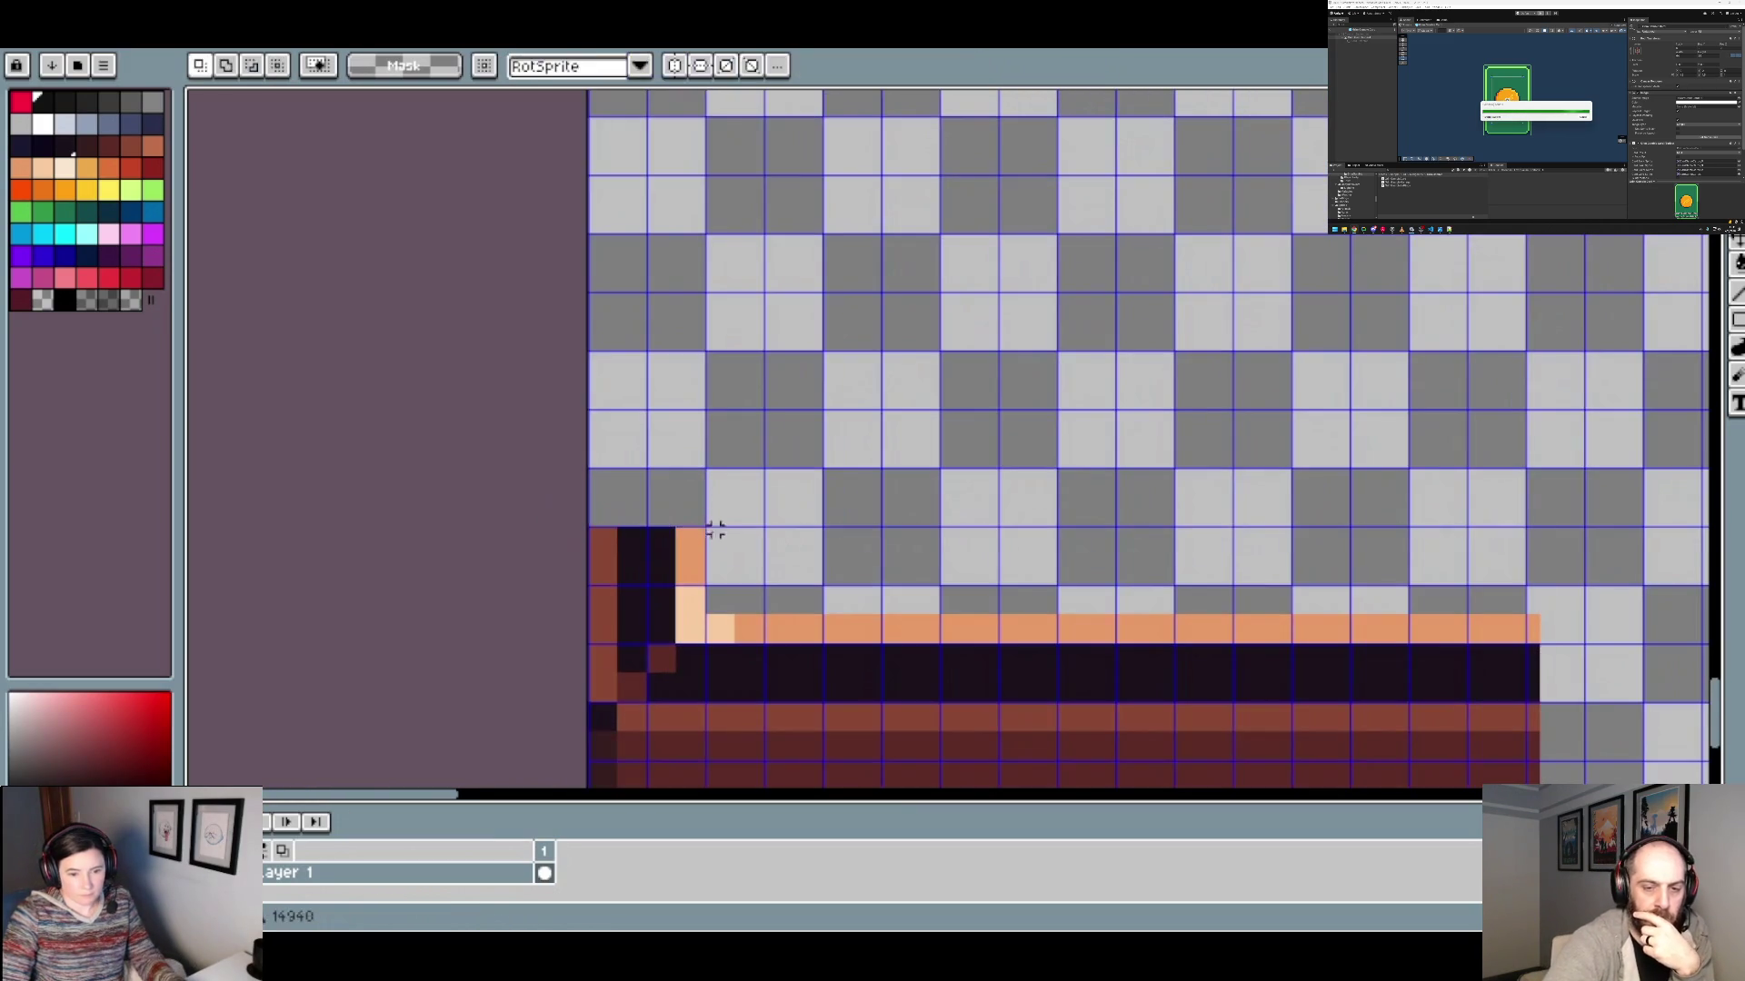
Stretch frame strips up the left edge and along the bottom edge of the room.
{"action": "mouse_move", "coordinate": [693, 550]}
{"action": "left_mouse_down"}
{"action": "mouse_move", "coordinate": [576, 524]}
{"action": "mouse_move", "coordinate": [654, 518]}
{"action": "mouse_move", "coordinate": [663, 428]}
{"action": "left_mouse_up"}
{"action": "scroll", "coordinate": [778, 677], "scroll_direction": "up", "scroll_amount": 3}
{"action": "left_click_drag", "start_coordinate": [681, 634], "coordinate": [694, 428]}
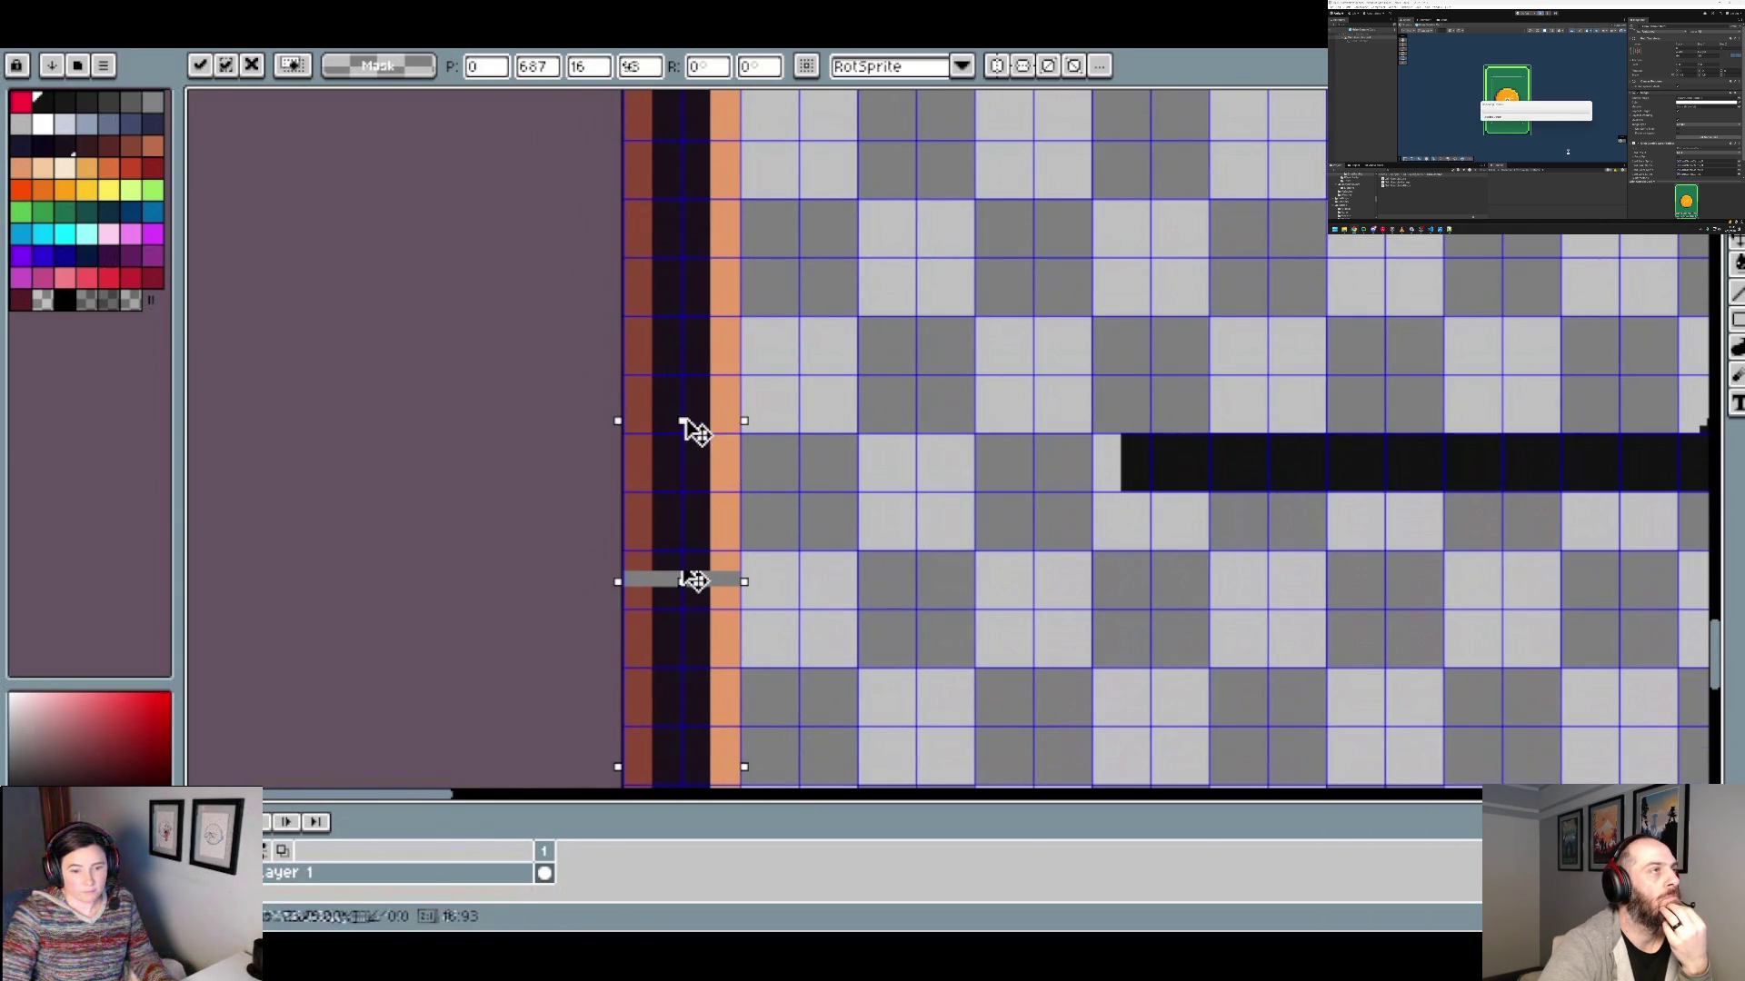
{"action": "scroll", "coordinate": [751, 544], "scroll_direction": "down", "scroll_amount": 4}
{"action": "scroll", "coordinate": [750, 543], "scroll_direction": "up", "scroll_amount": 1}
{"action": "scroll", "coordinate": [750, 543], "scroll_direction": "up", "scroll_amount": 2}
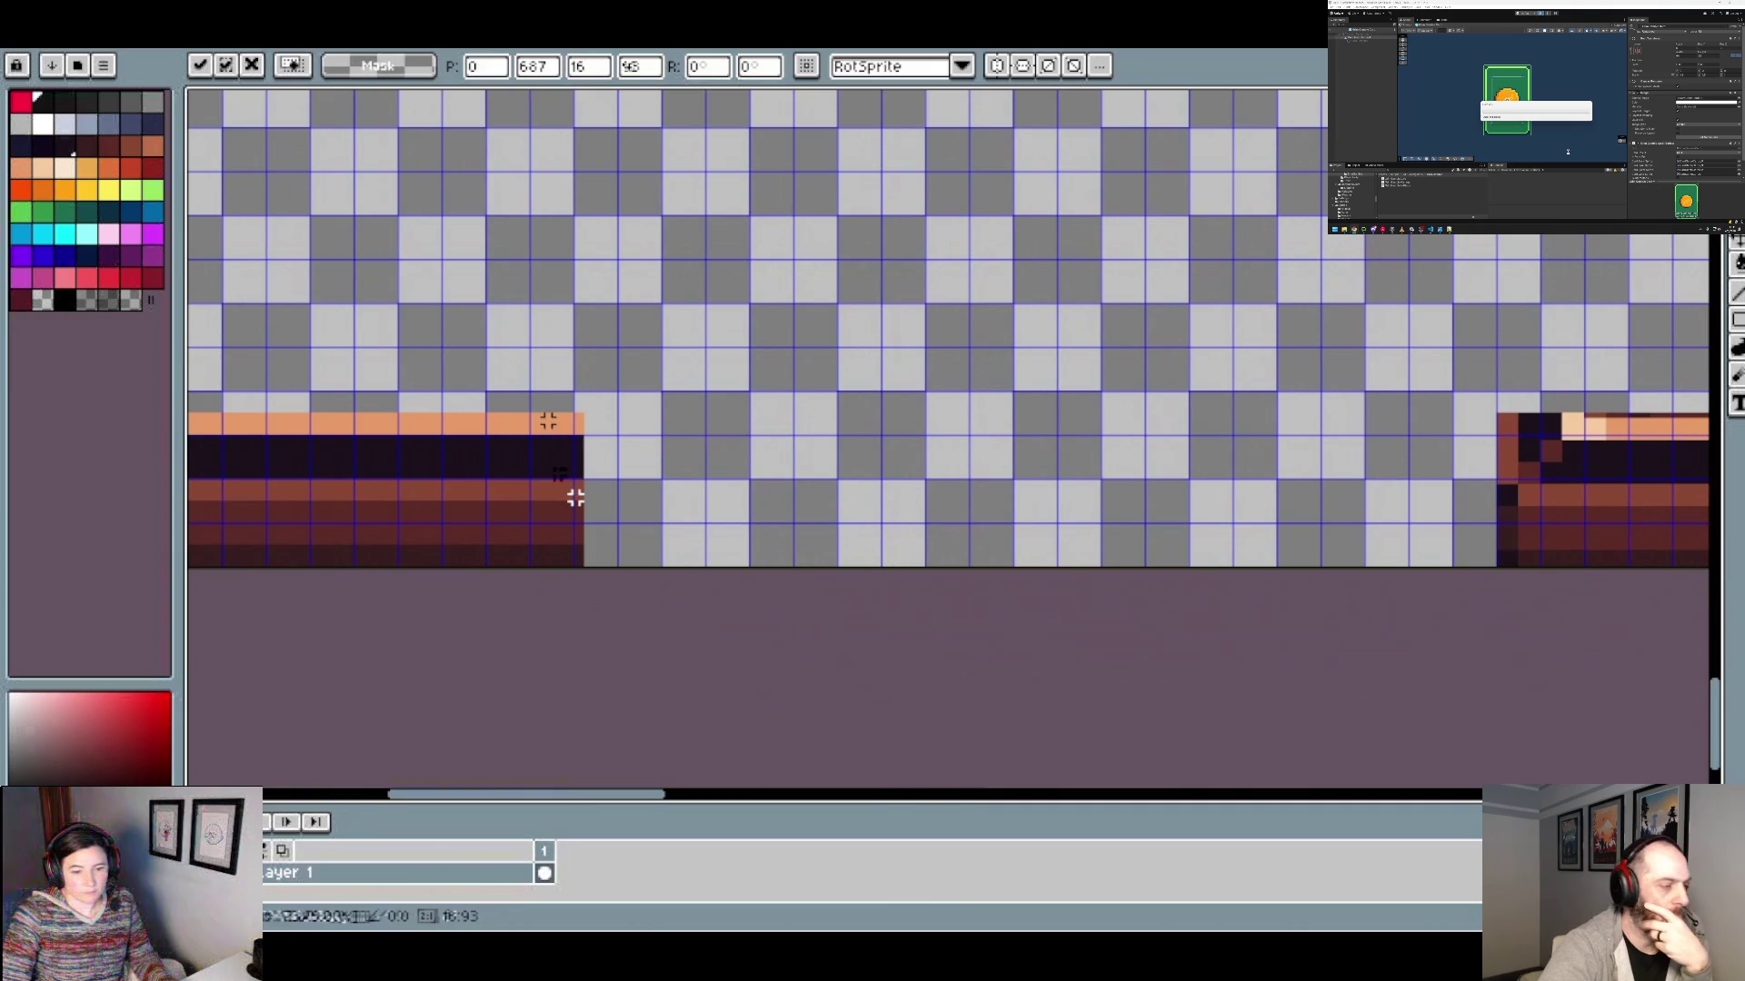
{"action": "left_click_drag", "start_coordinate": [545, 409], "coordinate": [586, 569]}
{"action": "mouse_move", "coordinate": [586, 488]}
{"action": "left_mouse_down"}
{"action": "mouse_move", "coordinate": [1705, 459]}
{"action": "mouse_move", "coordinate": [1597, 482]}
{"action": "left_mouse_up"}
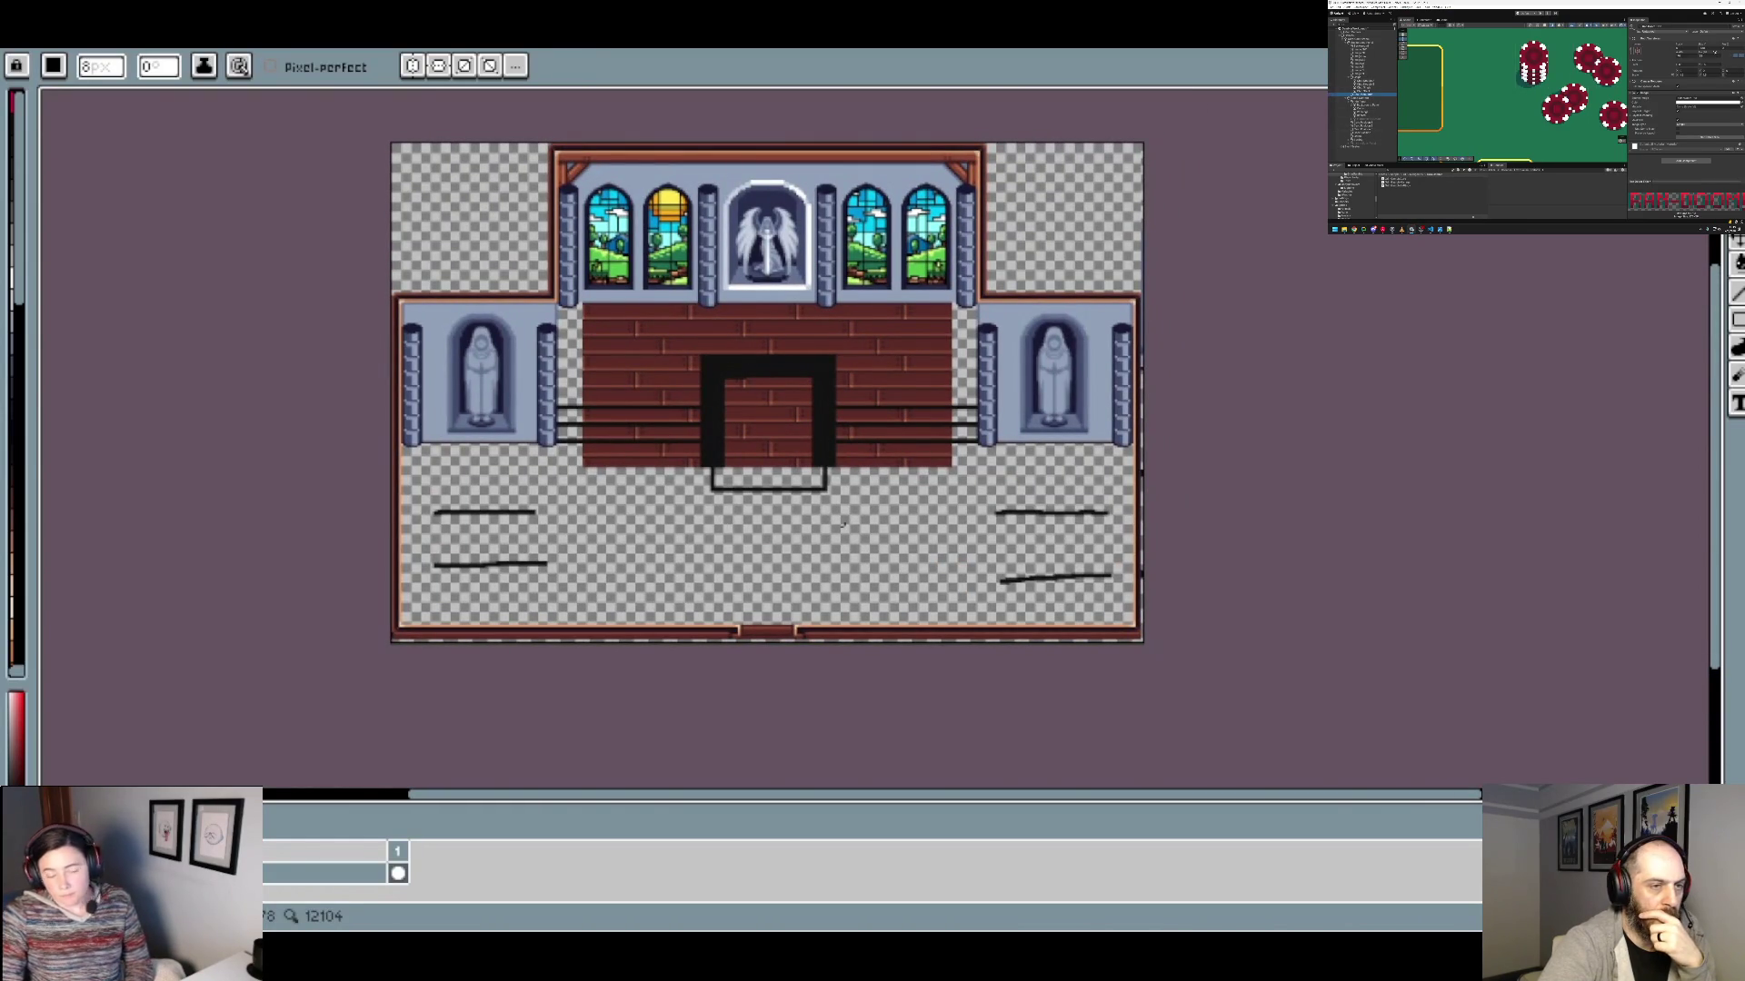
{"action": "scroll", "coordinate": [661, 370], "scroll_direction": "up", "scroll_amount": 1}
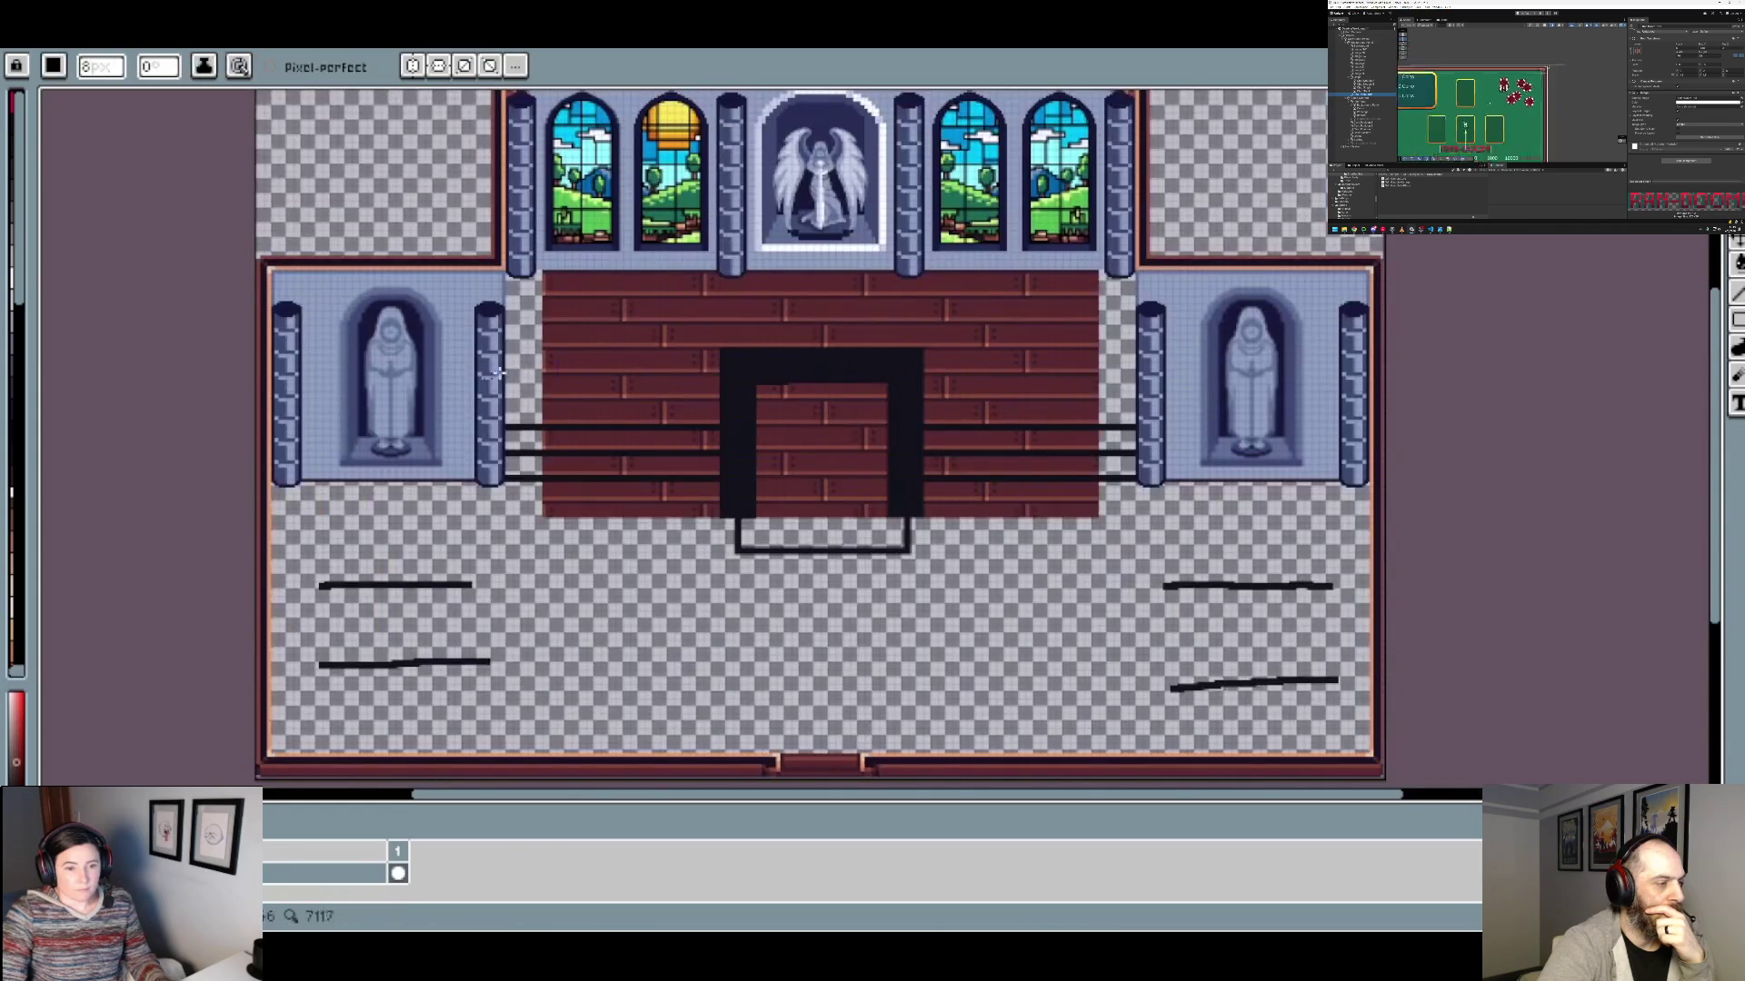
Try a dark red bucket fill on the empty floor area, then undo it.
{"action": "key", "text": "g"}
{"action": "left_click", "coordinate": [516, 370]}
{"action": "key", "text": "ctrl+z"}
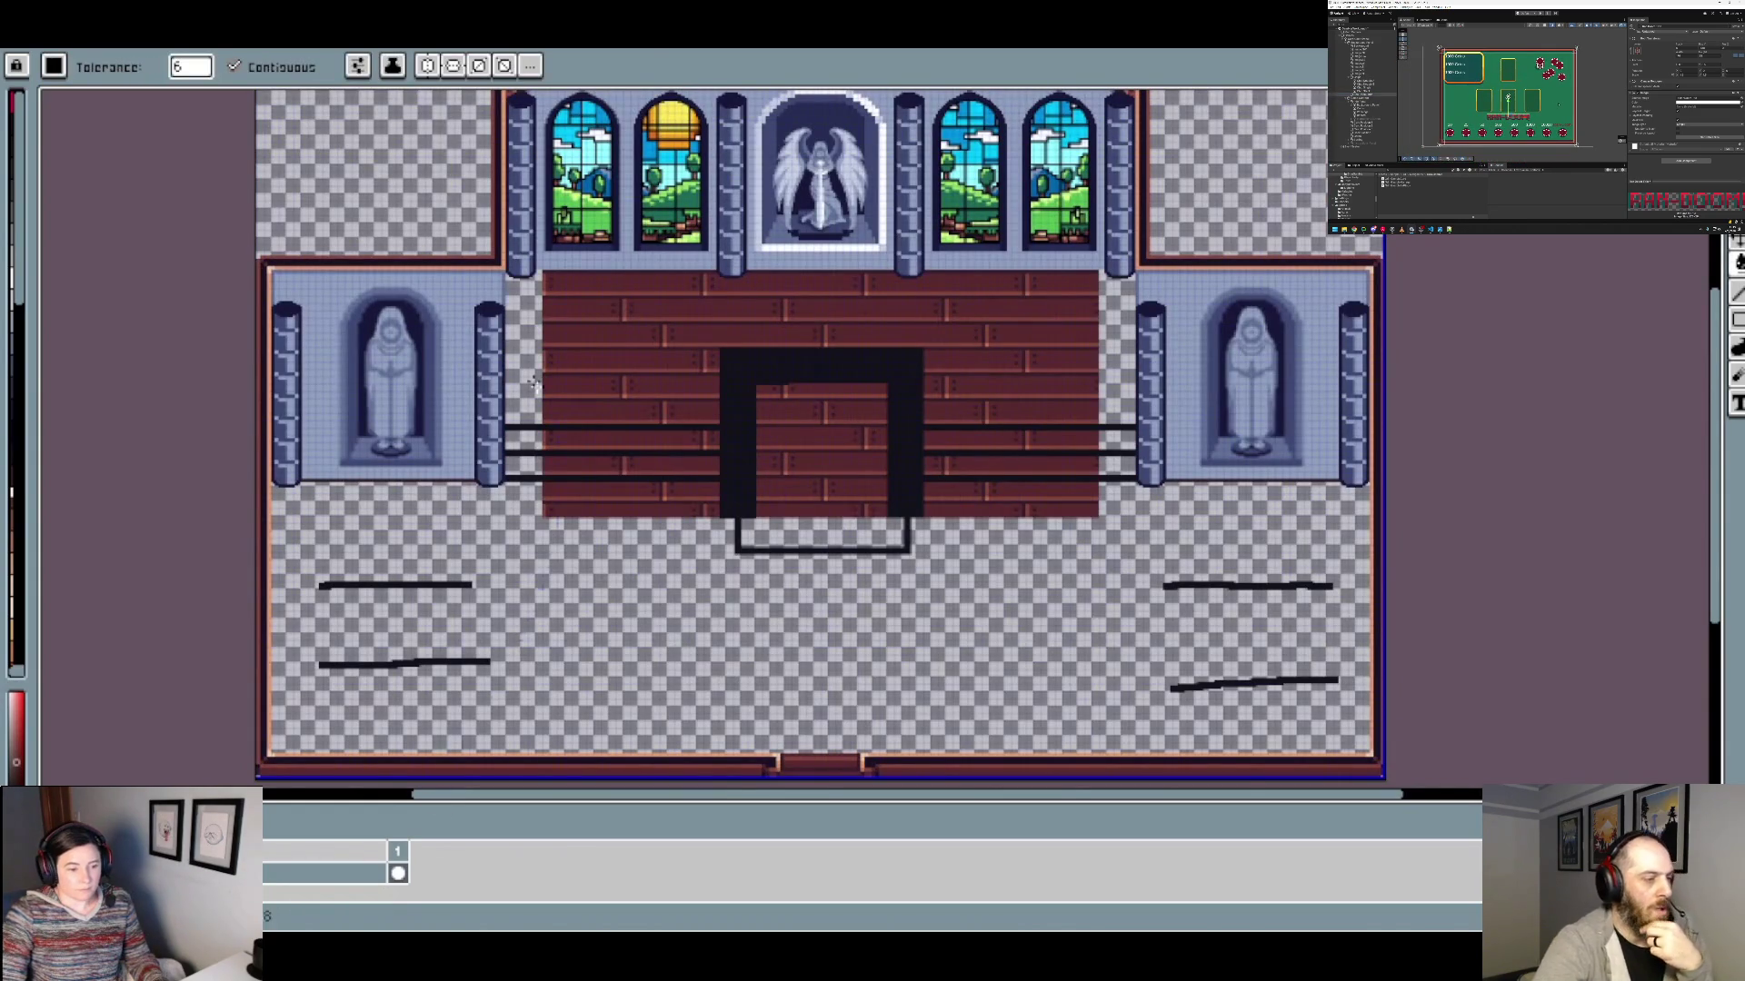
{"action": "key", "text": "ctrl+shift+j"}
Restore the side alcoves, then show the card-table mockup with a wider palette showing all colours.
{"action": "key", "text": "ctrl+z"}
{"action": "key", "text": "ctrl+Tab"}
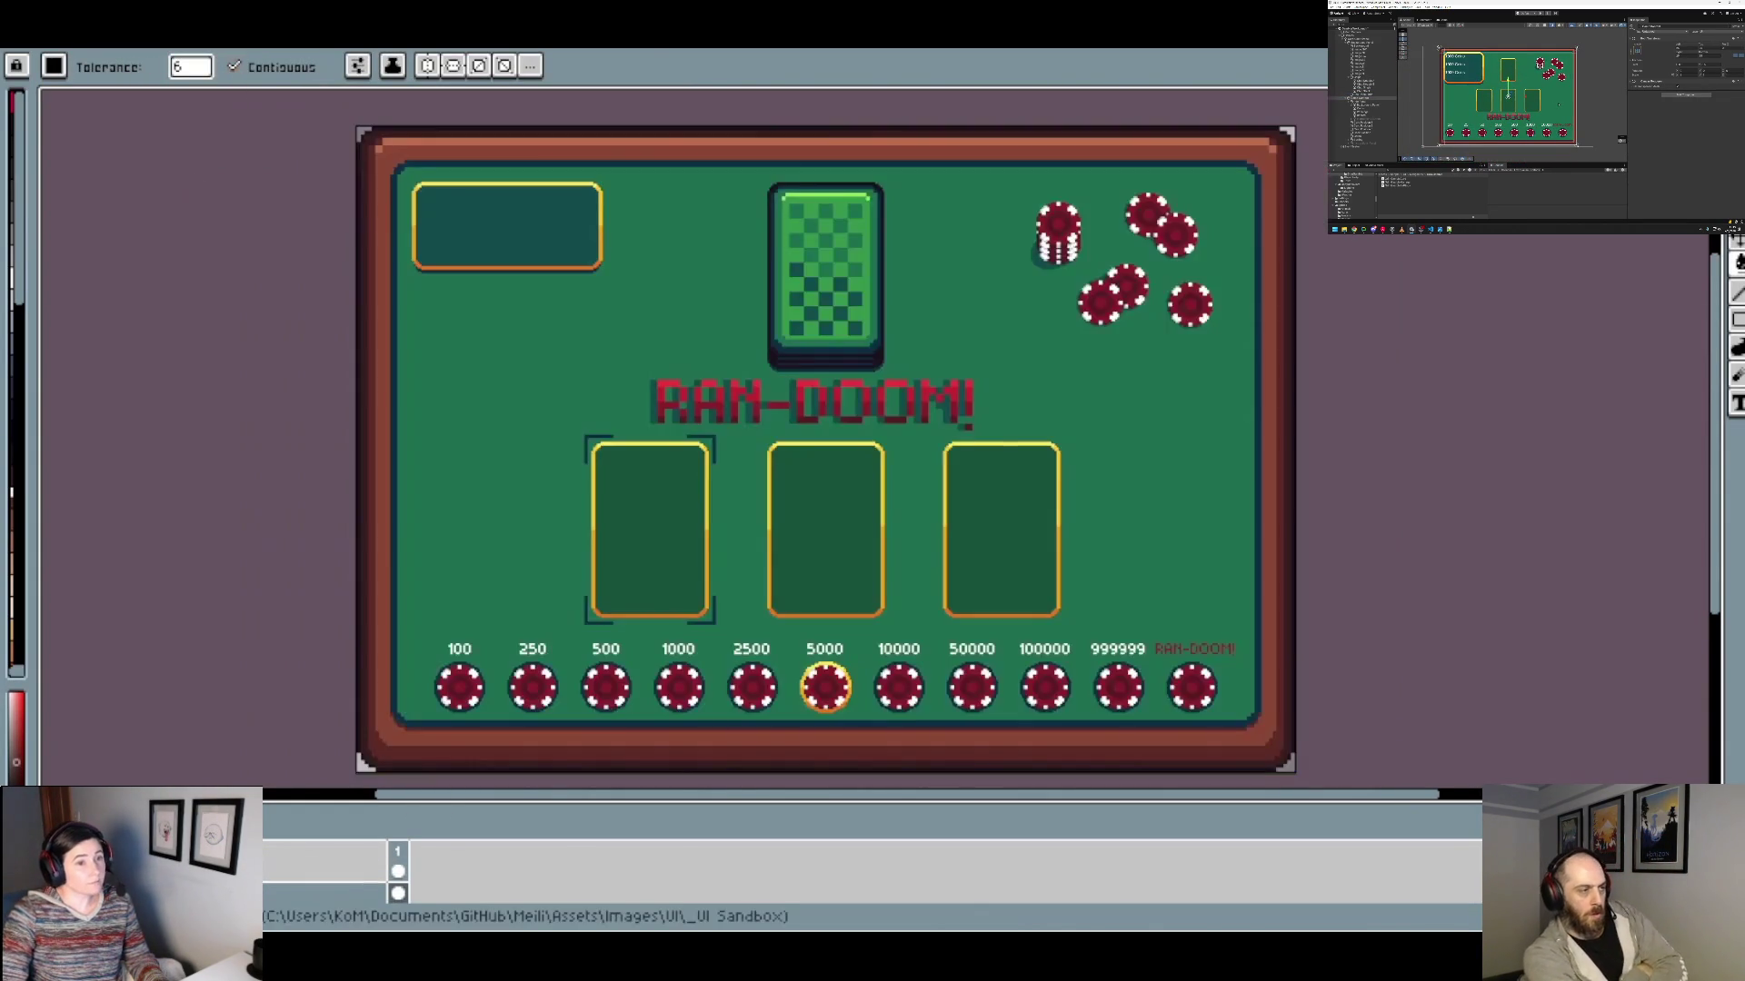
{"action": "left_click_drag", "start_coordinate": [31, 233], "coordinate": [185, 244]}
{"action": "left_click_drag", "start_coordinate": [848, 545], "coordinate": [873, 533]}
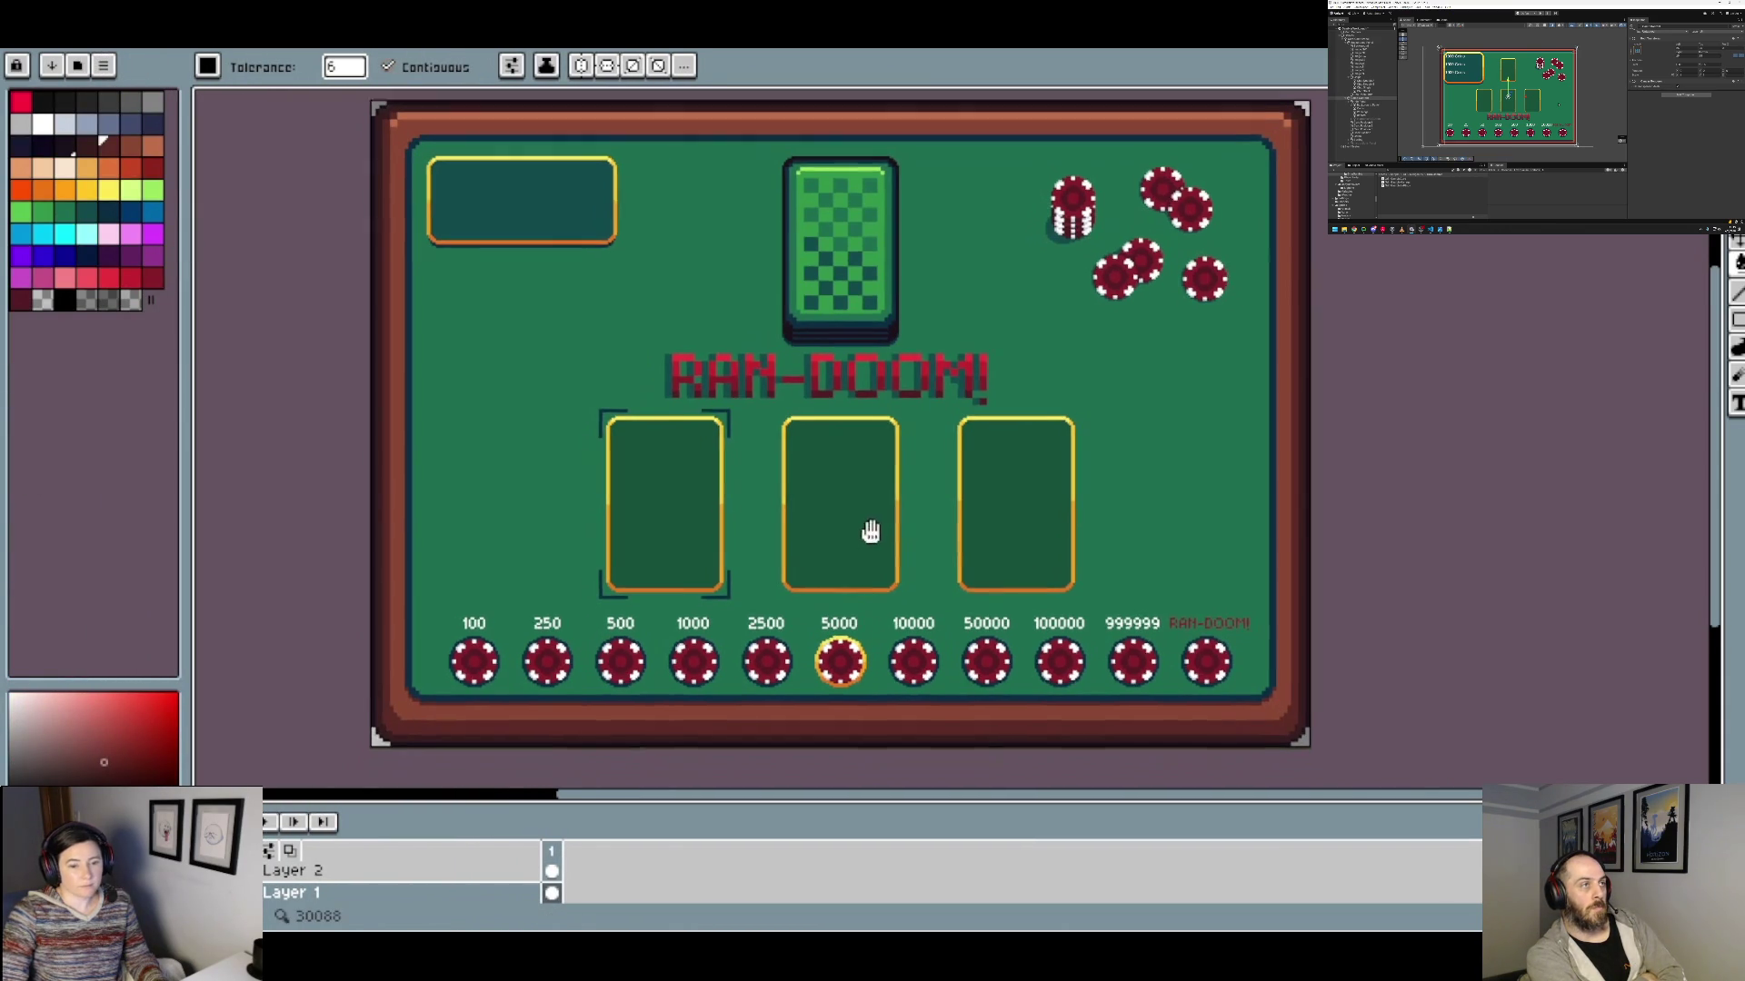
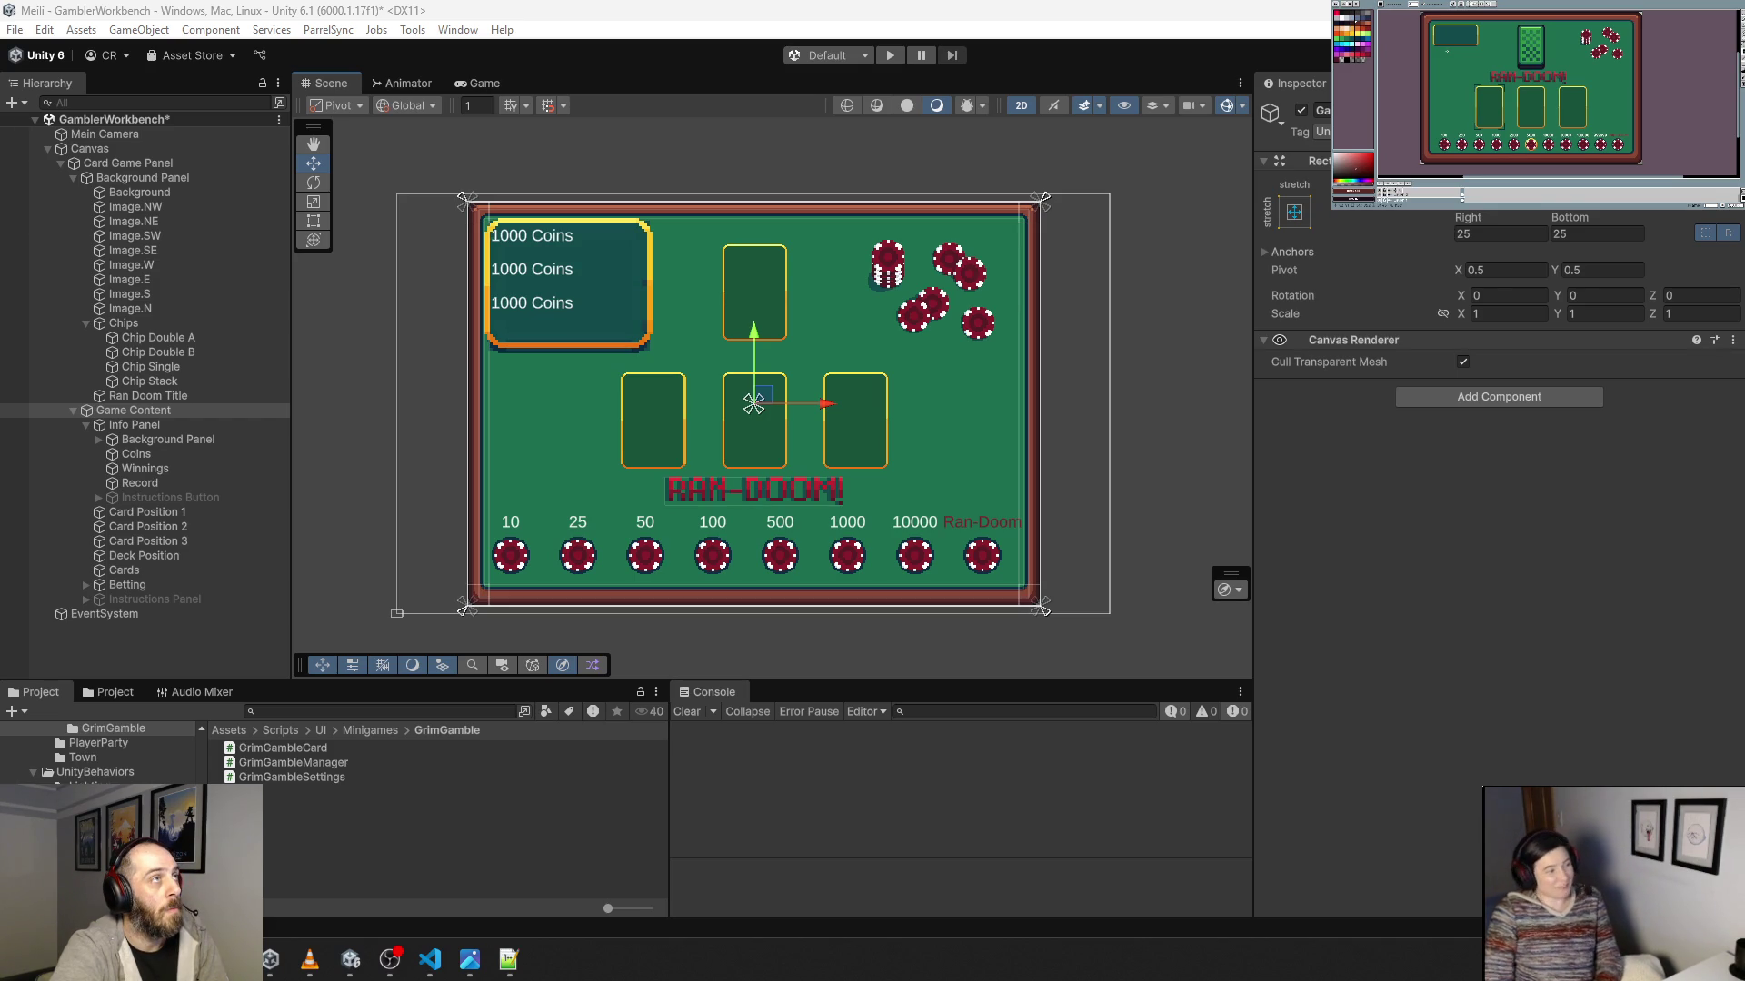
Move the RAN-DOOM title up, above the row of three card slots.
{"action": "left_click", "coordinate": [1172, 586]}
{"action": "scroll", "coordinate": [689, 451], "scroll_direction": "up", "scroll_amount": 5}
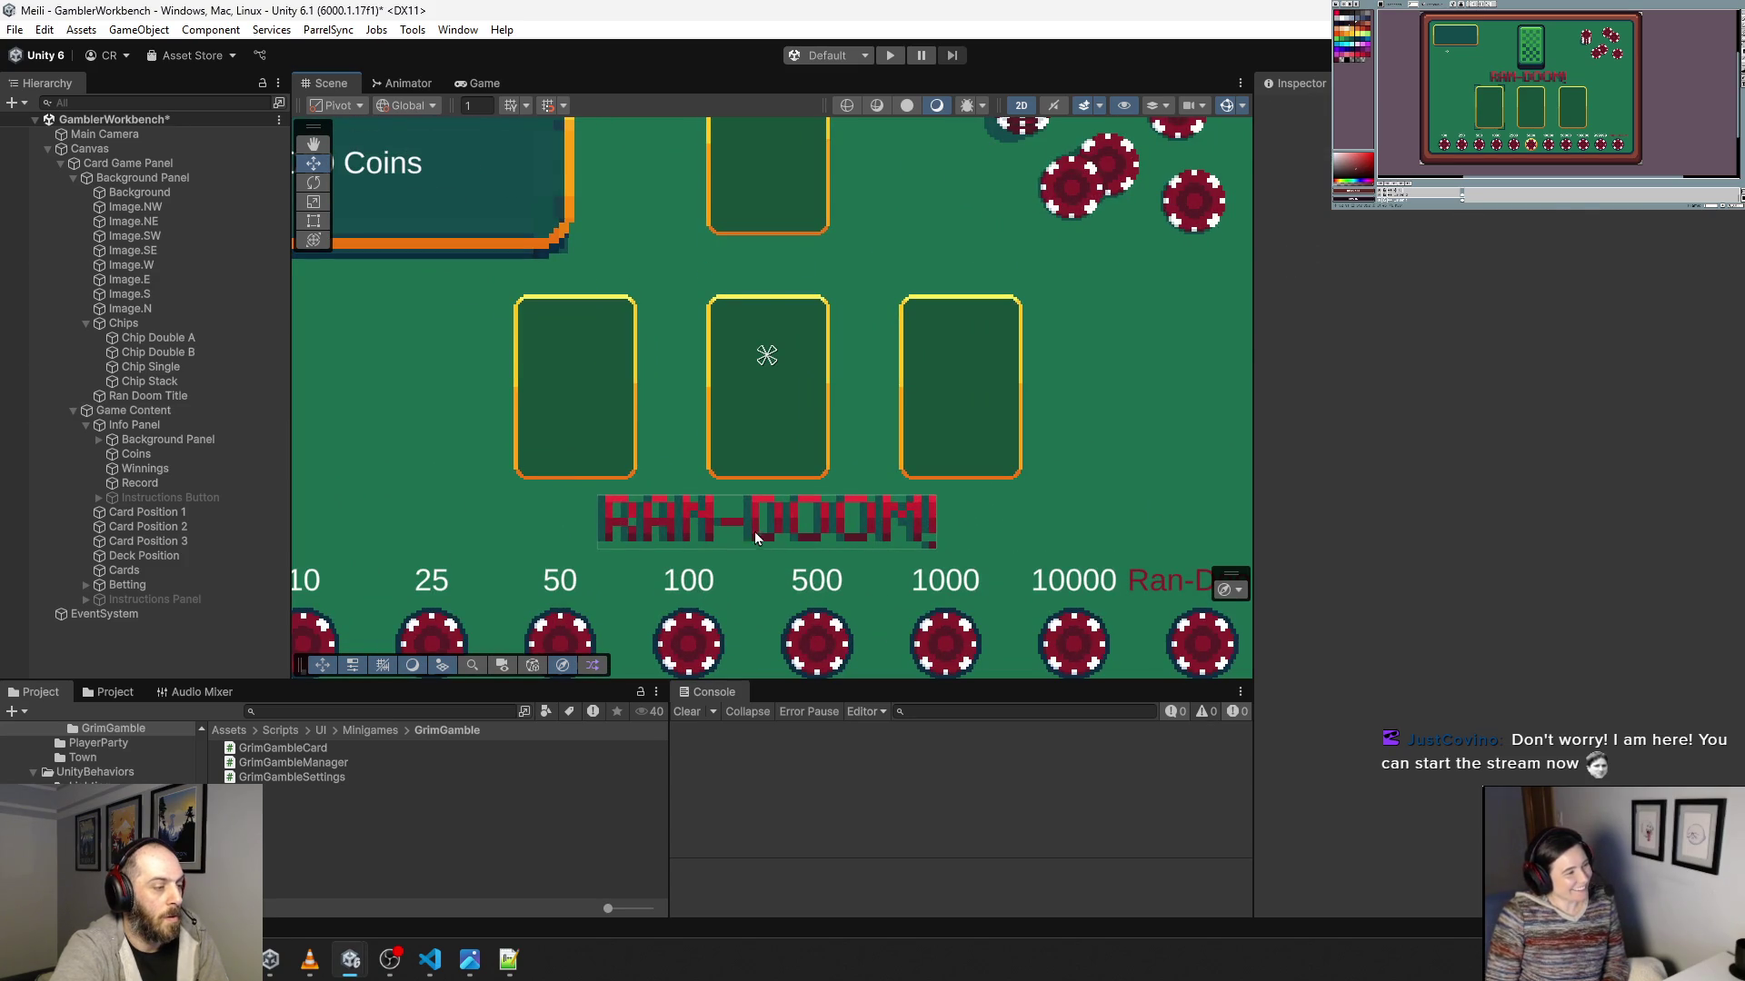
{"action": "left_click", "coordinate": [754, 532]}
{"action": "left_click", "coordinate": [146, 395]}
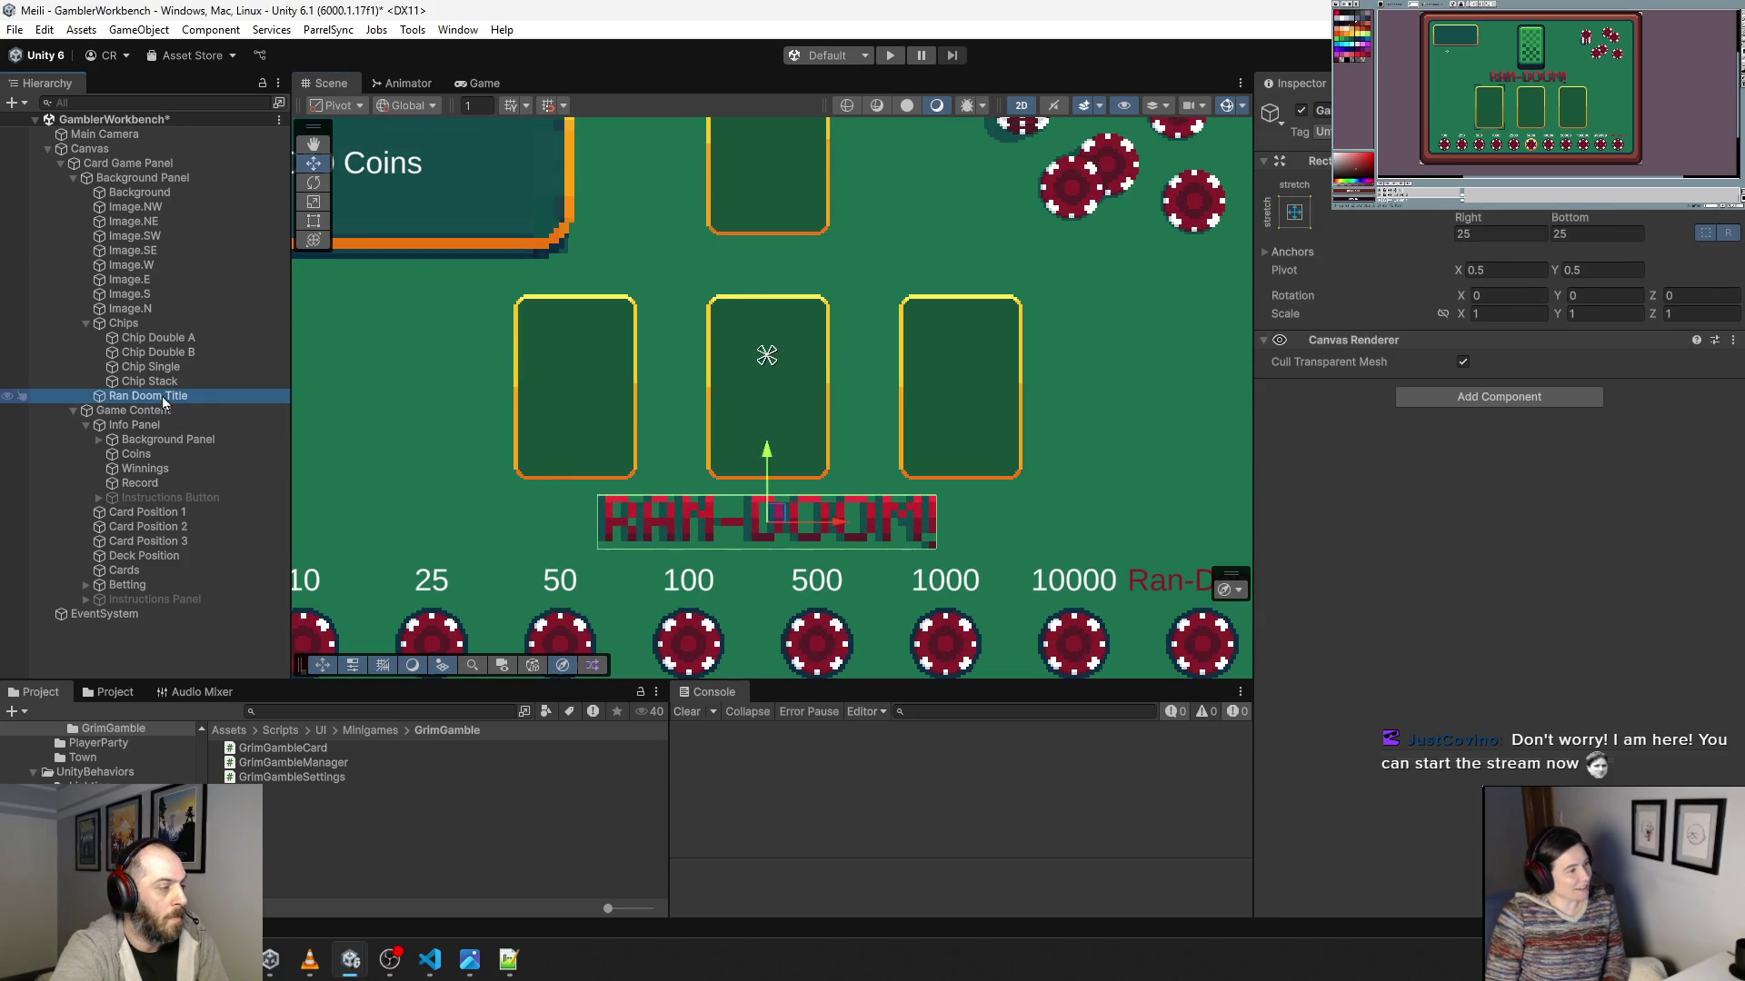
{"action": "mouse_move", "coordinate": [773, 461]}
{"action": "left_mouse_down"}
{"action": "mouse_move", "coordinate": [769, 216]}
{"action": "mouse_move", "coordinate": [786, 209]}
{"action": "left_mouse_up"}
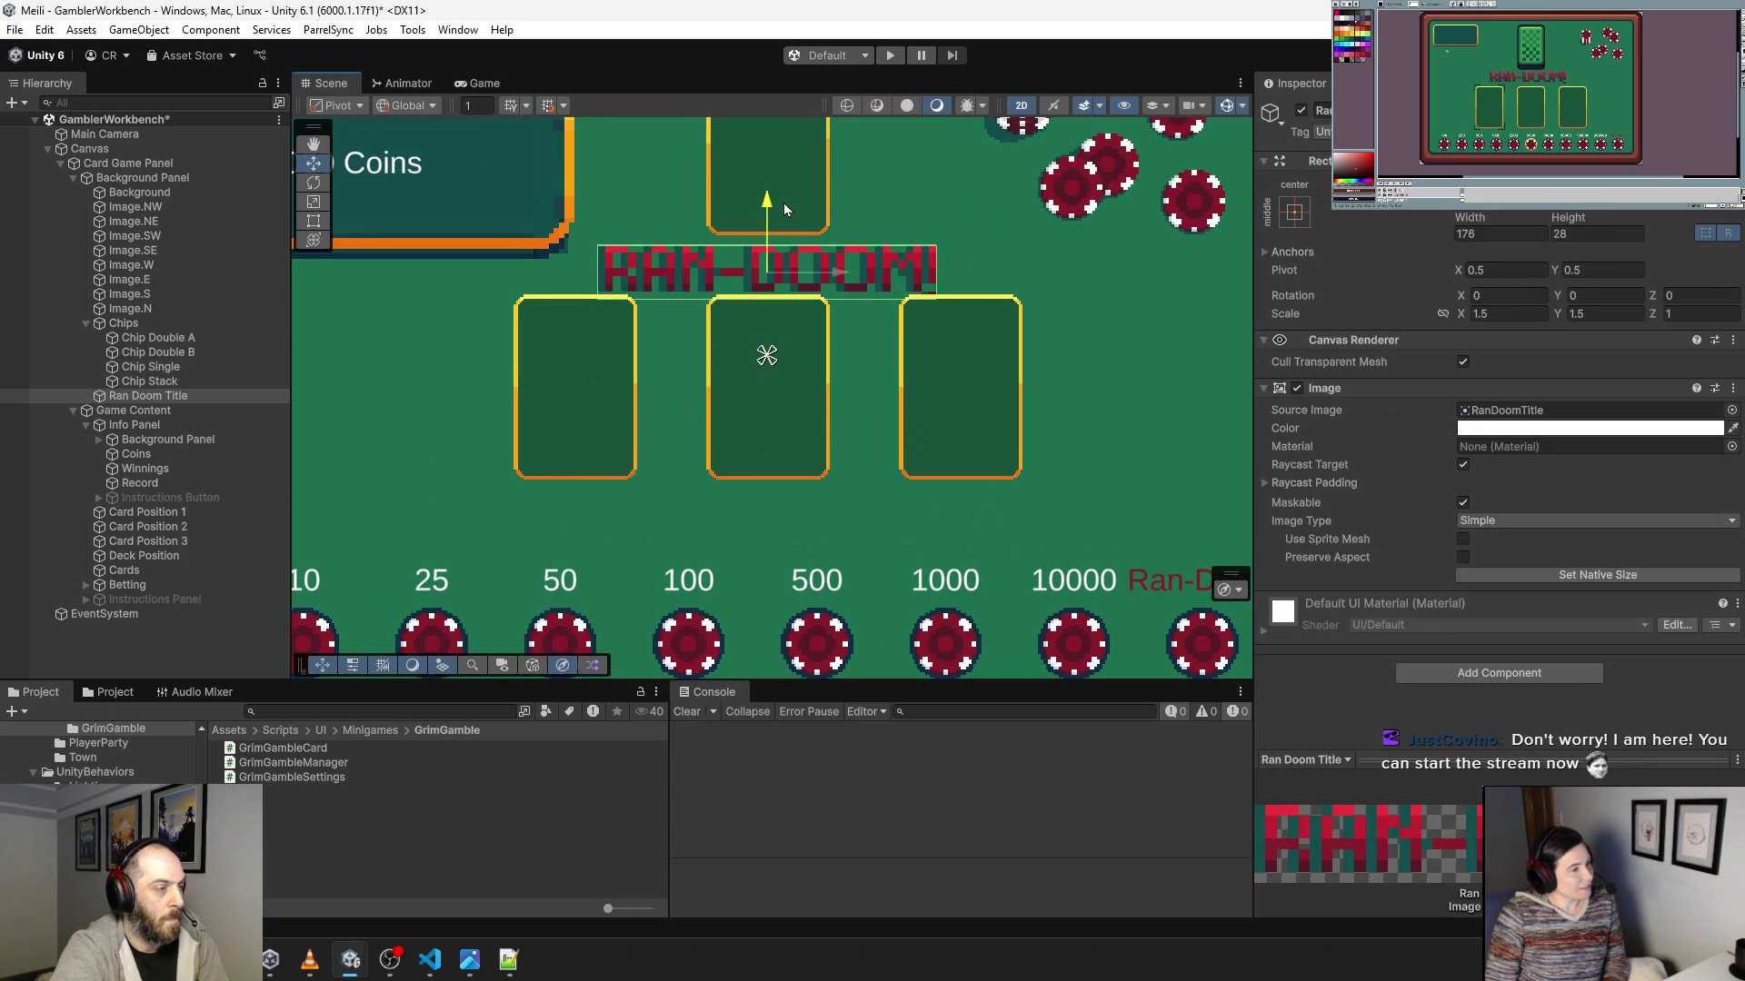
Shift Card Position 1–3 lower, beneath the title, and recenter the card table view.
{"action": "left_click", "coordinate": [86, 323]}
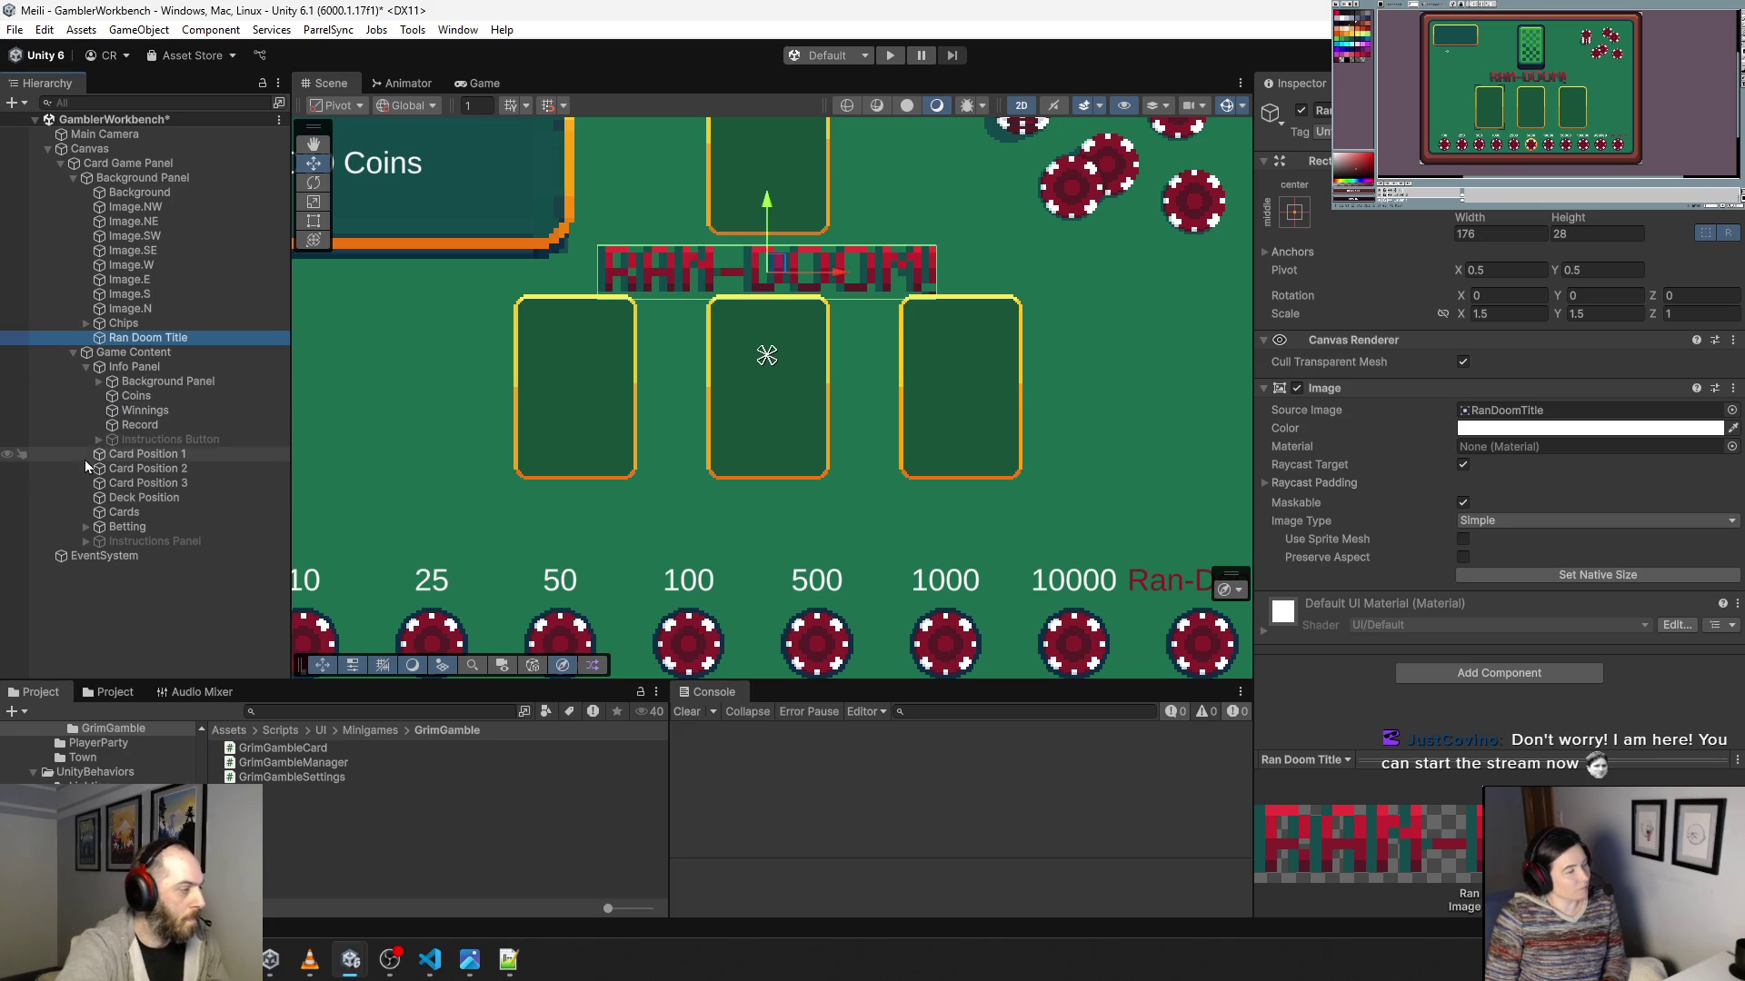
{"action": "left_click", "coordinate": [145, 453]}
{"action": "left_click", "coordinate": [153, 486], "text": "shift"}
{"action": "left_click", "coordinate": [1582, 213]}
{"action": "key", "text": "Return"}
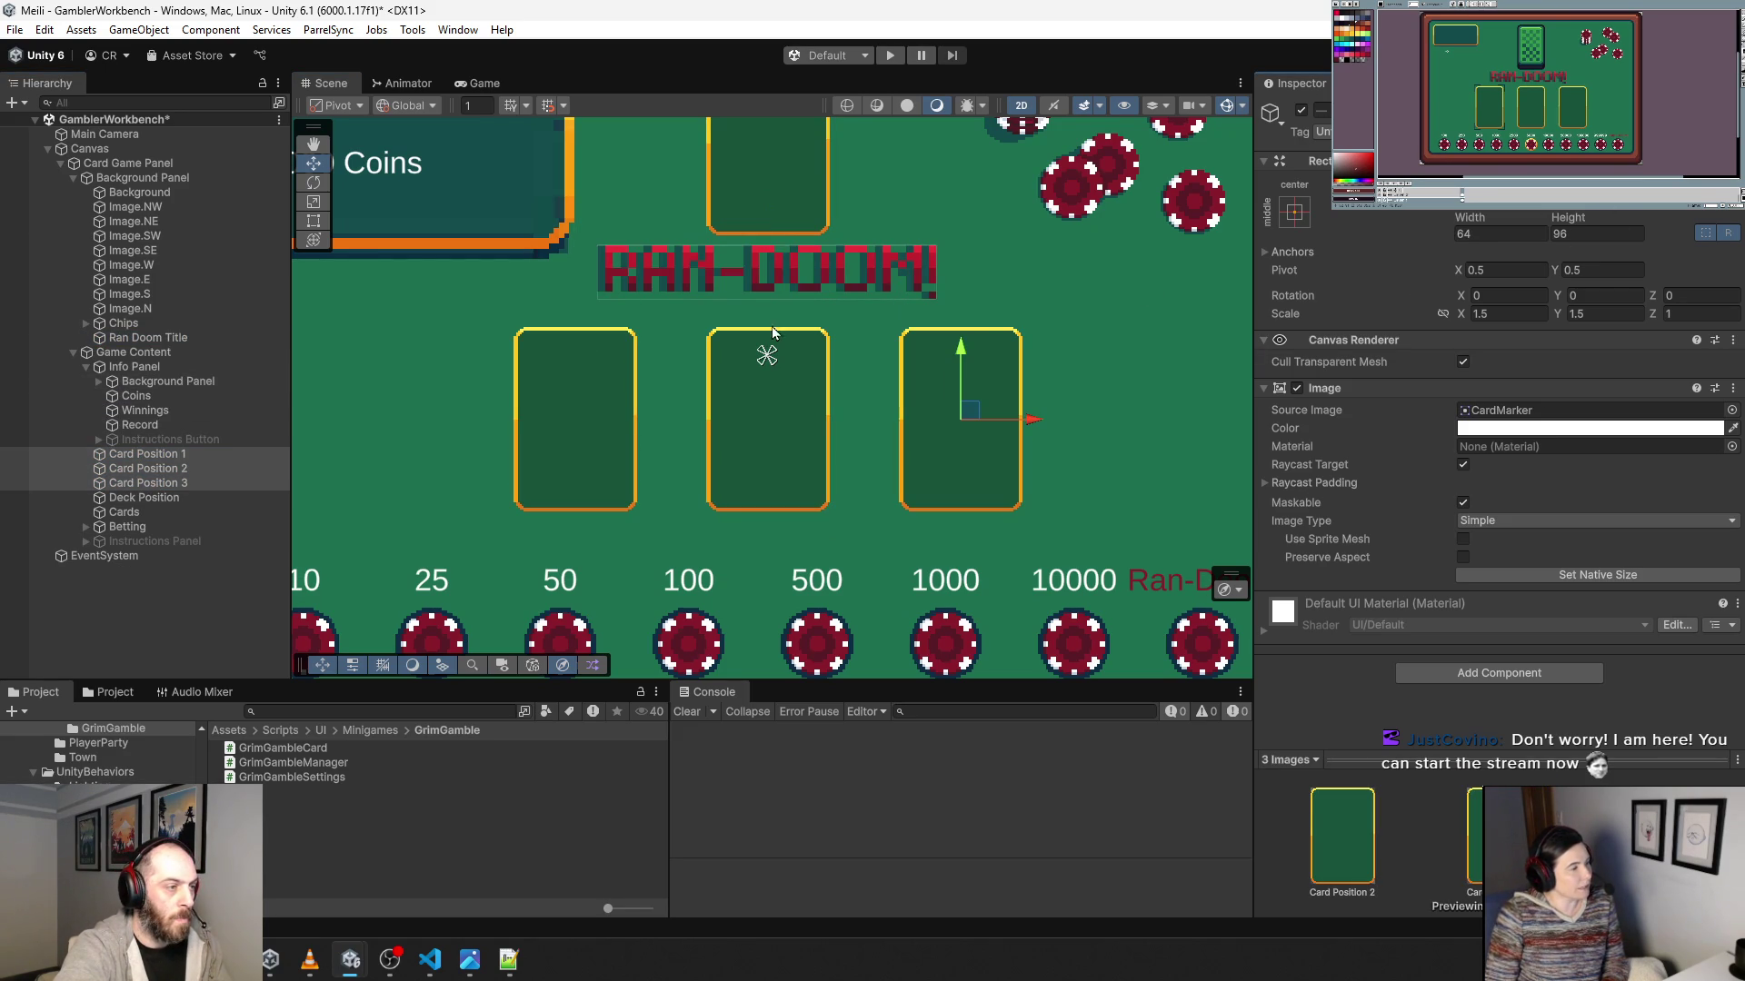
{"action": "left_click", "coordinate": [764, 278]}
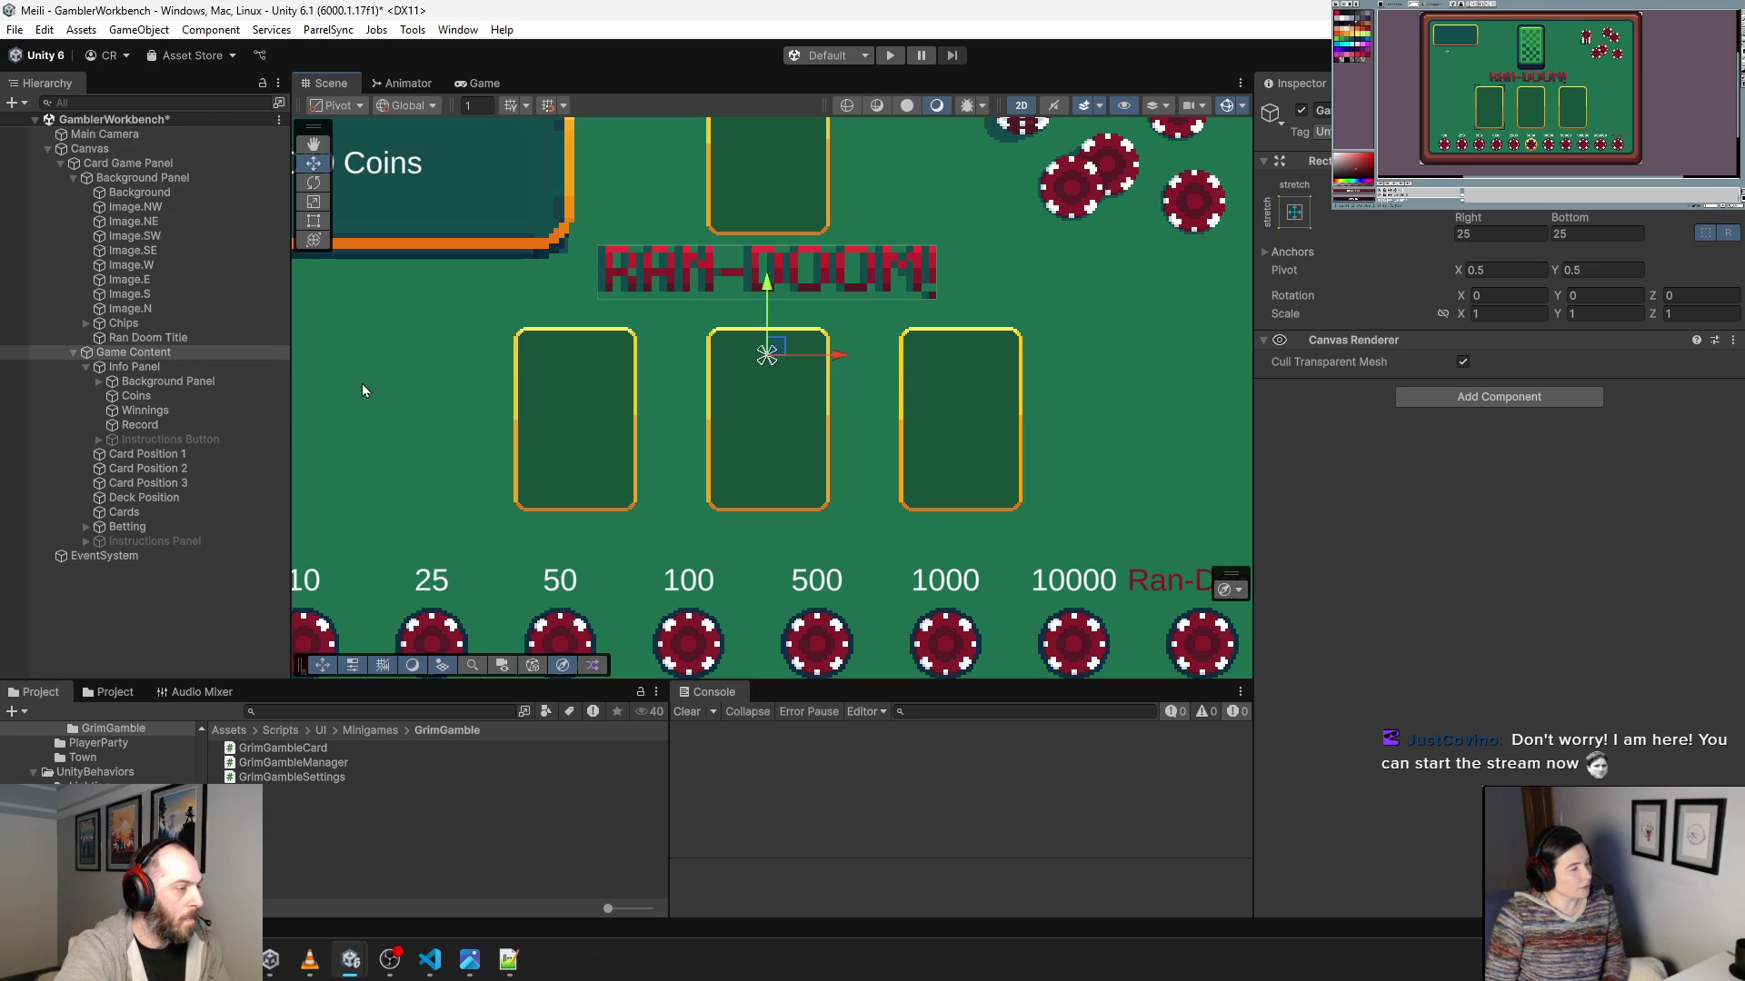
{"action": "scroll", "coordinate": [449, 389], "scroll_direction": "down", "scroll_amount": 2}
{"action": "scroll", "coordinate": [449, 389], "scroll_direction": "down", "scroll_amount": 3}
{"action": "left_click_drag", "start_coordinate": [446, 427], "coordinate": [595, 384]}
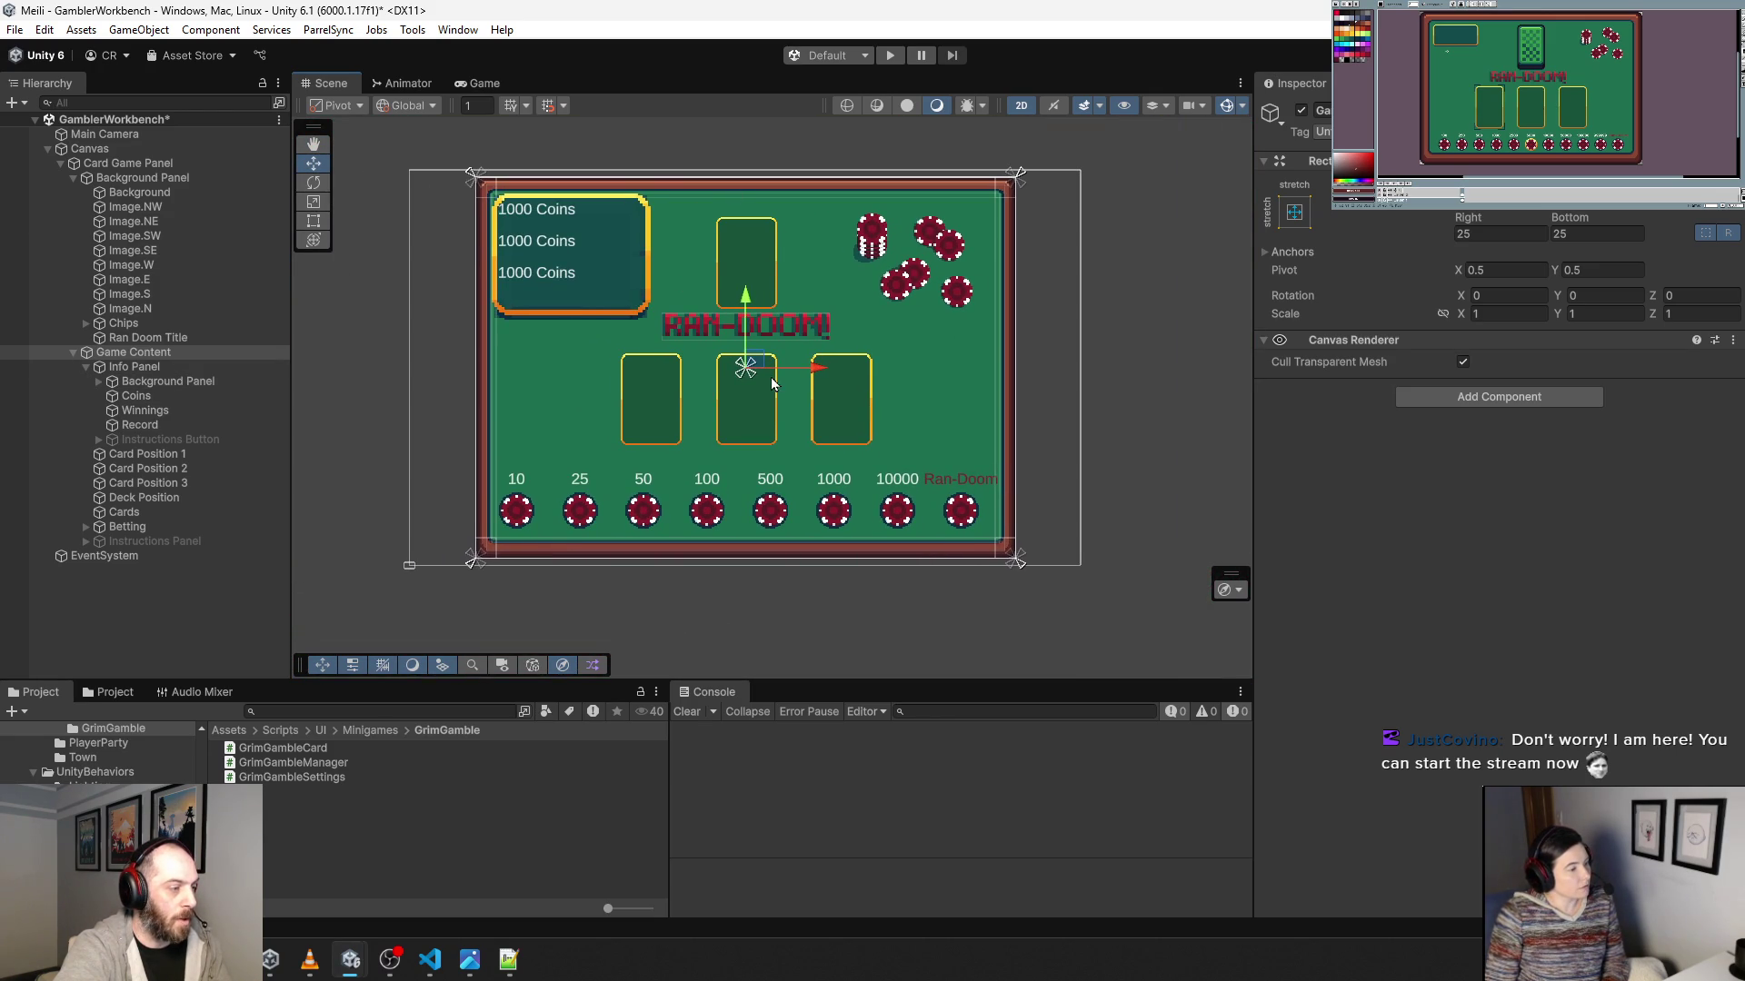
Lower the RAN-DOOM title slightly.
{"action": "scroll", "coordinate": [770, 378], "scroll_direction": "up", "scroll_amount": 5}
{"action": "left_click", "coordinate": [621, 298]}
{"action": "left_click_drag", "start_coordinate": [741, 223], "coordinate": [747, 236]}
{"action": "scroll", "coordinate": [838, 418], "scroll_direction": "down", "scroll_amount": 3}
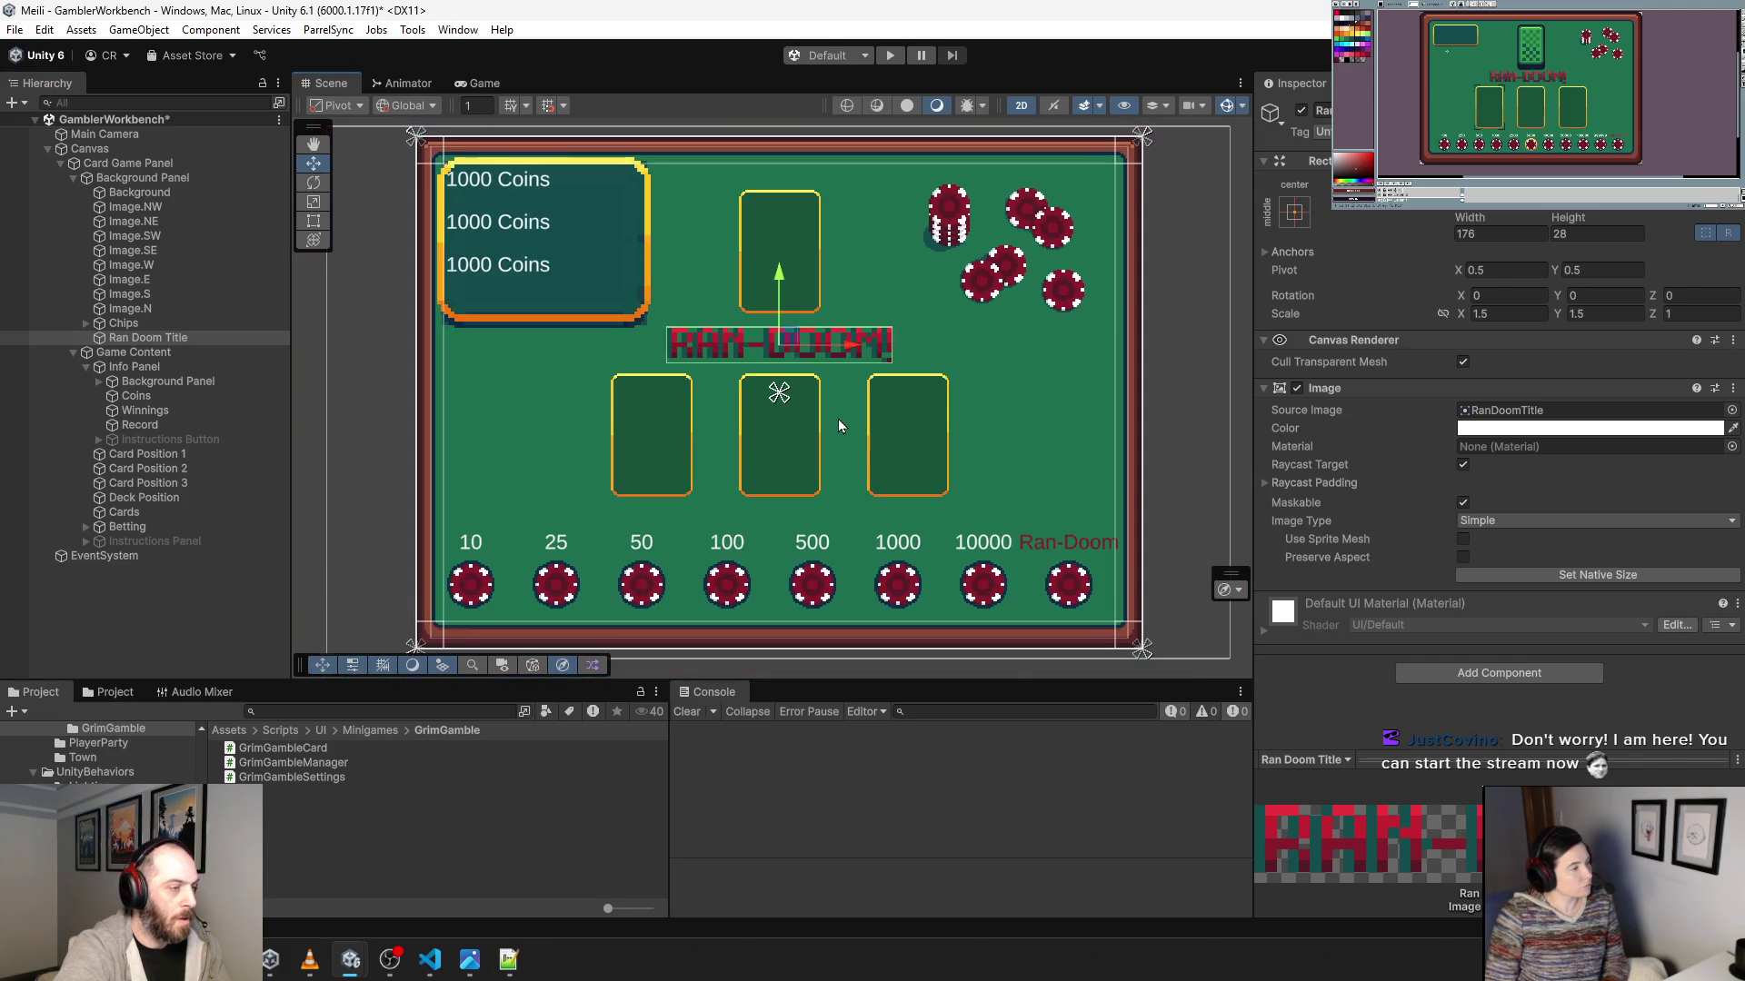
{"action": "left_click", "coordinate": [1060, 423]}
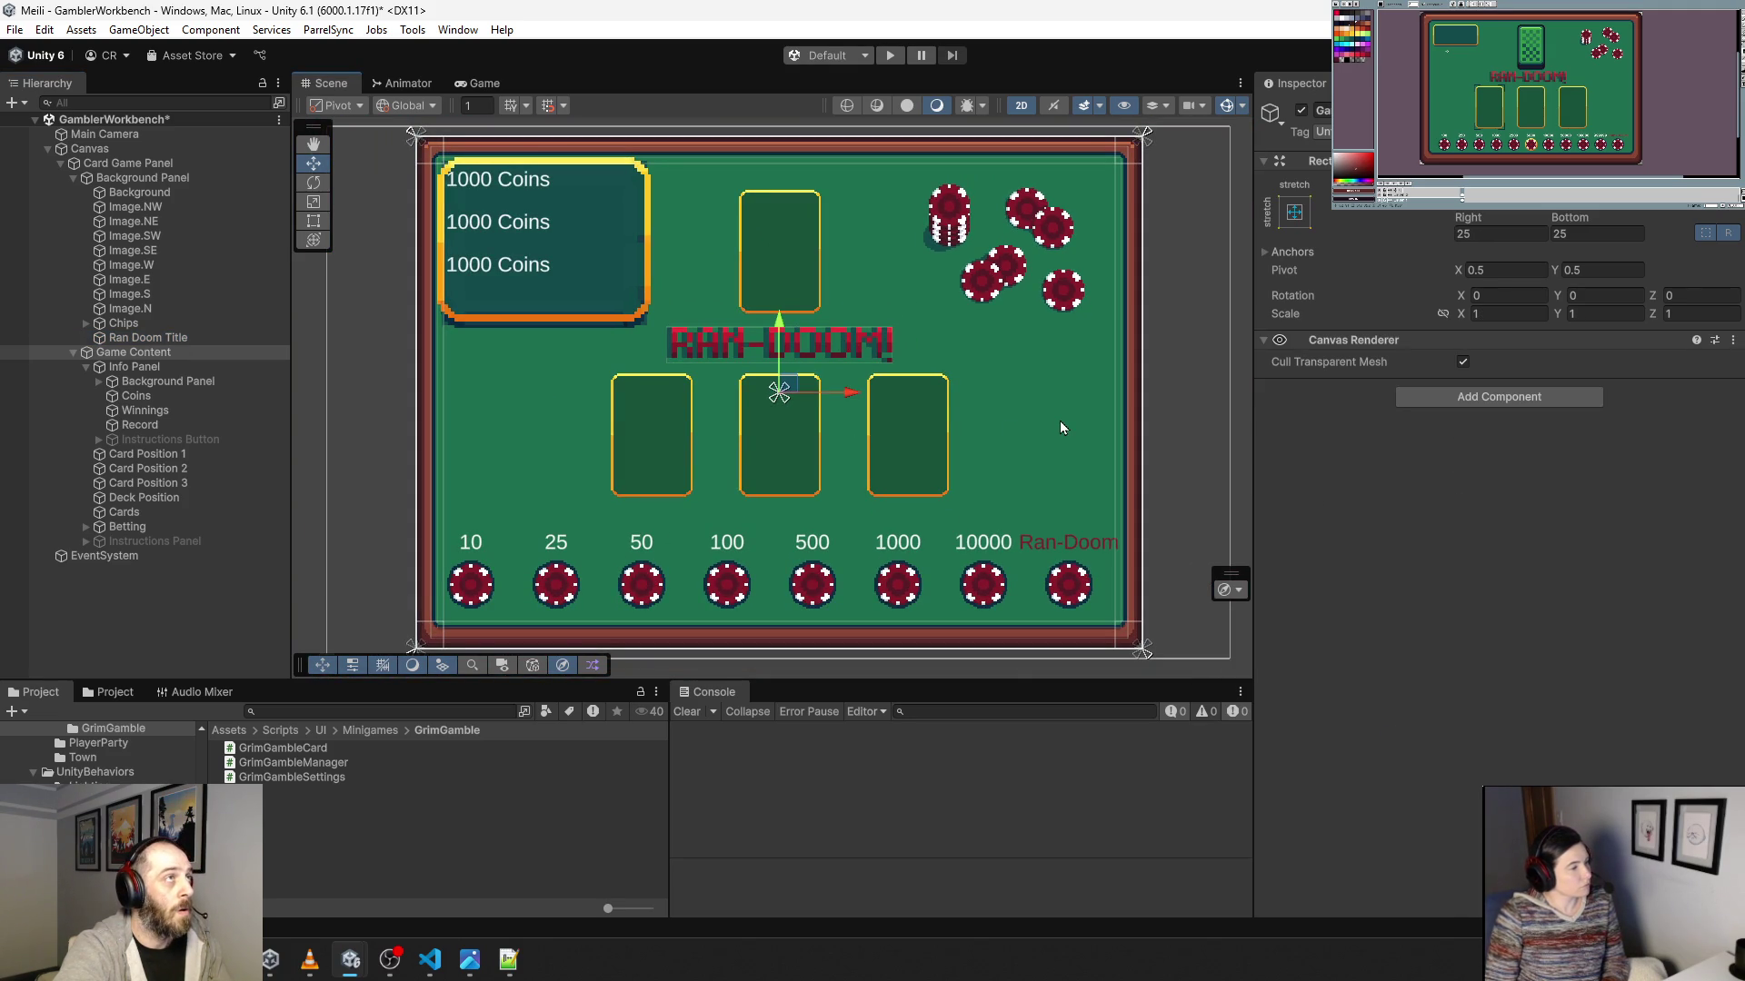
Set Pos Y of Card Position 1–3 to -25.
{"action": "left_click", "coordinate": [1172, 429]}
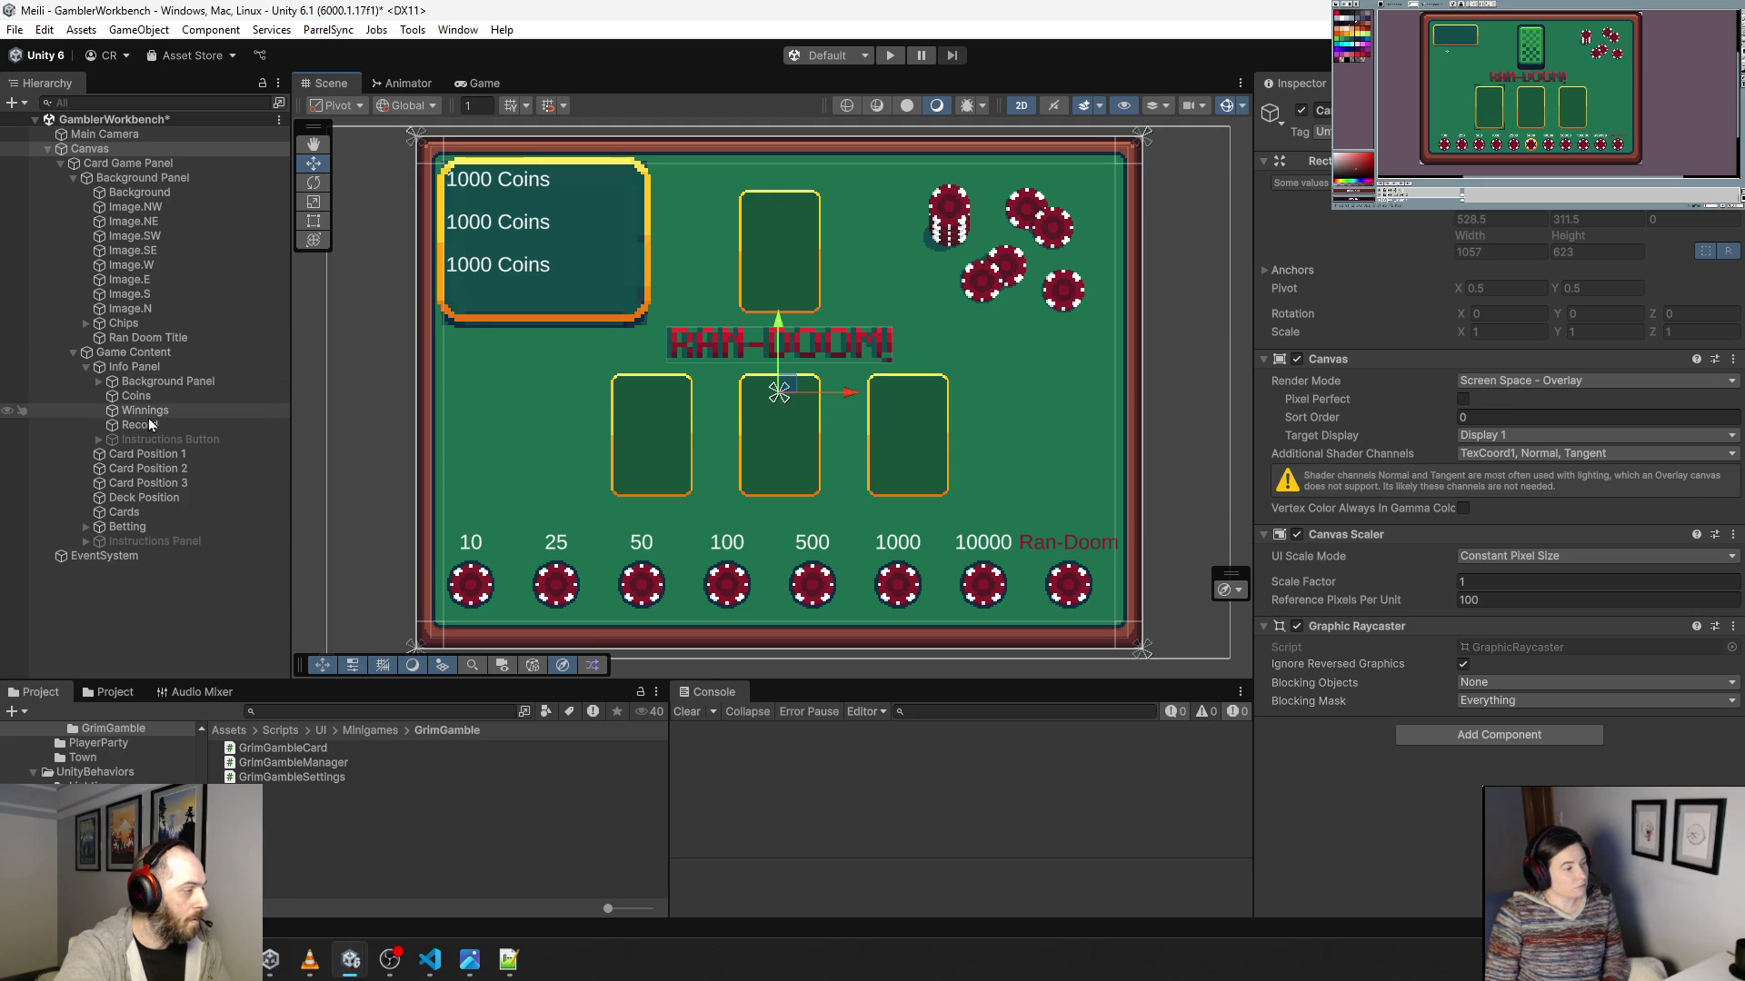
{"action": "left_click", "coordinate": [150, 483]}
{"action": "left_click", "coordinate": [181, 454], "text": "shift"}
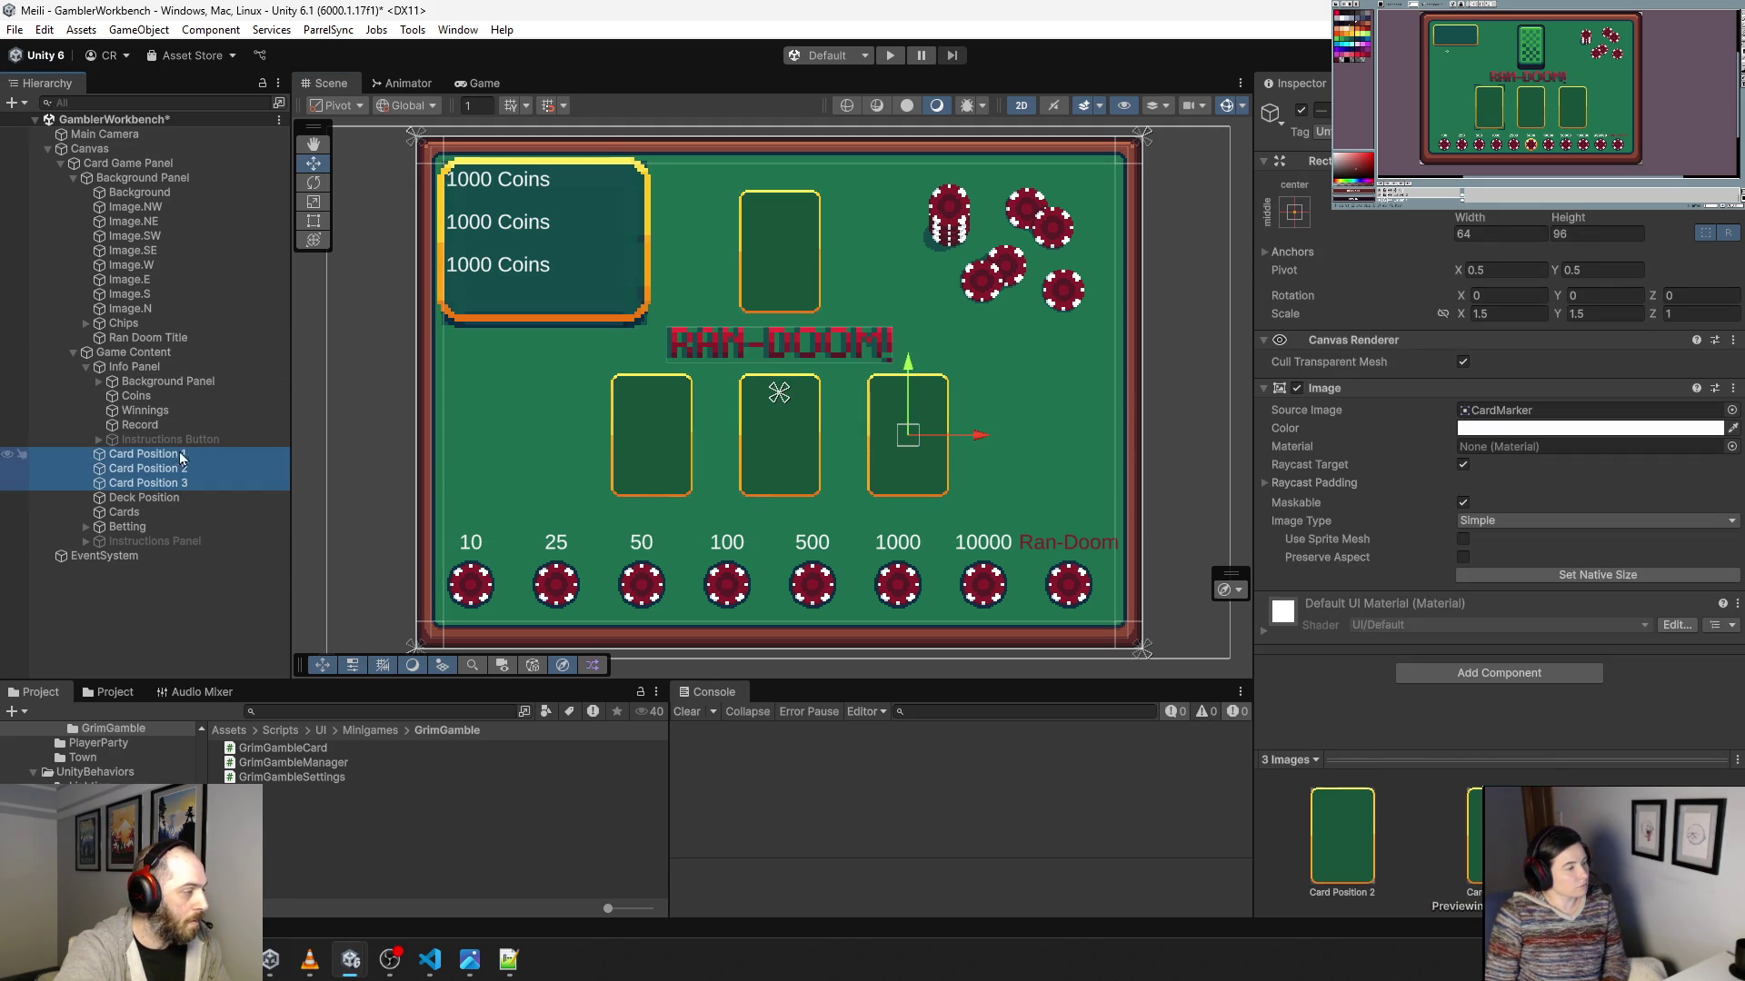
{"action": "left_click", "coordinate": [1570, 202]}
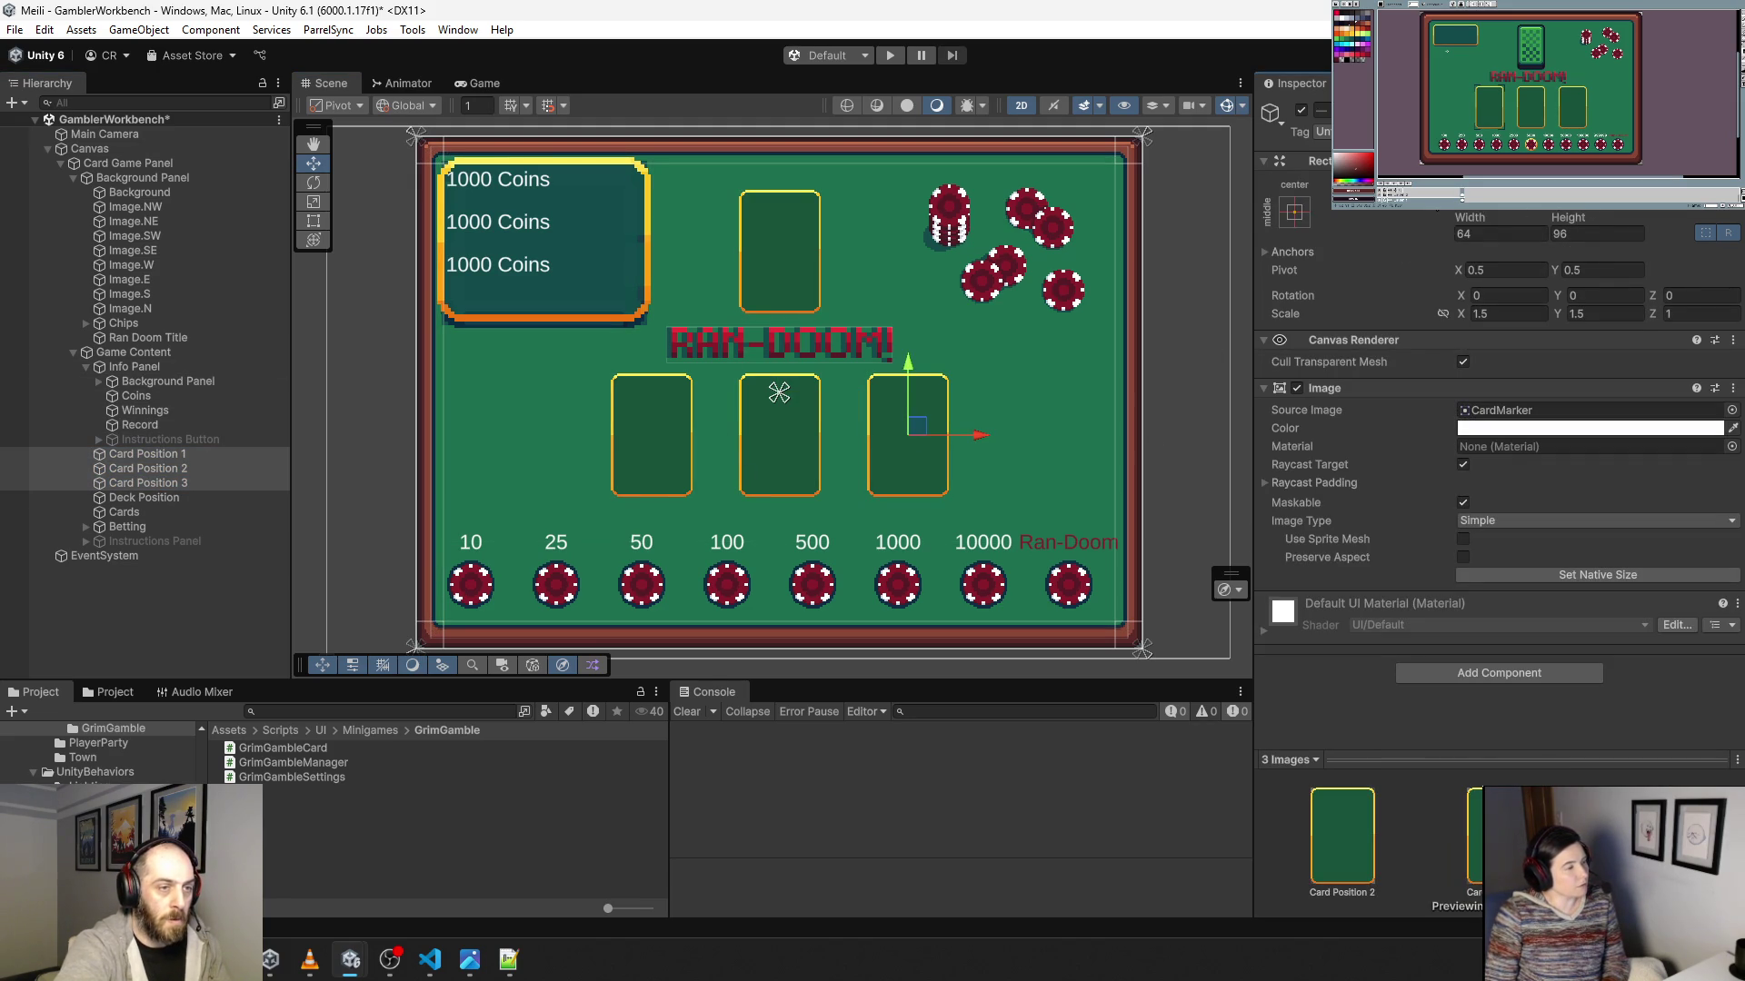
{"action": "type", "text": "-25"}
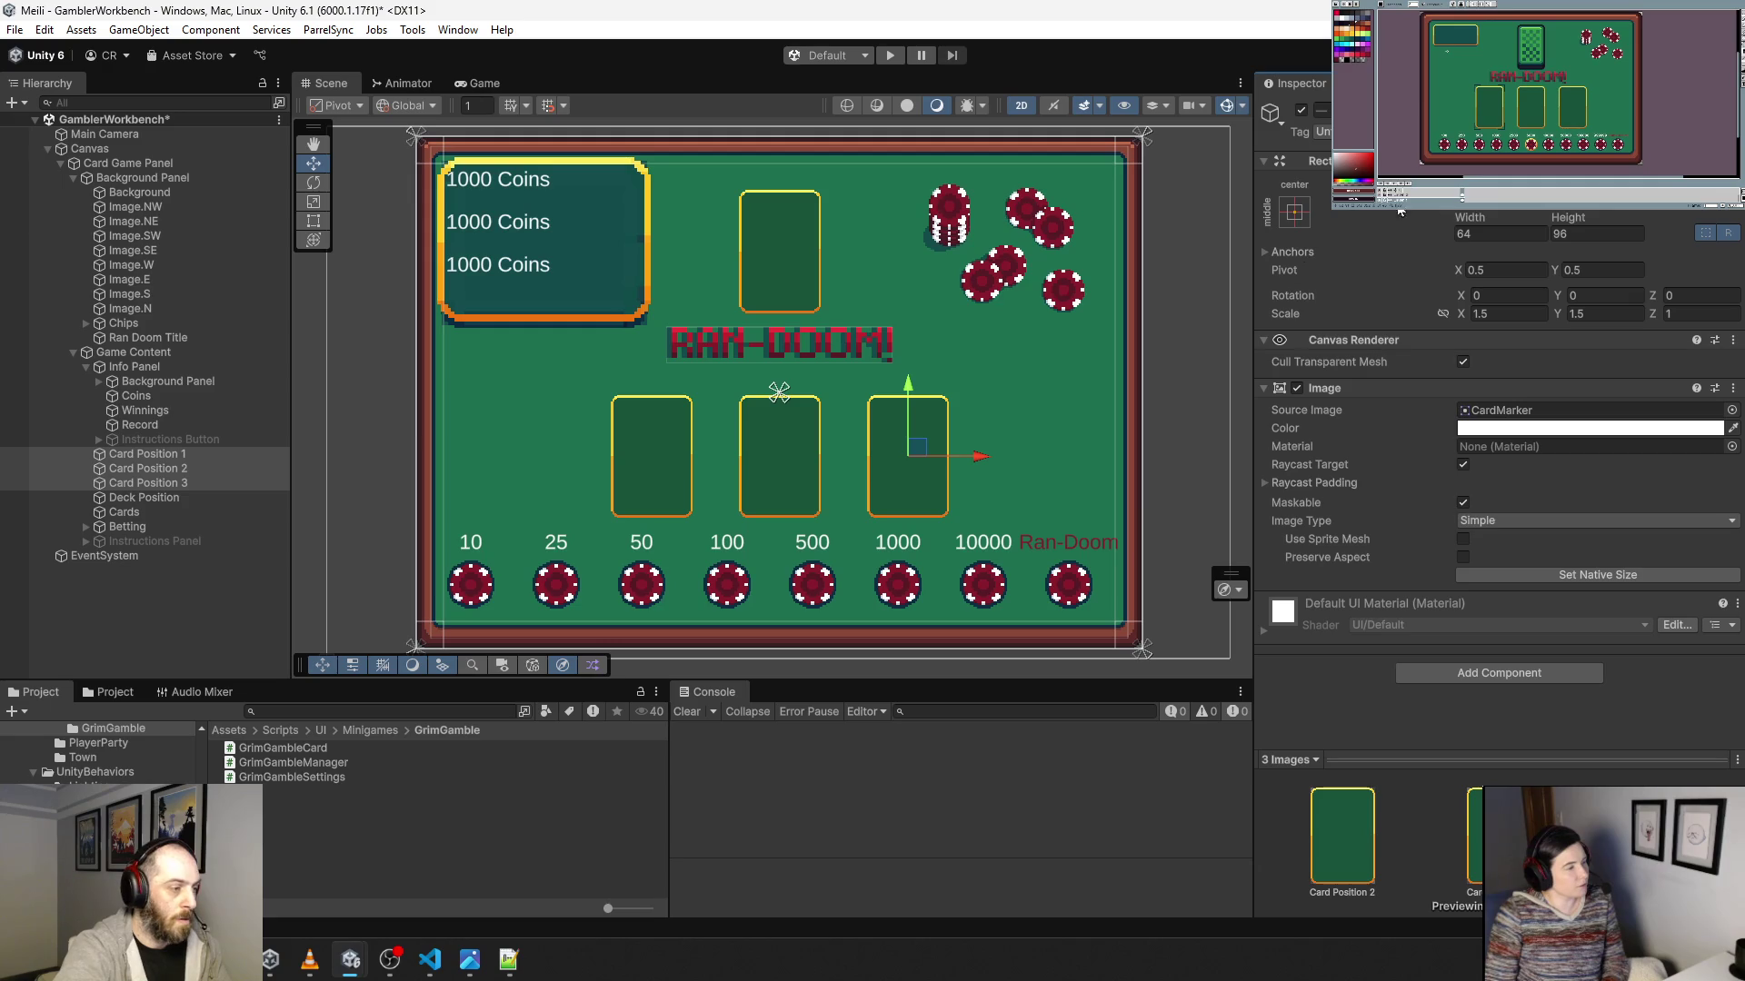
Lower the RAN-DOOM title a bit more, then start Play mode to test the layout.
{"action": "left_click", "coordinate": [130, 337]}
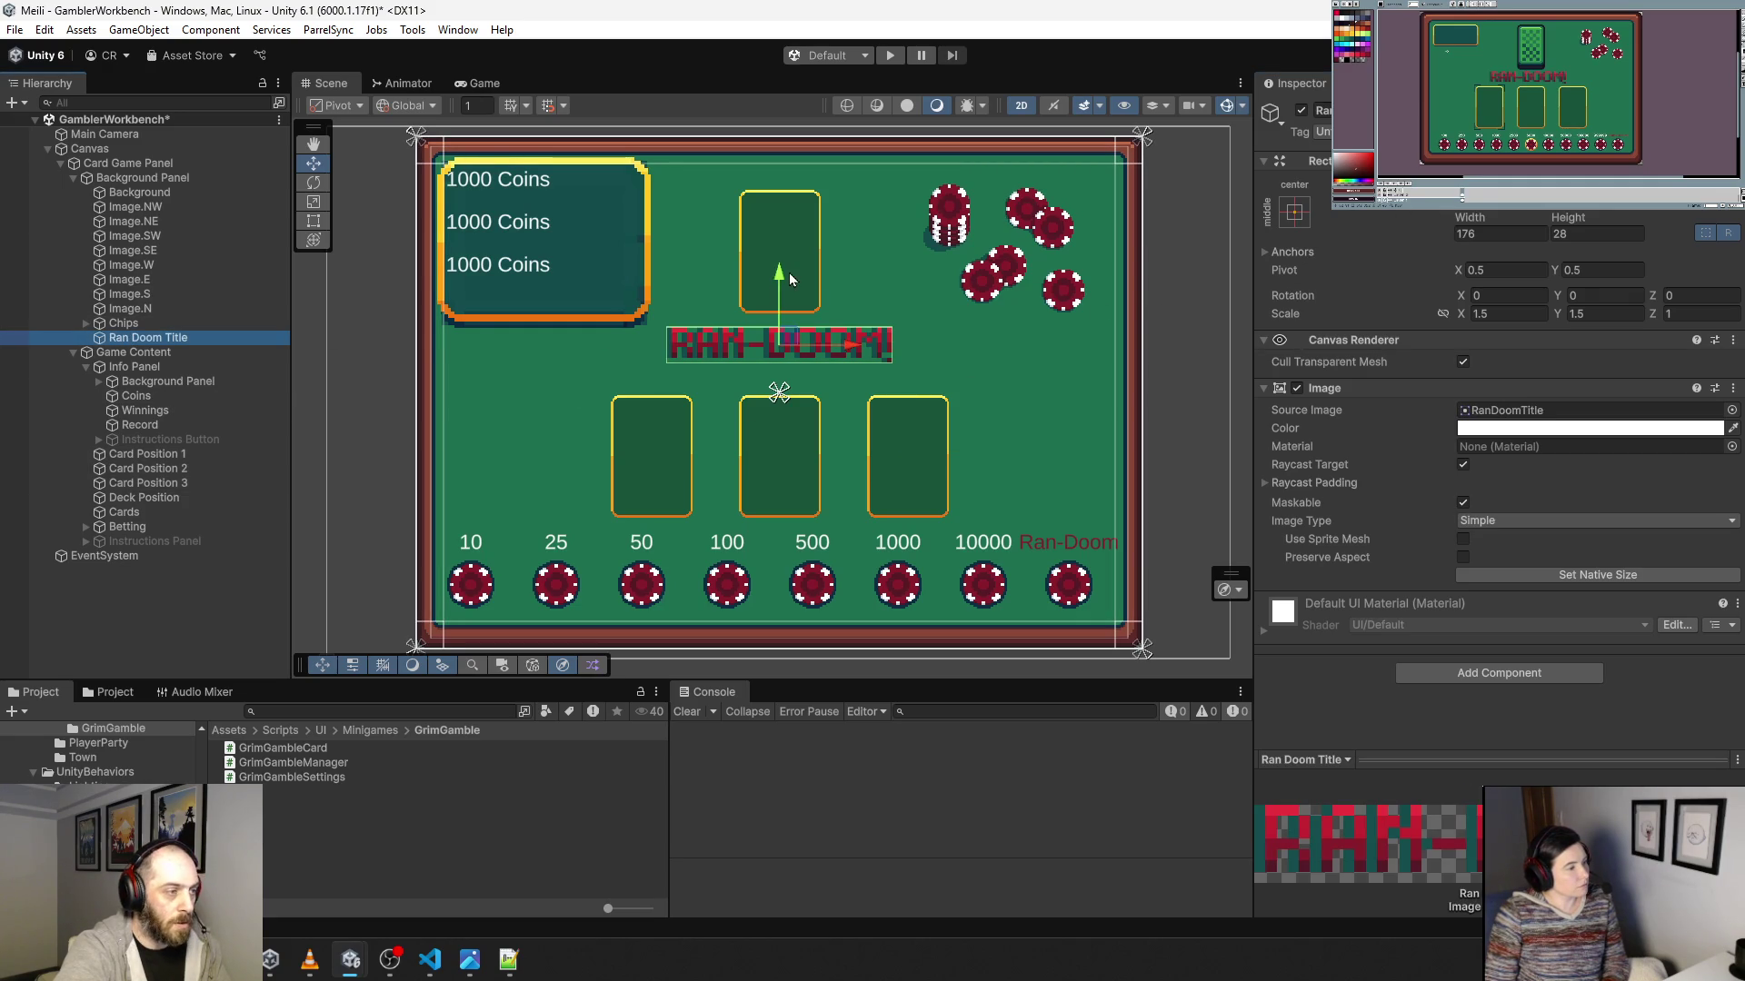
{"action": "left_click_drag", "start_coordinate": [781, 278], "coordinate": [779, 288]}
{"action": "left_click", "coordinate": [954, 387]}
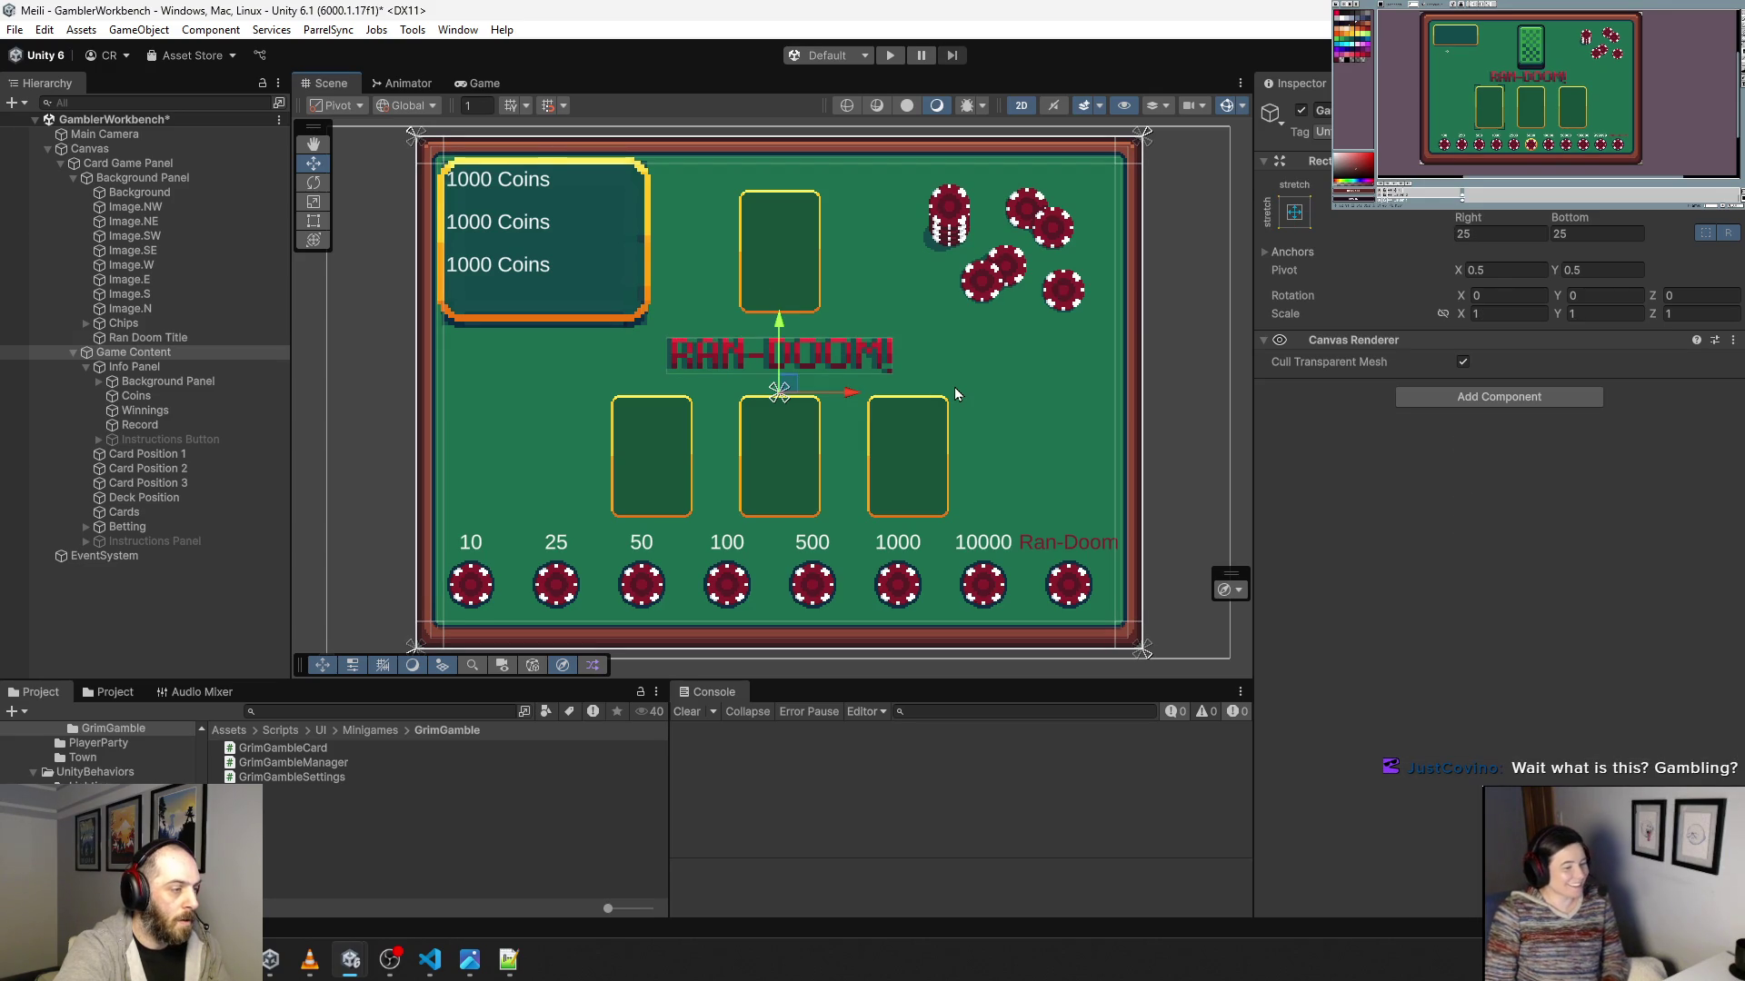
{"action": "left_click", "coordinate": [1192, 467]}
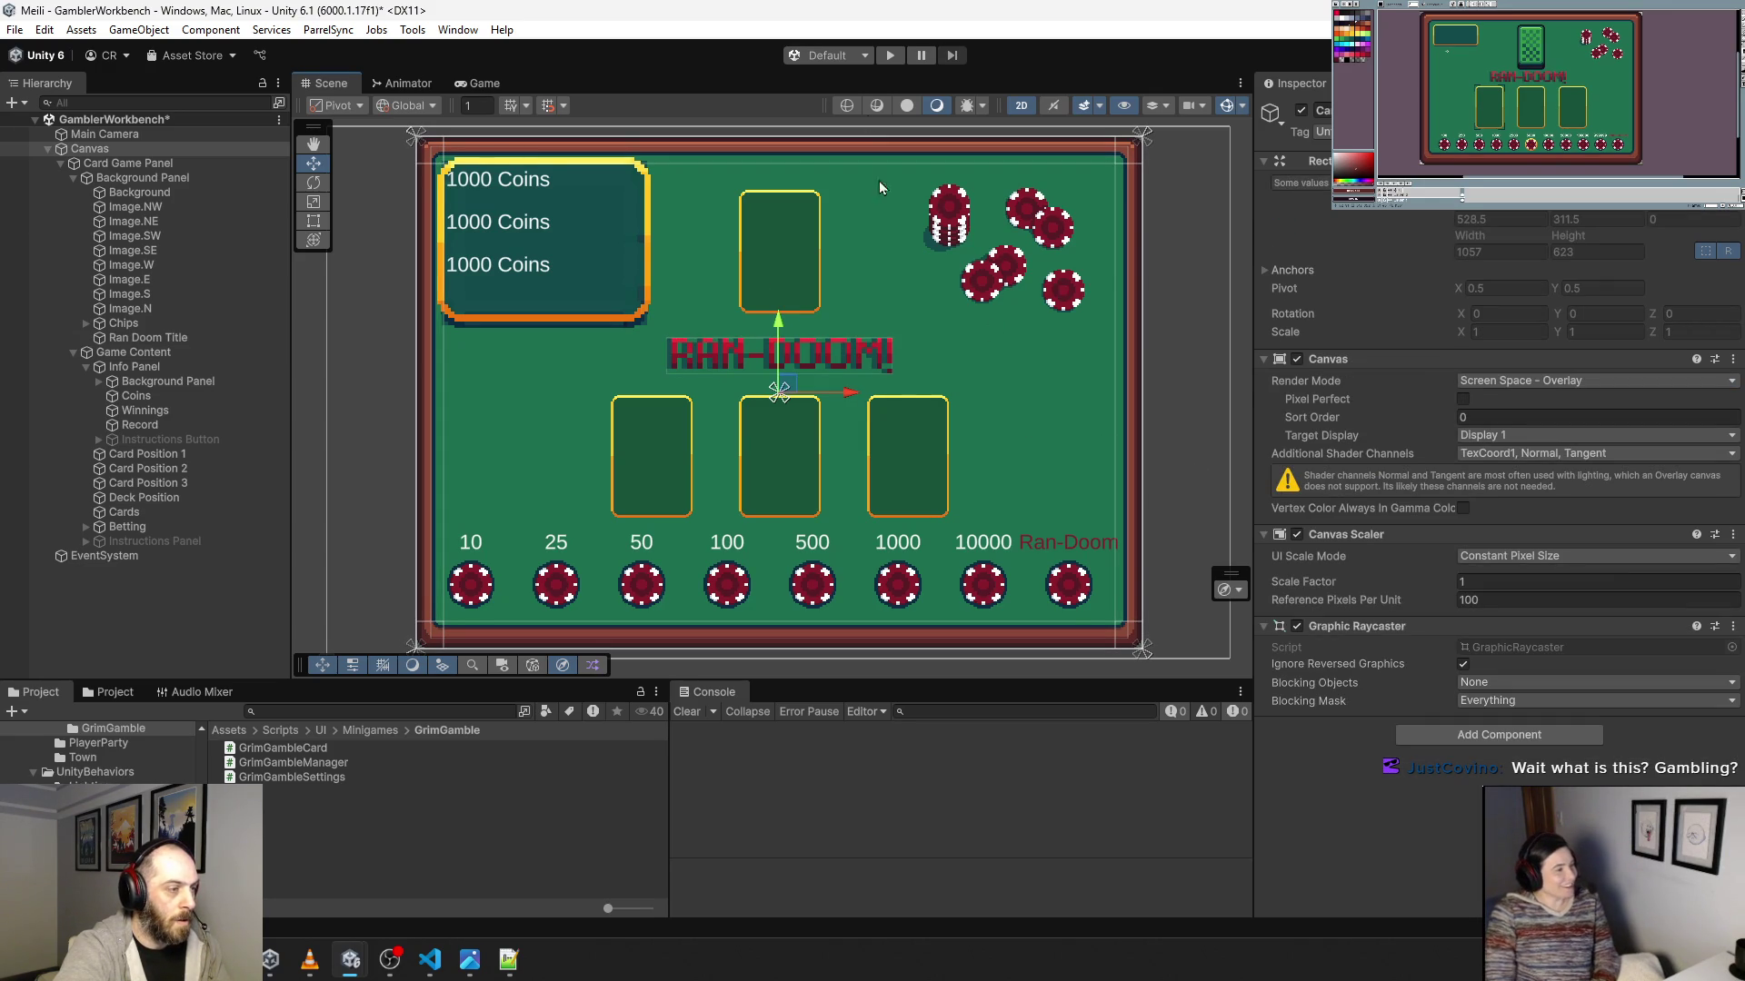
{"action": "left_click", "coordinate": [890, 56]}
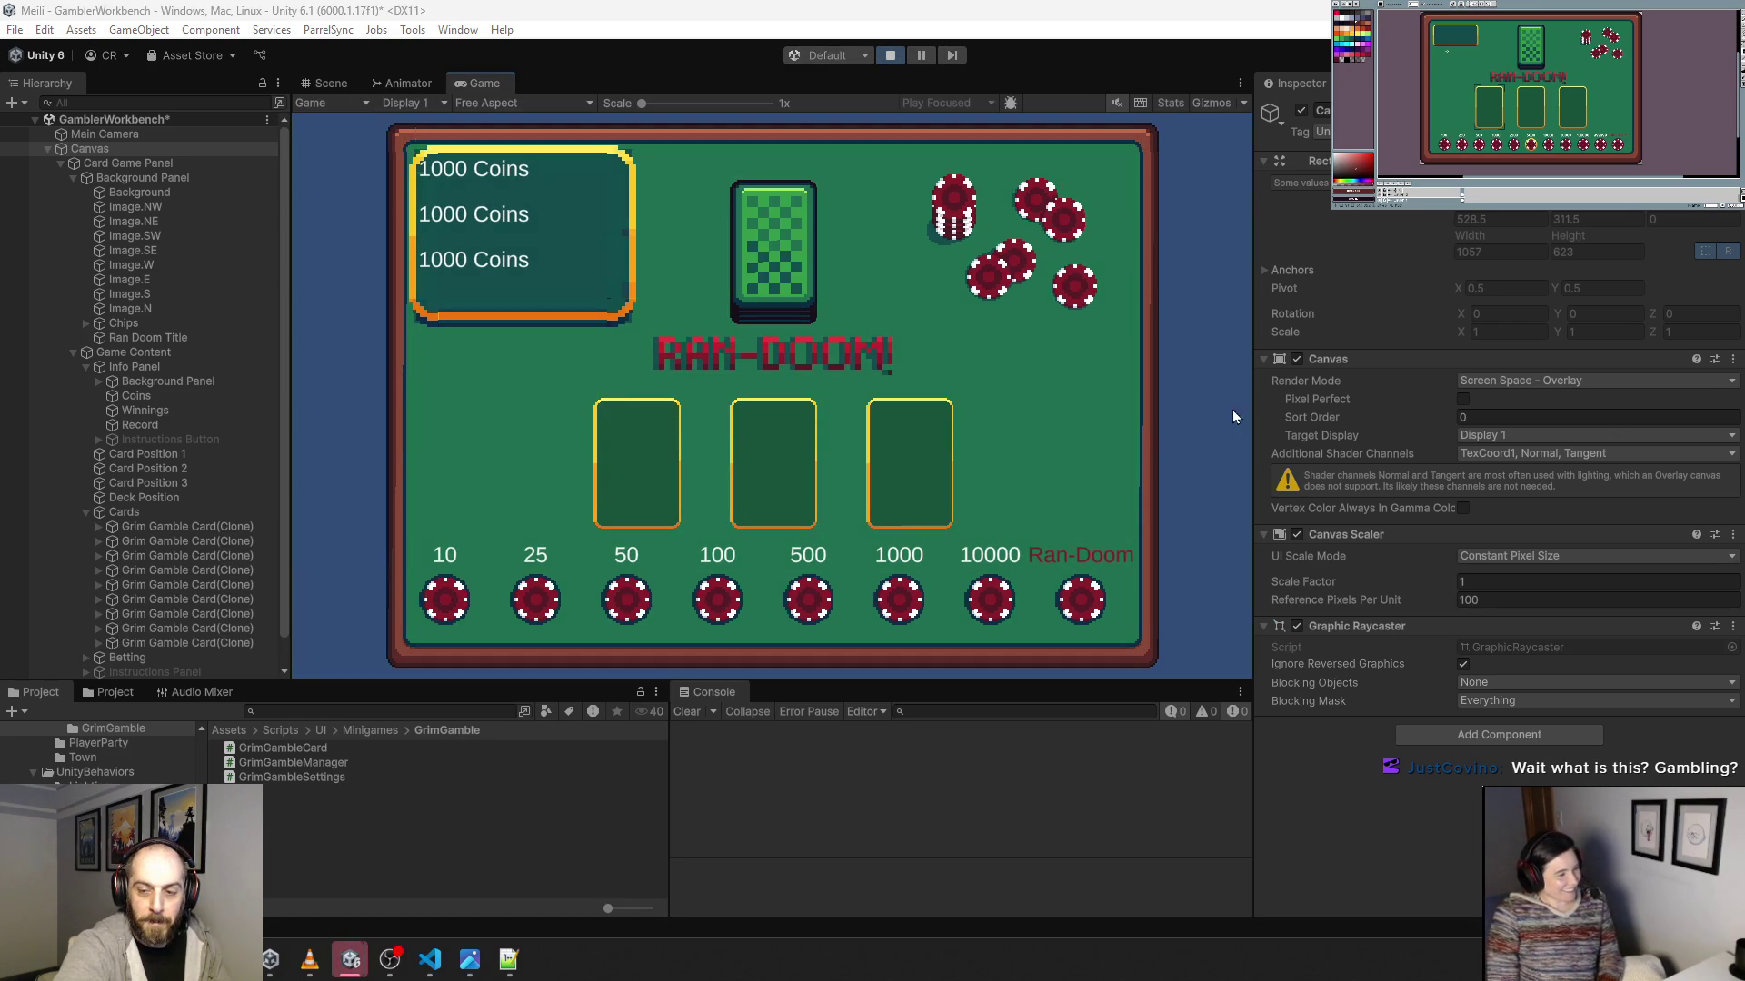
After a test bet, stop the game, nudge the RAN-DOOM title lower, and replay.
{"action": "left_click", "coordinate": [718, 602]}
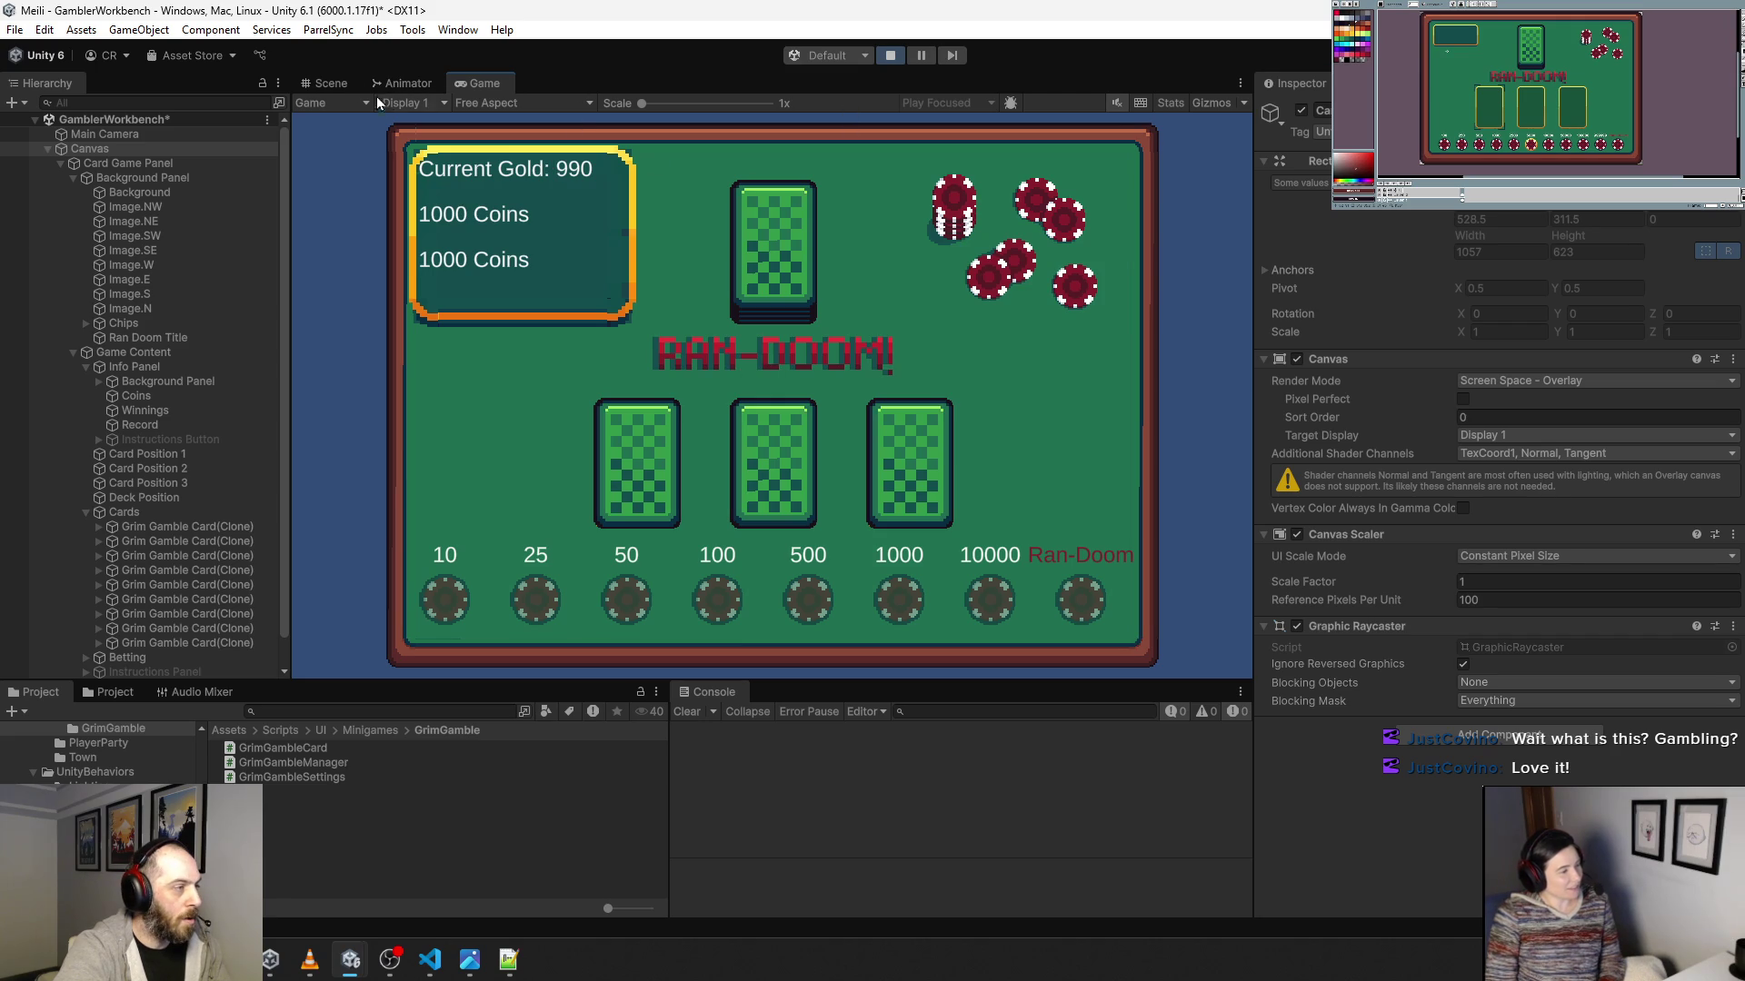
{"action": "left_click", "coordinate": [902, 52]}
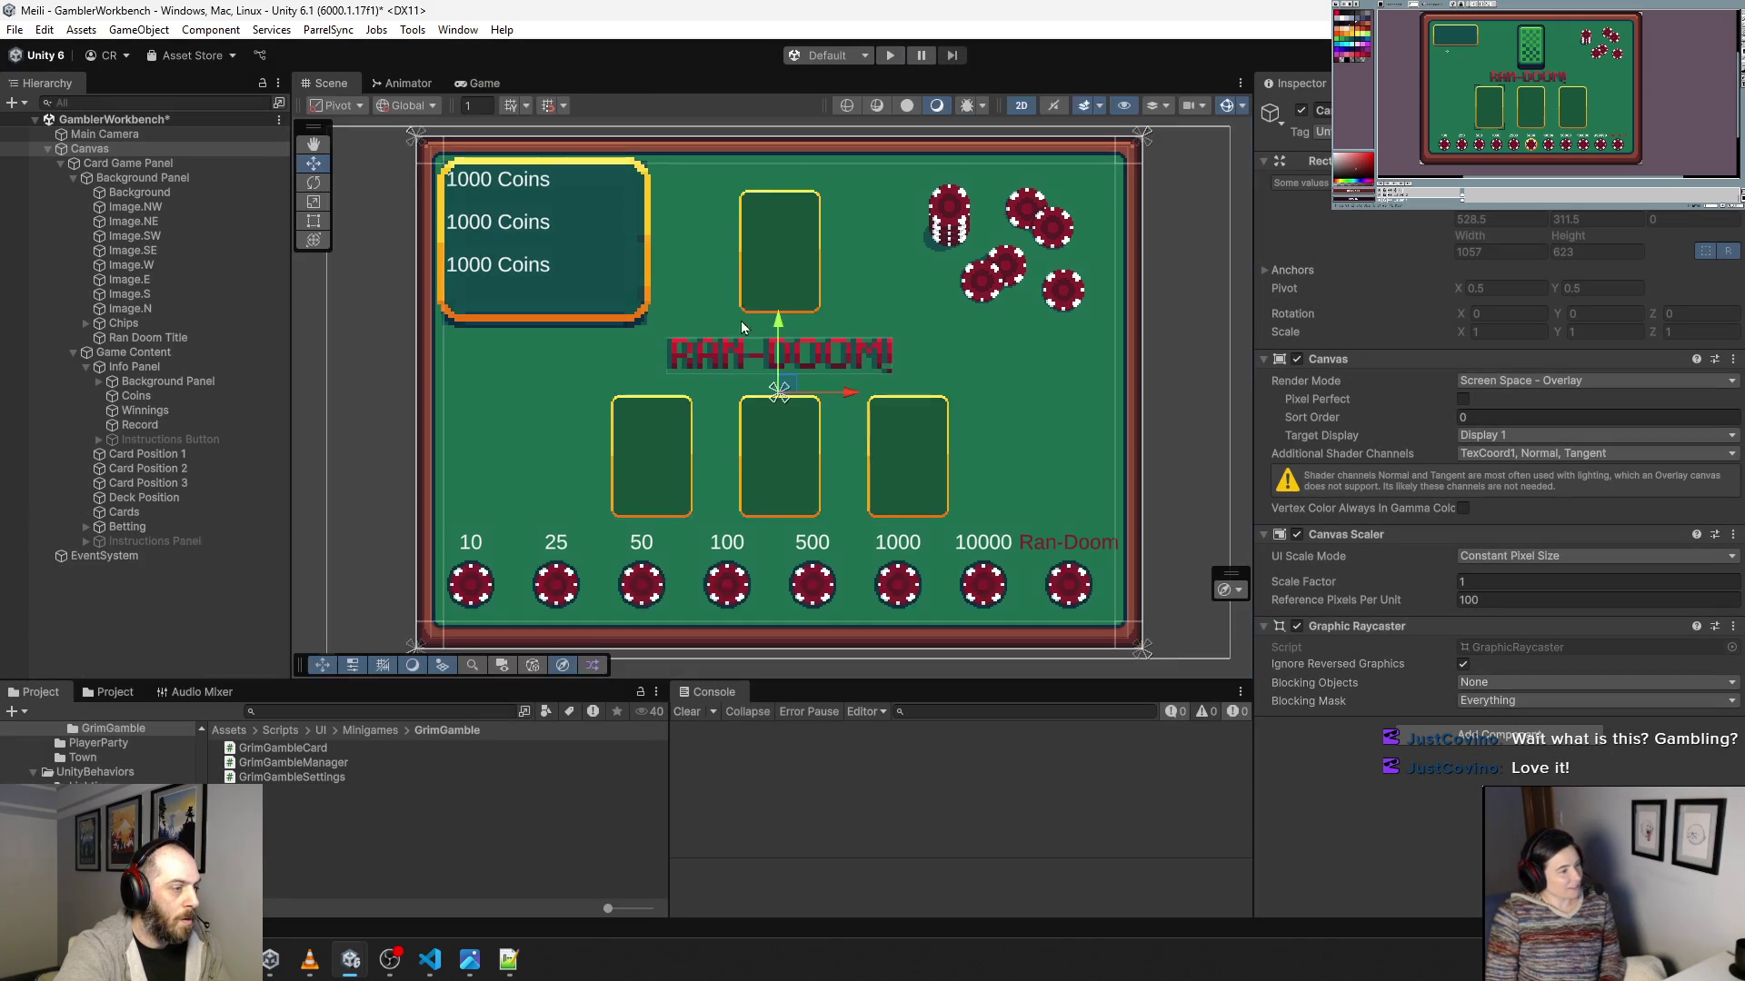
{"action": "left_click", "coordinate": [745, 360]}
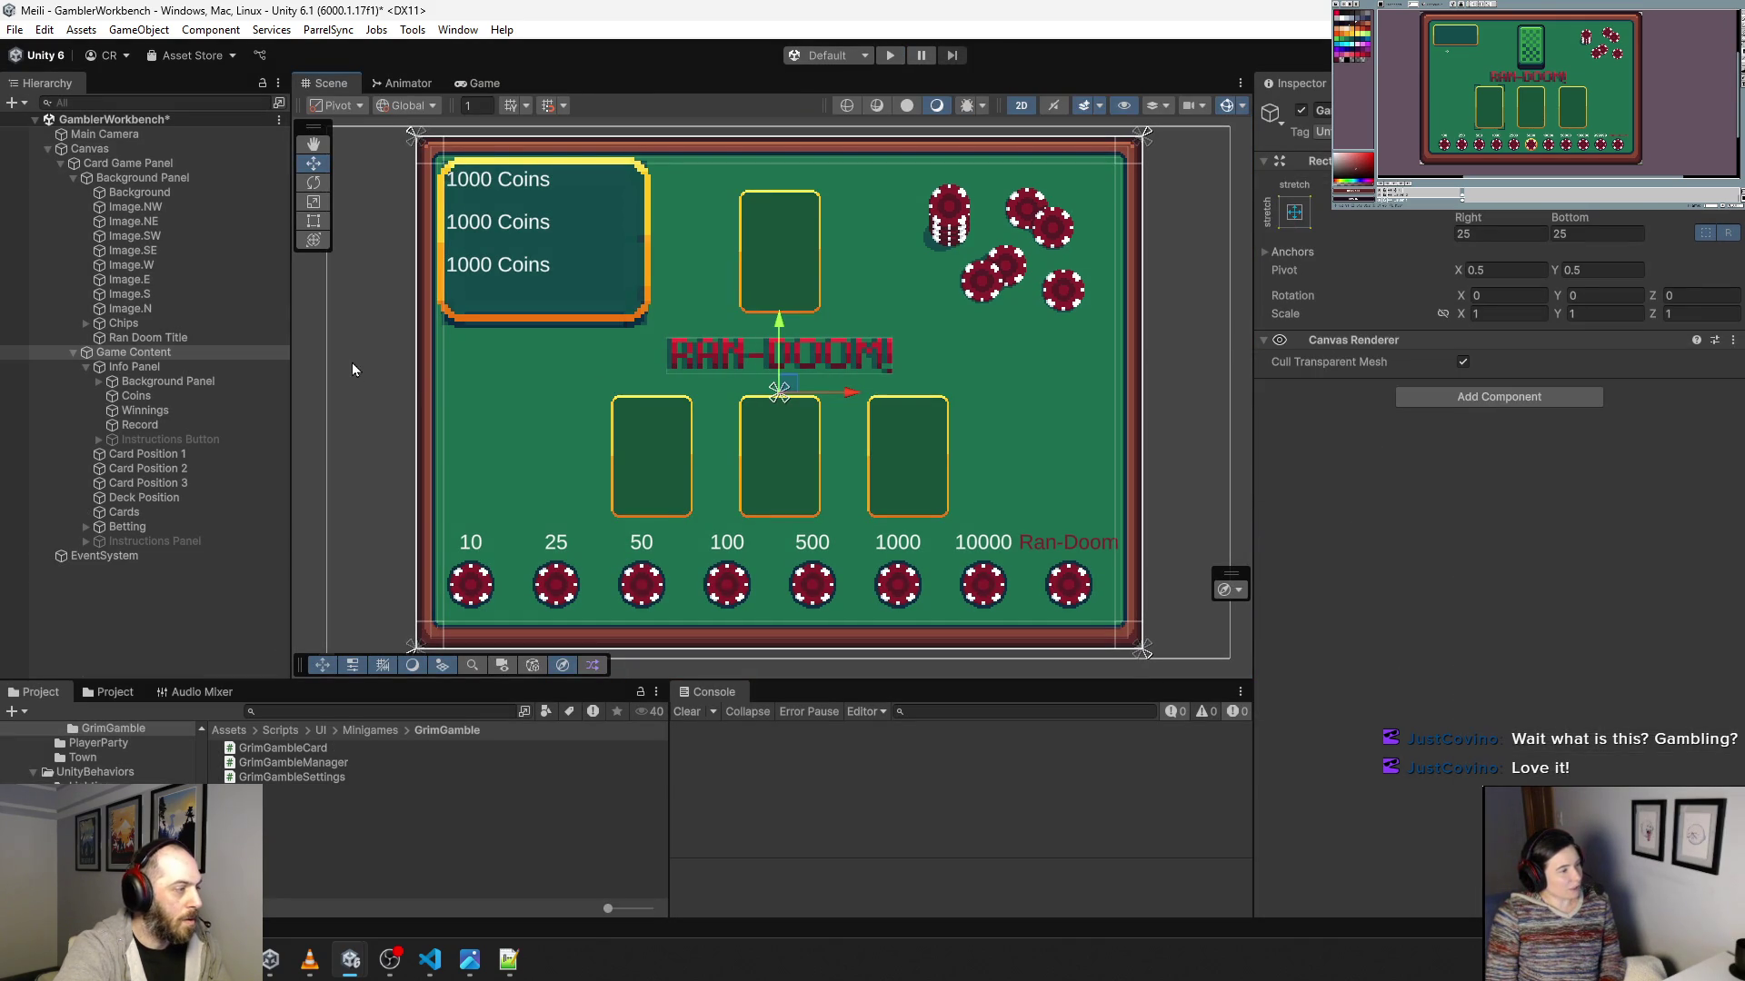
{"action": "left_click_drag", "start_coordinate": [779, 285], "coordinate": [778, 295]}
{"action": "left_click", "coordinate": [892, 54]}
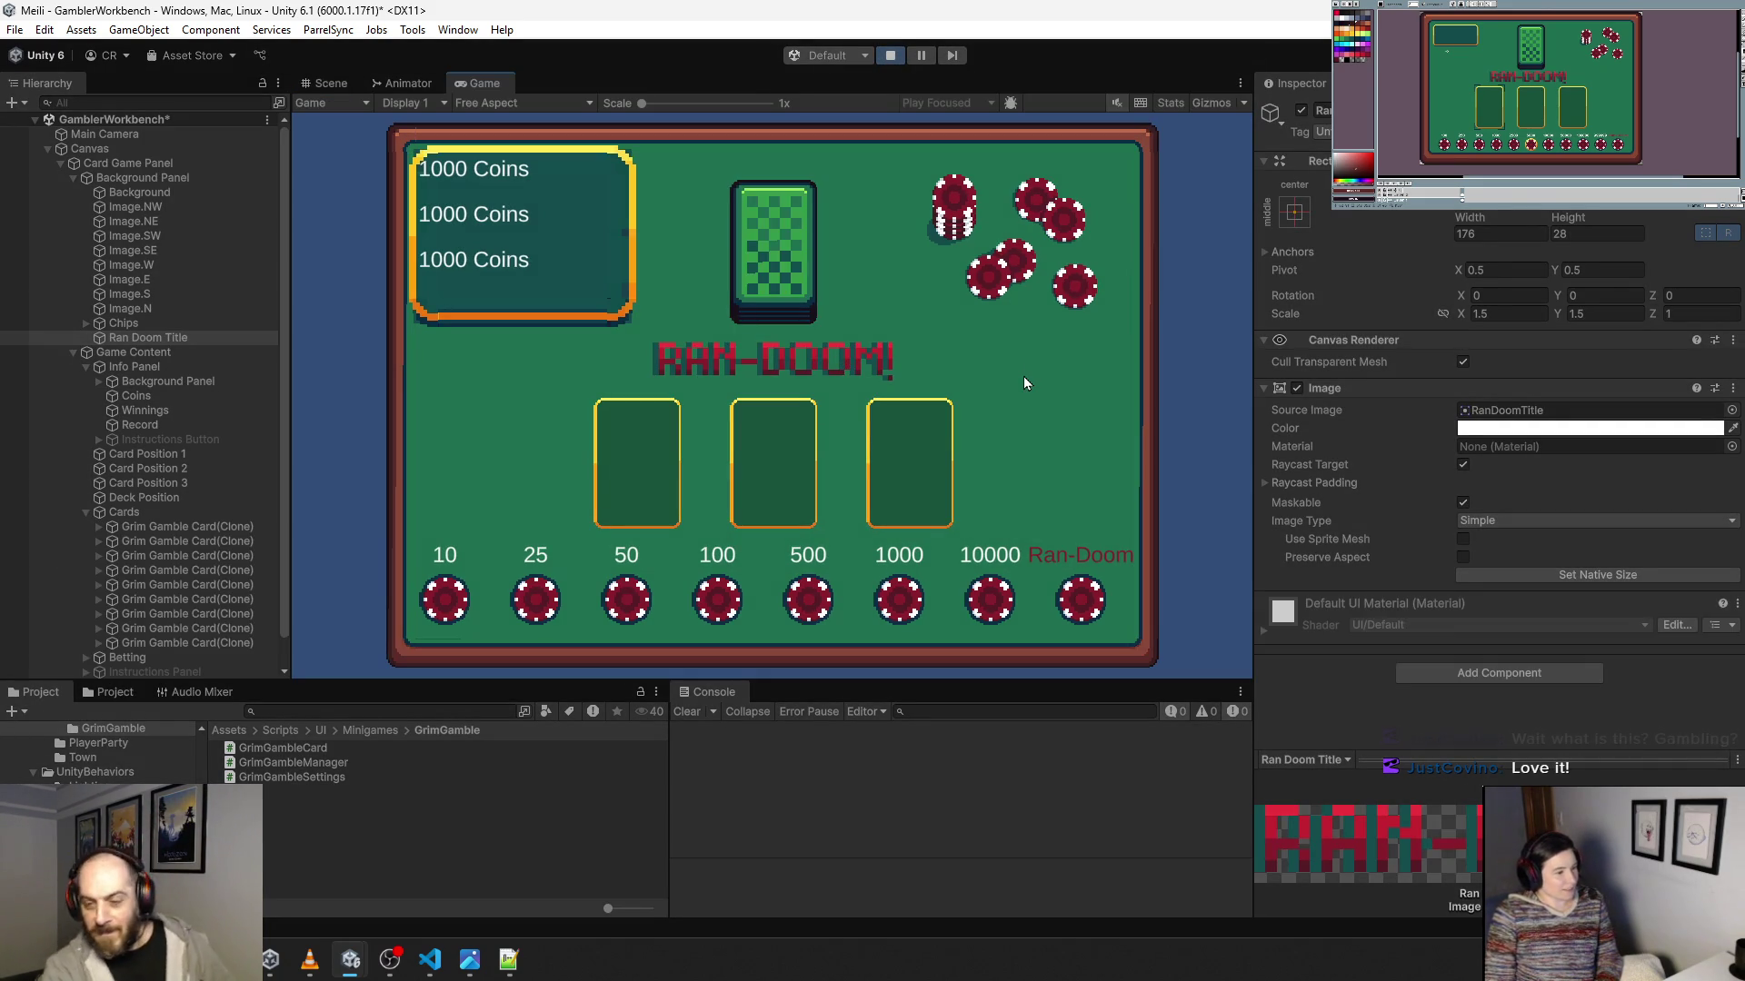
Play several rounds of betting and revealing cards, leaving Gold at 950 and Winnings at -40.
{"action": "left_click", "coordinate": [813, 597]}
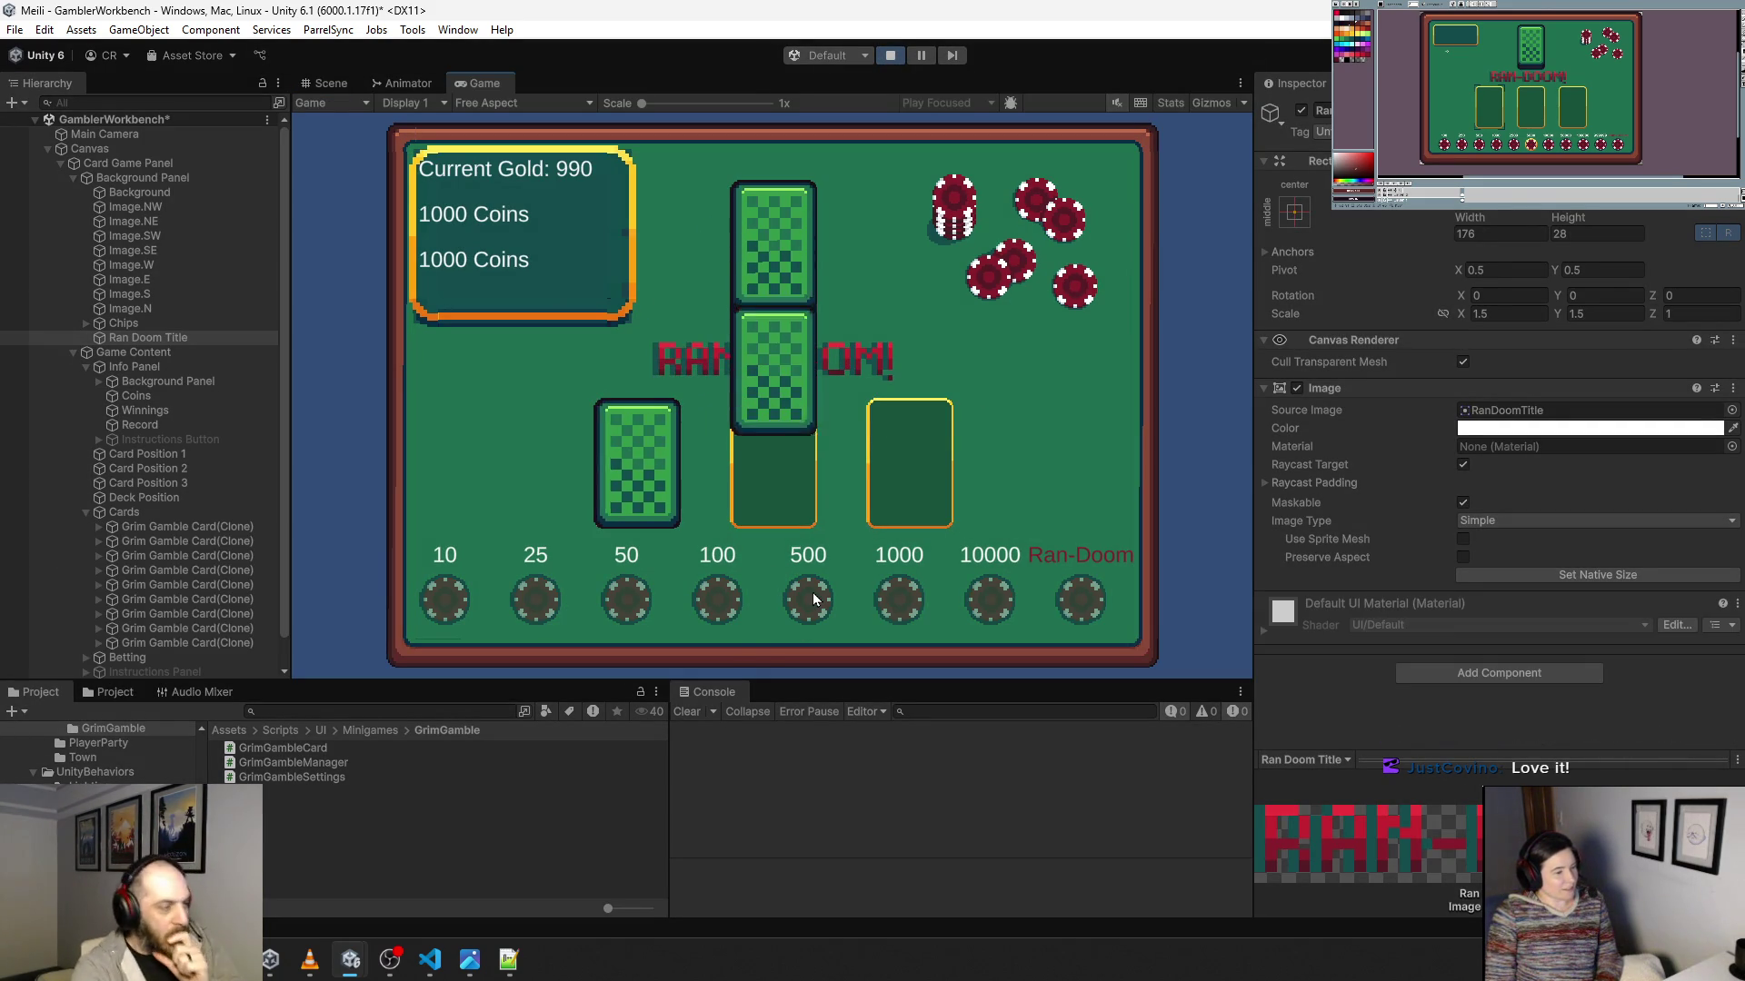
{"action": "left_click", "coordinate": [782, 494]}
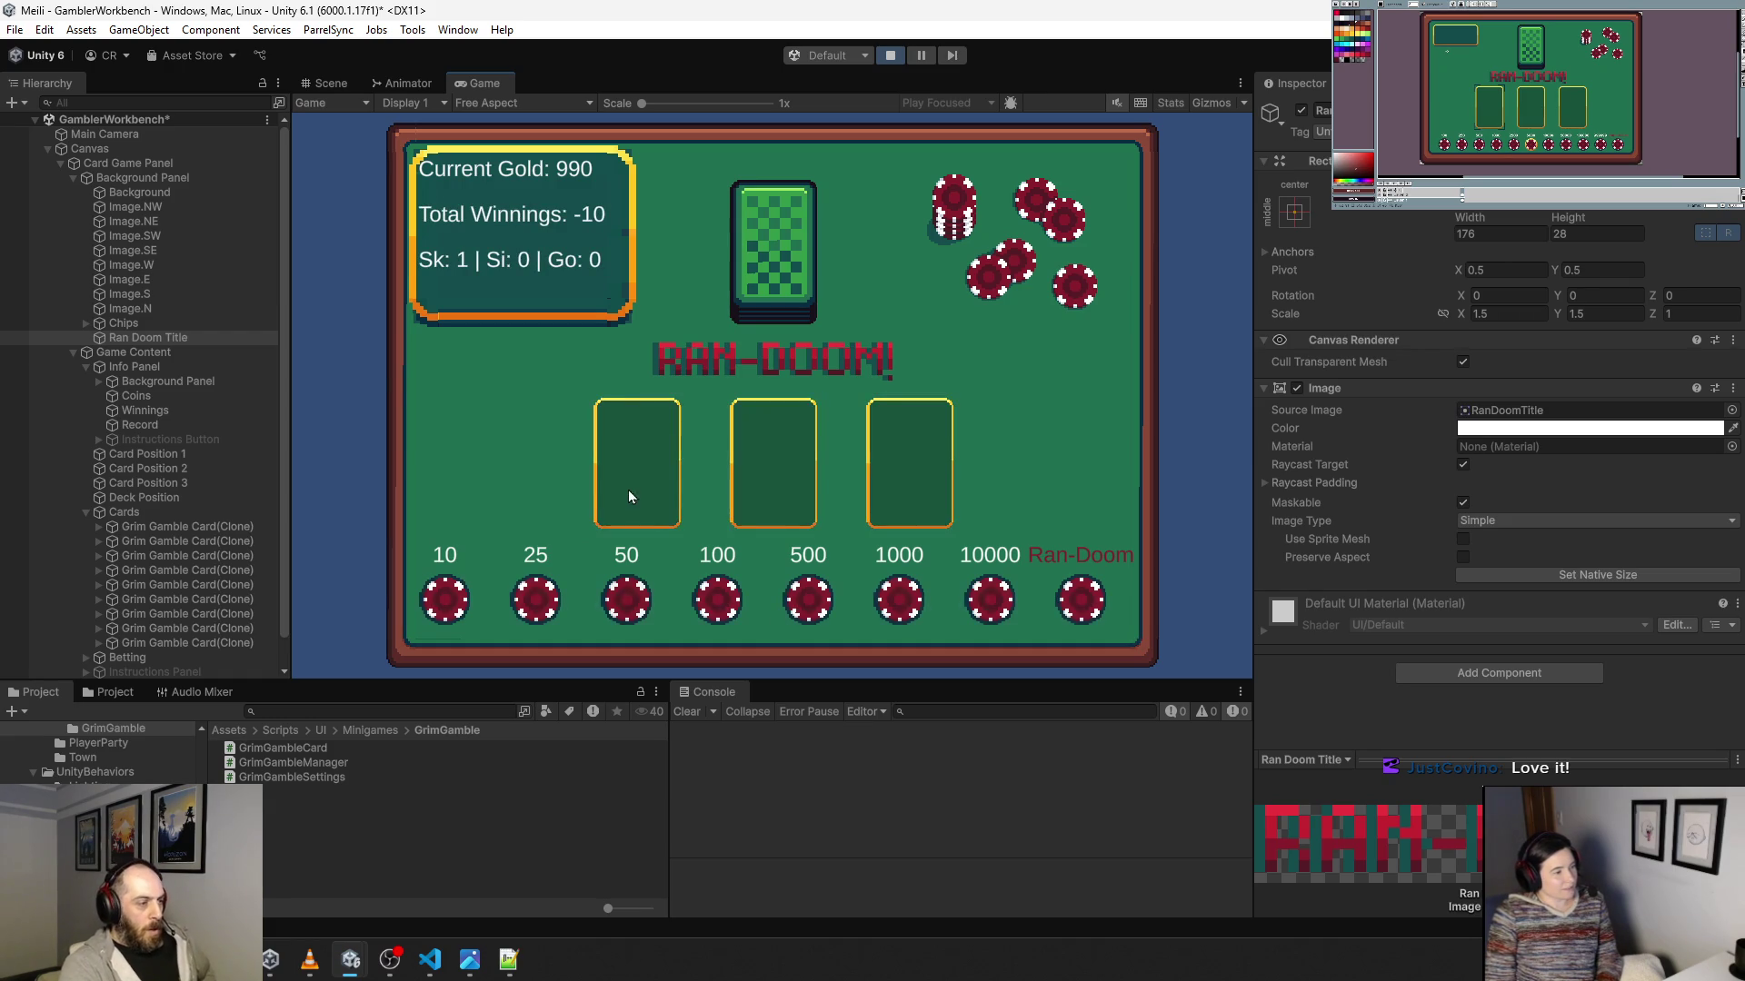
{"action": "left_click", "coordinate": [625, 596]}
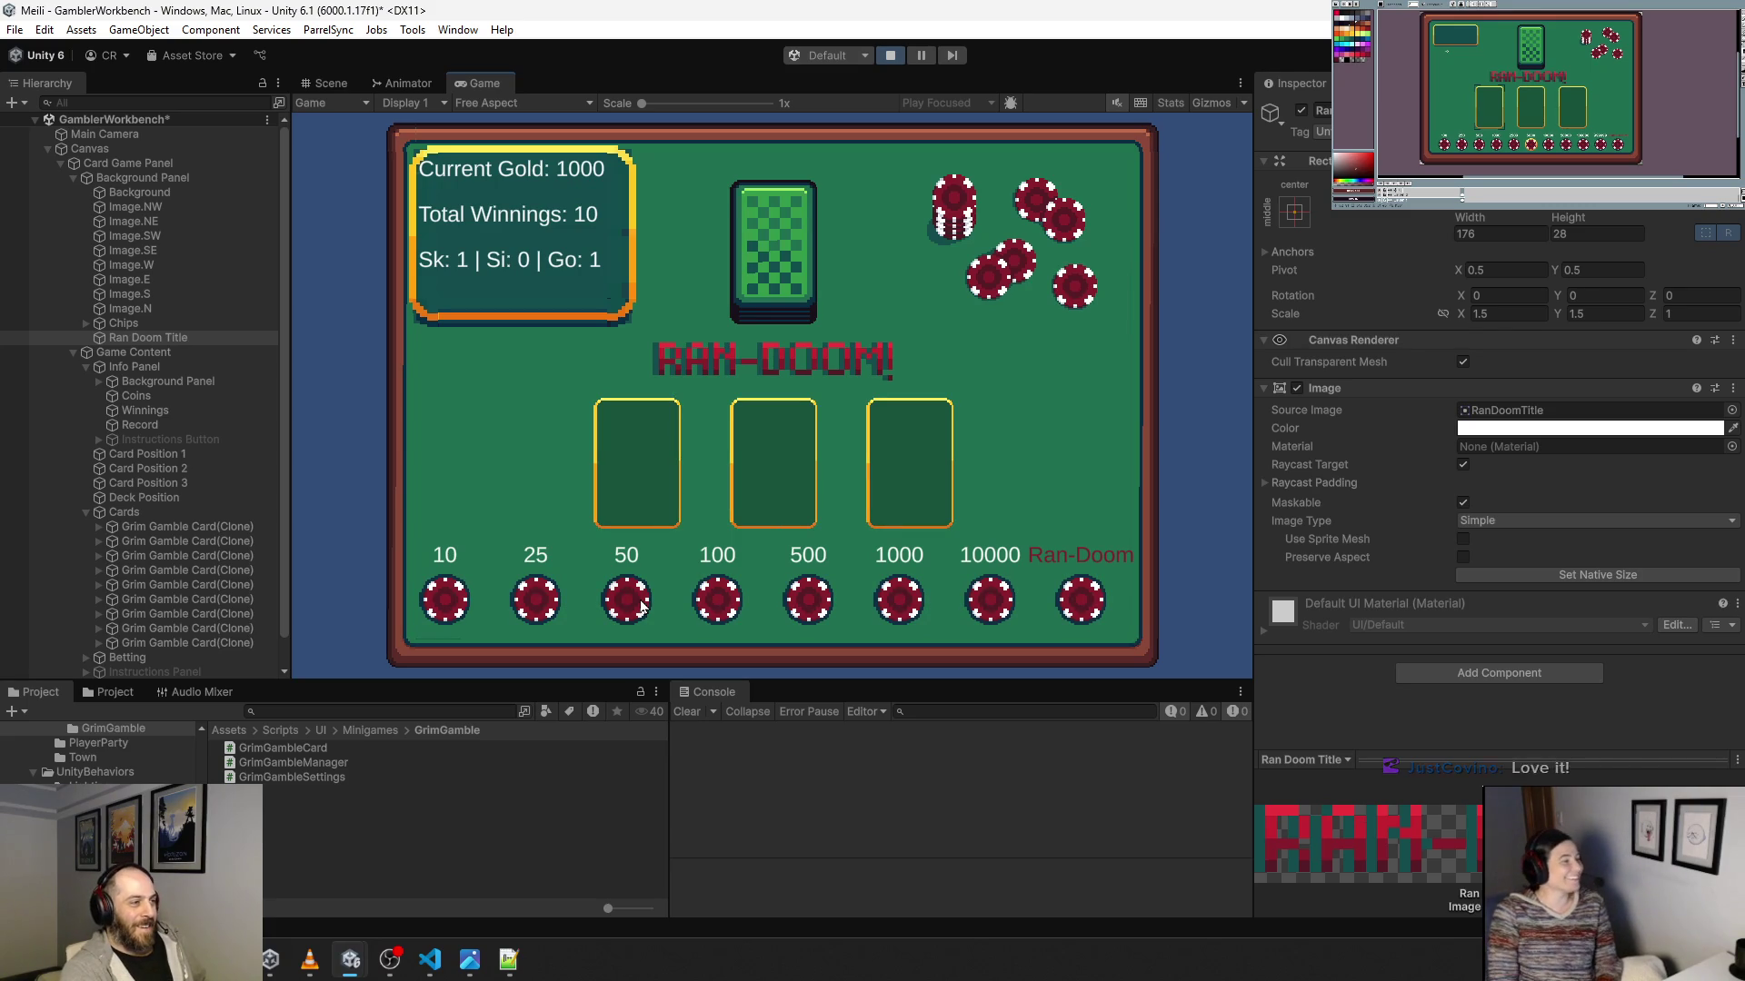
{"action": "left_click", "coordinate": [642, 604]}
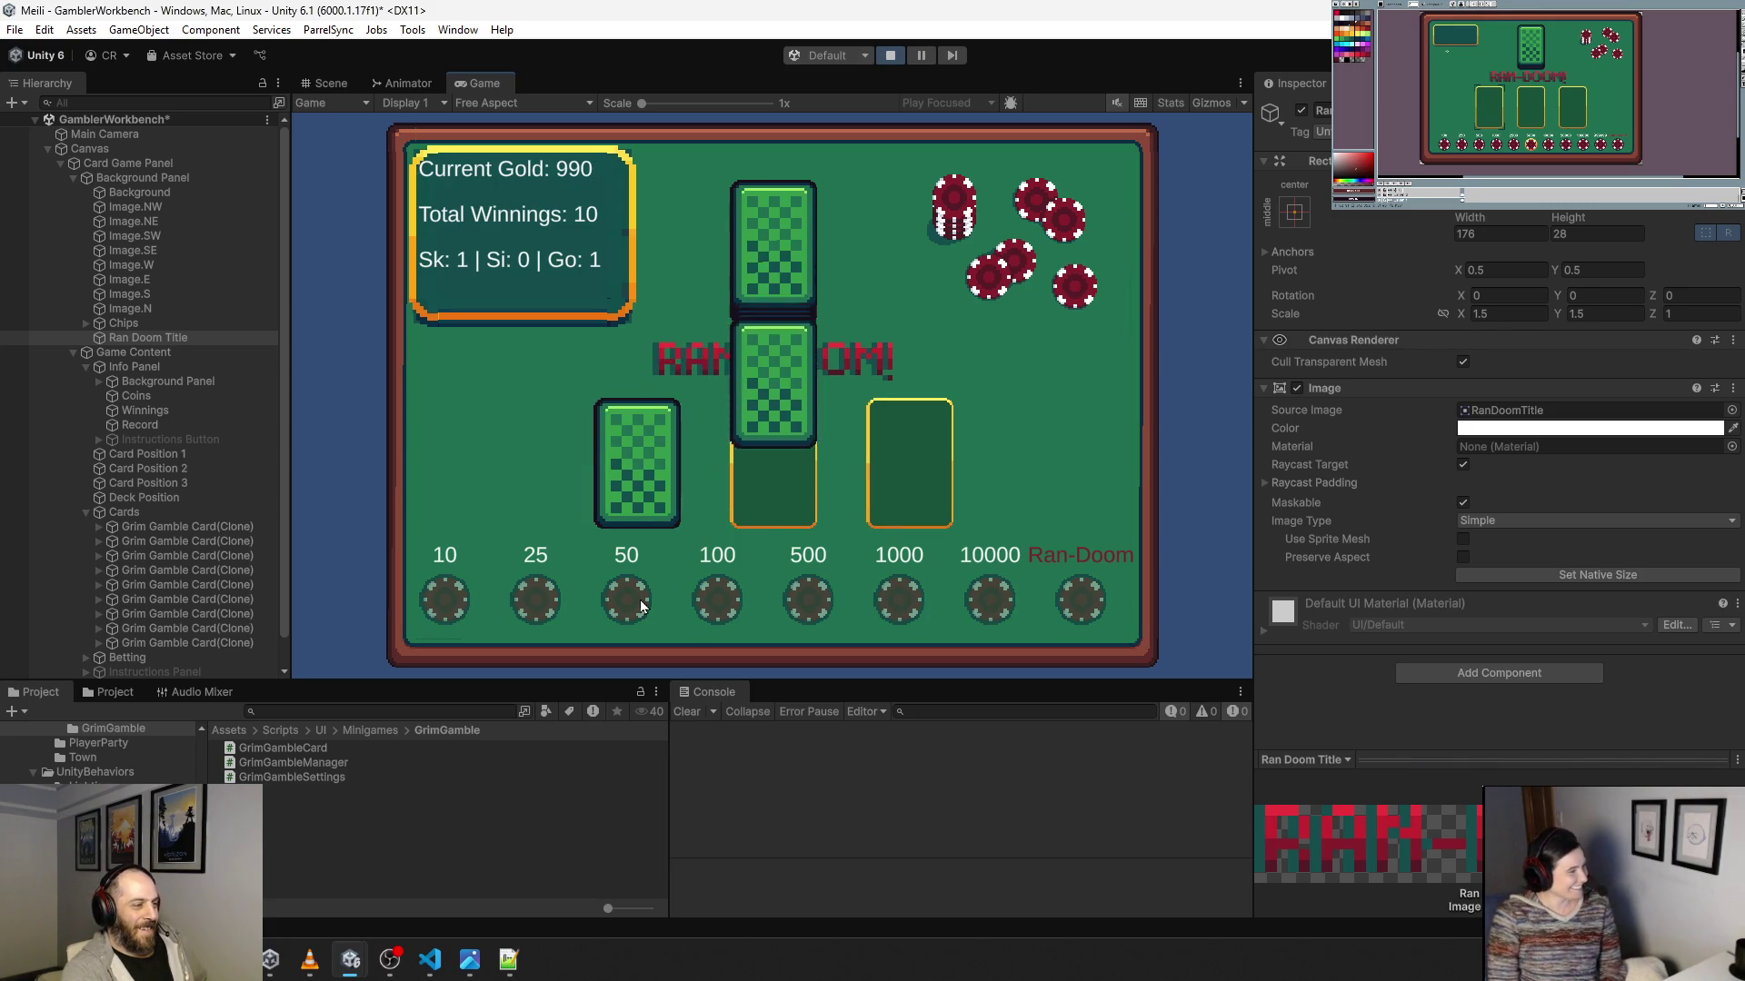
{"action": "left_click", "coordinate": [889, 470]}
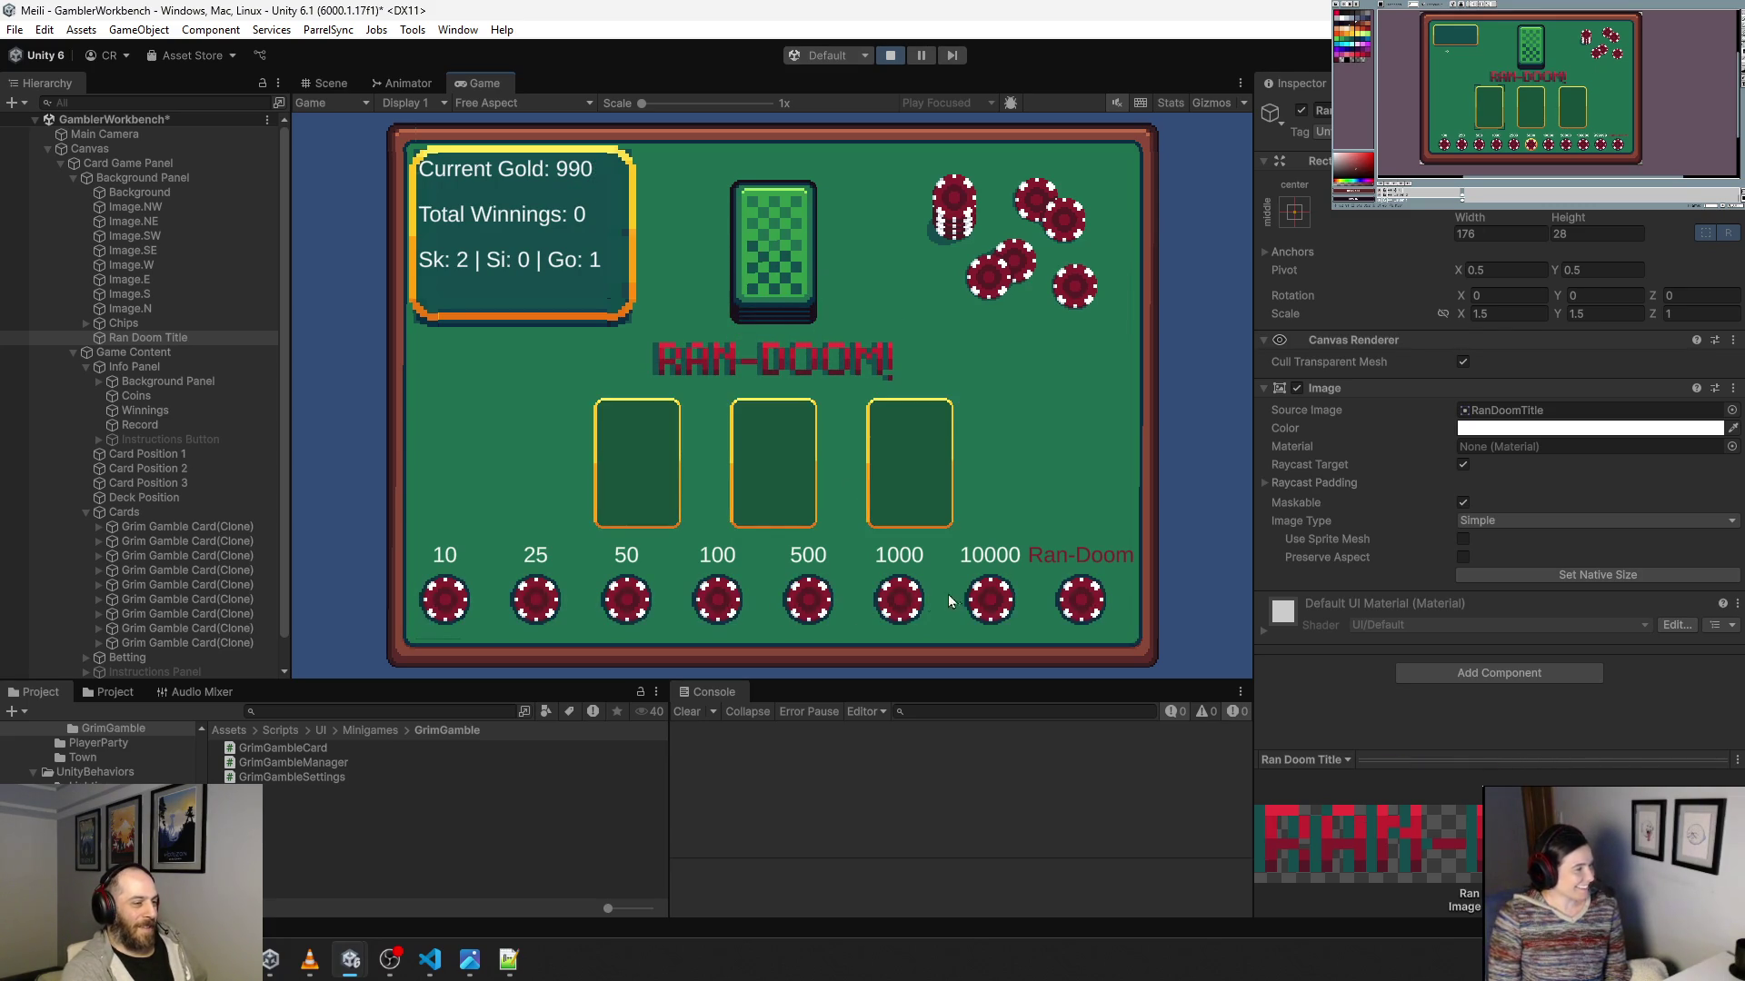
{"action": "left_click", "coordinate": [827, 607]}
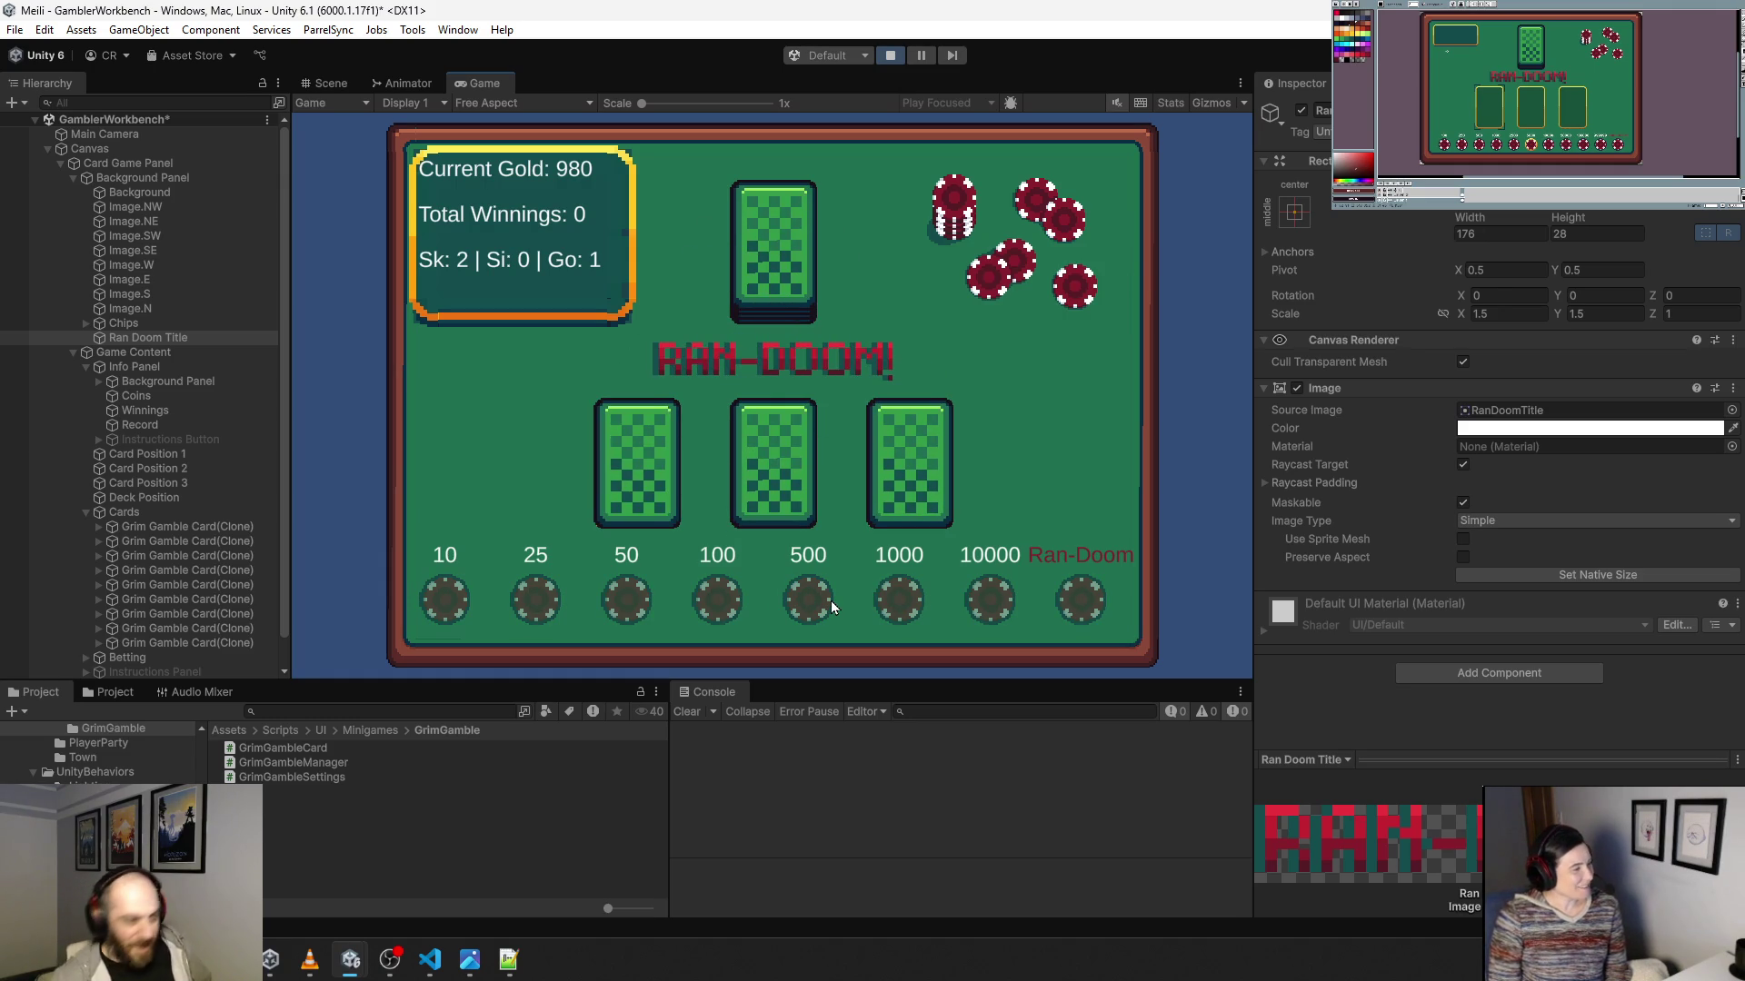
{"action": "left_click", "coordinate": [909, 465]}
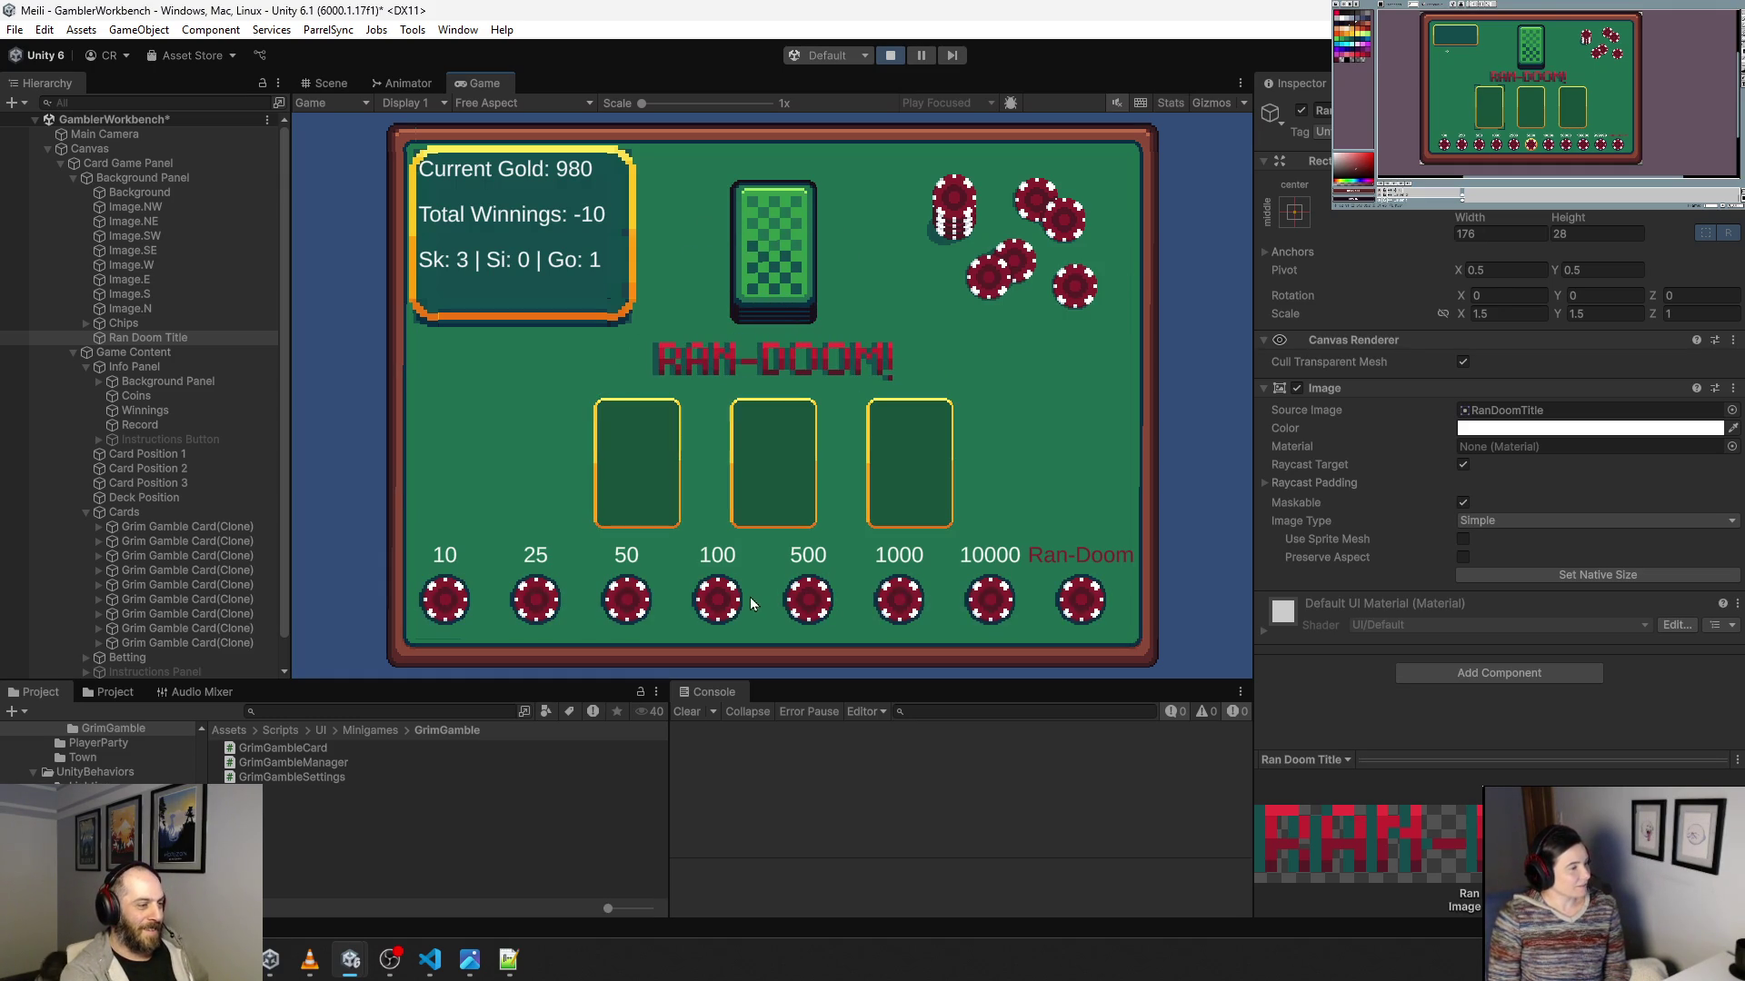
{"action": "left_click", "coordinate": [728, 604]}
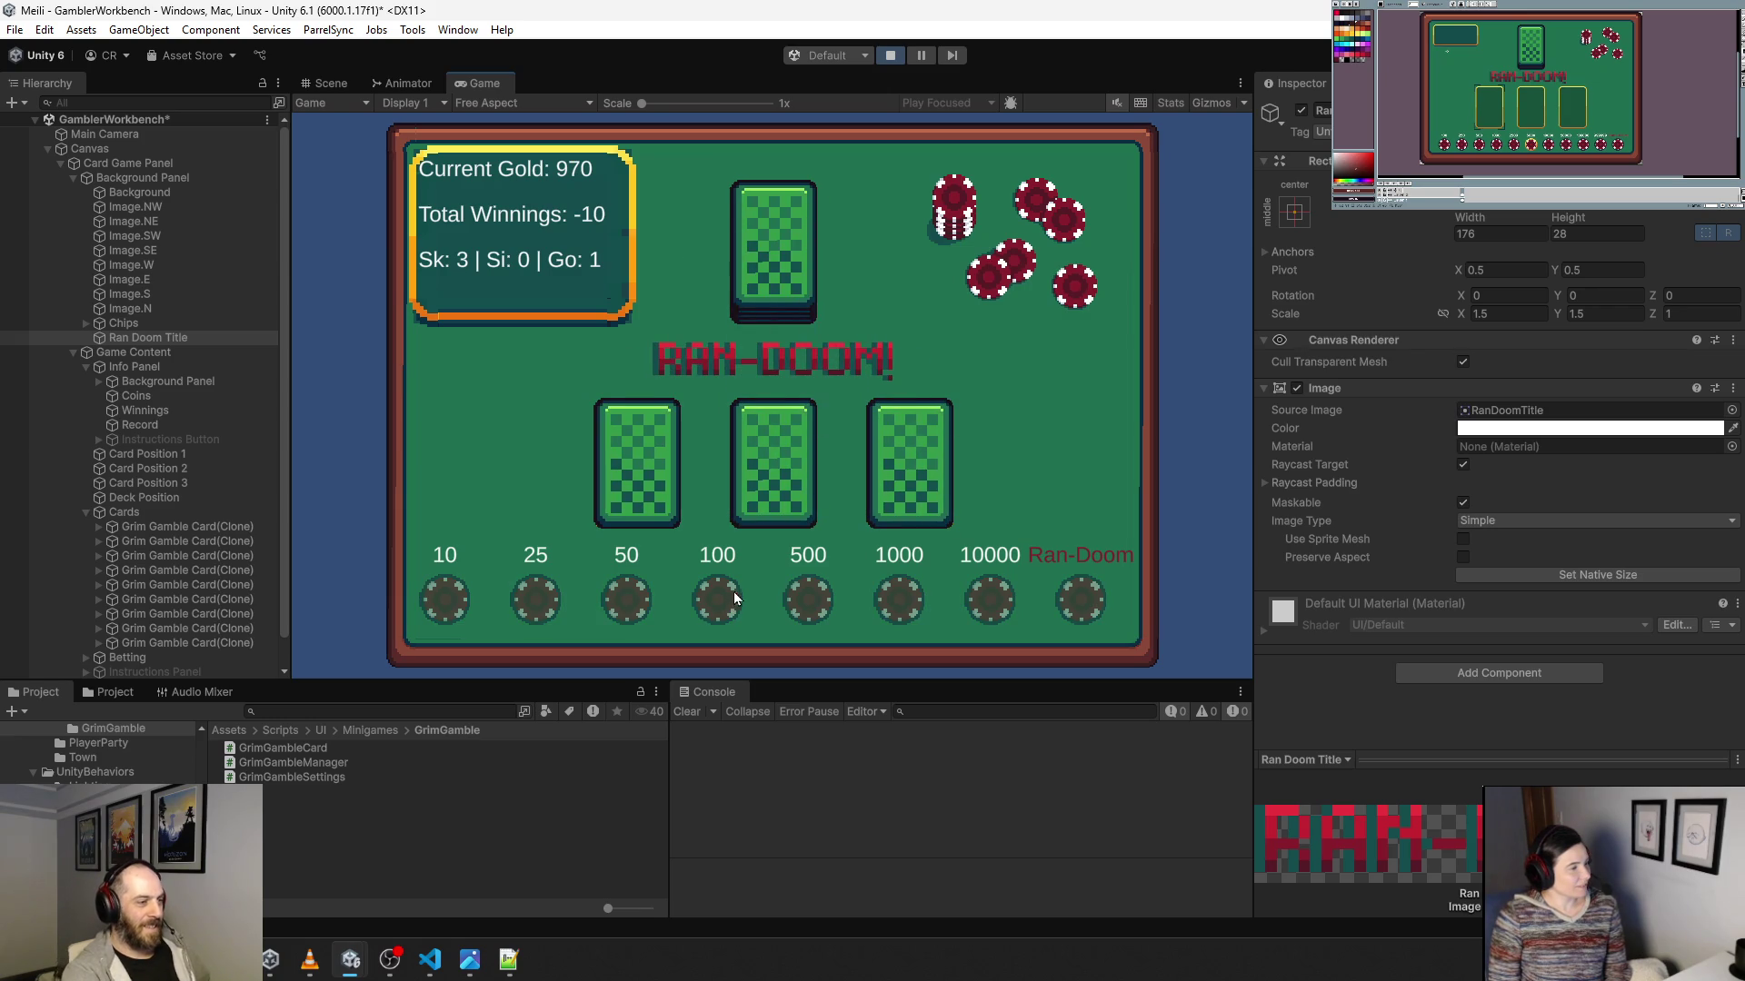
{"action": "left_click", "coordinate": [652, 491]}
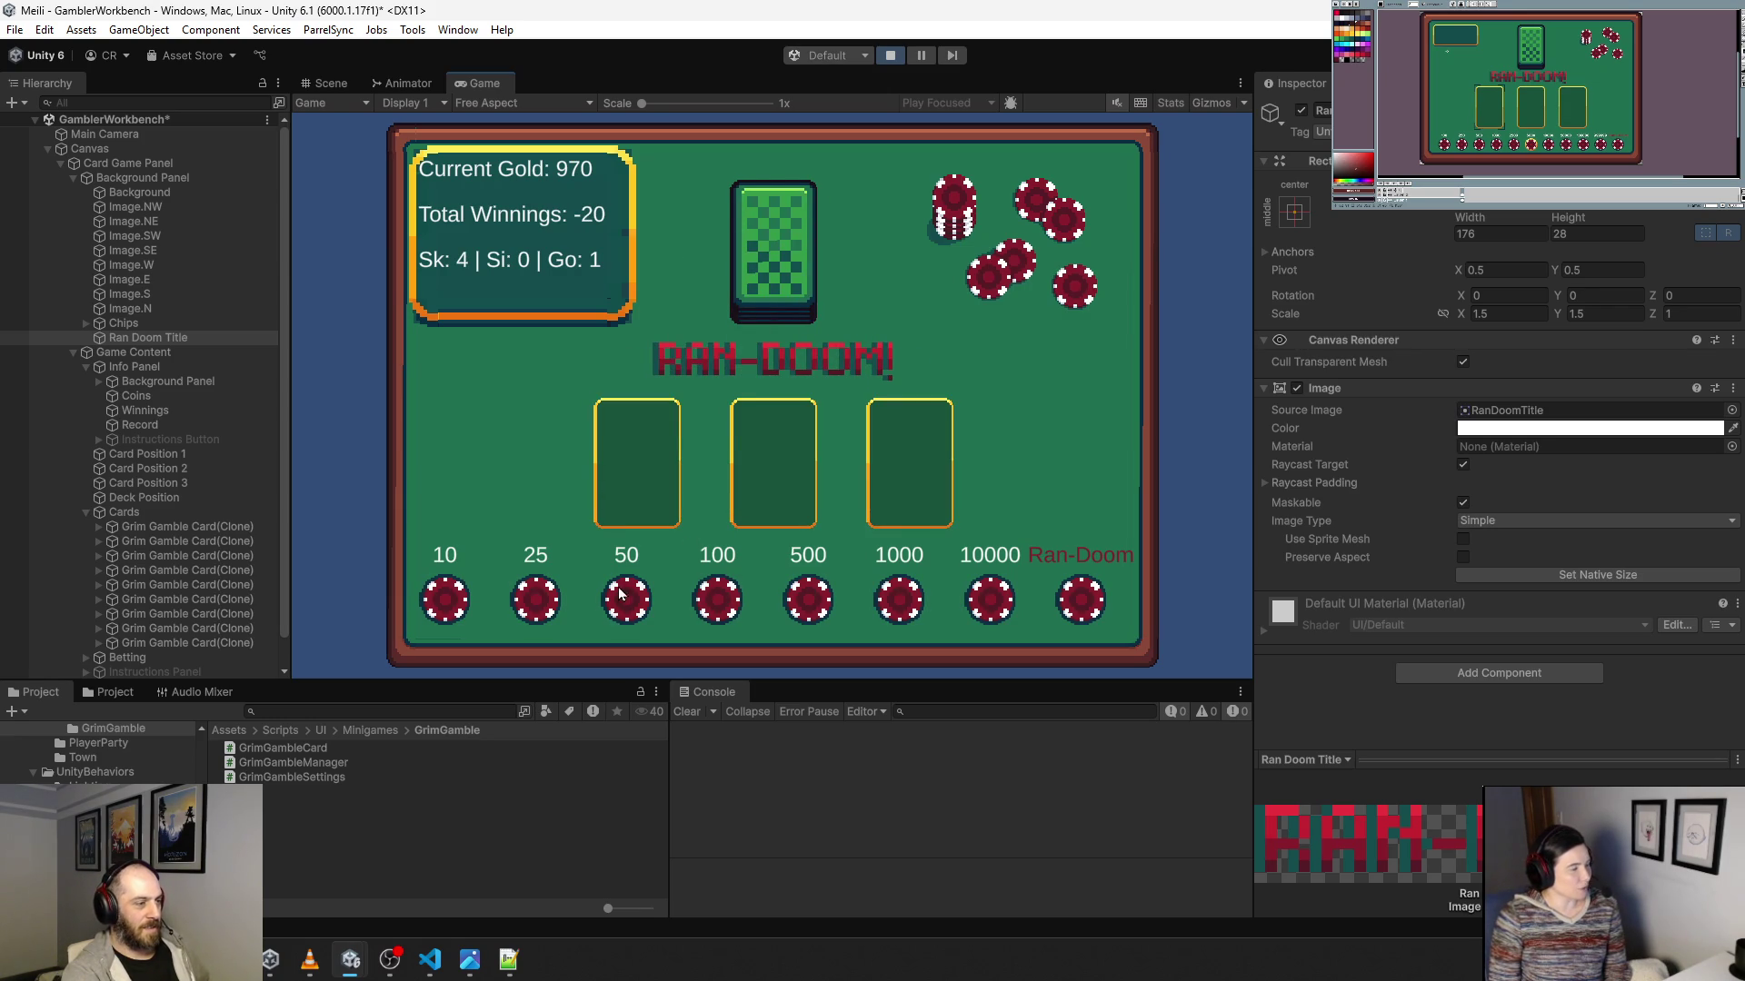
{"action": "left_click", "coordinate": [619, 597]}
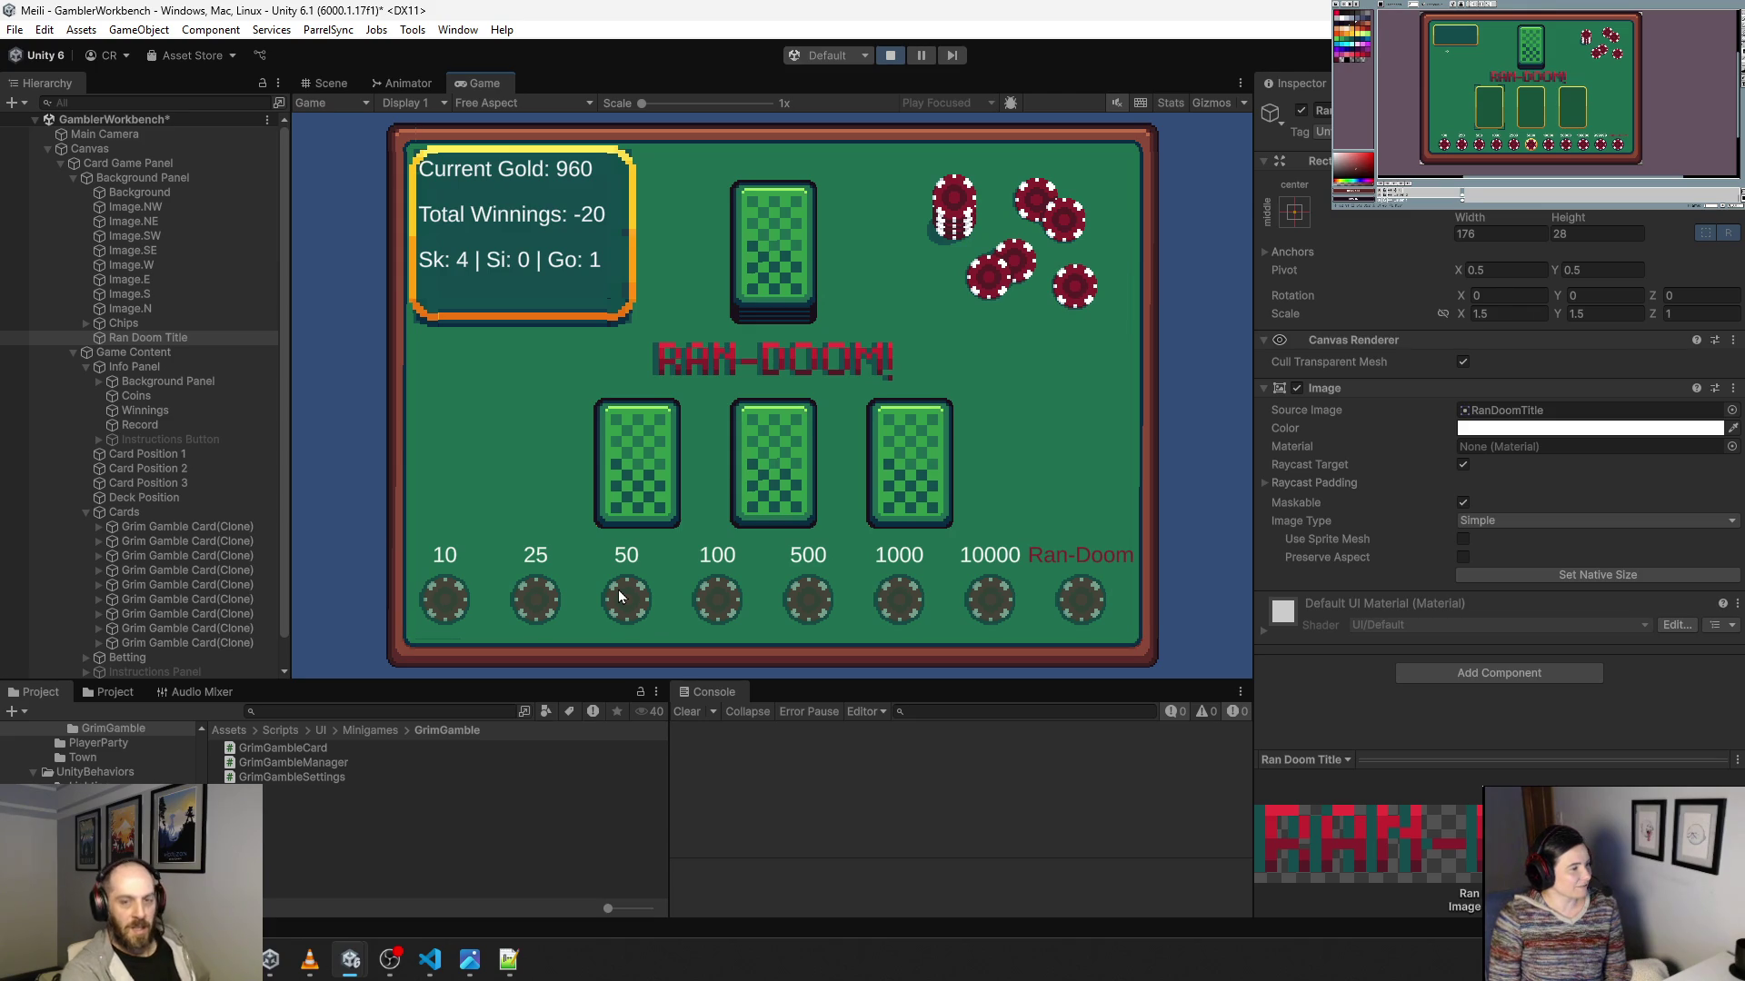
{"action": "left_click", "coordinate": [633, 514]}
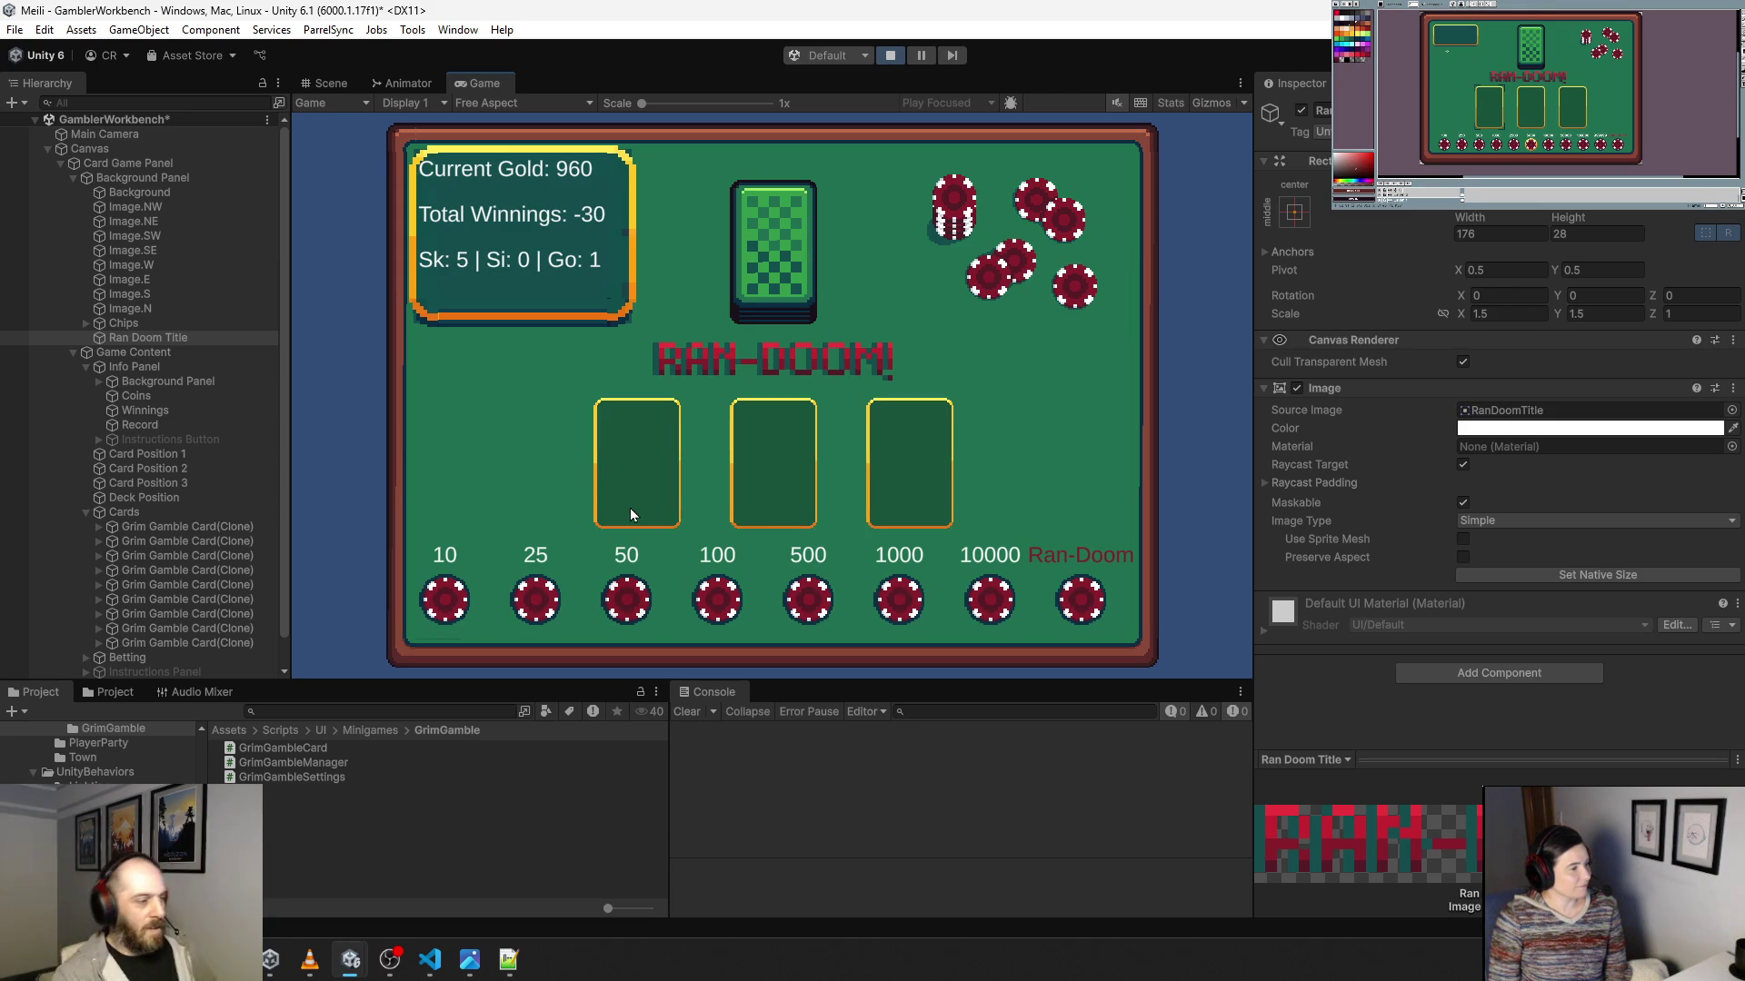
{"action": "left_click", "coordinate": [434, 608]}
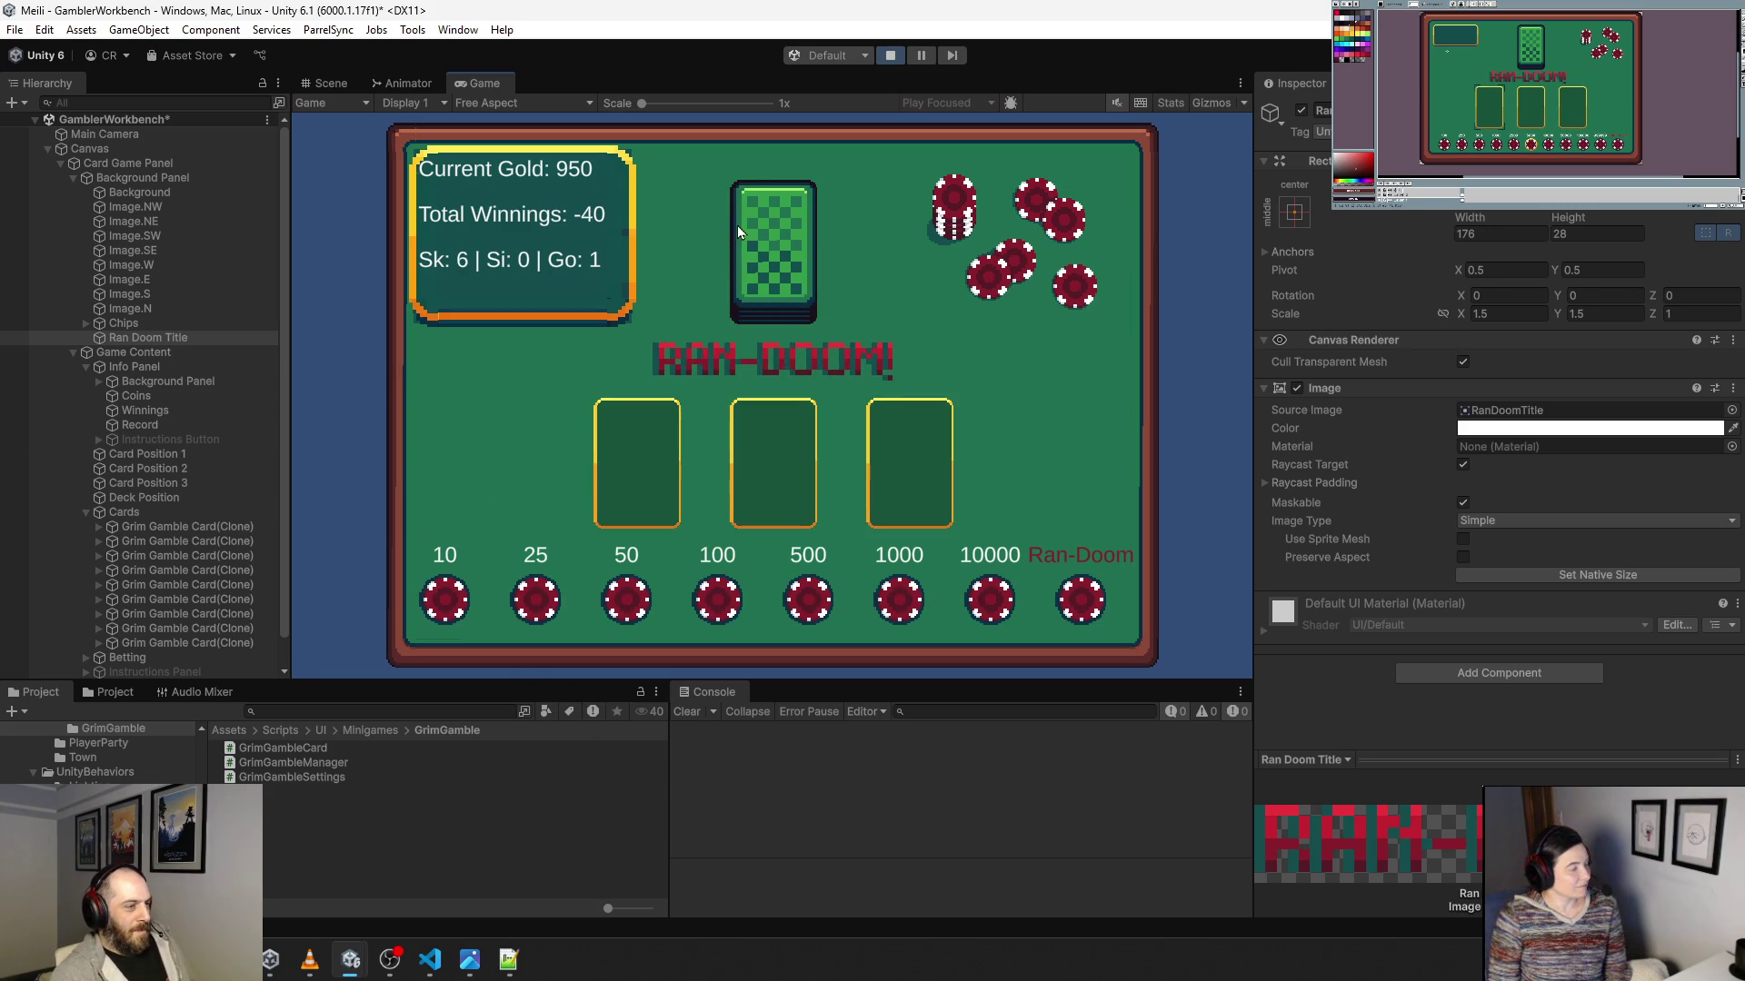
Bet and reveal three more hands until a gold card gives Gold 940, then maximize the Game view.
{"action": "left_click", "coordinate": [907, 610]}
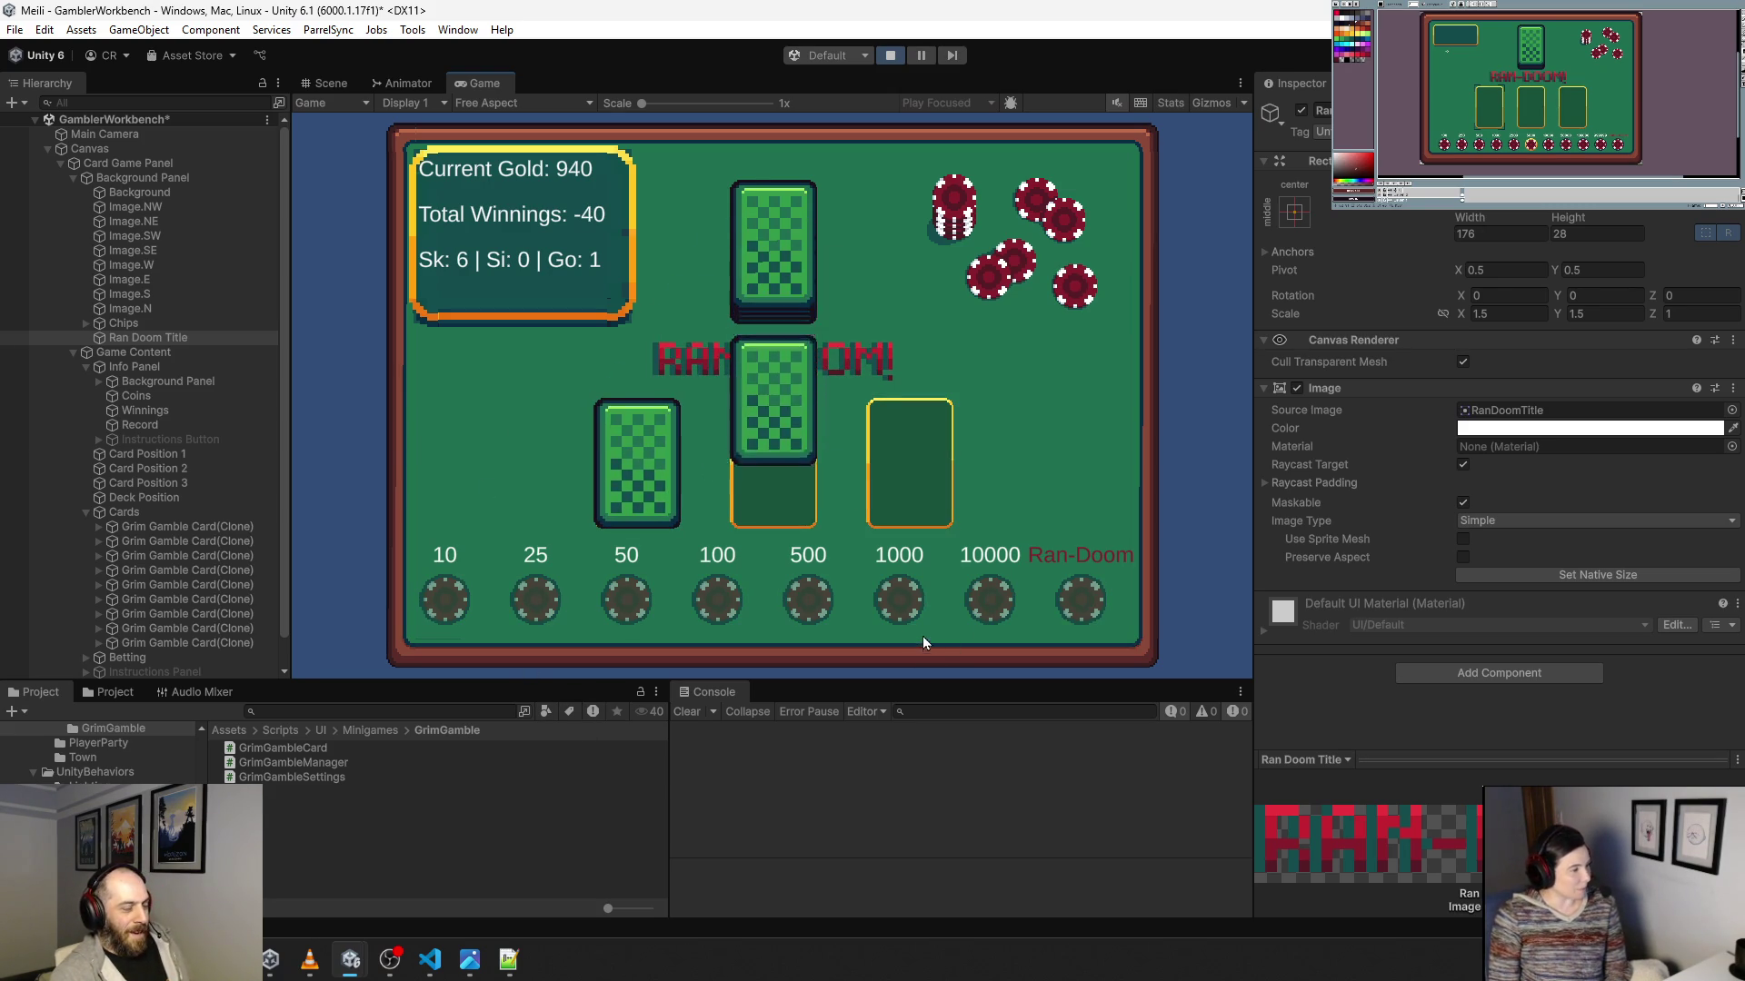
{"action": "left_click", "coordinate": [881, 471]}
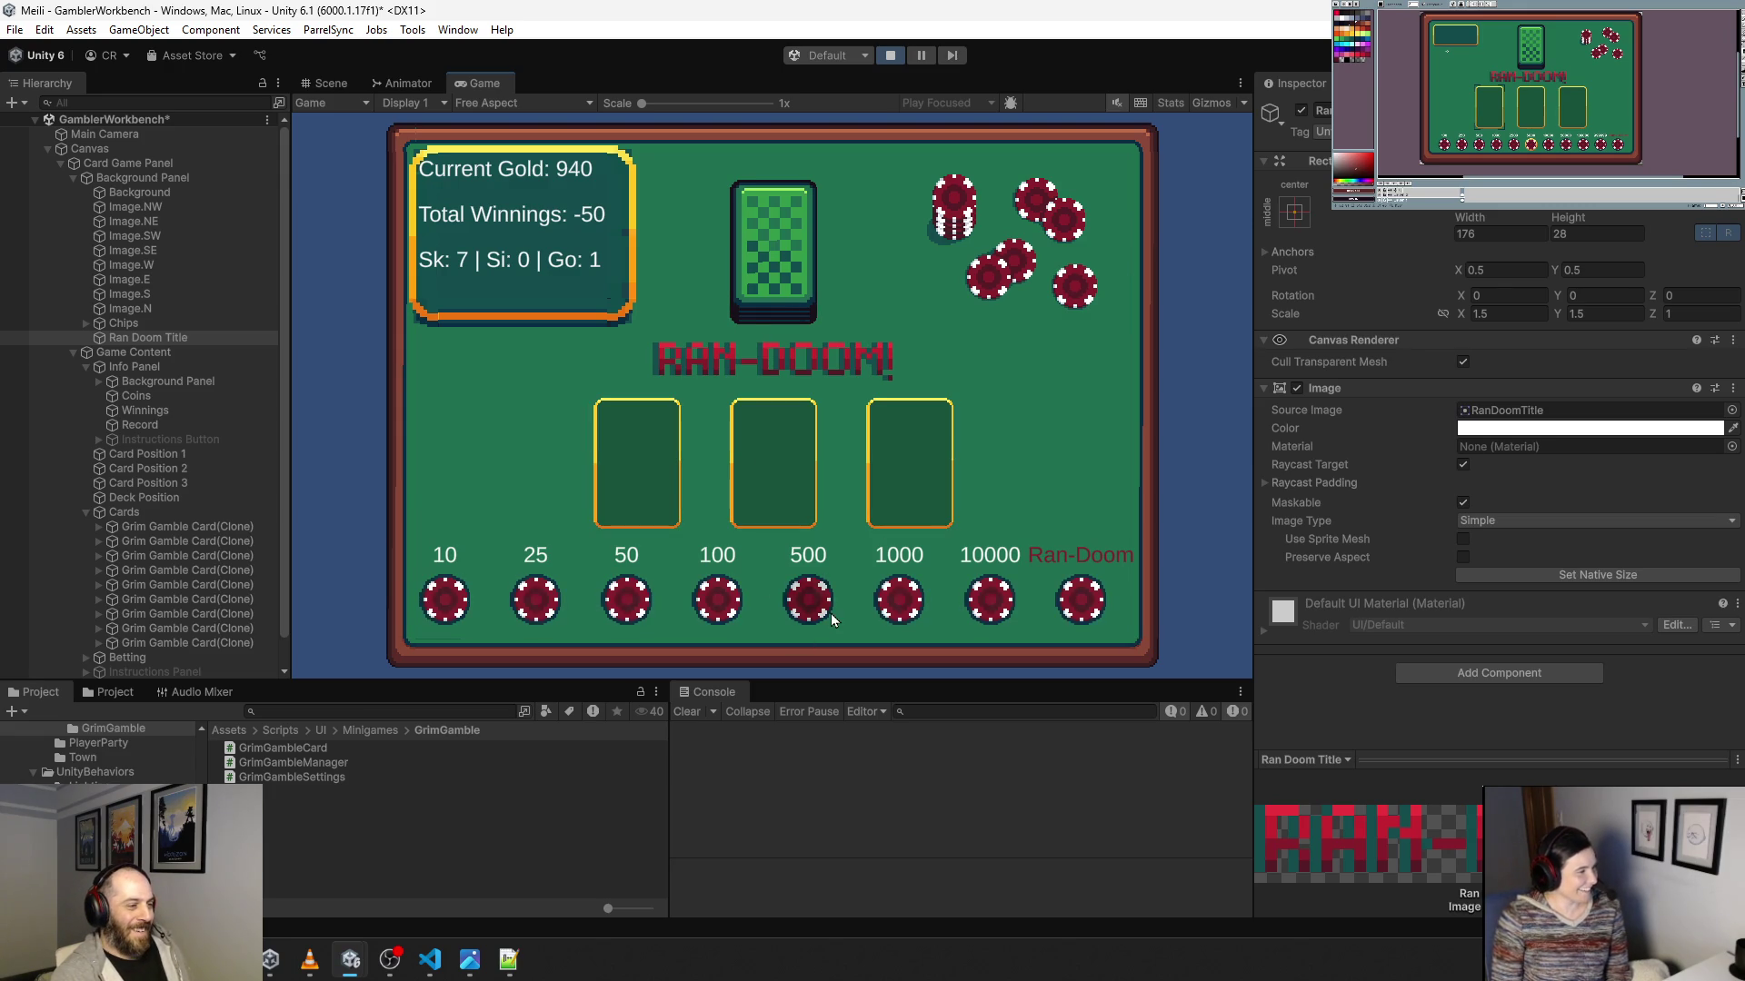
{"action": "left_click", "coordinate": [831, 613]}
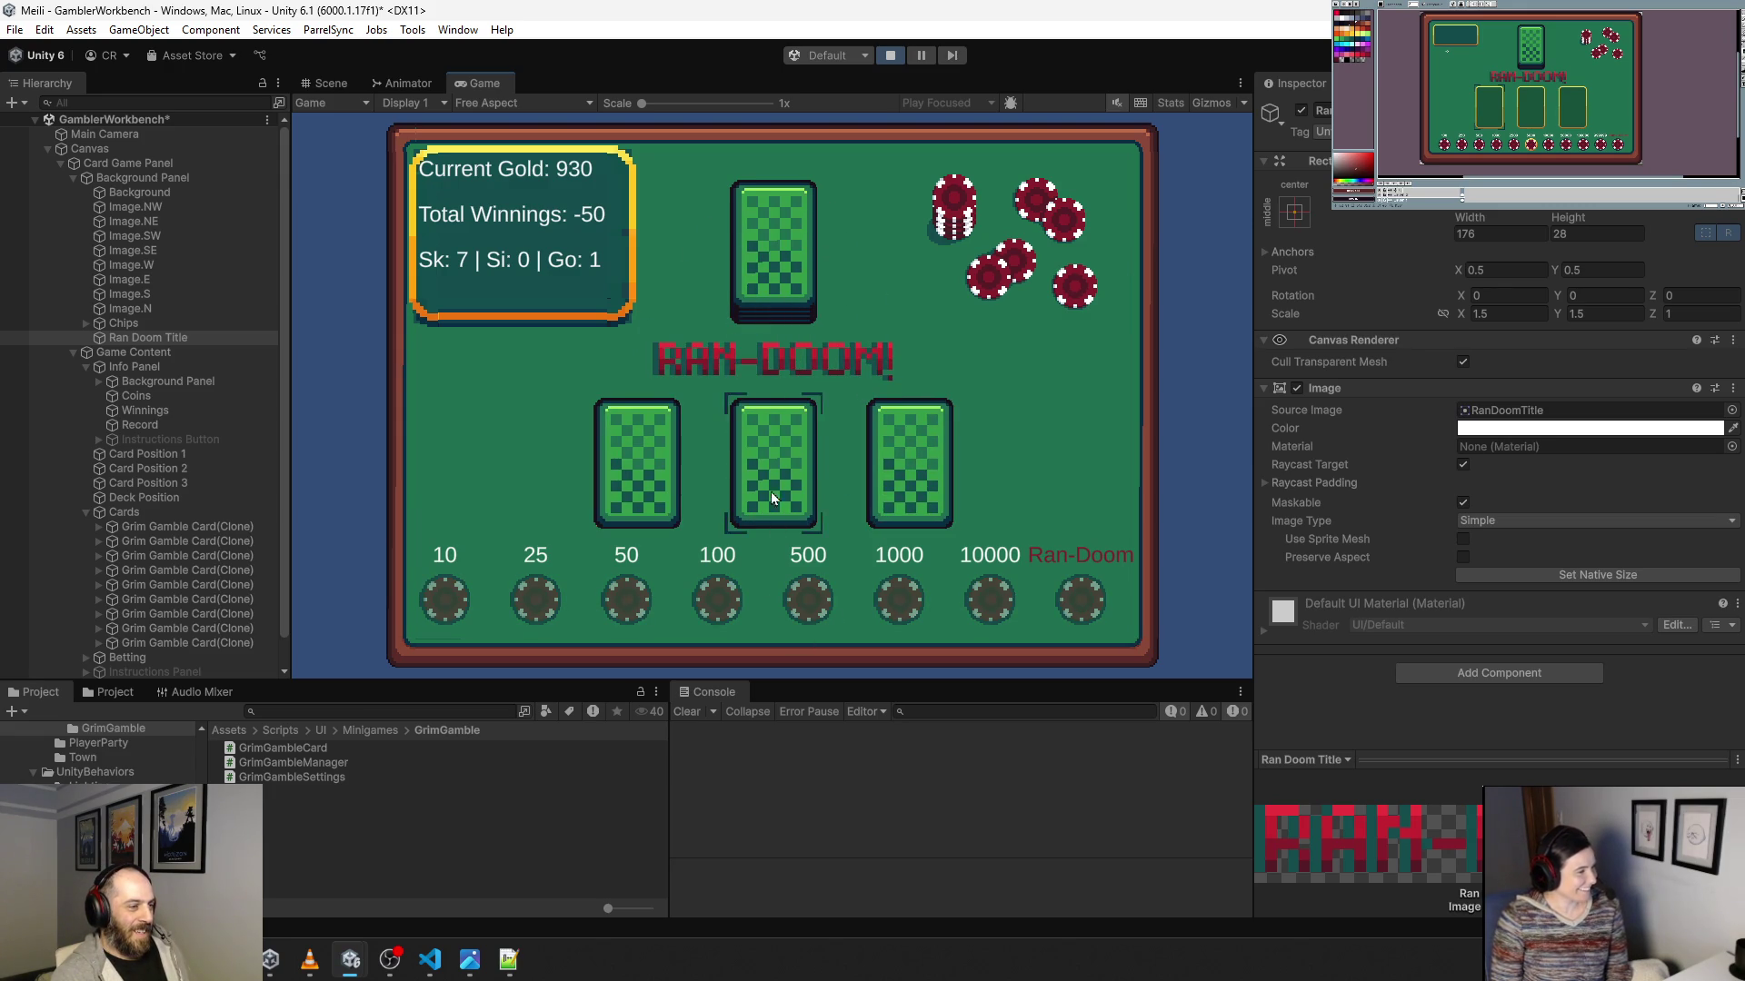
{"action": "left_click", "coordinate": [770, 493]}
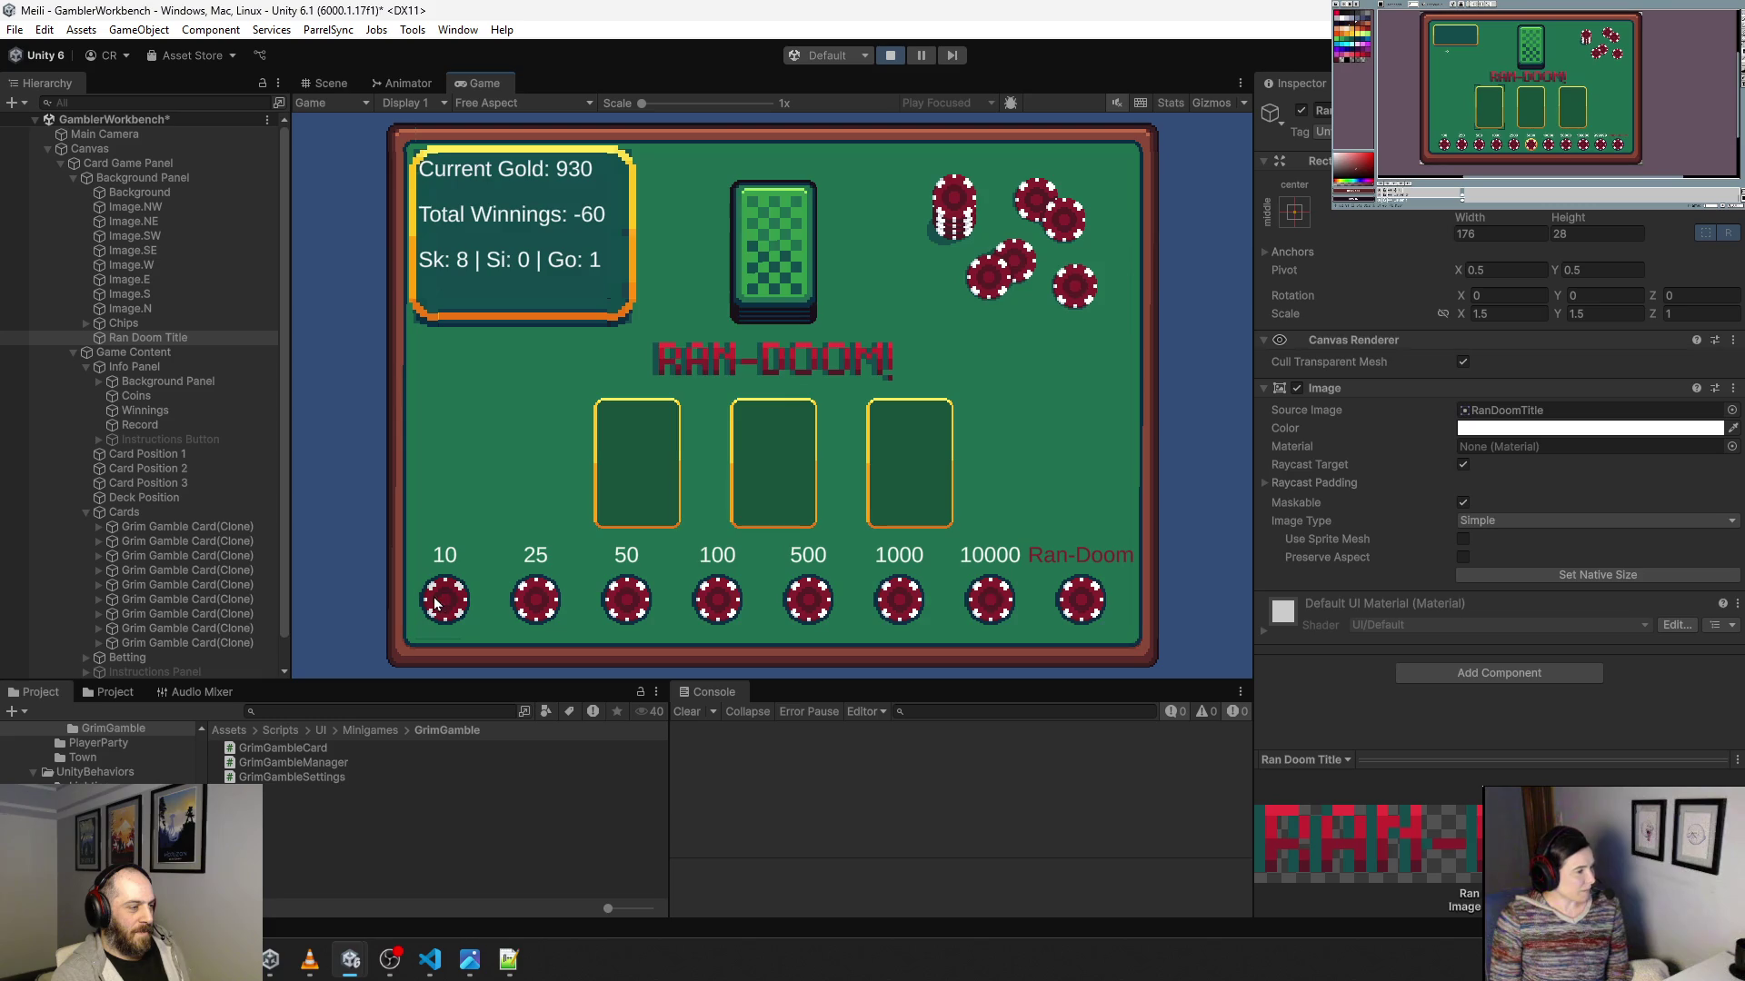
{"action": "left_click", "coordinate": [434, 597]}
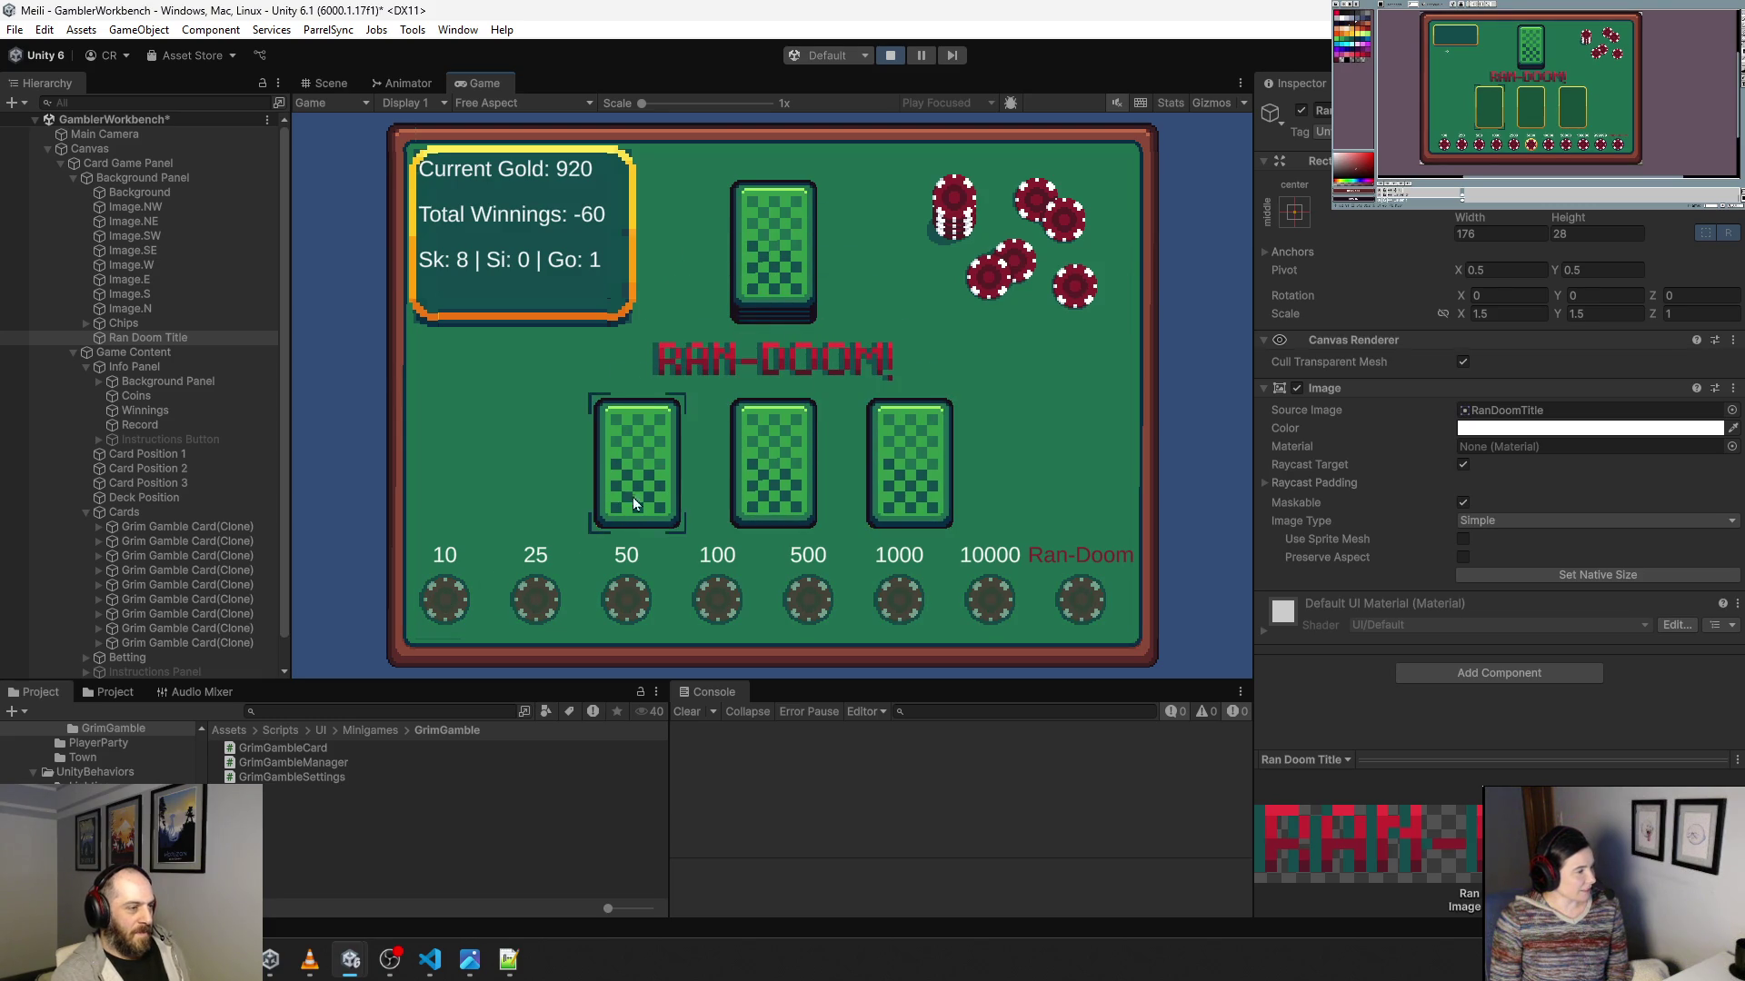
{"action": "left_click", "coordinate": [636, 495]}
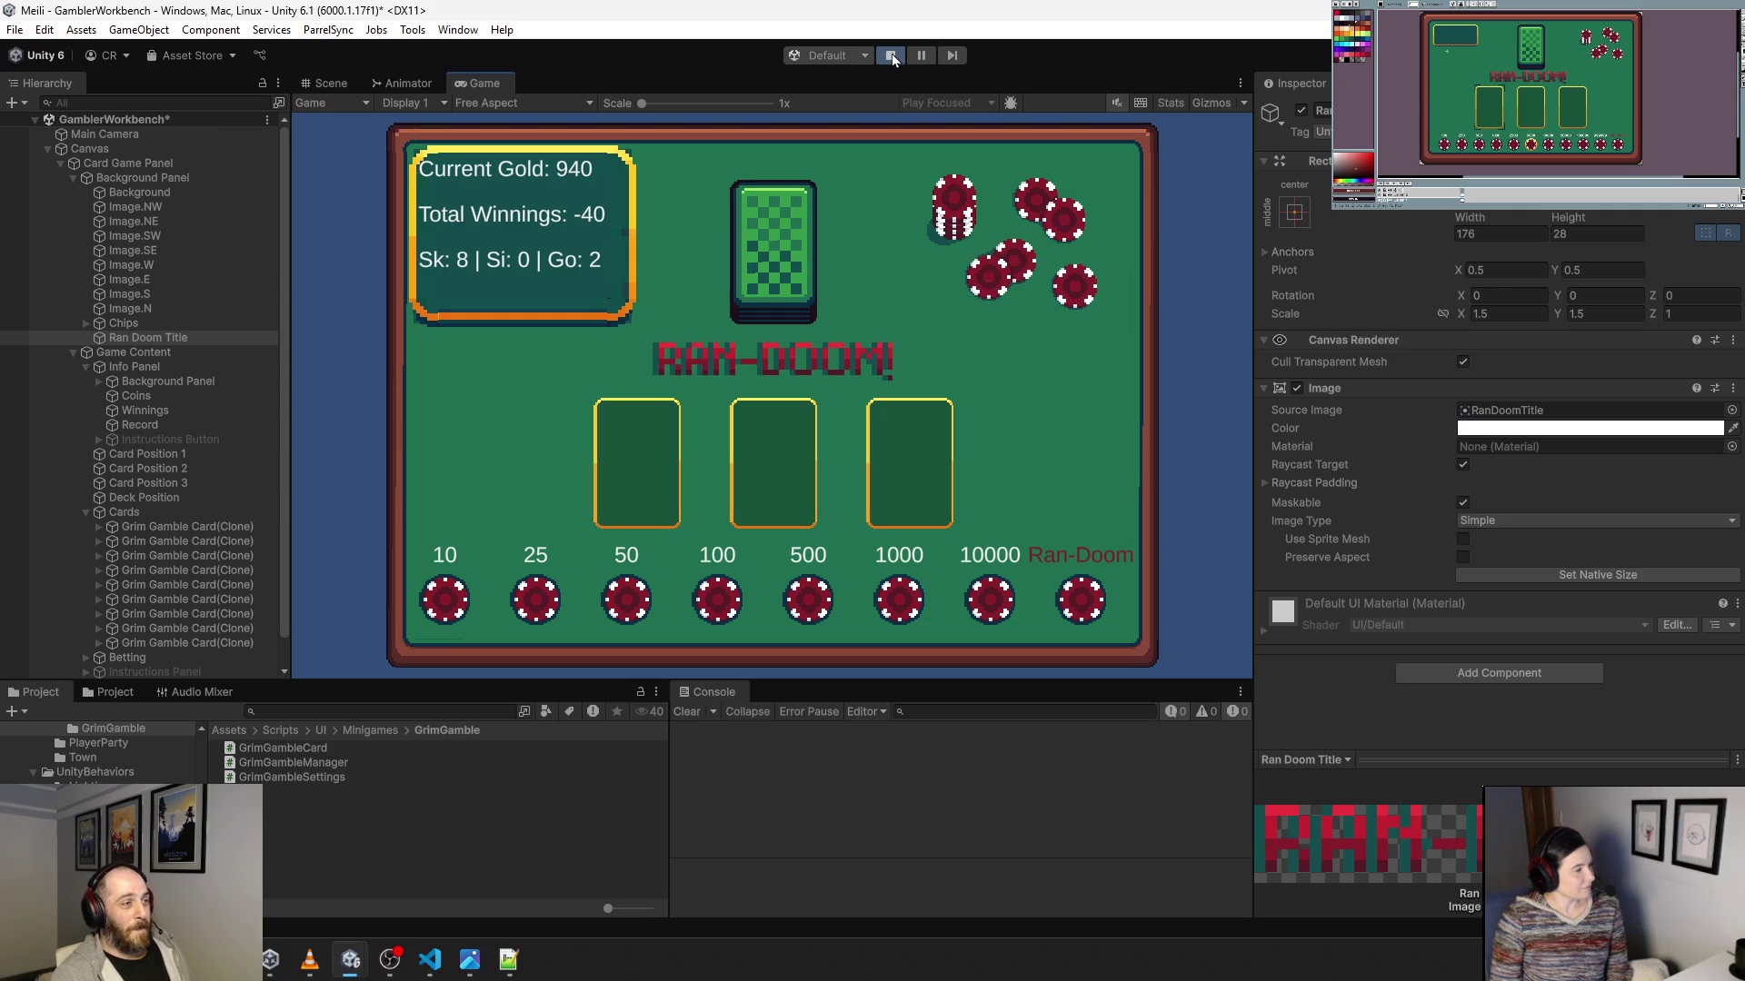
{"action": "double_click", "coordinate": [481, 84]}
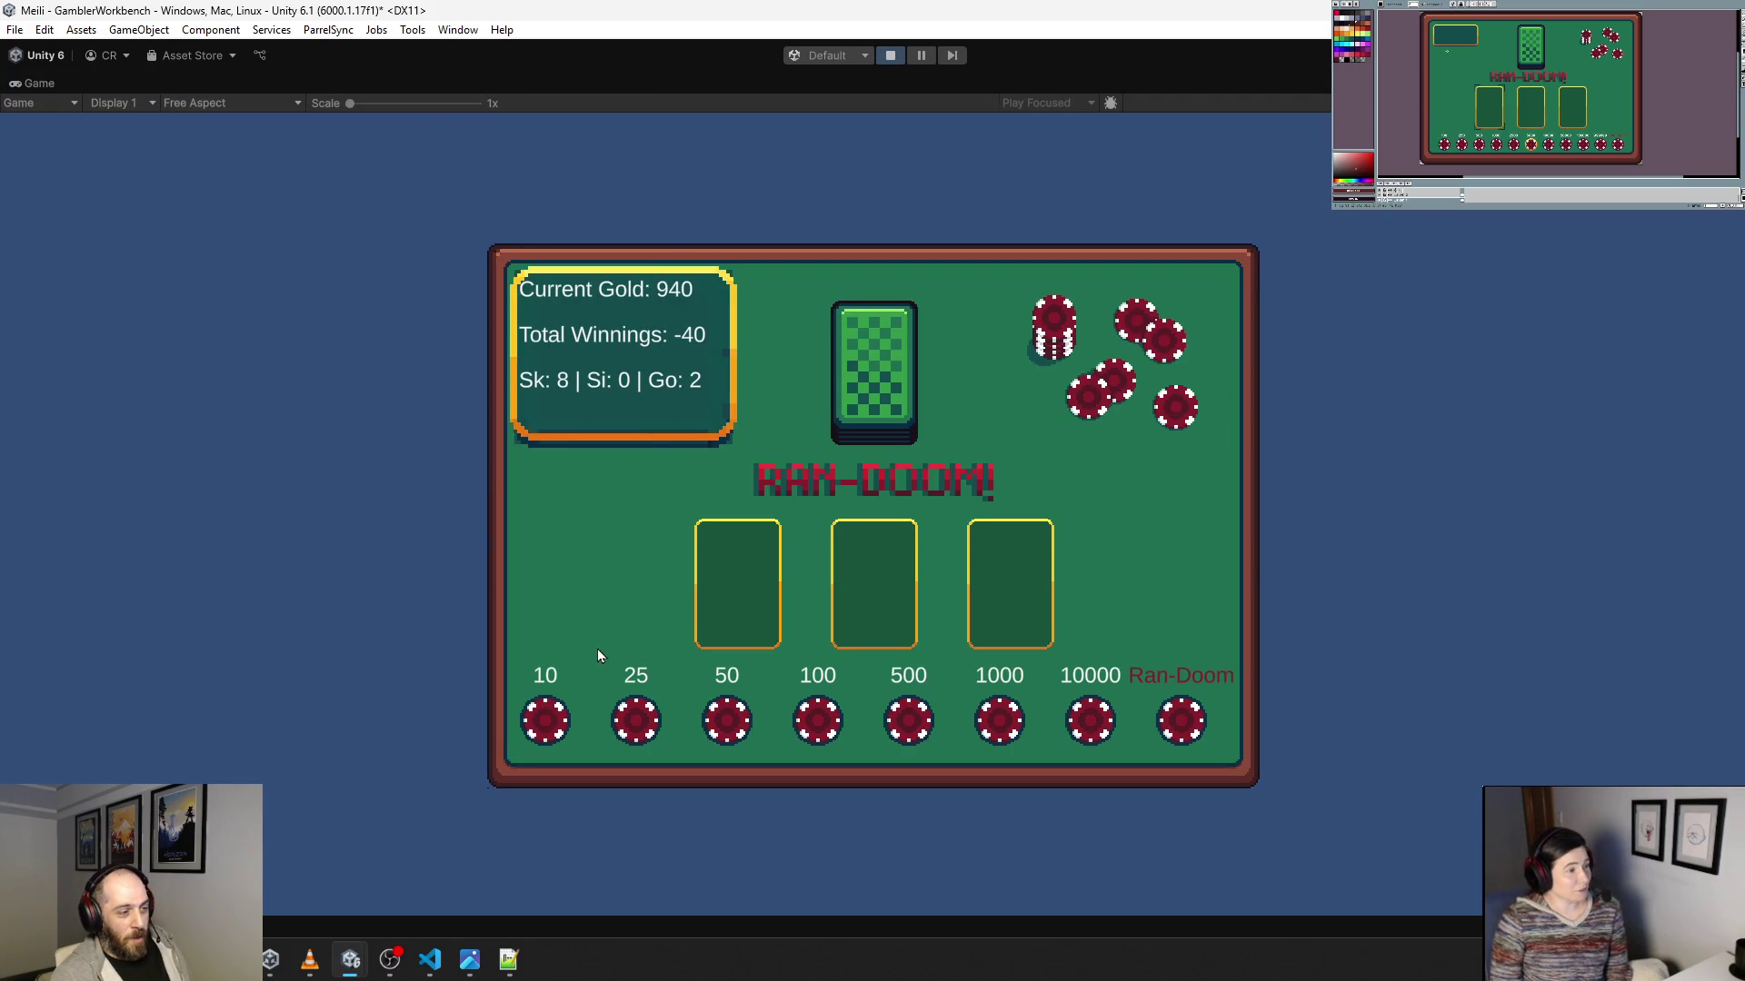
Preview the game at 3x scale, return to 1x, switch to 16:9 aspect, and stop play.
{"action": "left_click_drag", "start_coordinate": [346, 107], "coordinate": [436, 110]}
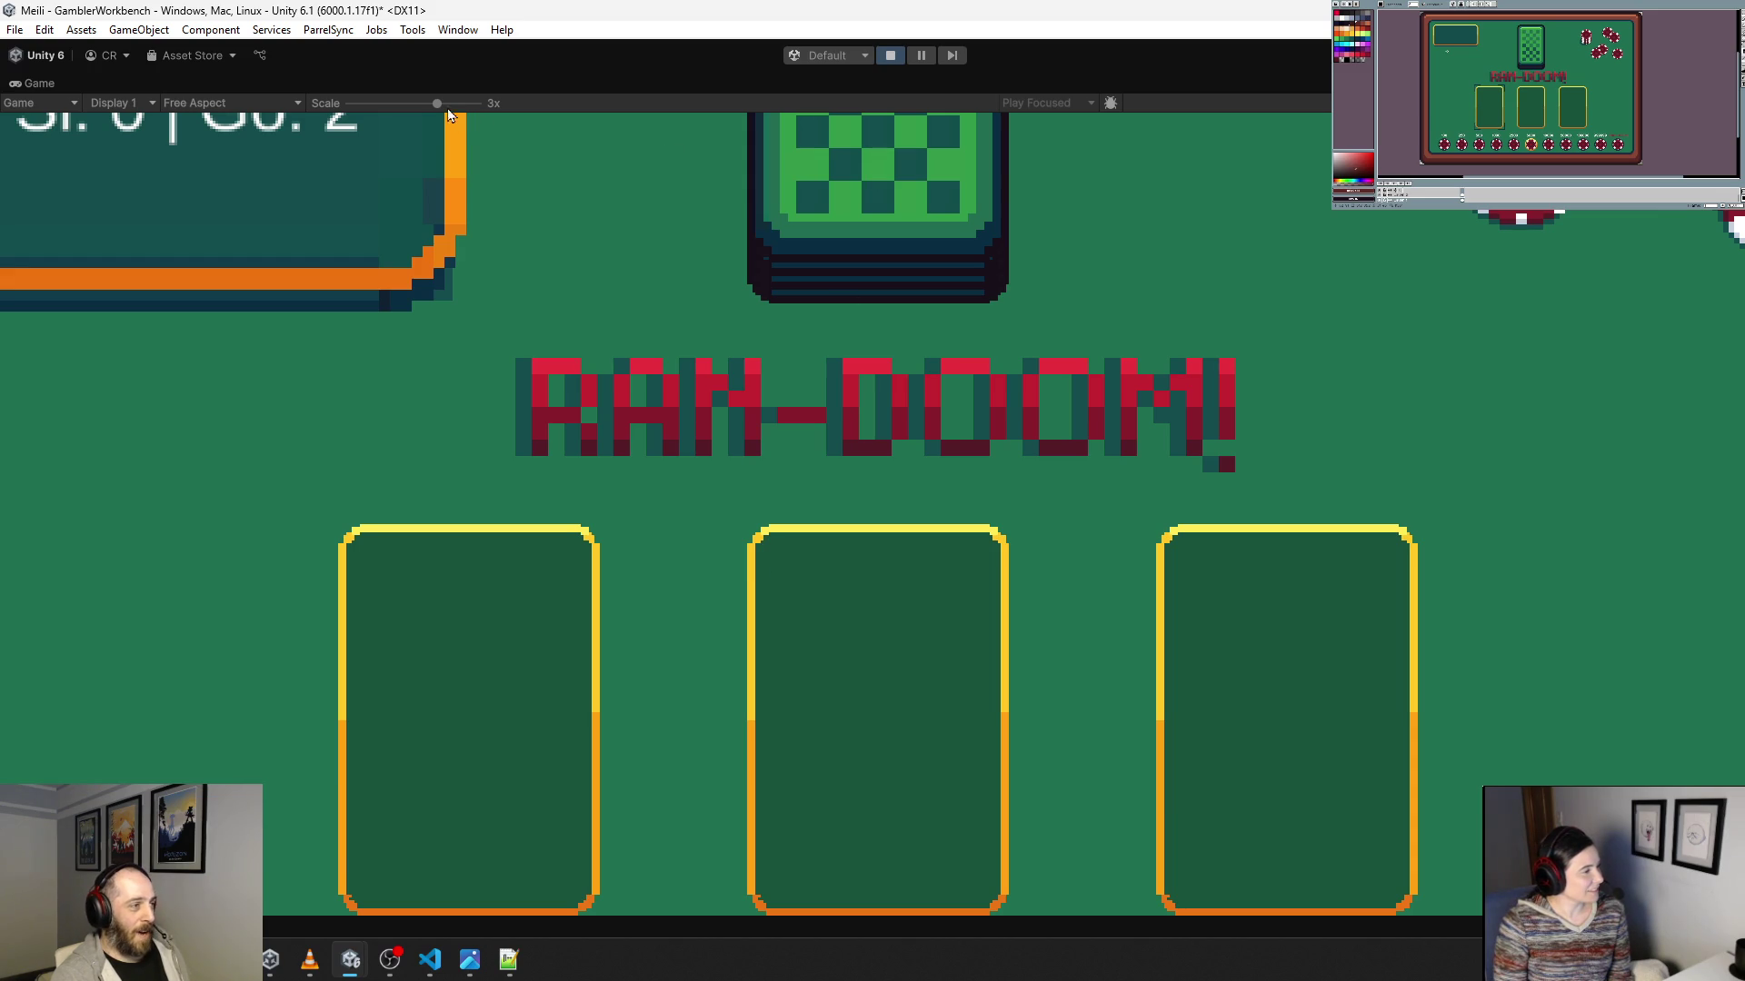
{"action": "left_click_drag", "start_coordinate": [436, 103], "coordinate": [349, 105]}
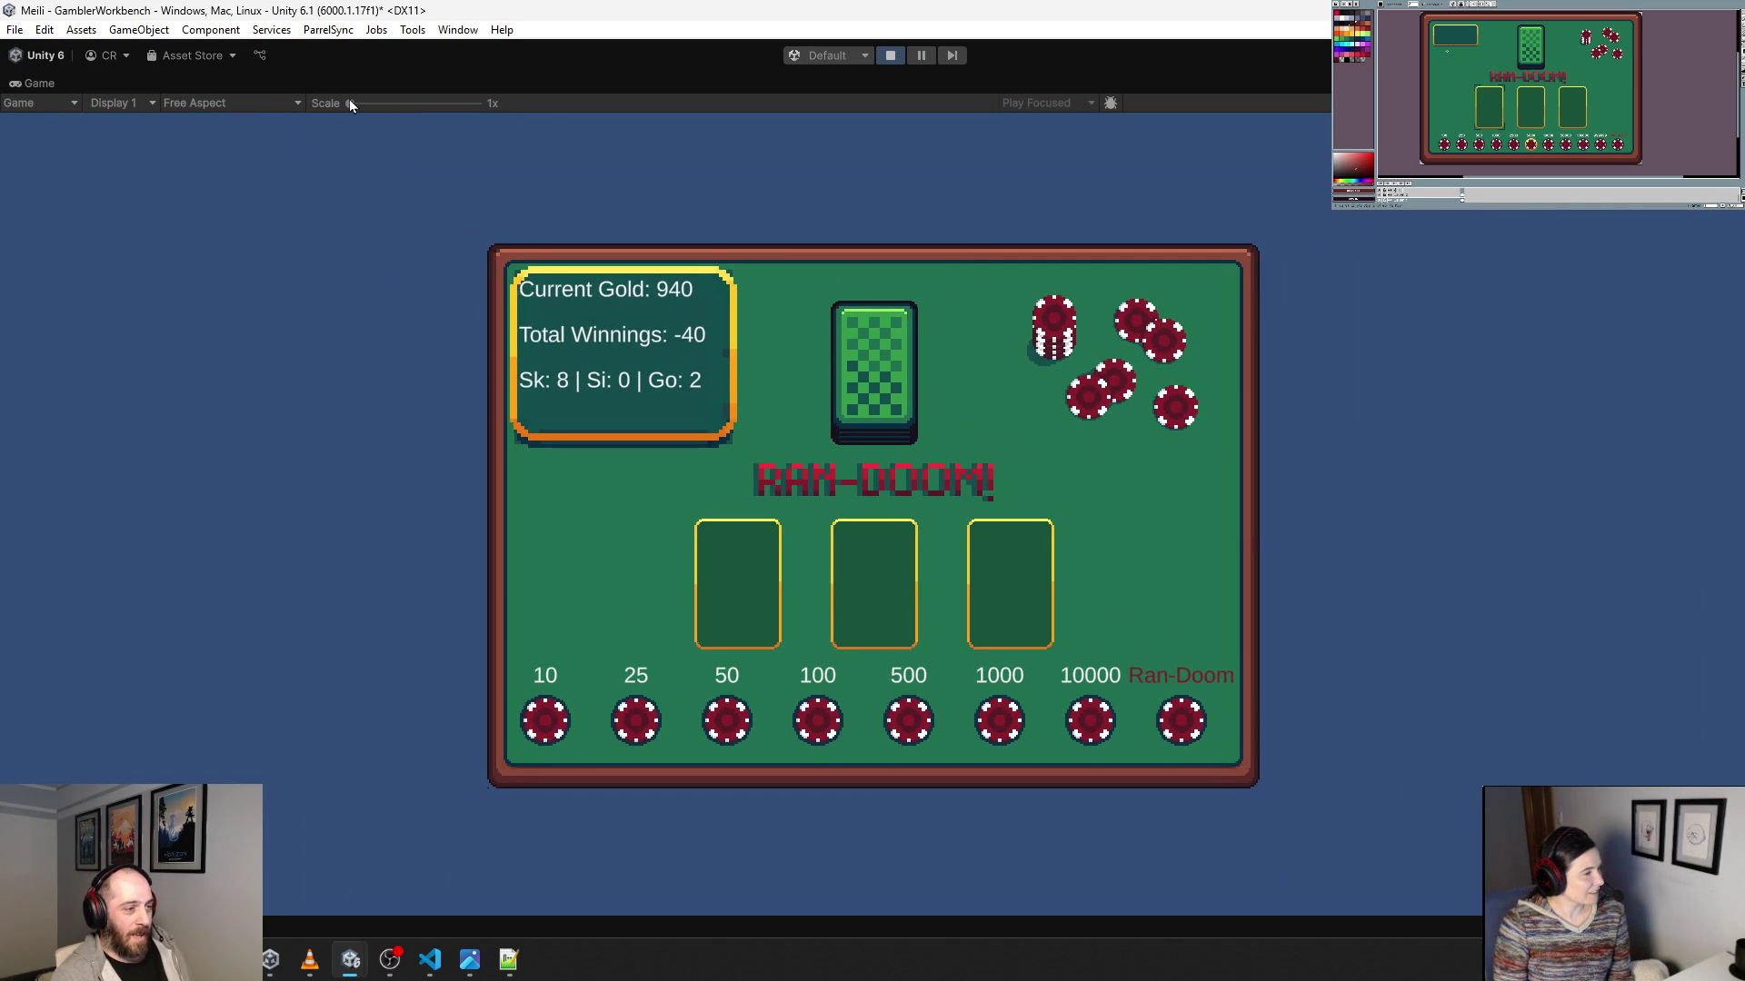
{"action": "left_click", "coordinate": [286, 103]}
{"action": "left_click", "coordinate": [243, 186]}
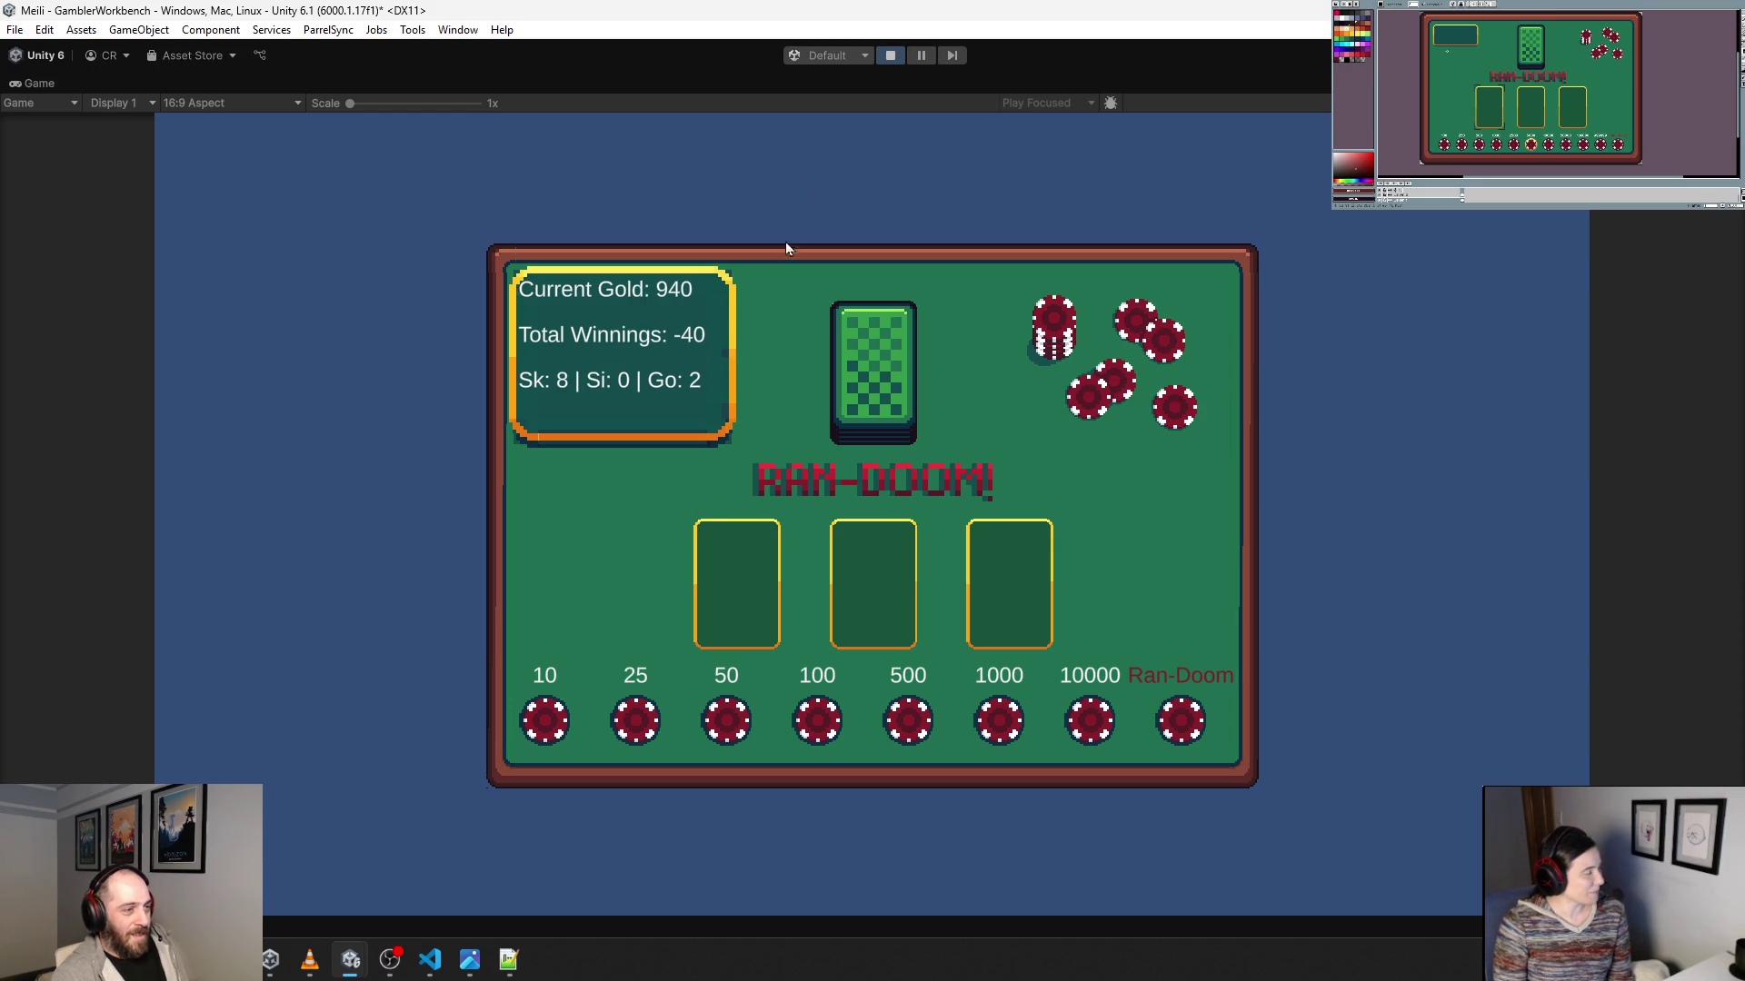
{"action": "left_click", "coordinate": [889, 58]}
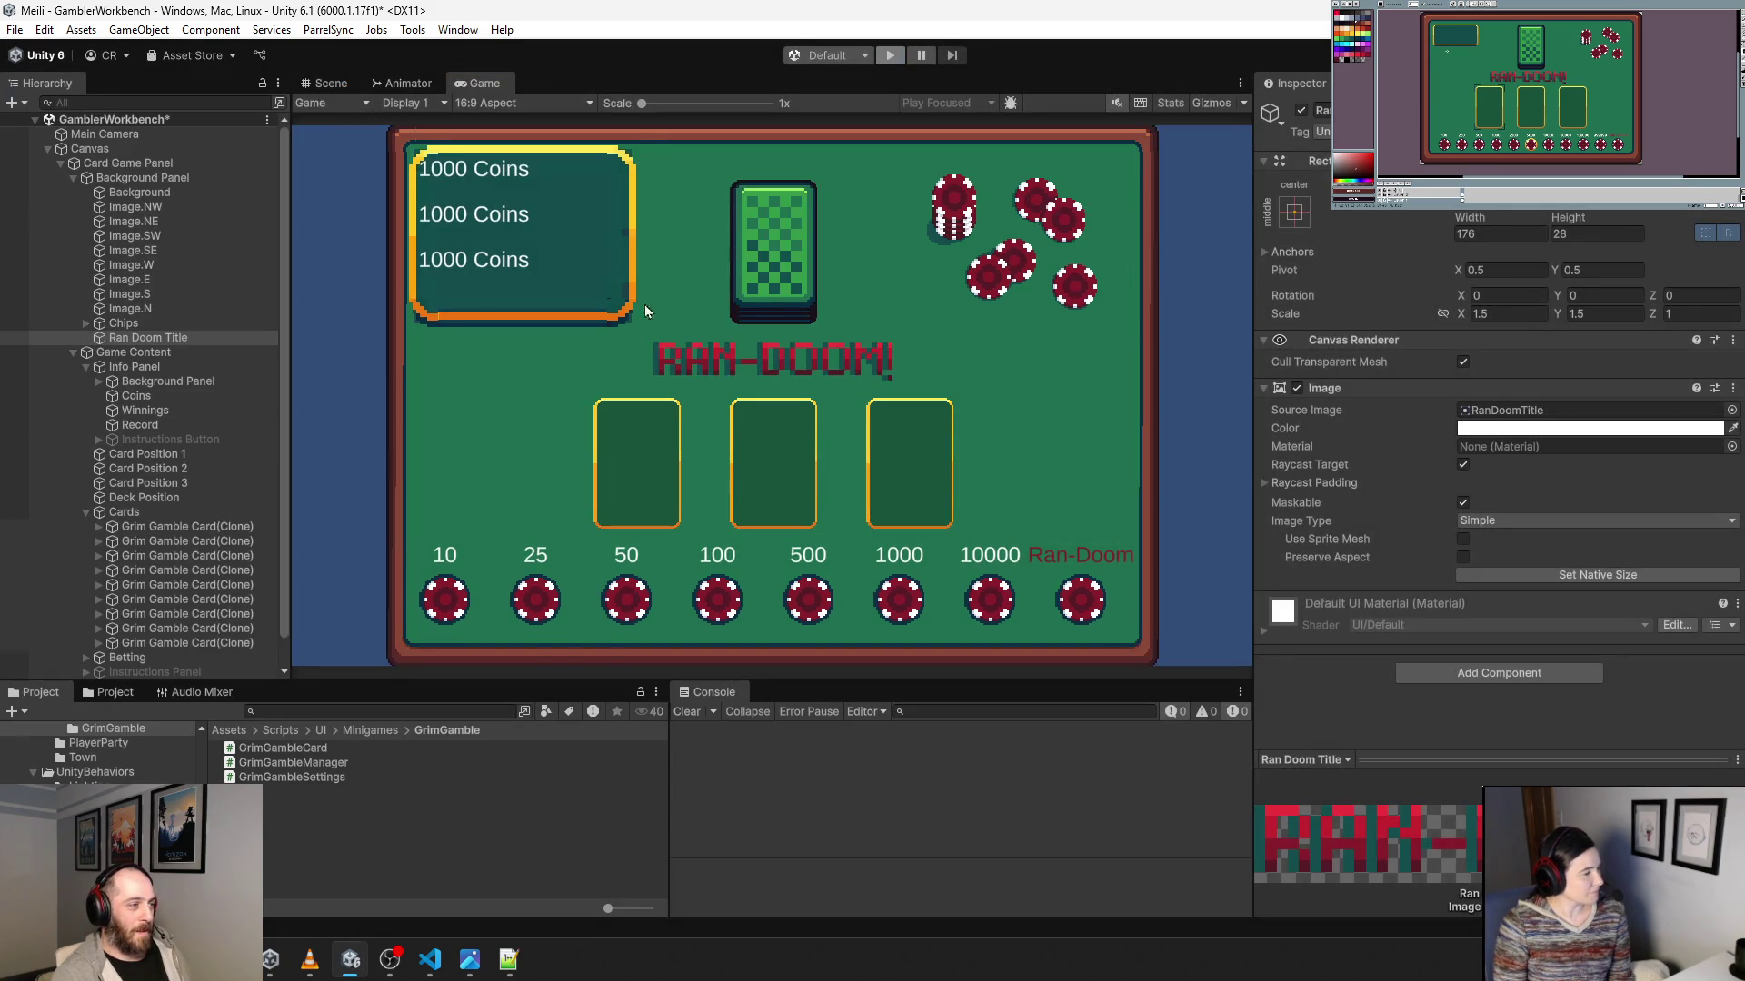
Inspect the Canvas, Card Position 1 and Game Content layout in the Scene view.
{"action": "left_click", "coordinate": [549, 469]}
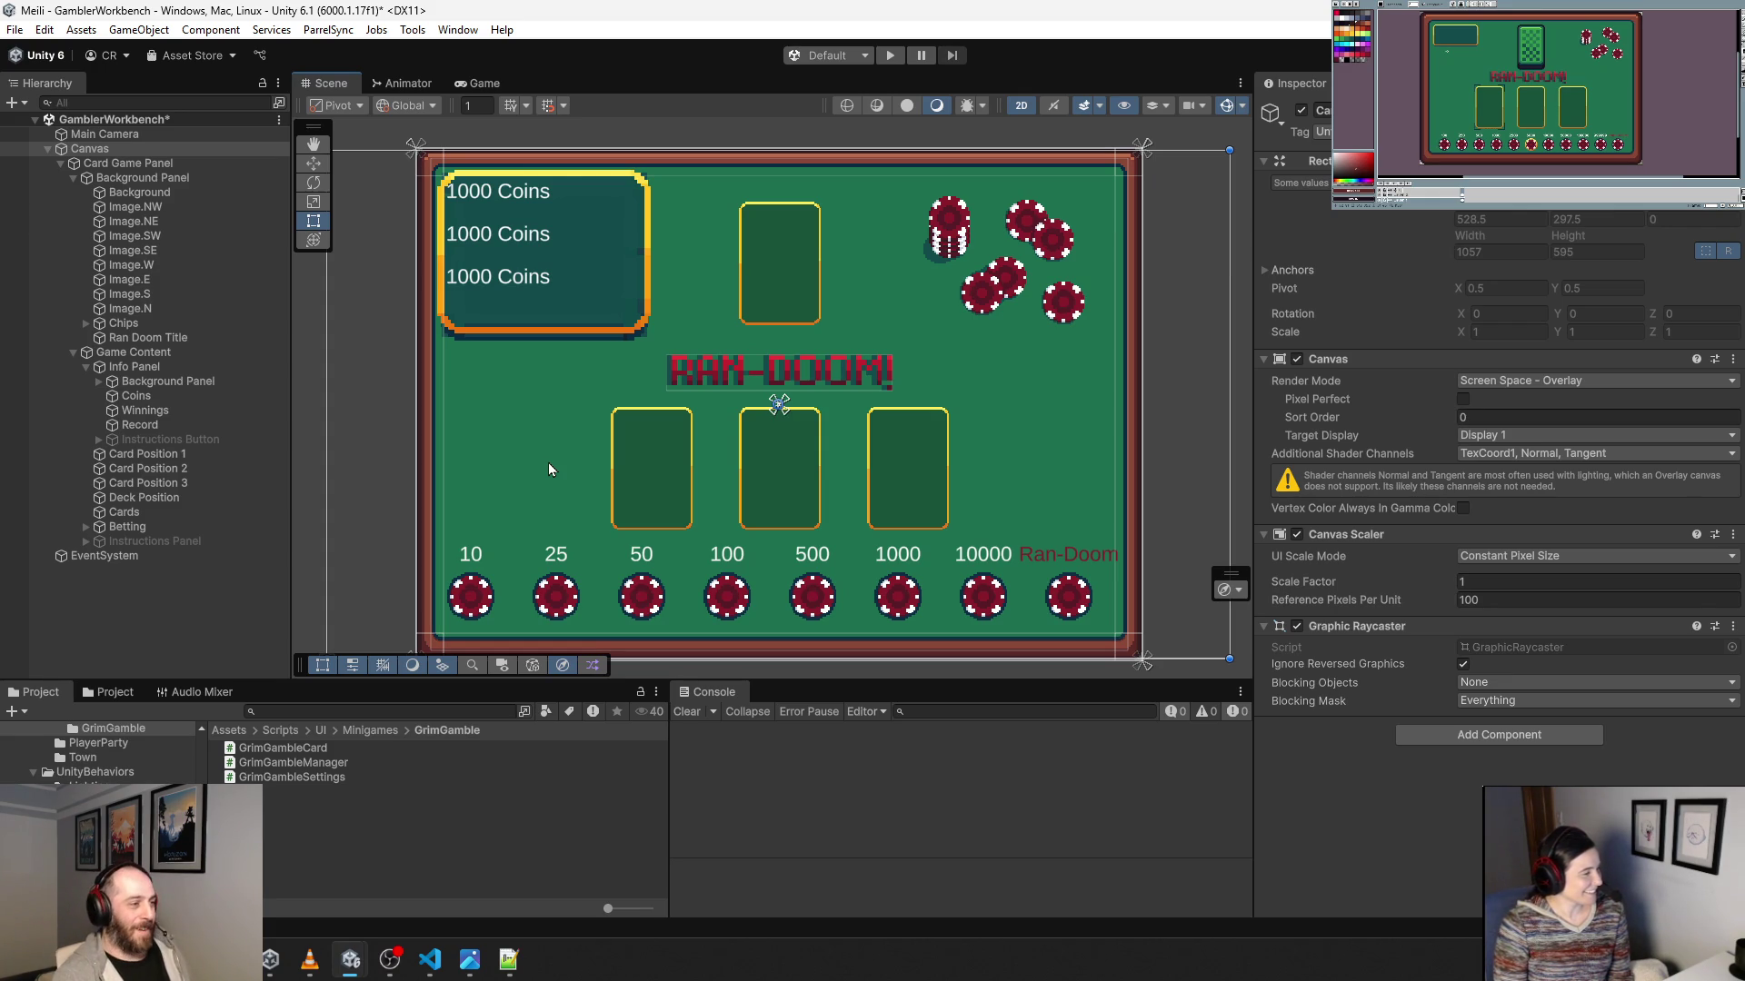
{"action": "left_click", "coordinate": [661, 481]}
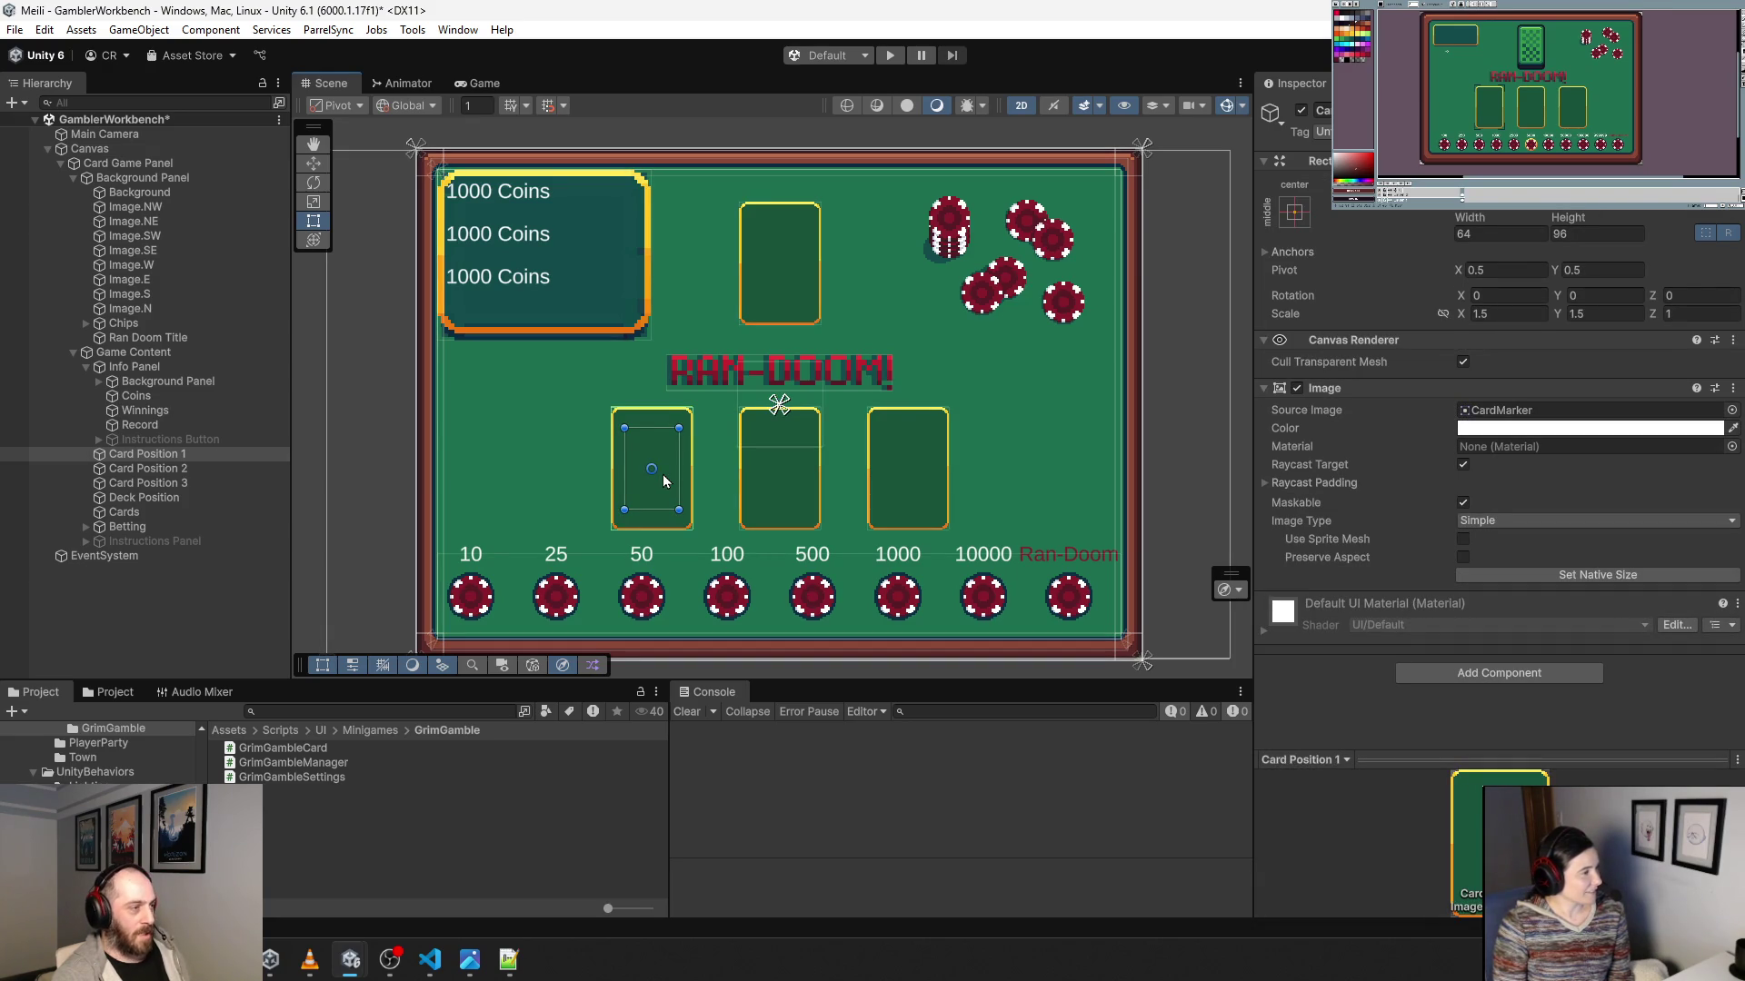
{"action": "left_click", "coordinate": [550, 453]}
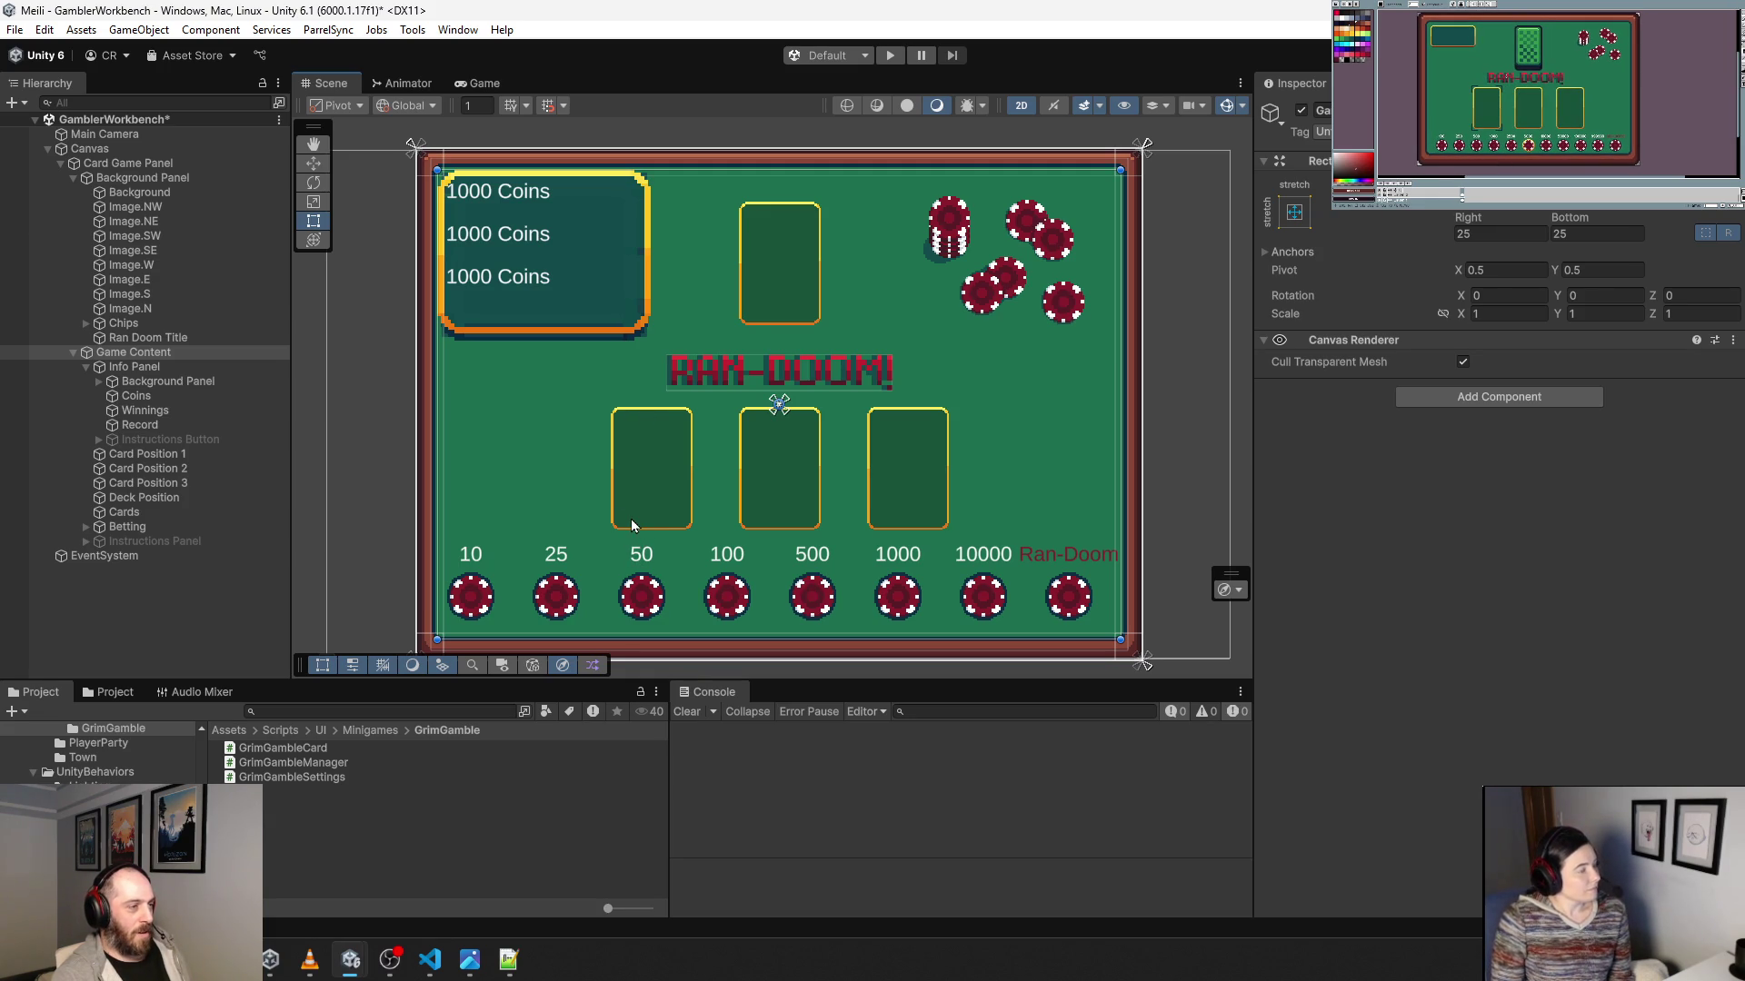
{"action": "scroll", "coordinate": [611, 495], "scroll_direction": "up", "scroll_amount": 10}
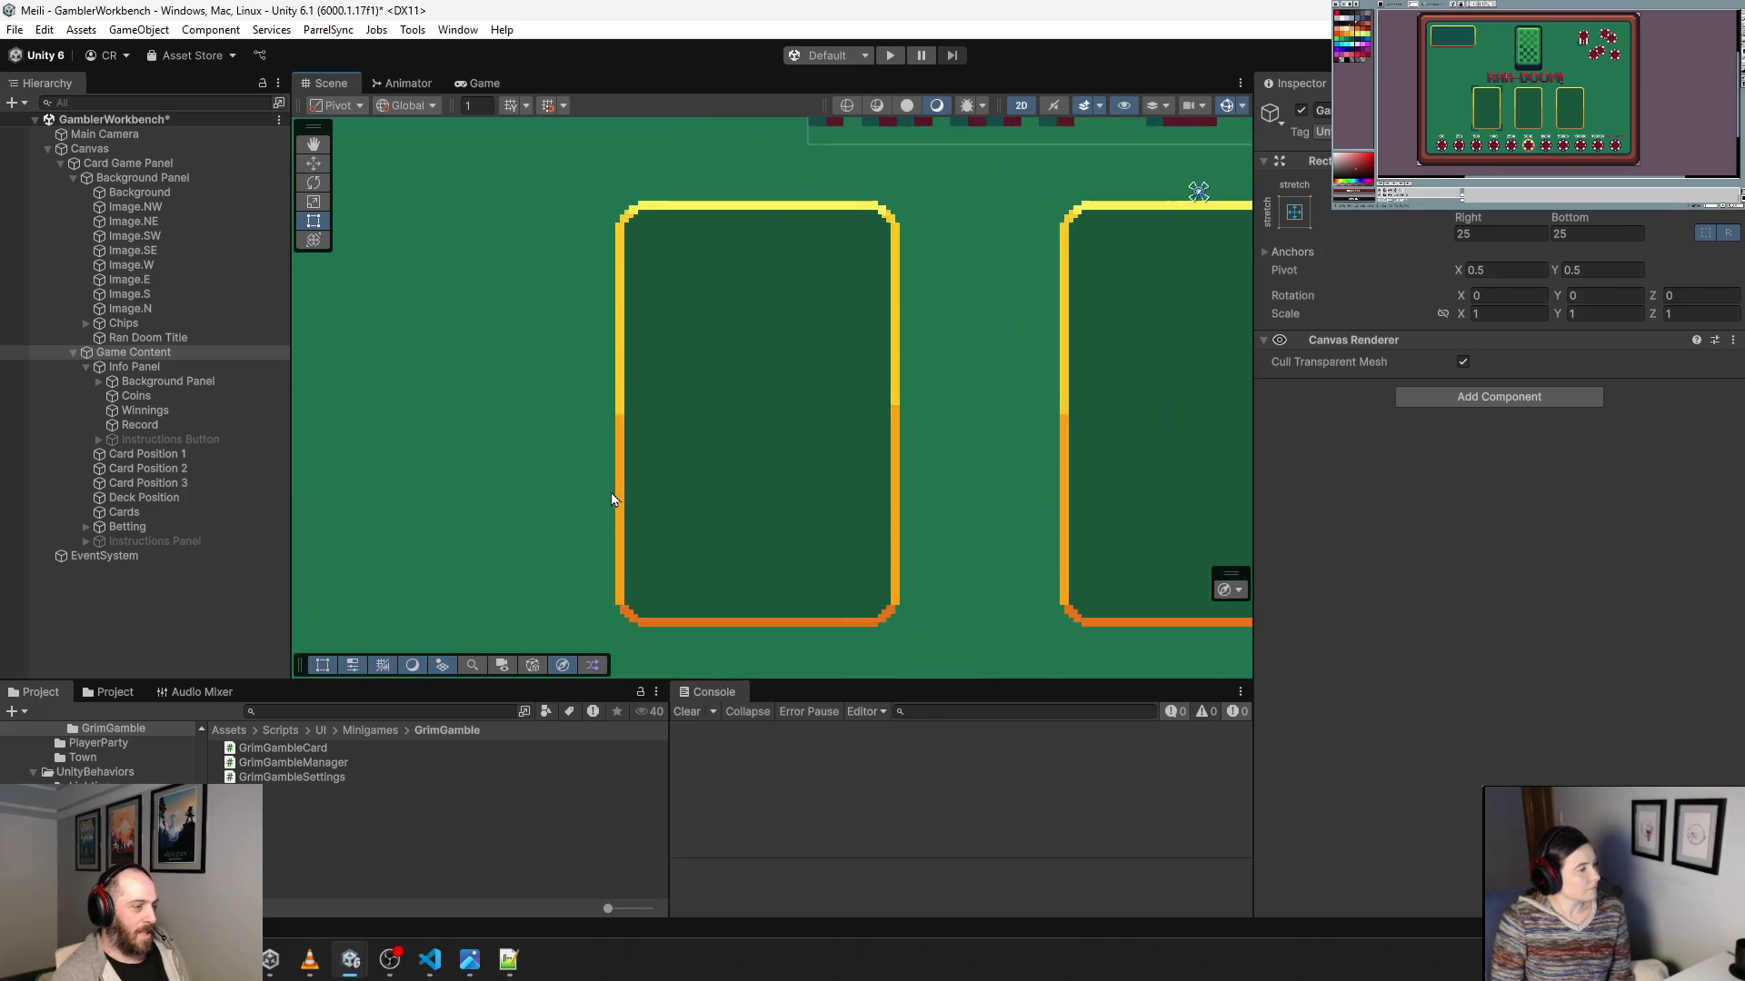
{"action": "left_click_drag", "start_coordinate": [640, 377], "coordinate": [646, 442]}
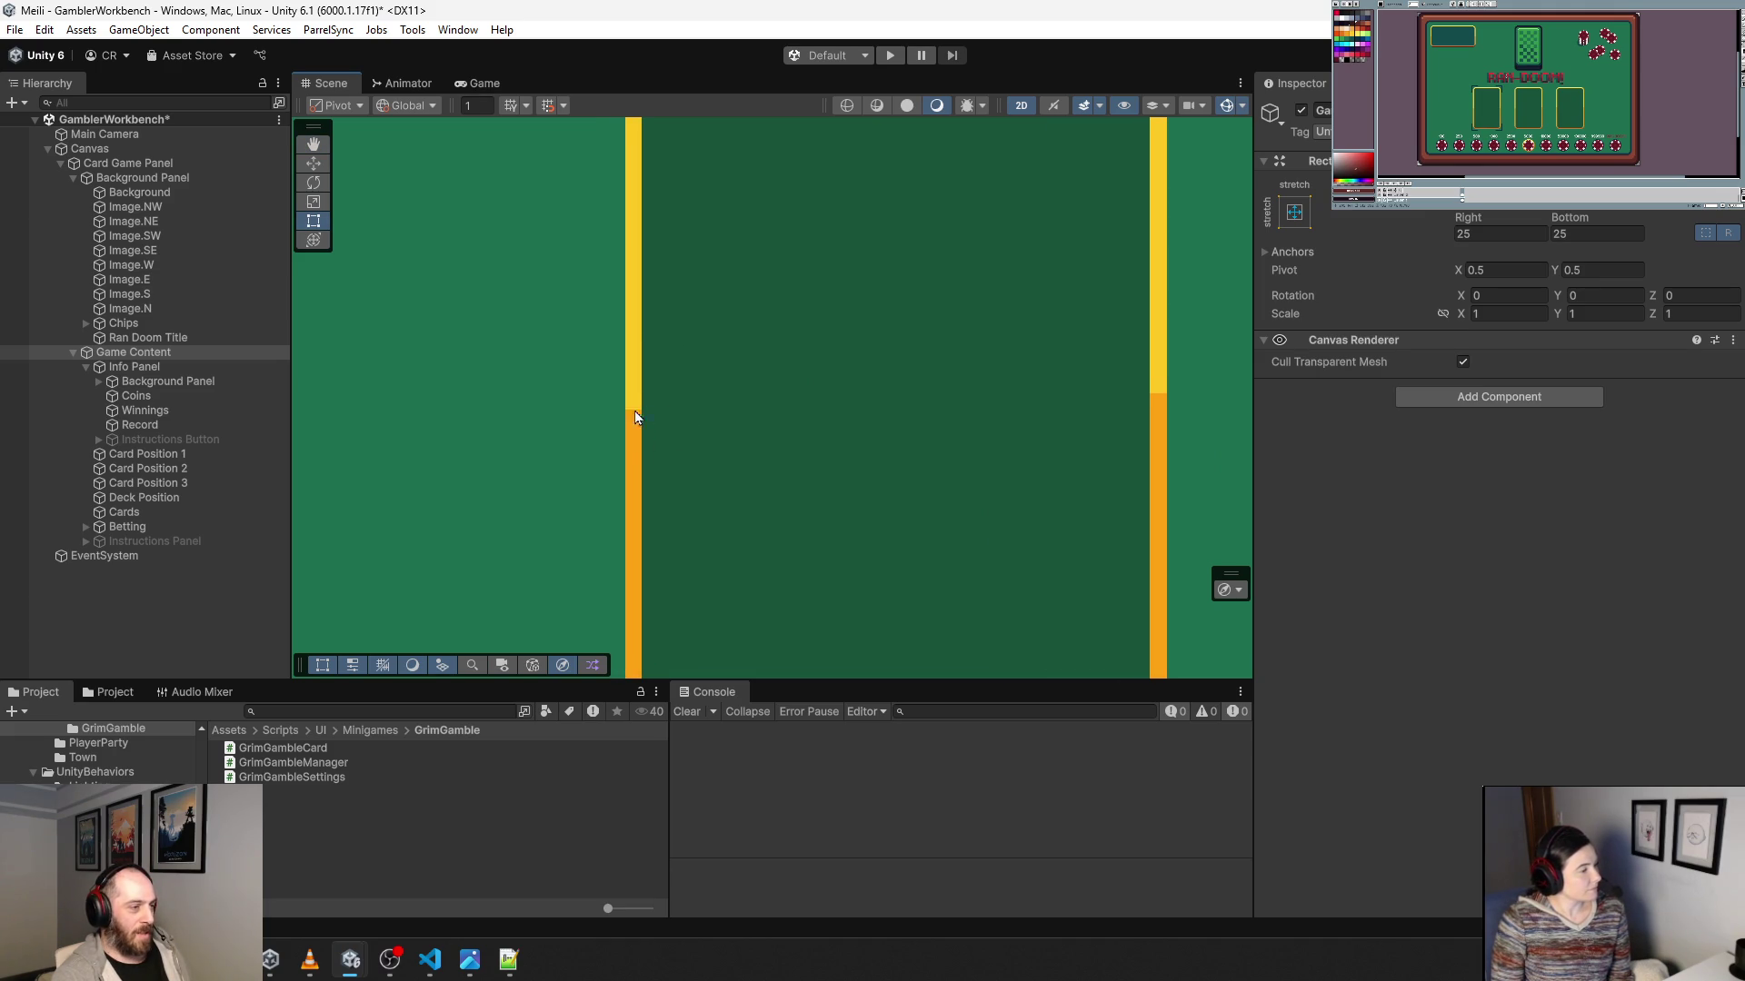
{"action": "scroll", "coordinate": [633, 416], "scroll_direction": "down", "scroll_amount": 4}
{"action": "scroll", "coordinate": [633, 416], "scroll_direction": "down", "scroll_amount": 1}
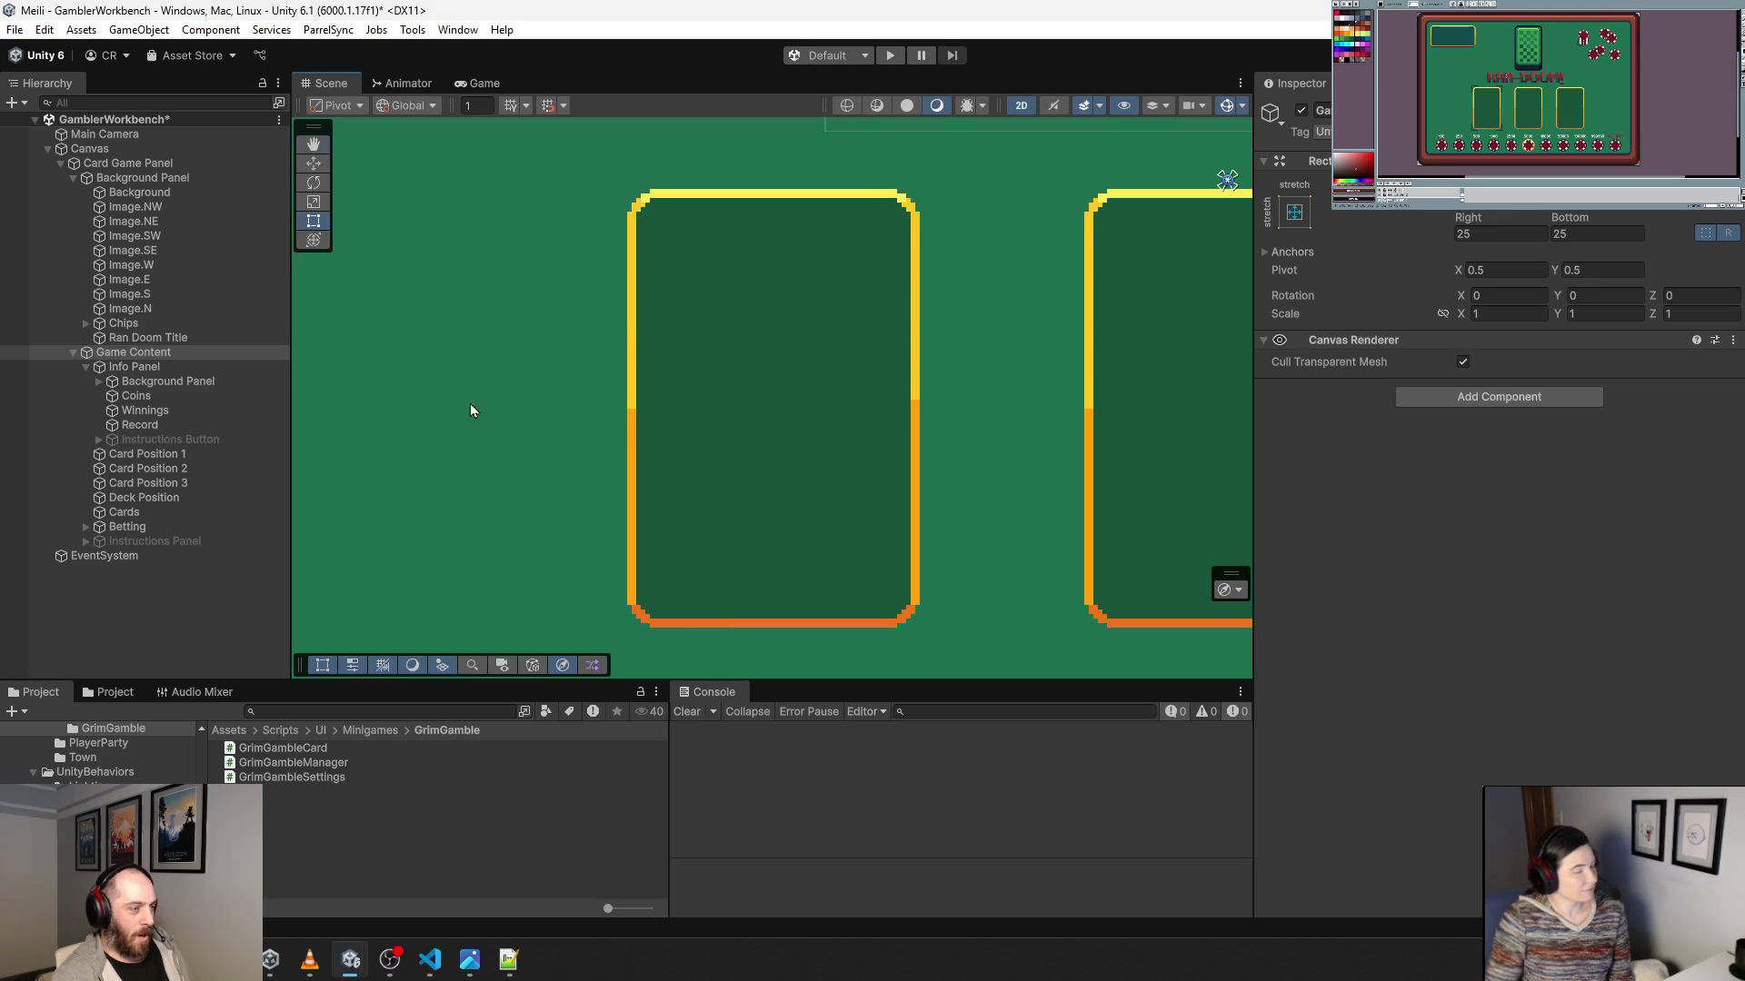
{"action": "key", "text": "f"}
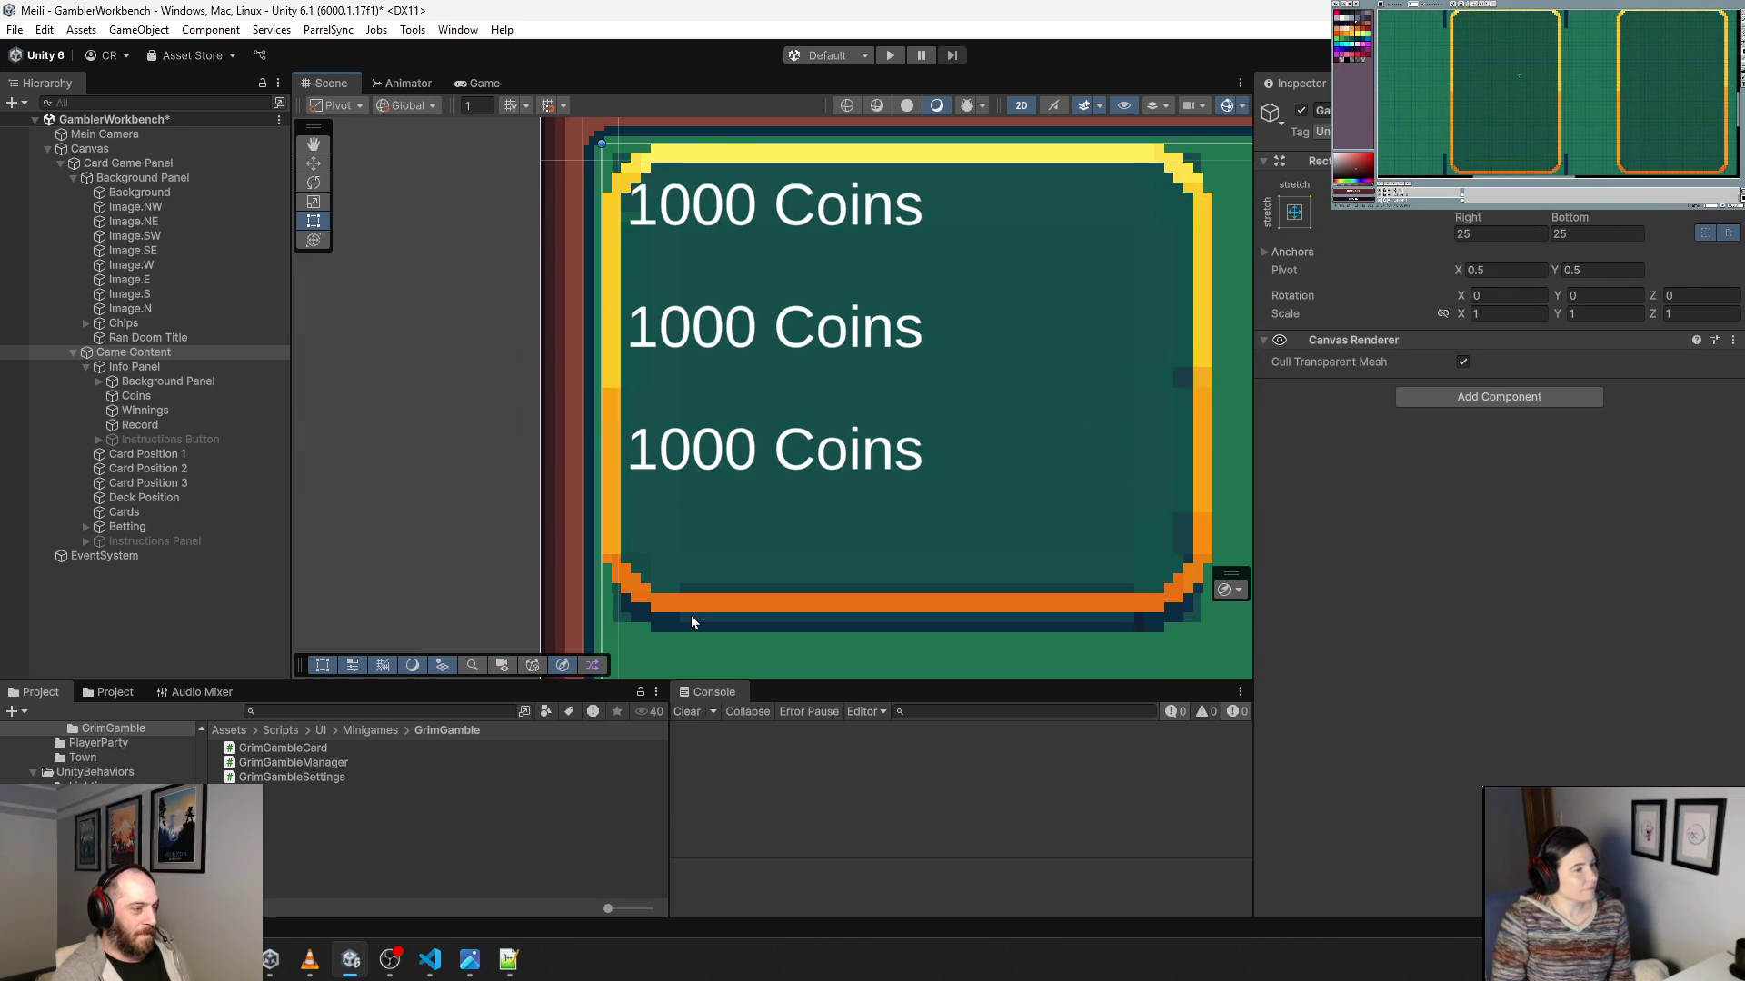
{"action": "scroll", "coordinate": [692, 617], "scroll_direction": "down", "scroll_amount": 5}
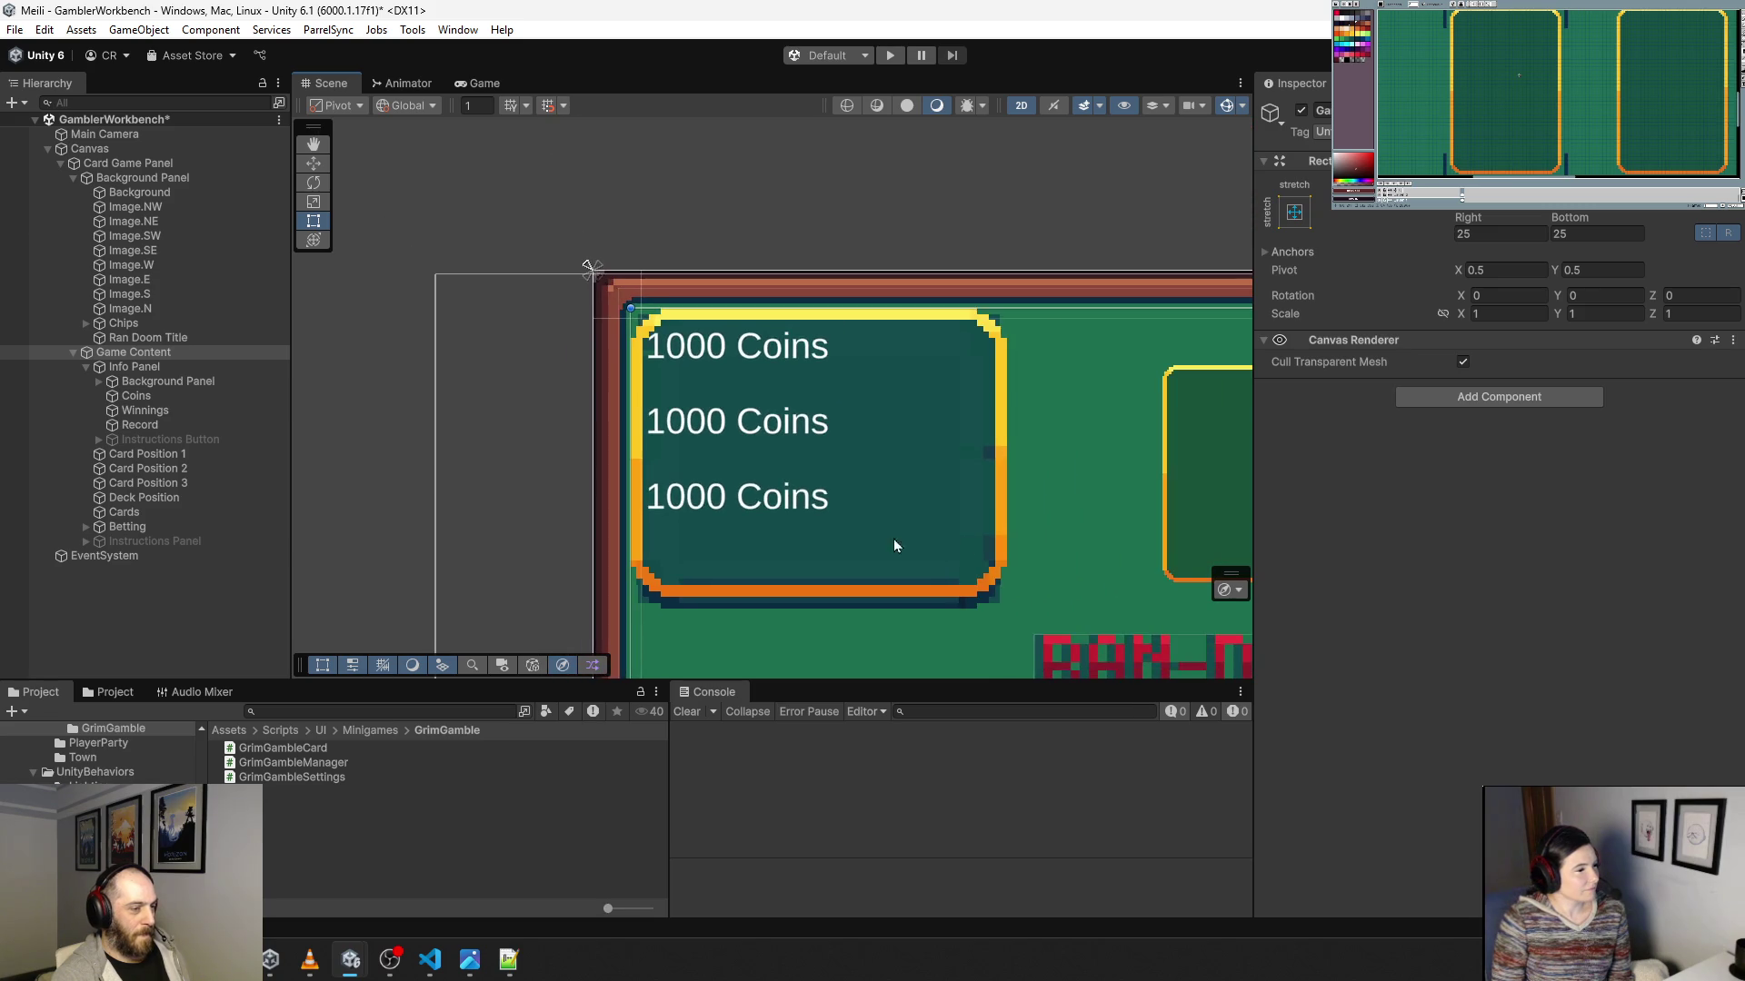
{"action": "scroll", "coordinate": [814, 422], "scroll_direction": "down", "scroll_amount": 3}
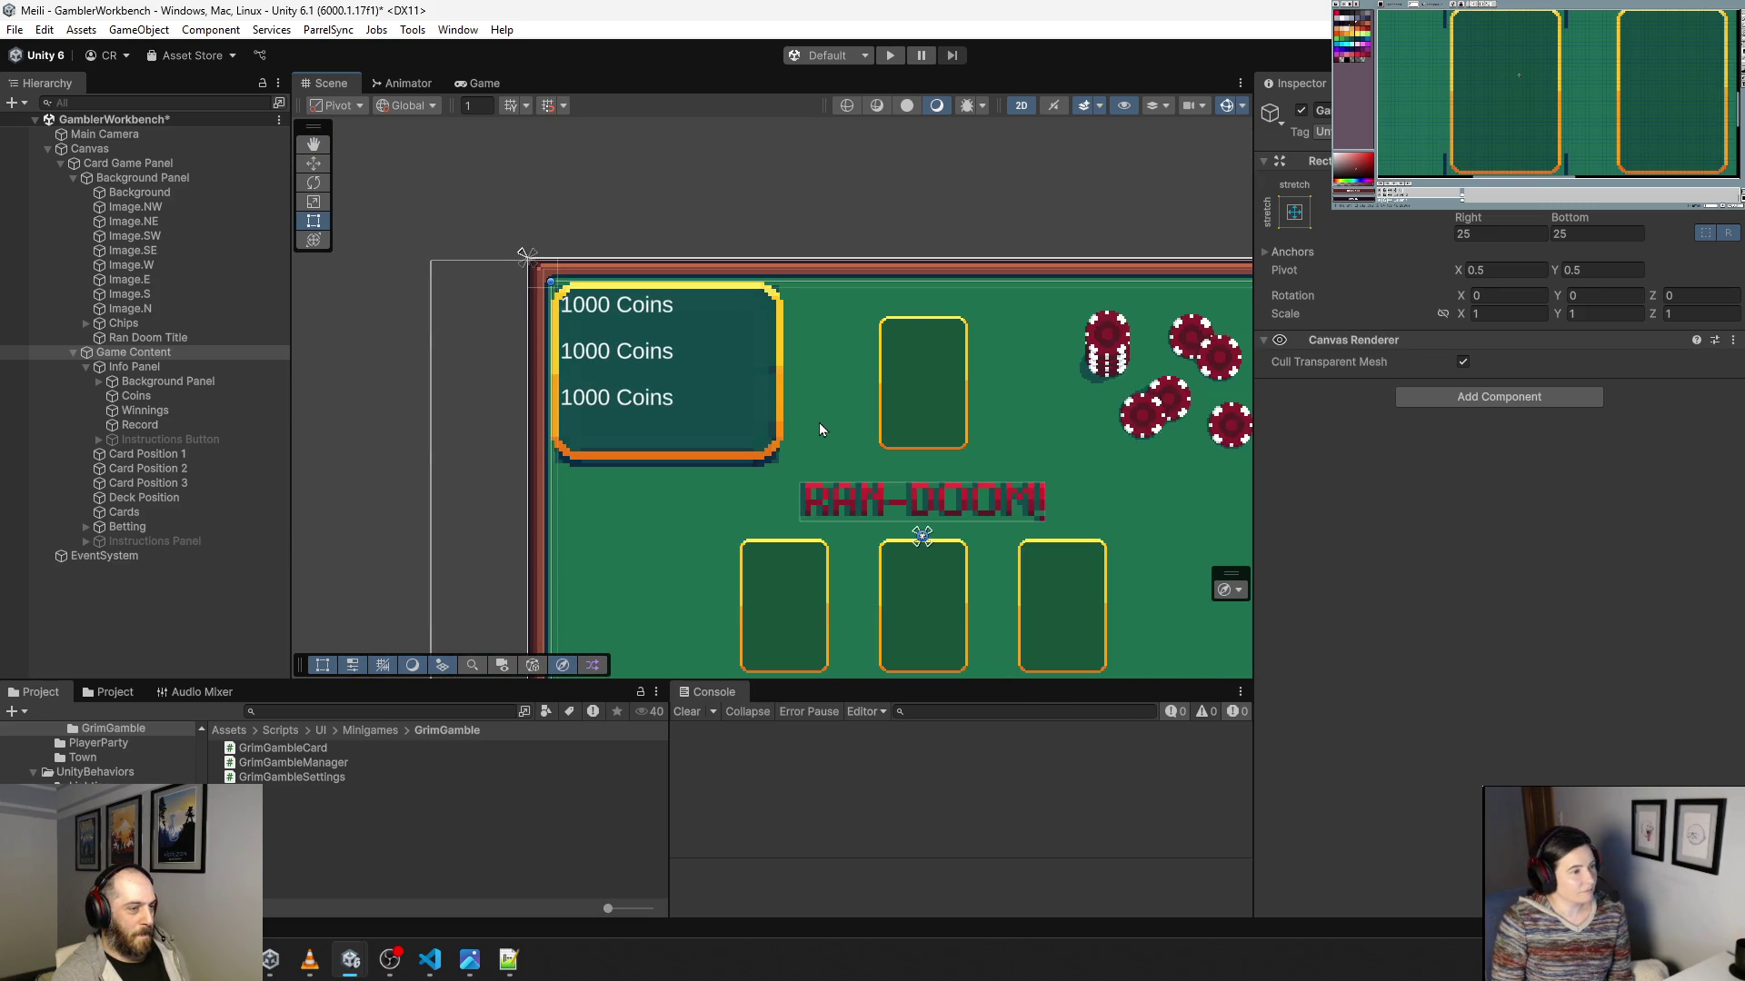
{"action": "left_click_drag", "start_coordinate": [820, 422], "coordinate": [646, 379]}
{"action": "scroll", "coordinate": [709, 473], "scroll_direction": "down", "scroll_amount": 2}
{"action": "left_click_drag", "start_coordinate": [732, 510], "coordinate": [721, 367]}
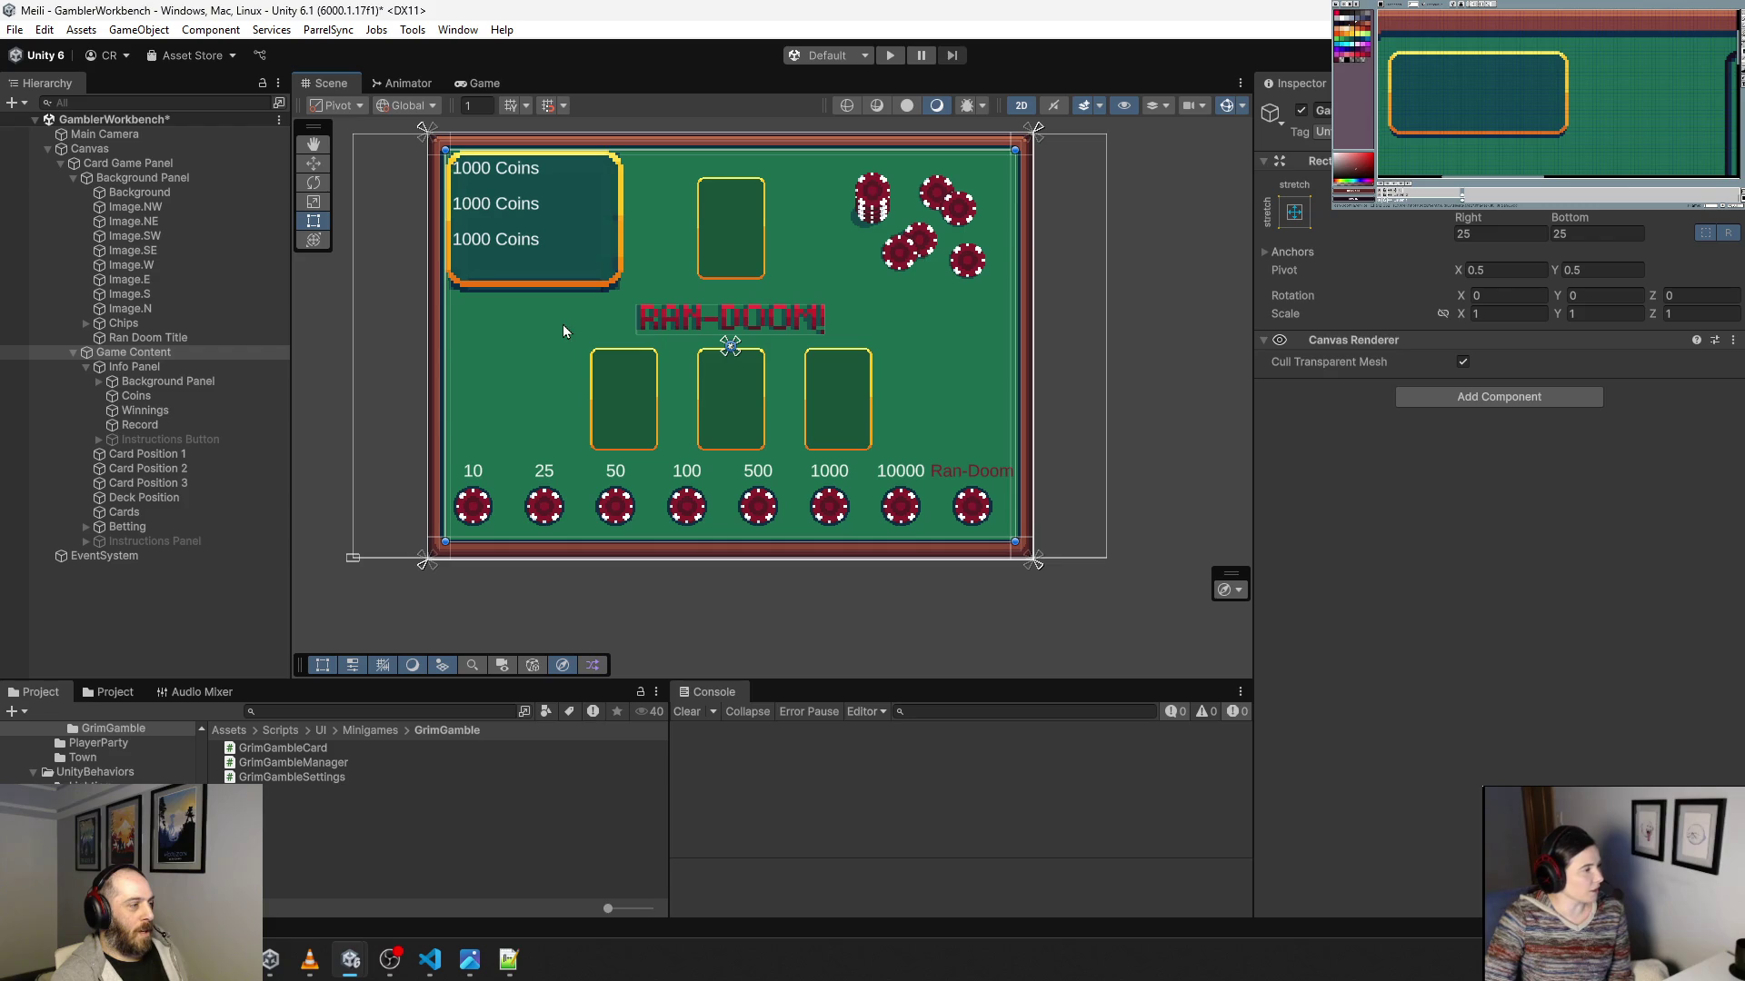
{"action": "left_click", "coordinate": [99, 382]}
Expand the stat window's border pieces in the Hierarchy, collapsing Panel W and Panel E.
{"action": "left_click", "coordinate": [136, 396]}
{"action": "left_click", "coordinate": [111, 468]}
{"action": "left_click", "coordinate": [112, 483]}
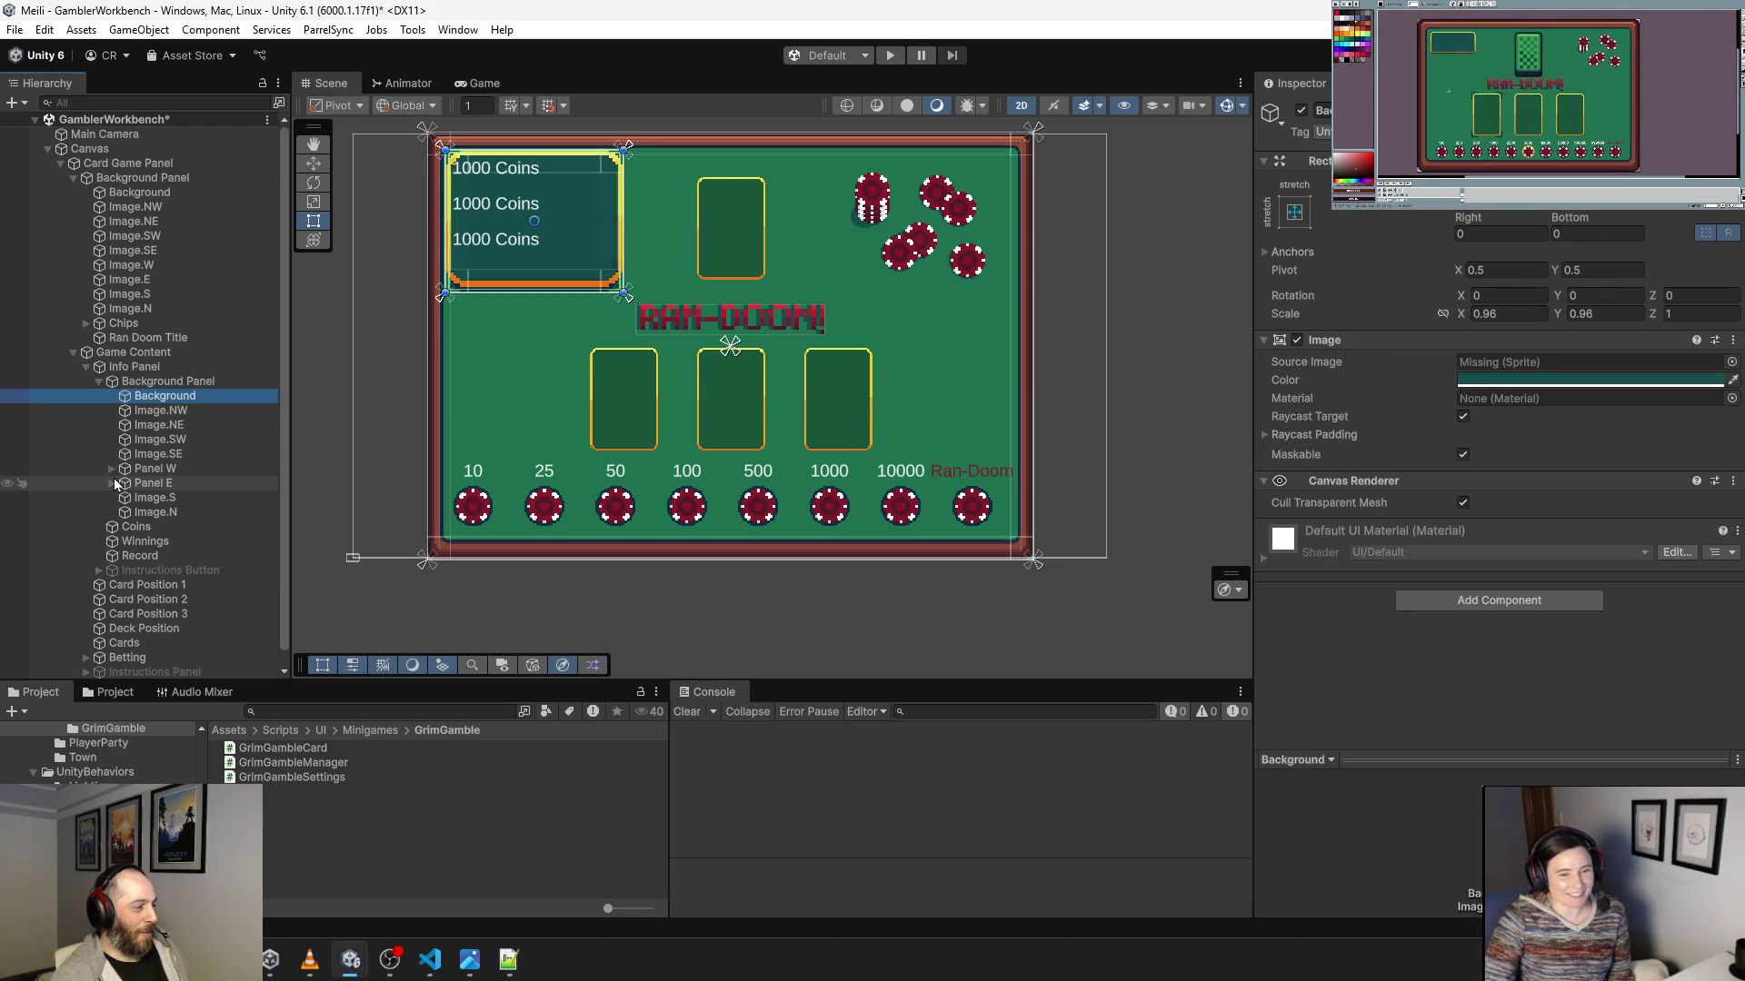
{"action": "left_click", "coordinate": [139, 500]}
{"action": "scroll", "coordinate": [468, 286], "scroll_direction": "up", "scroll_amount": 10}
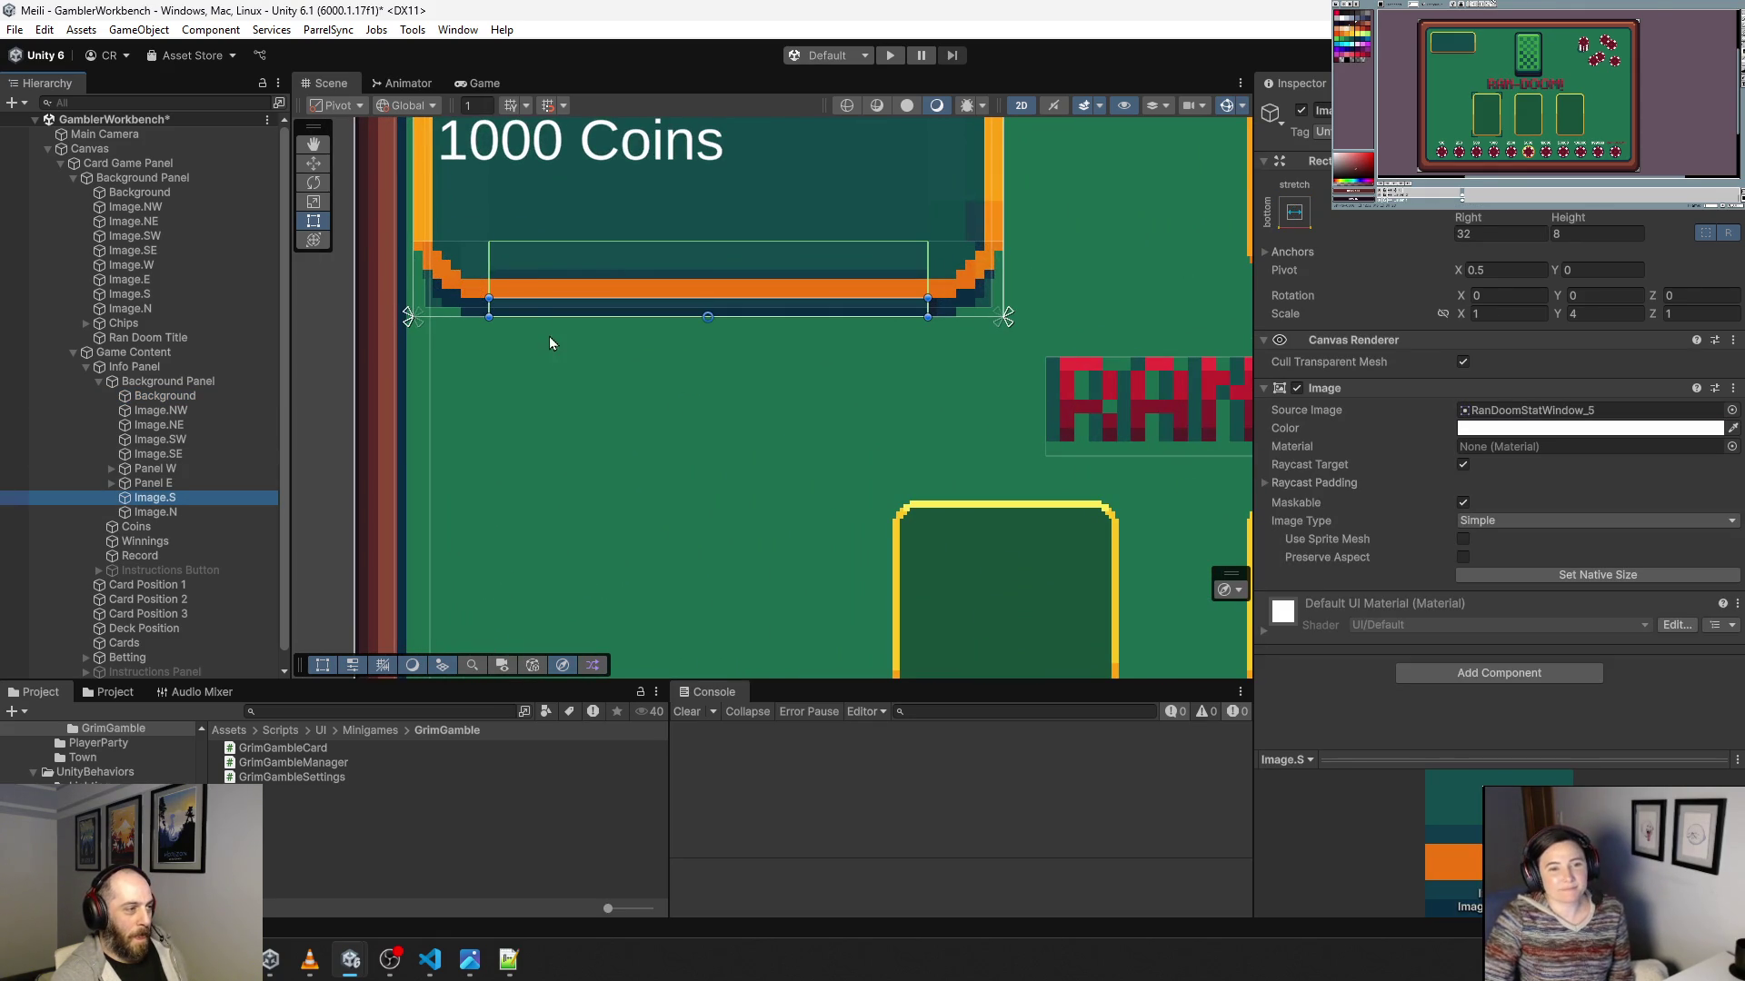
{"action": "scroll", "coordinate": [546, 382], "scroll_direction": "up", "scroll_amount": 3}
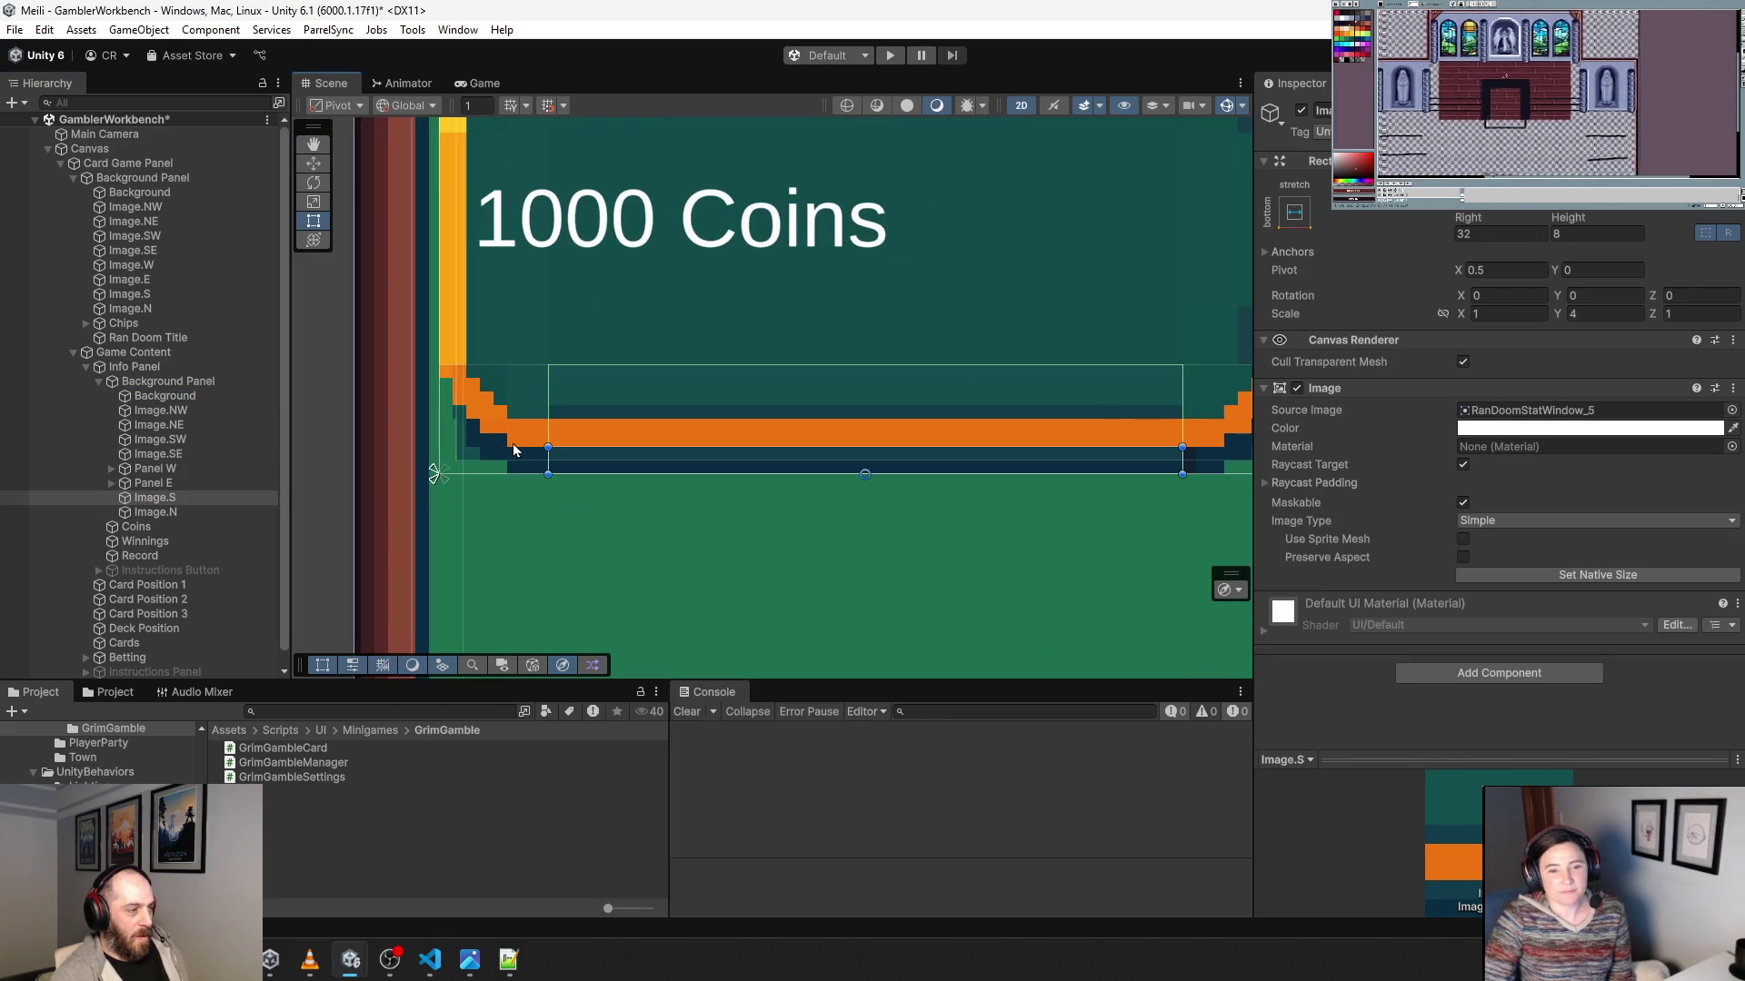
Set the bottom-left corner Image.SW to scale 1 and size 32 × 32.
{"action": "left_click", "coordinate": [513, 443]}
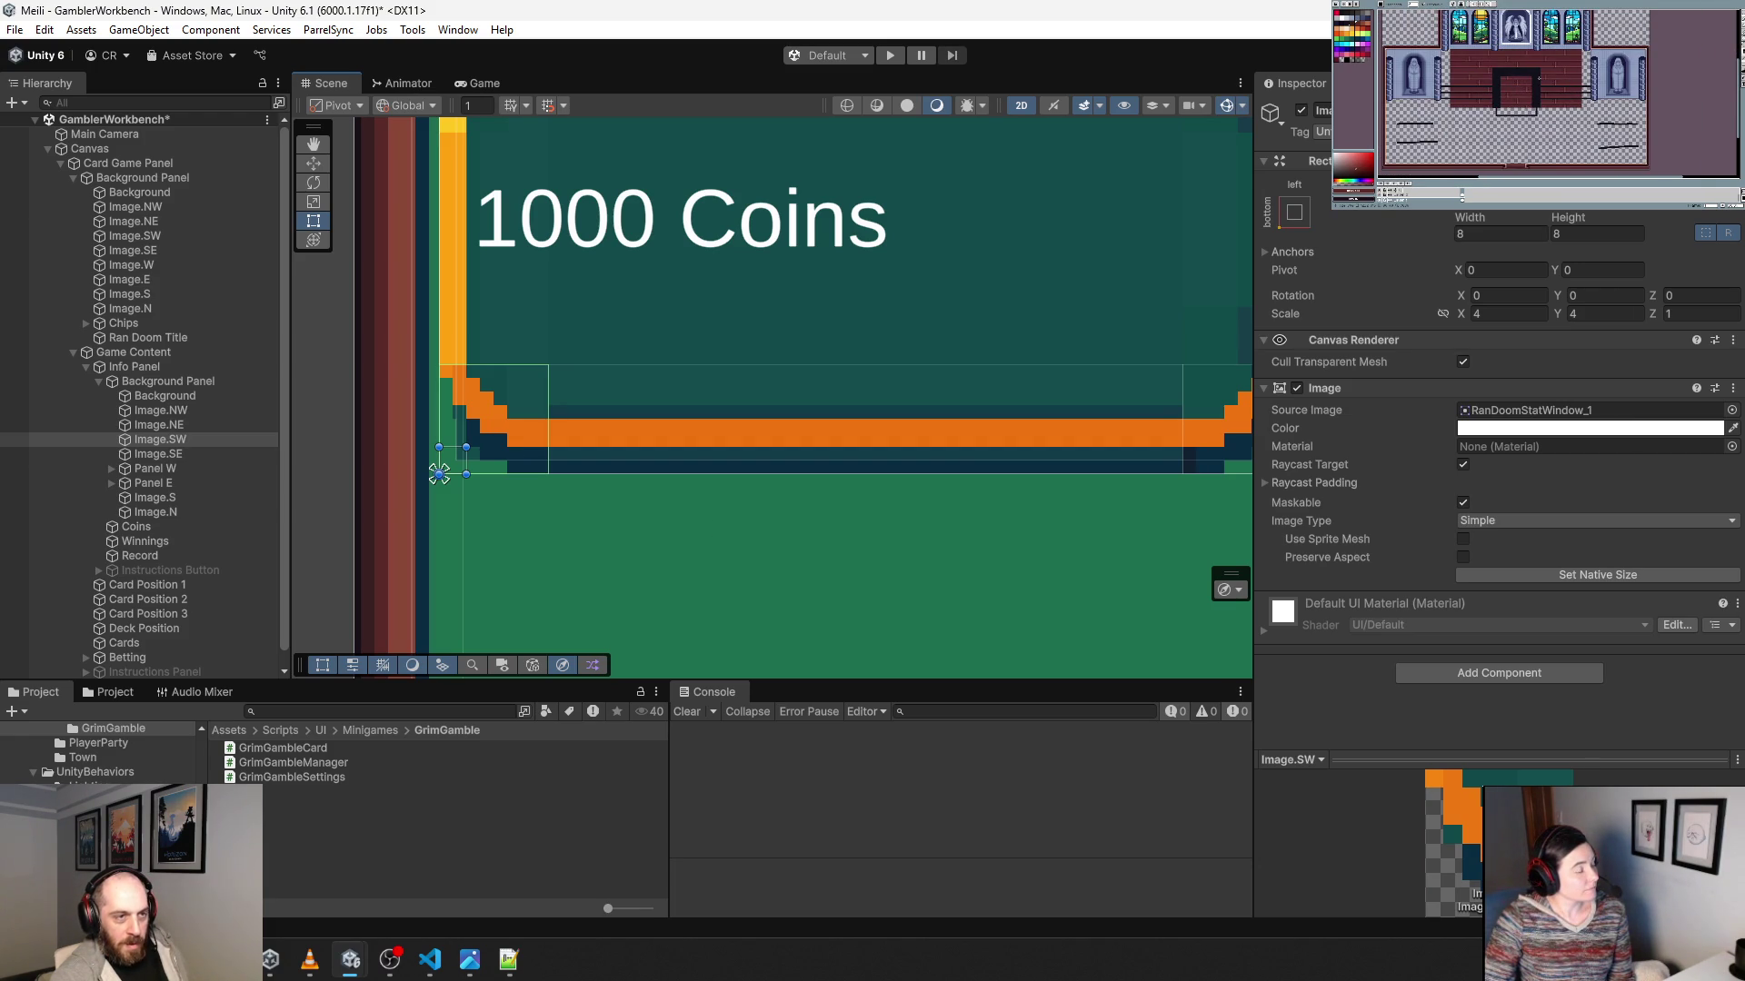
{"action": "left_click", "coordinate": [1499, 313]}
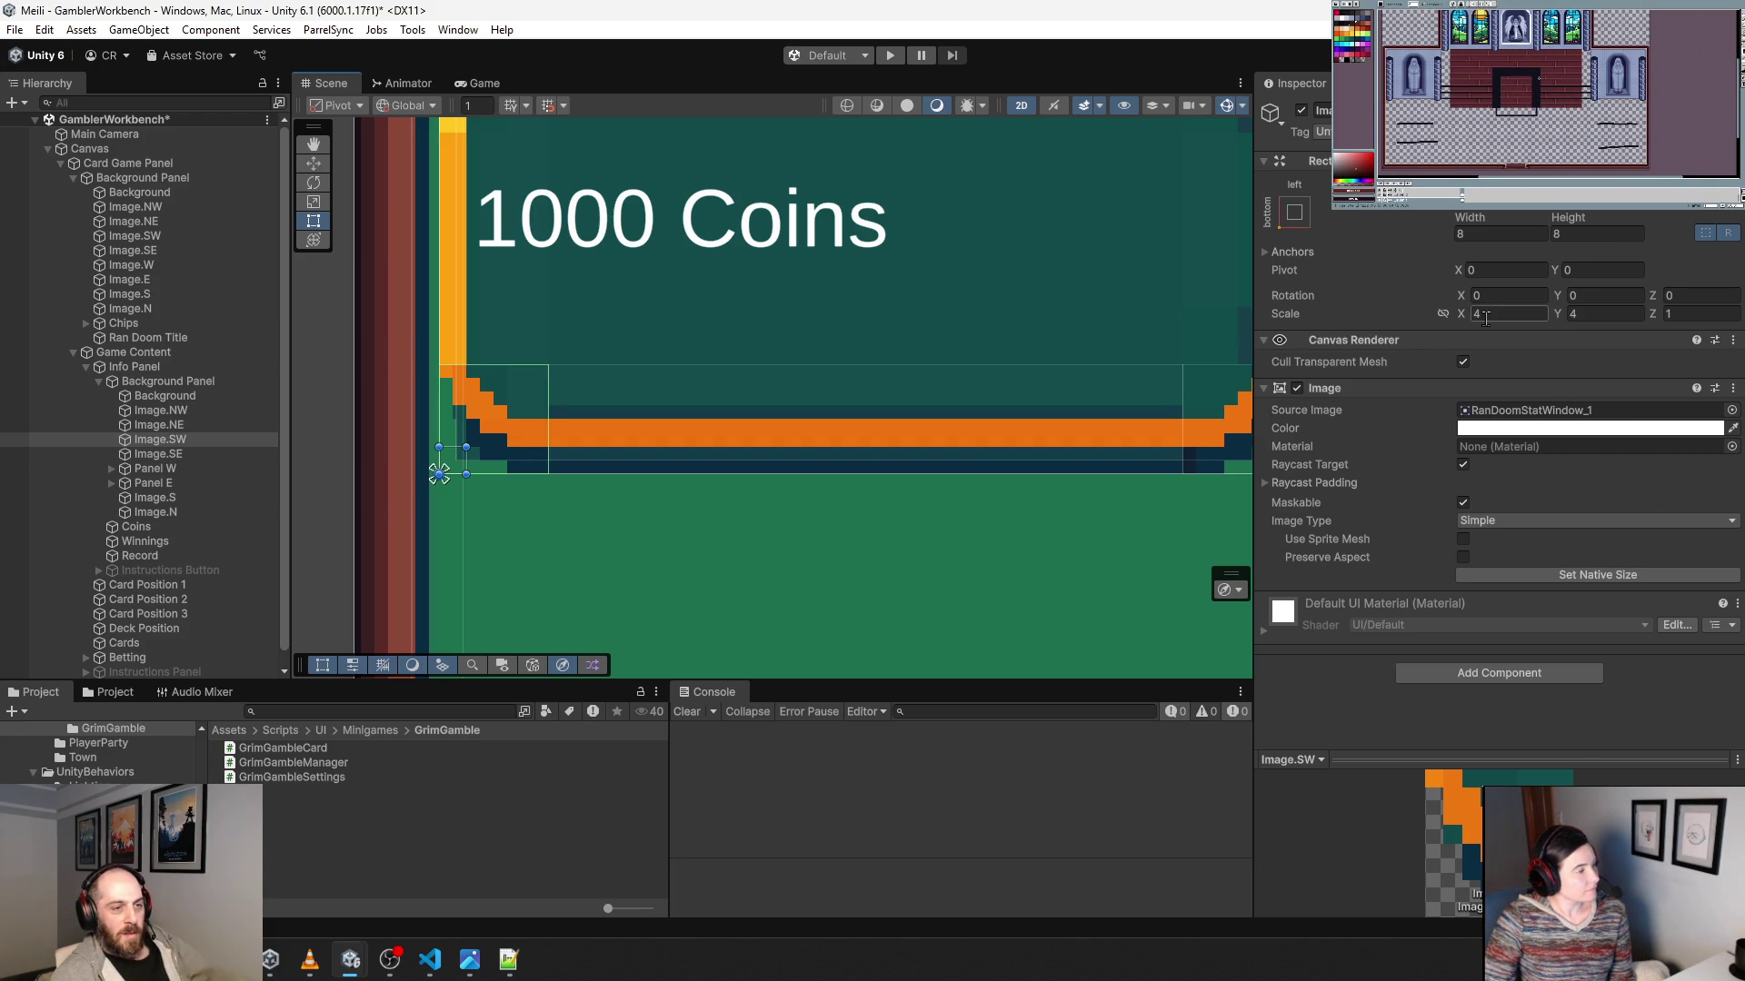
{"action": "type", "text": "1"}
{"action": "key", "text": "Tab"}
{"action": "type", "text": "1"}
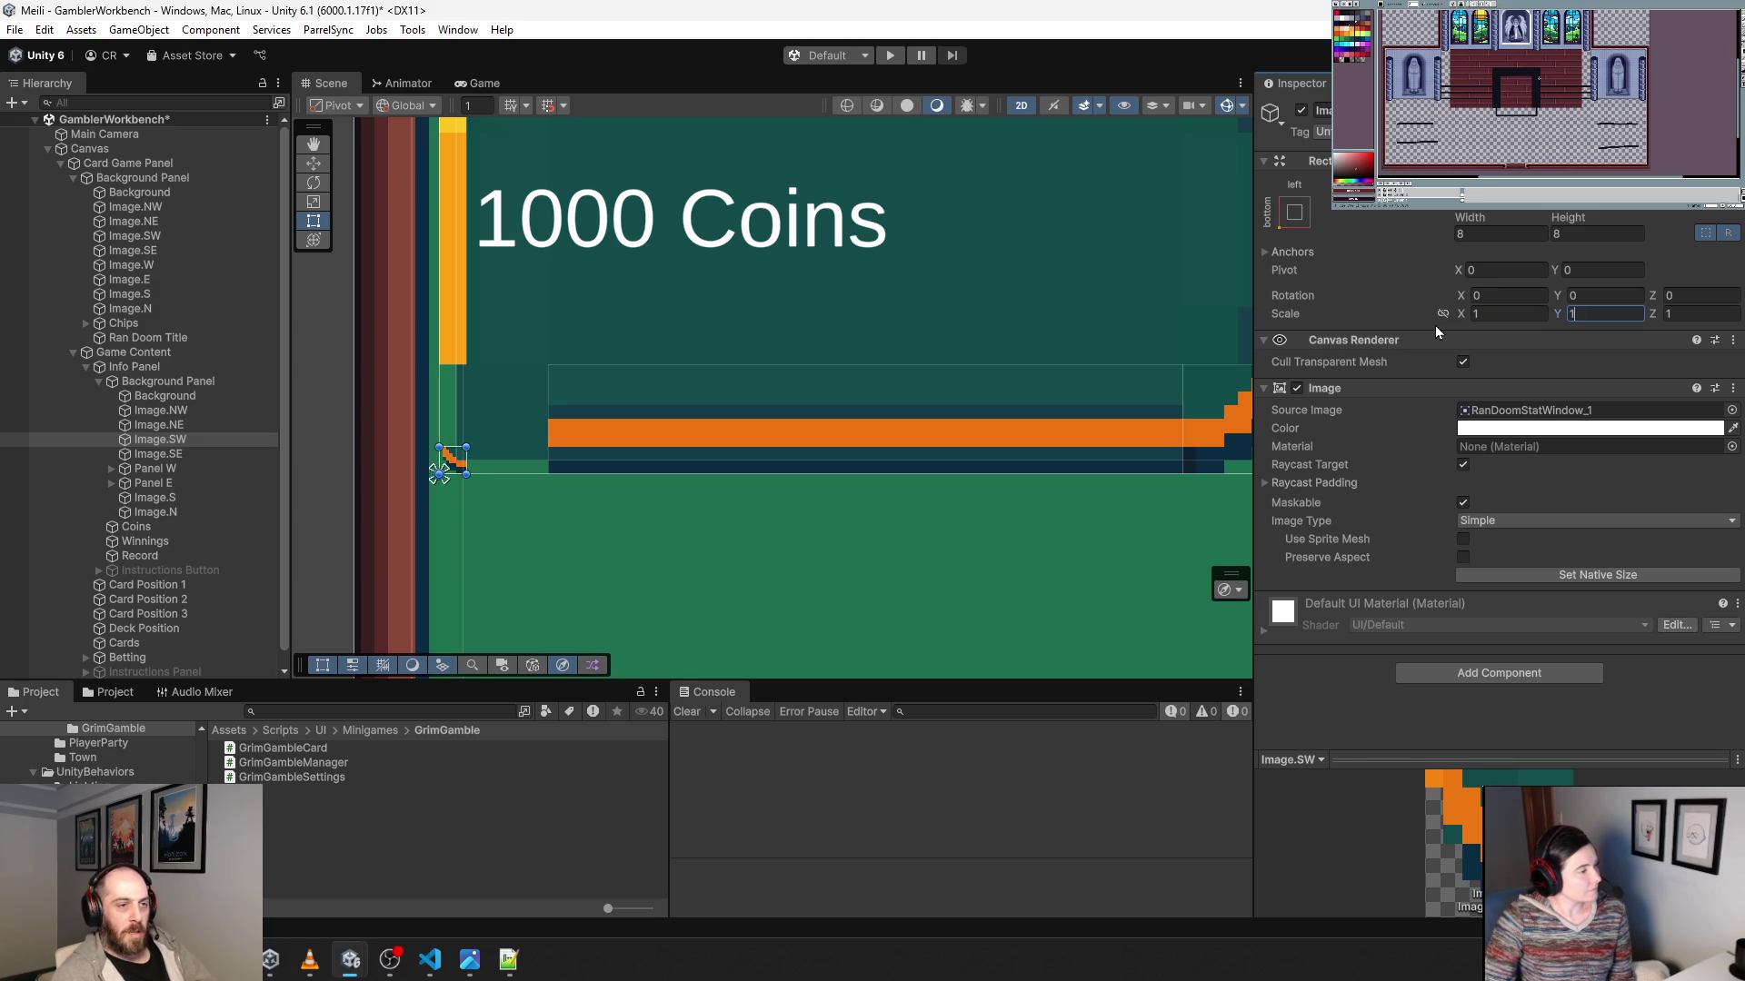
{"action": "left_click_drag", "start_coordinate": [1470, 218], "coordinate": [1485, 243]}
{"action": "type", "text": "32"}
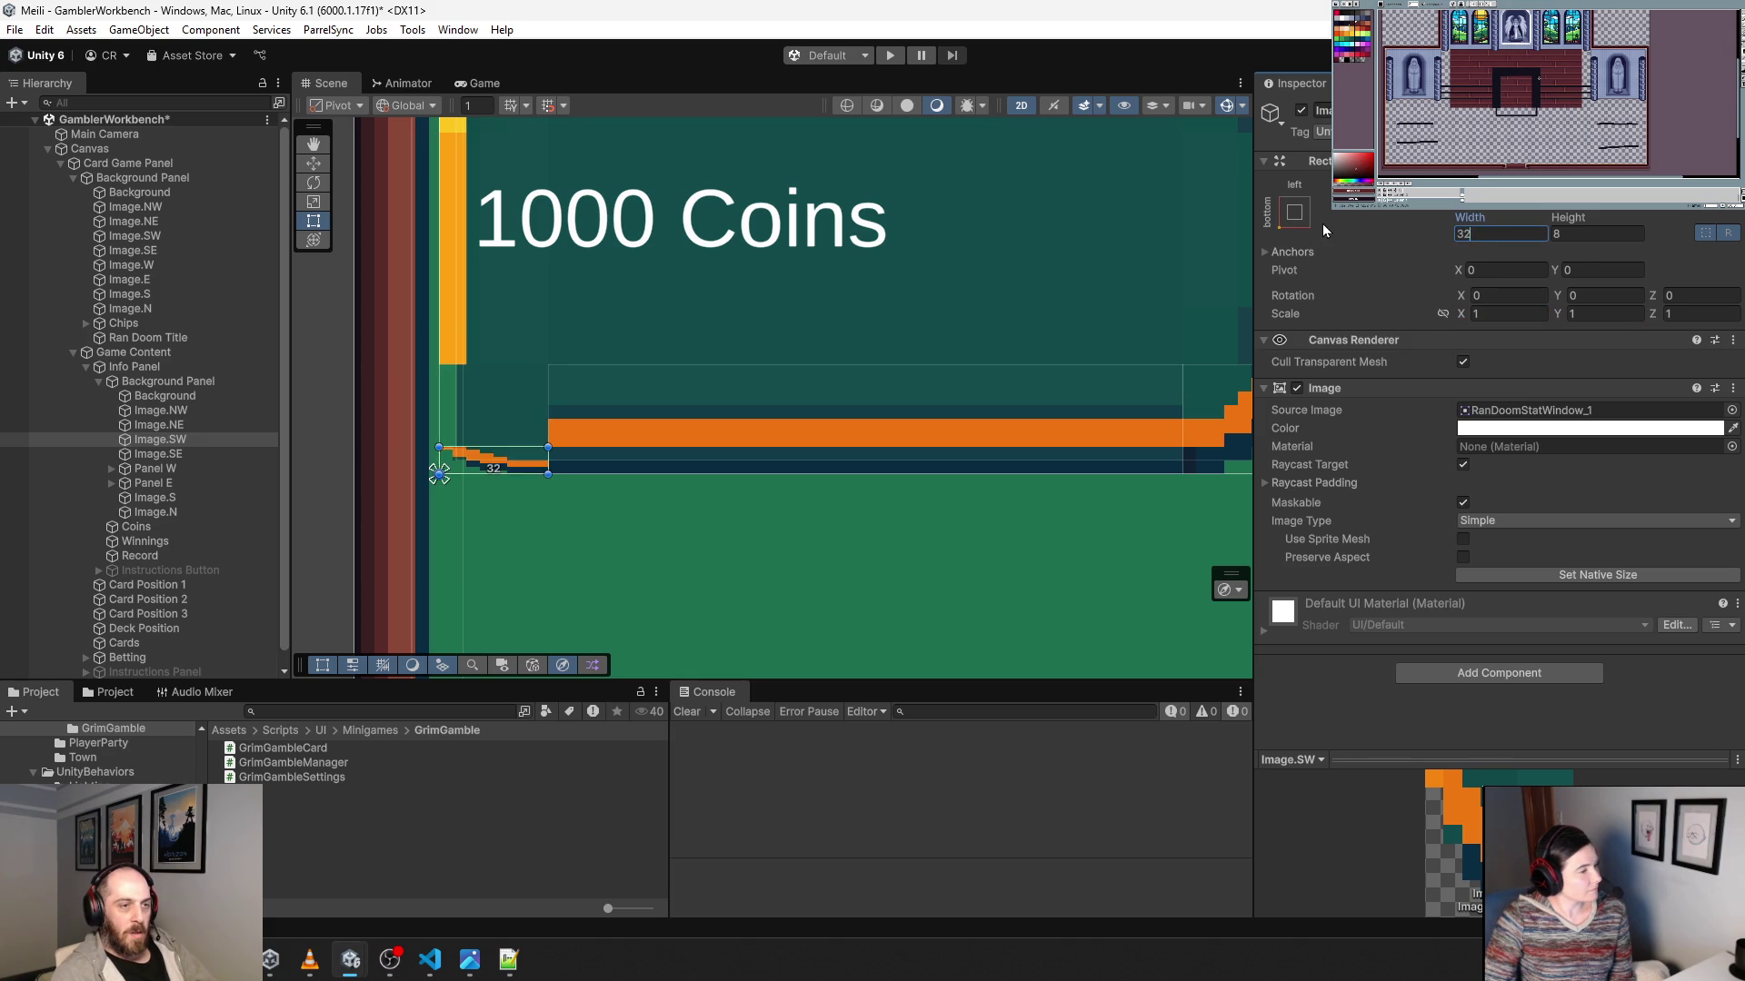
{"action": "key", "text": "Tab"}
{"action": "type", "text": "32"}
Set the bottom edge Image.S to Y scale 1 and height 32.
{"action": "left_click", "coordinate": [769, 433]}
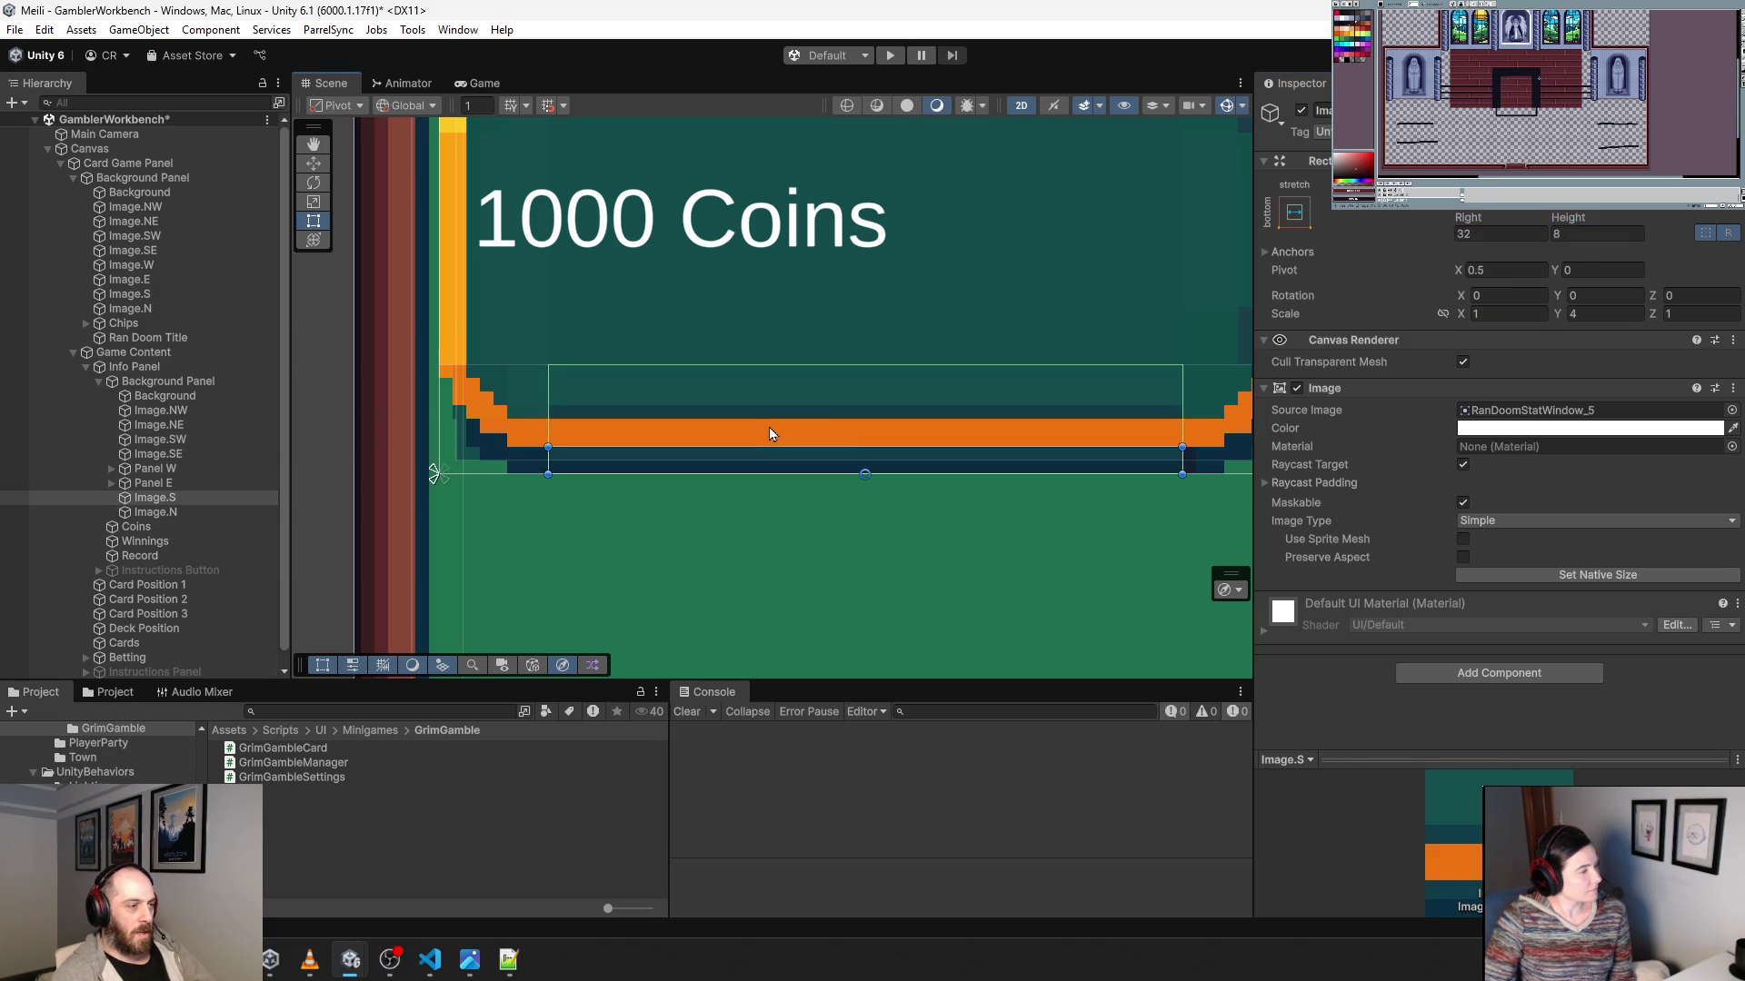
{"action": "left_click", "coordinate": [1605, 315]}
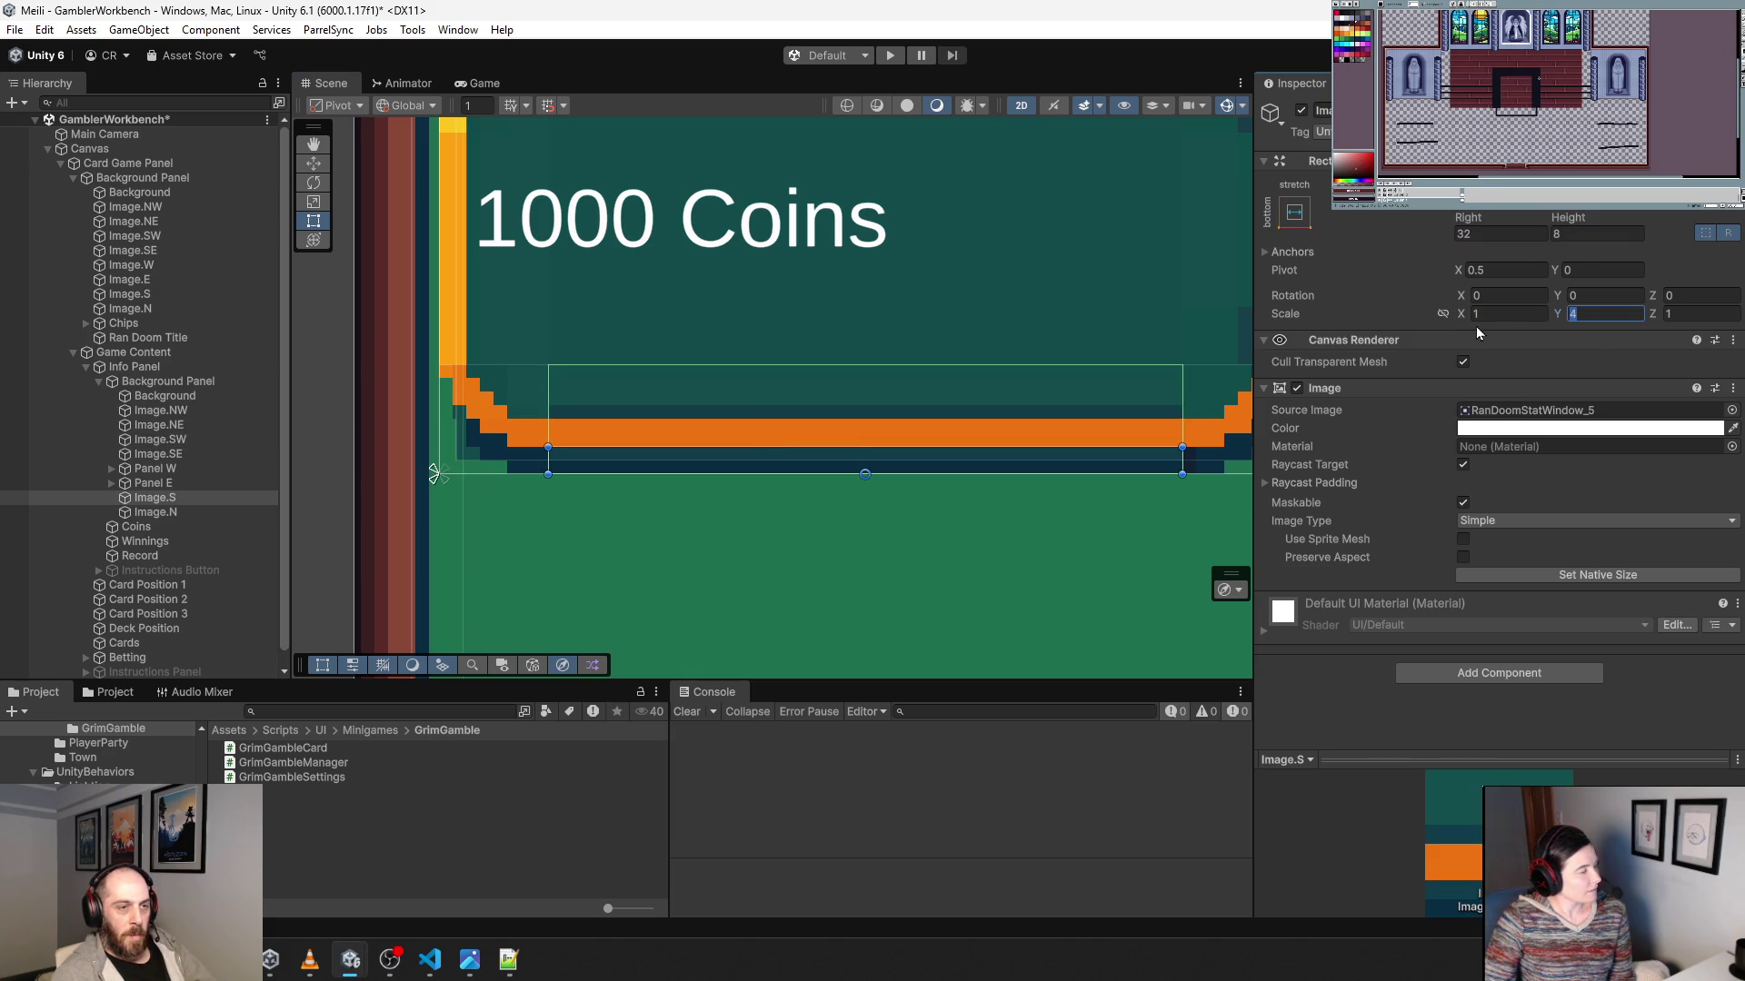
{"action": "type", "text": "1"}
{"action": "left_click", "coordinate": [1596, 233]}
{"action": "type", "text": "32"}
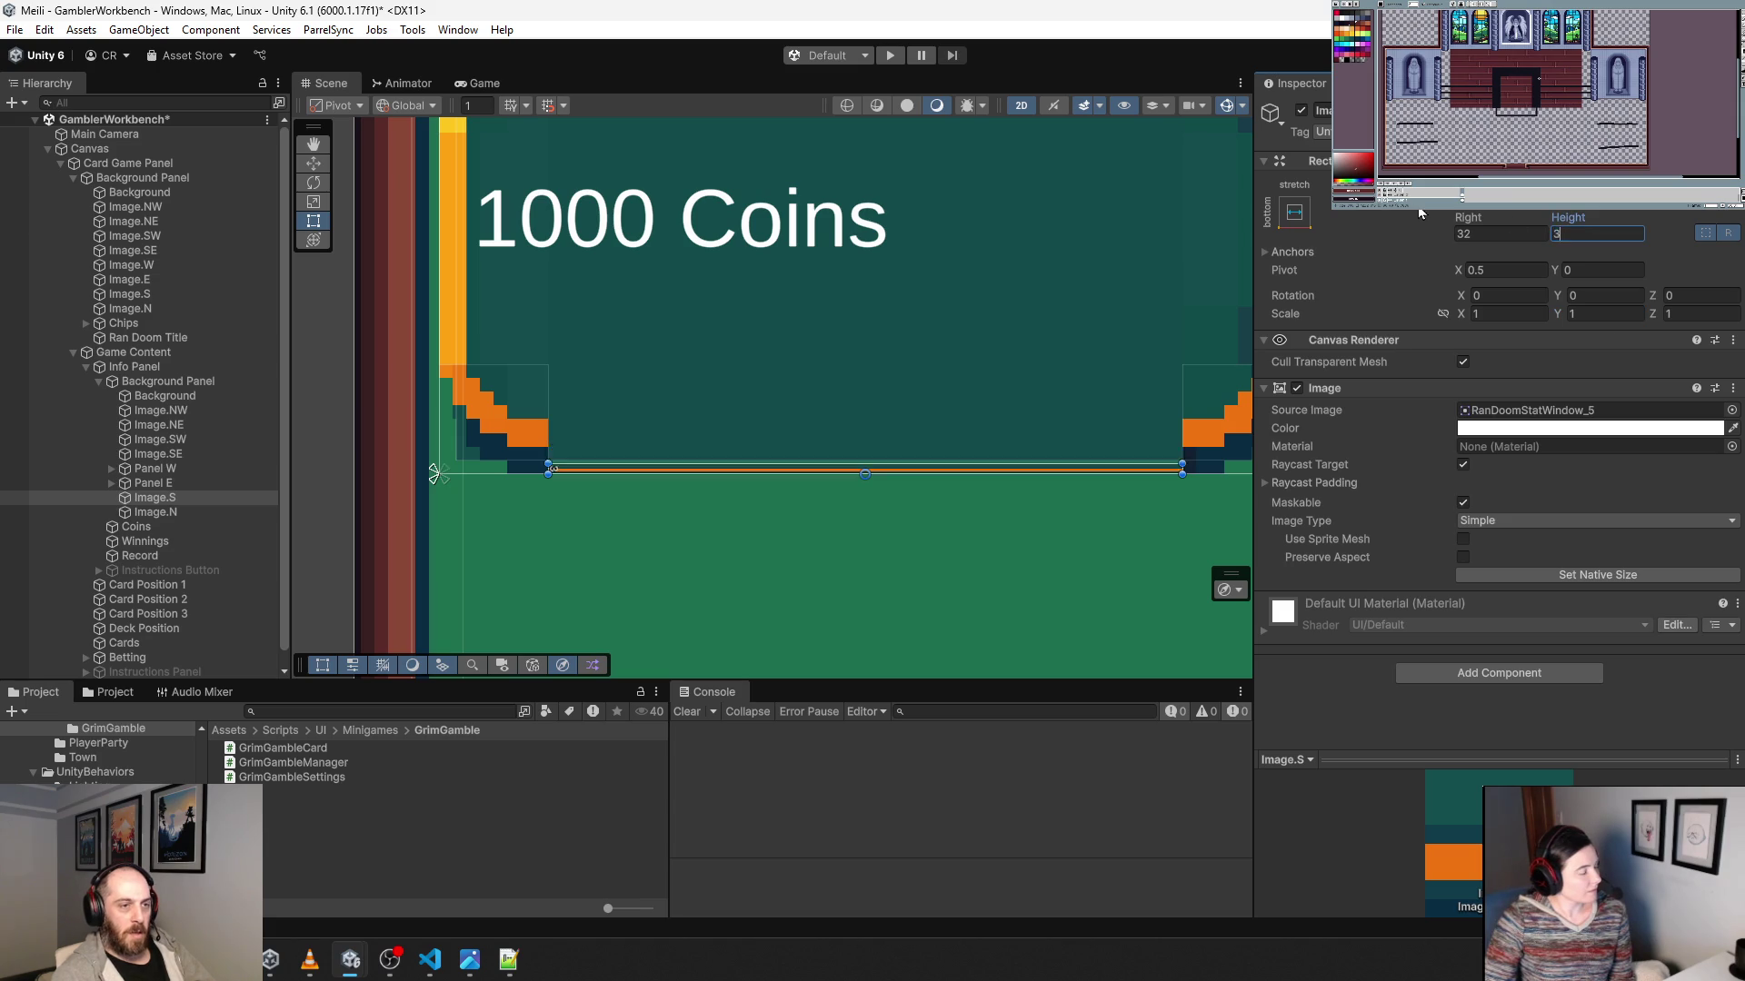
Set the bottom-right corner Image.SE to scale 1 and size 32 × 32.
{"action": "left_click", "coordinate": [939, 509]}
{"action": "scroll", "coordinate": [945, 505], "scroll_direction": "down", "scroll_amount": 3}
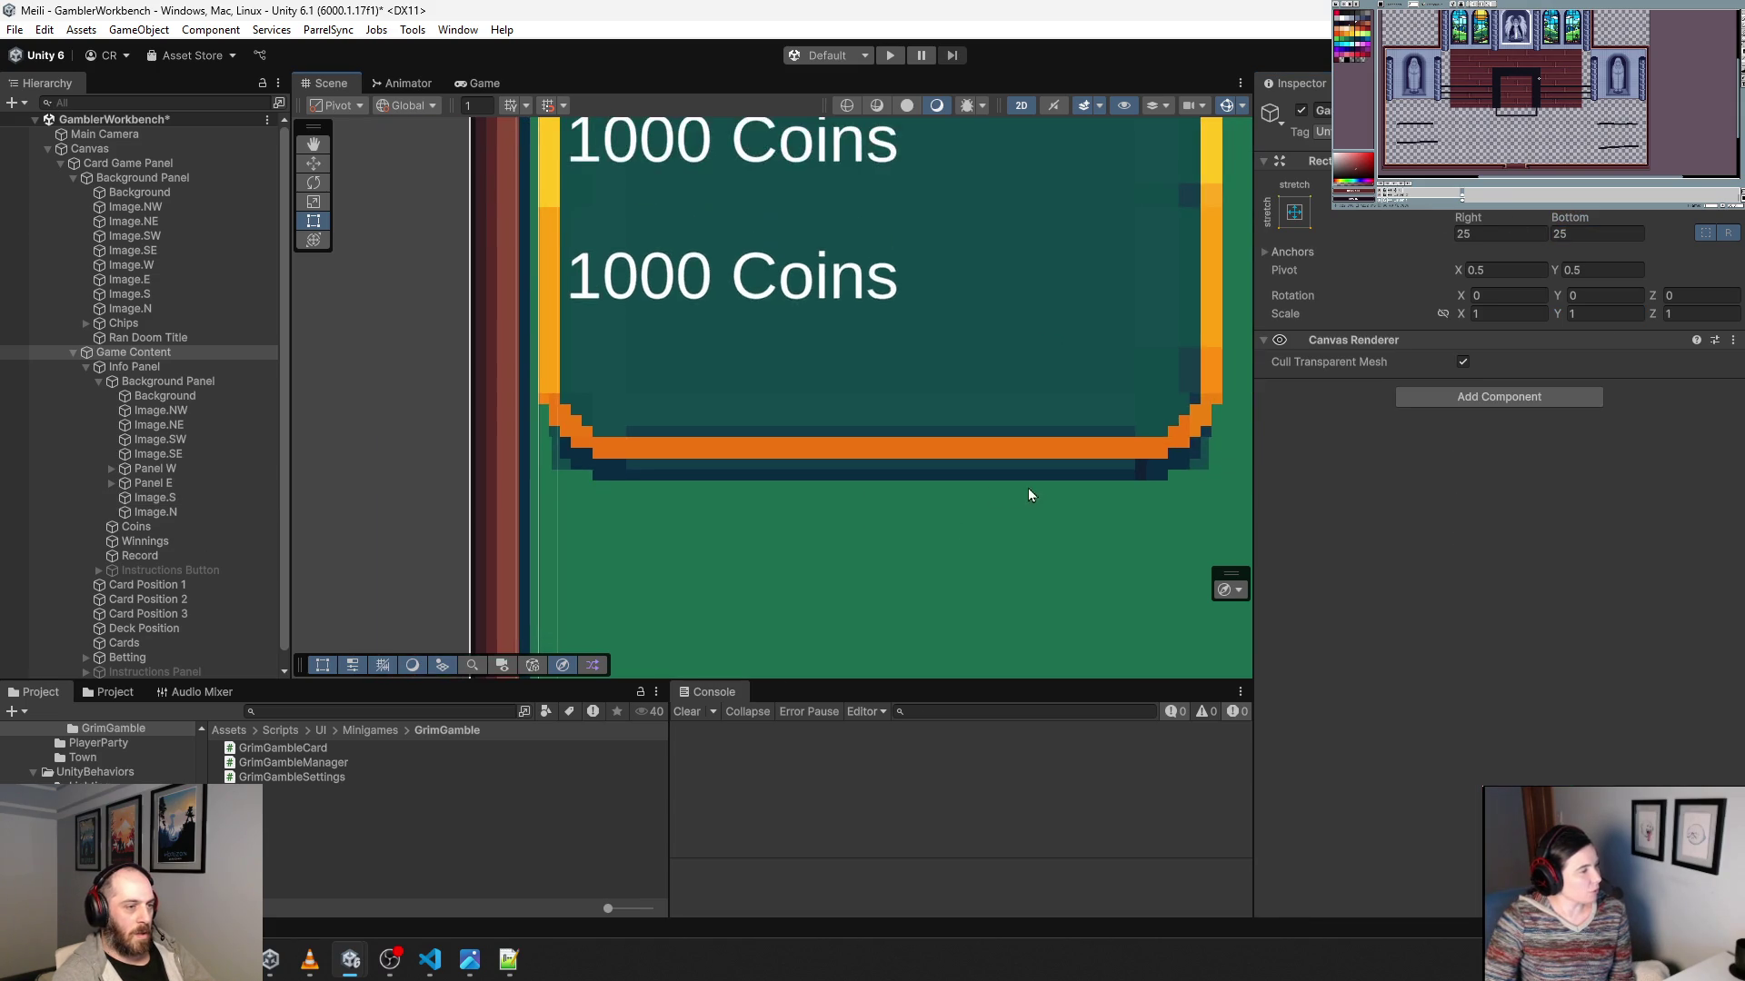
{"action": "left_click_drag", "start_coordinate": [1028, 488], "coordinate": [836, 534]}
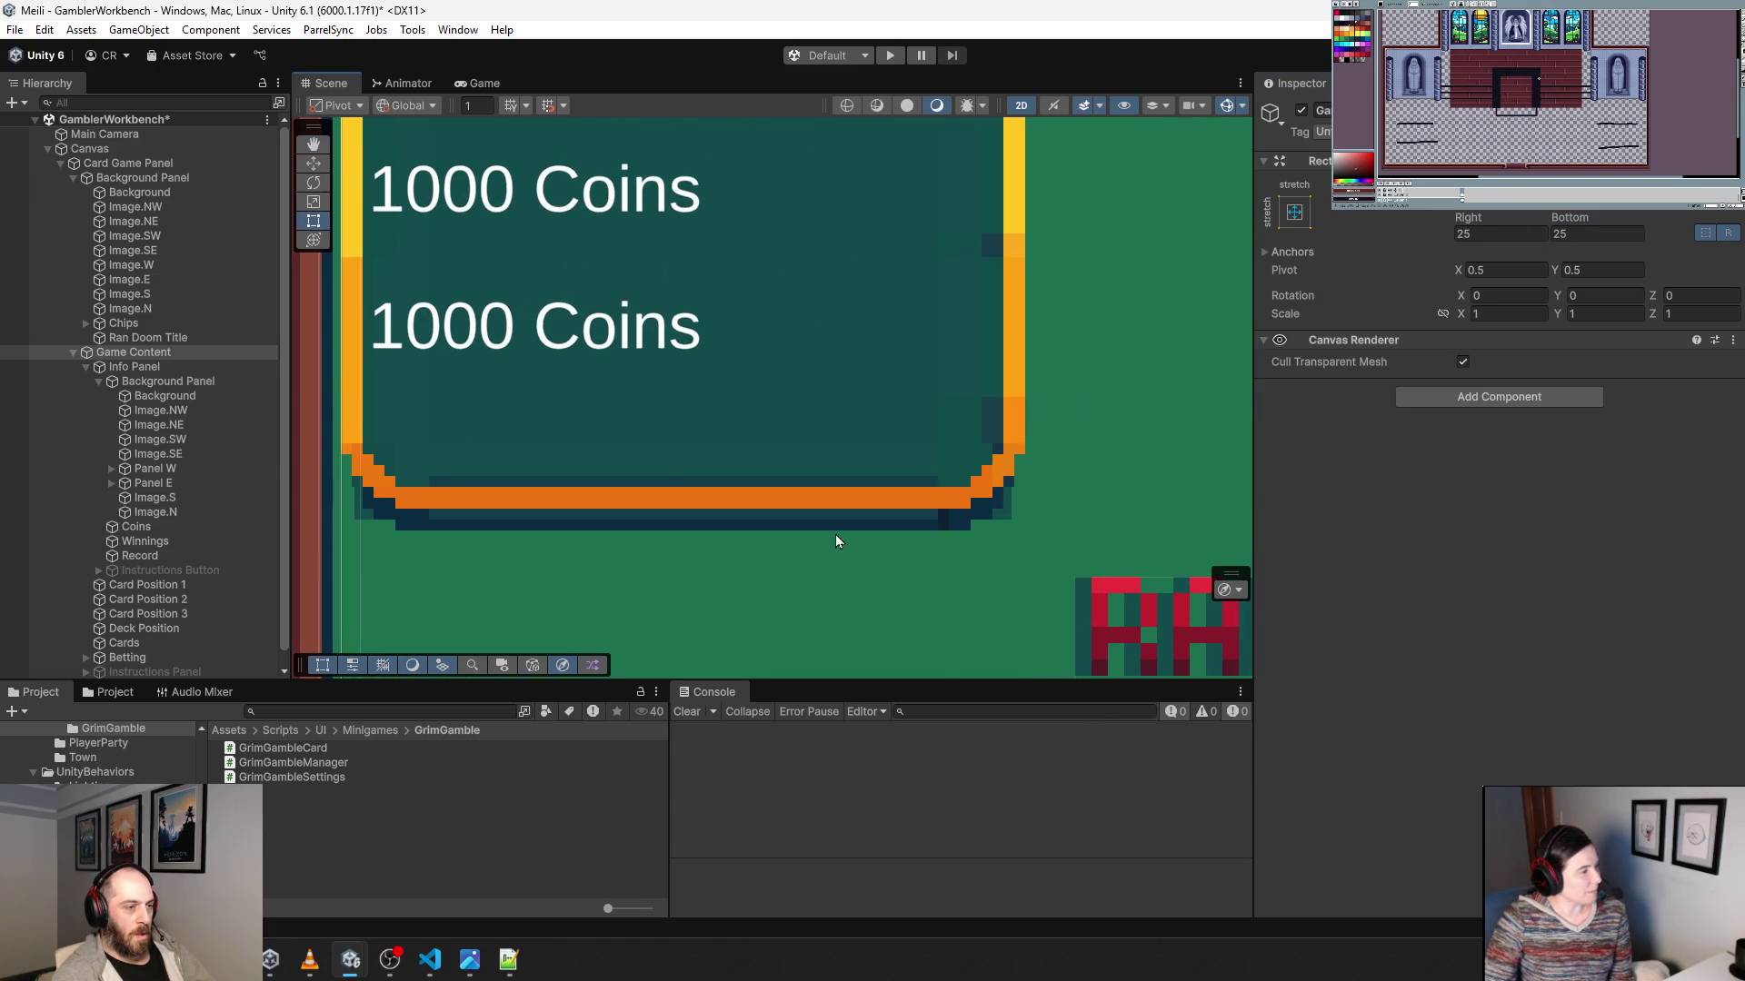
{"action": "left_click", "coordinate": [980, 488]}
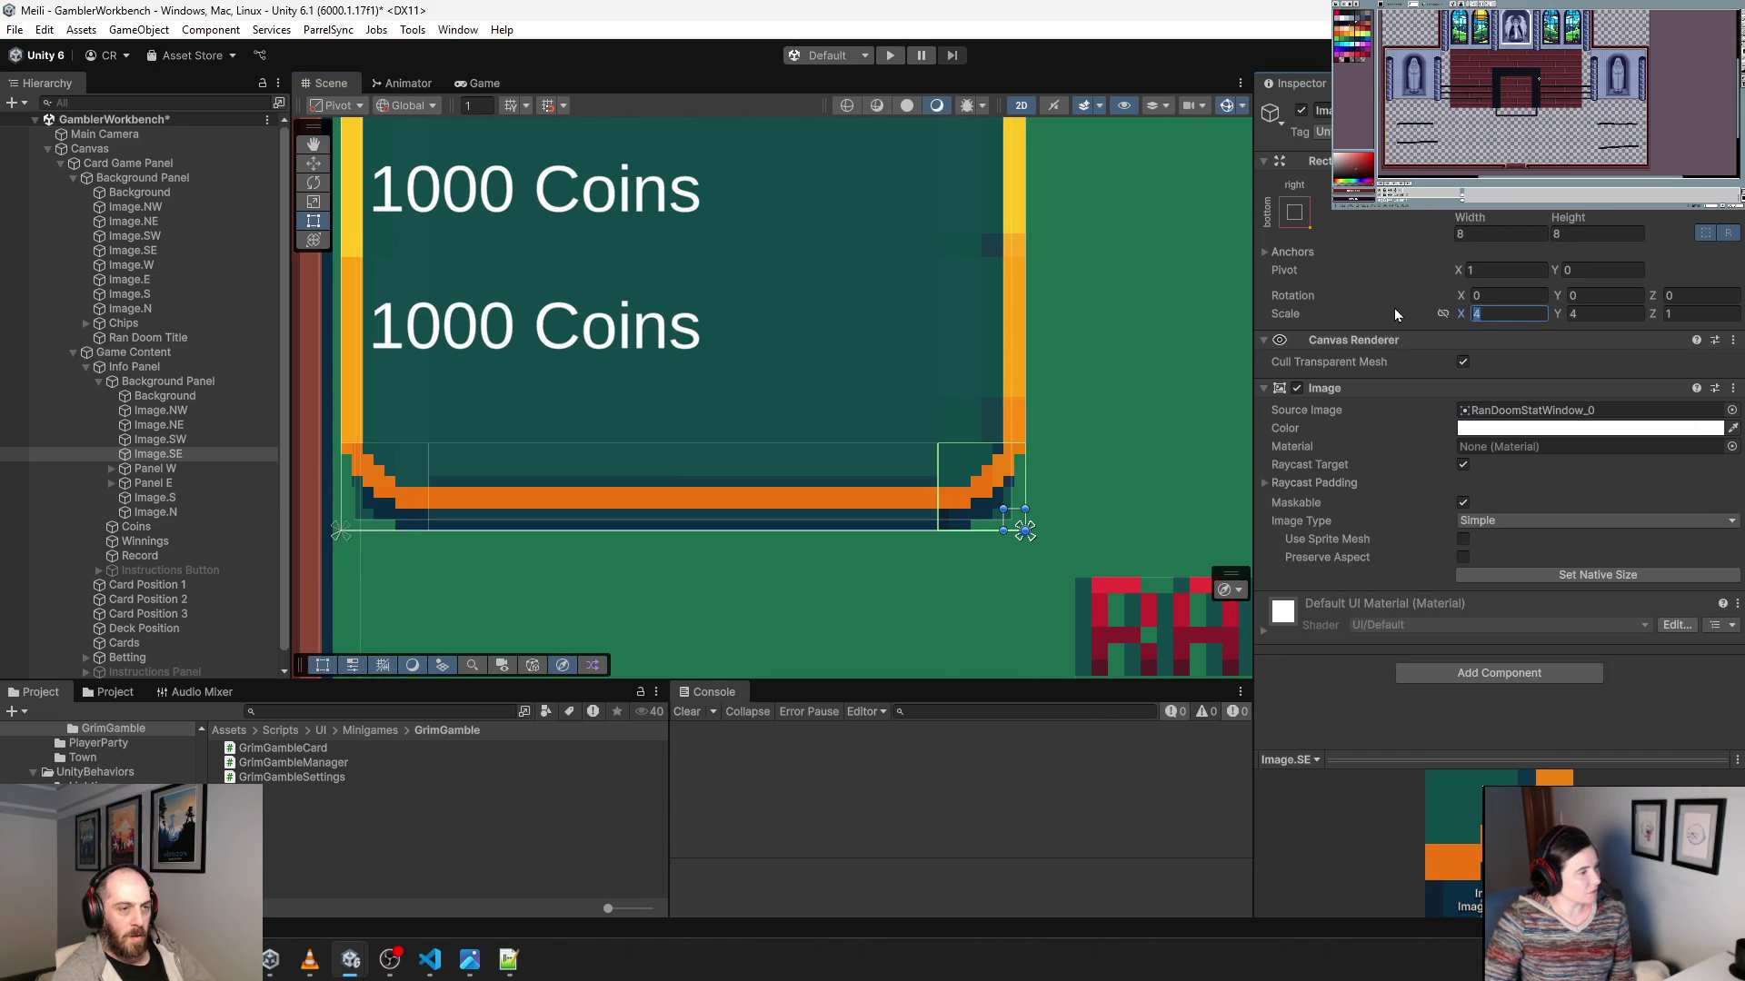
{"action": "type", "text": "1"}
{"action": "key", "text": "Tab"}
{"action": "type", "text": "1"}
{"action": "left_click", "coordinate": [1484, 234]}
{"action": "type", "text": "32"}
{"action": "key", "text": "Tab"}
{"action": "type", "text": "32"}
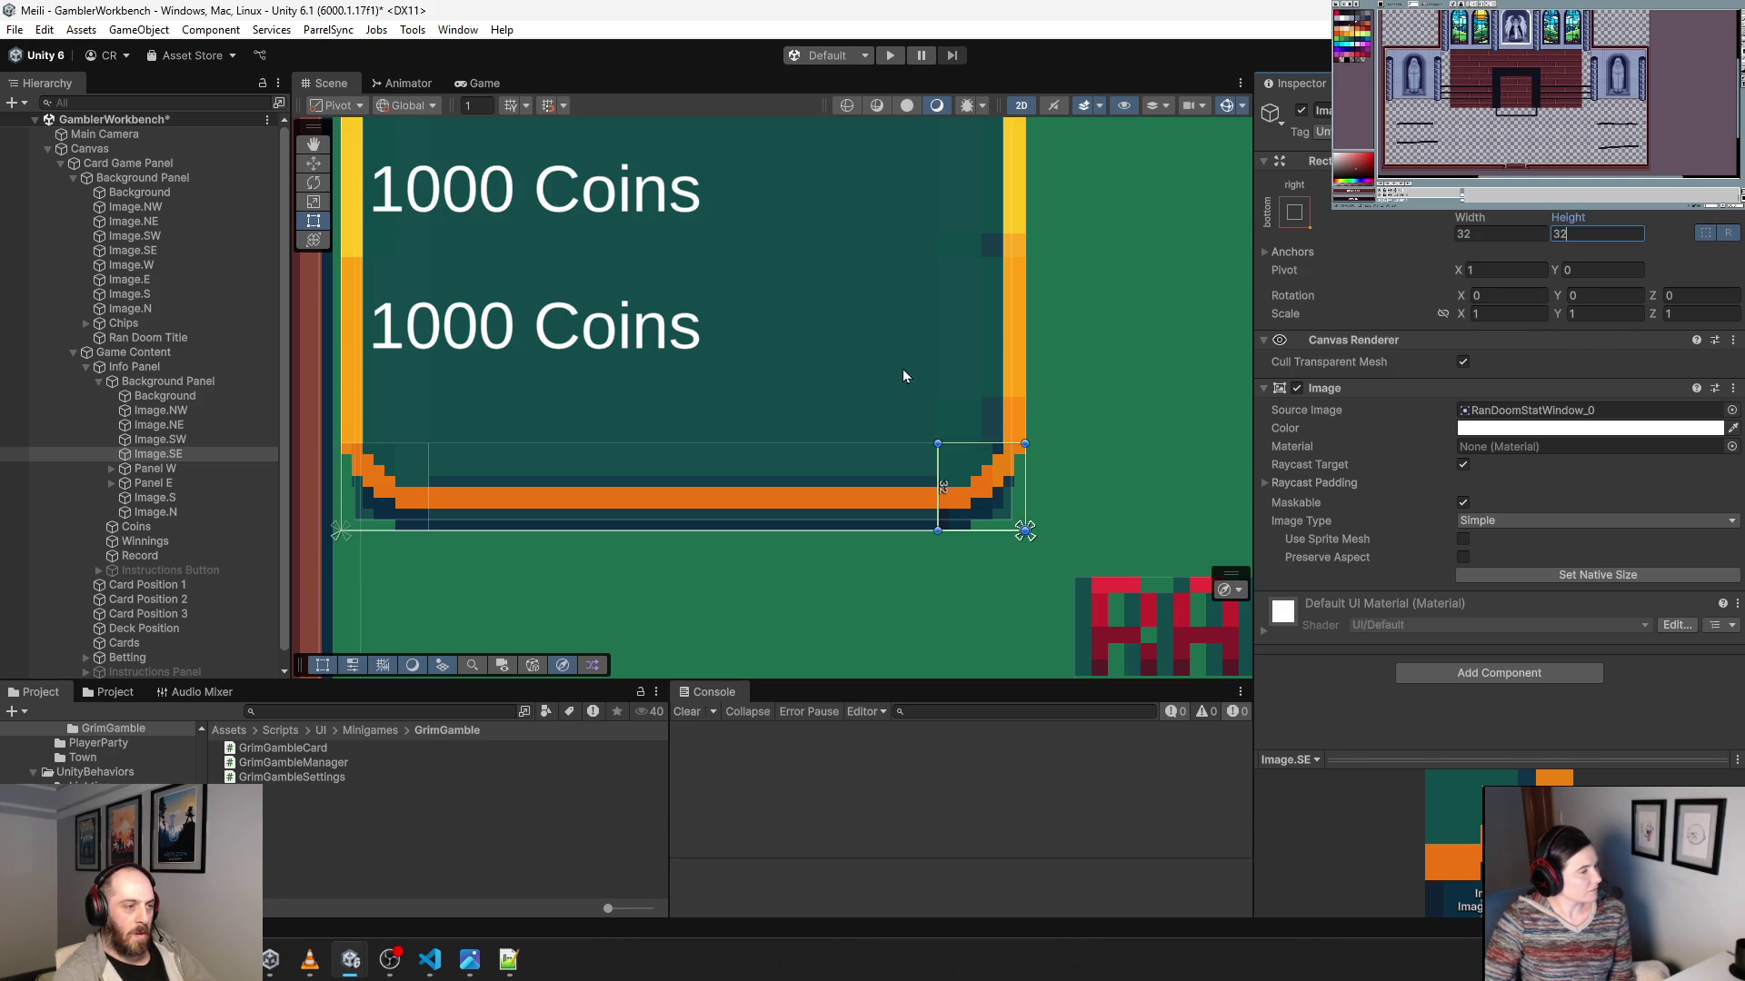
Set the right edge piece Image.E.2 to X scale 1.
{"action": "left_click", "coordinate": [1023, 376]}
{"action": "left_click", "coordinate": [1023, 413]}
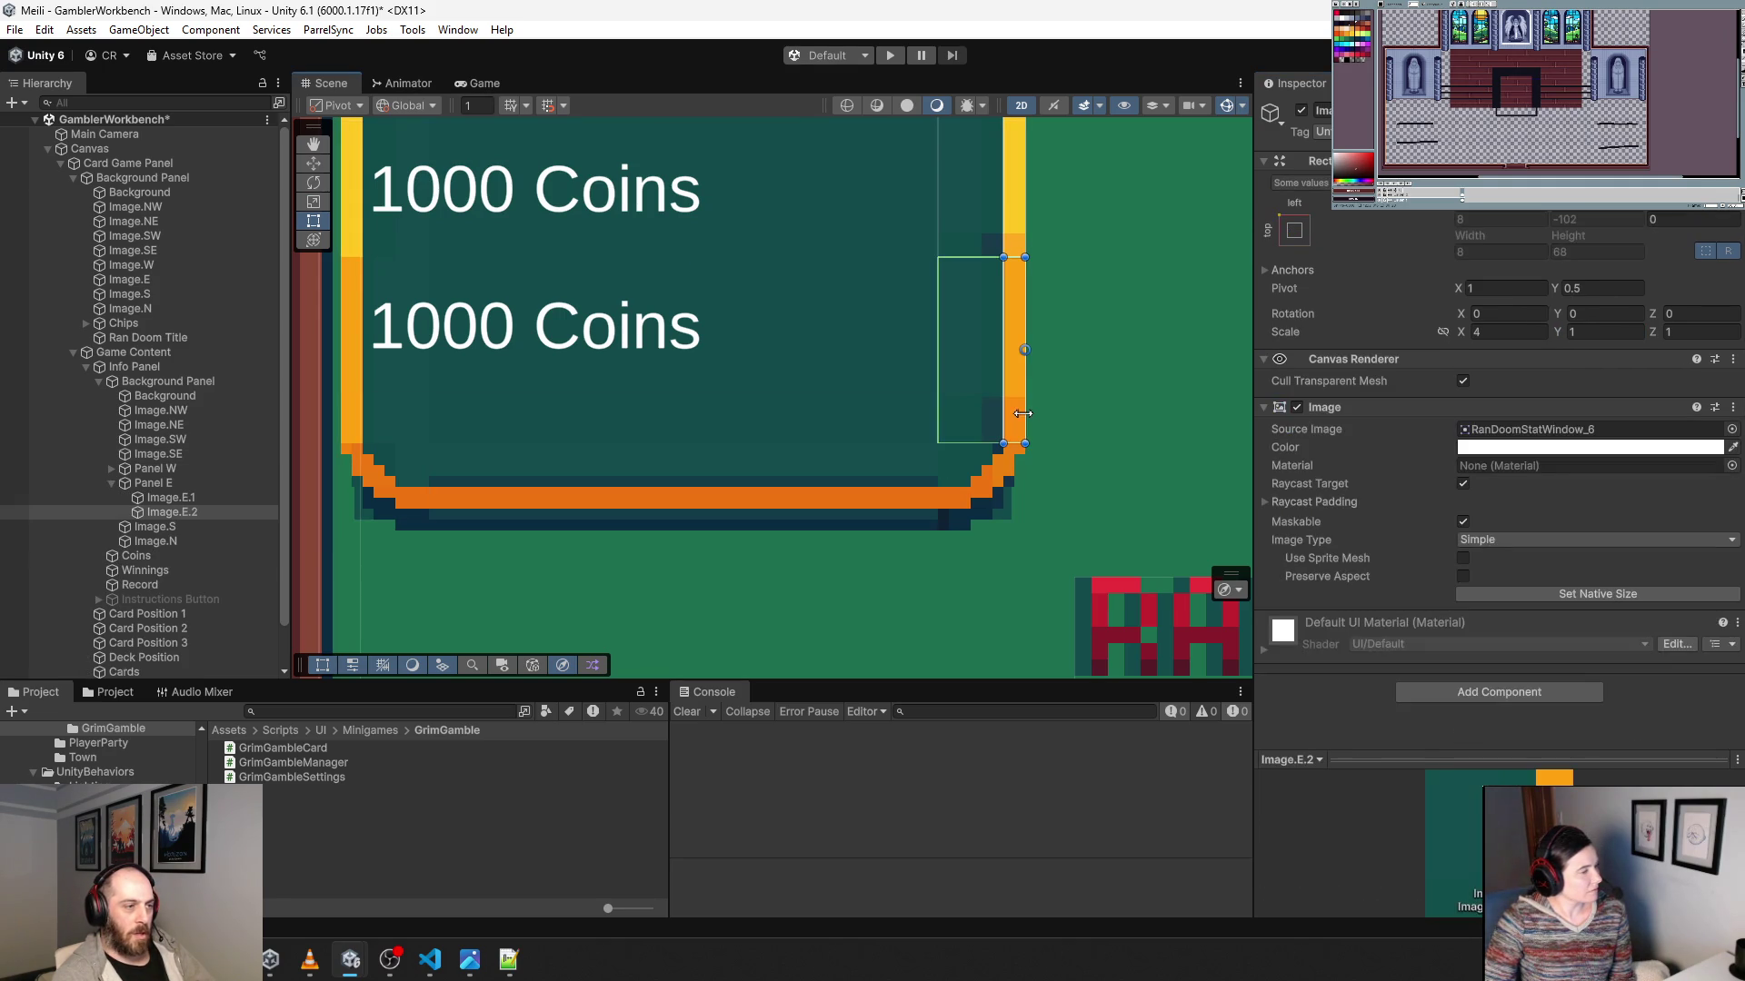
{"action": "left_click", "coordinate": [1015, 318]}
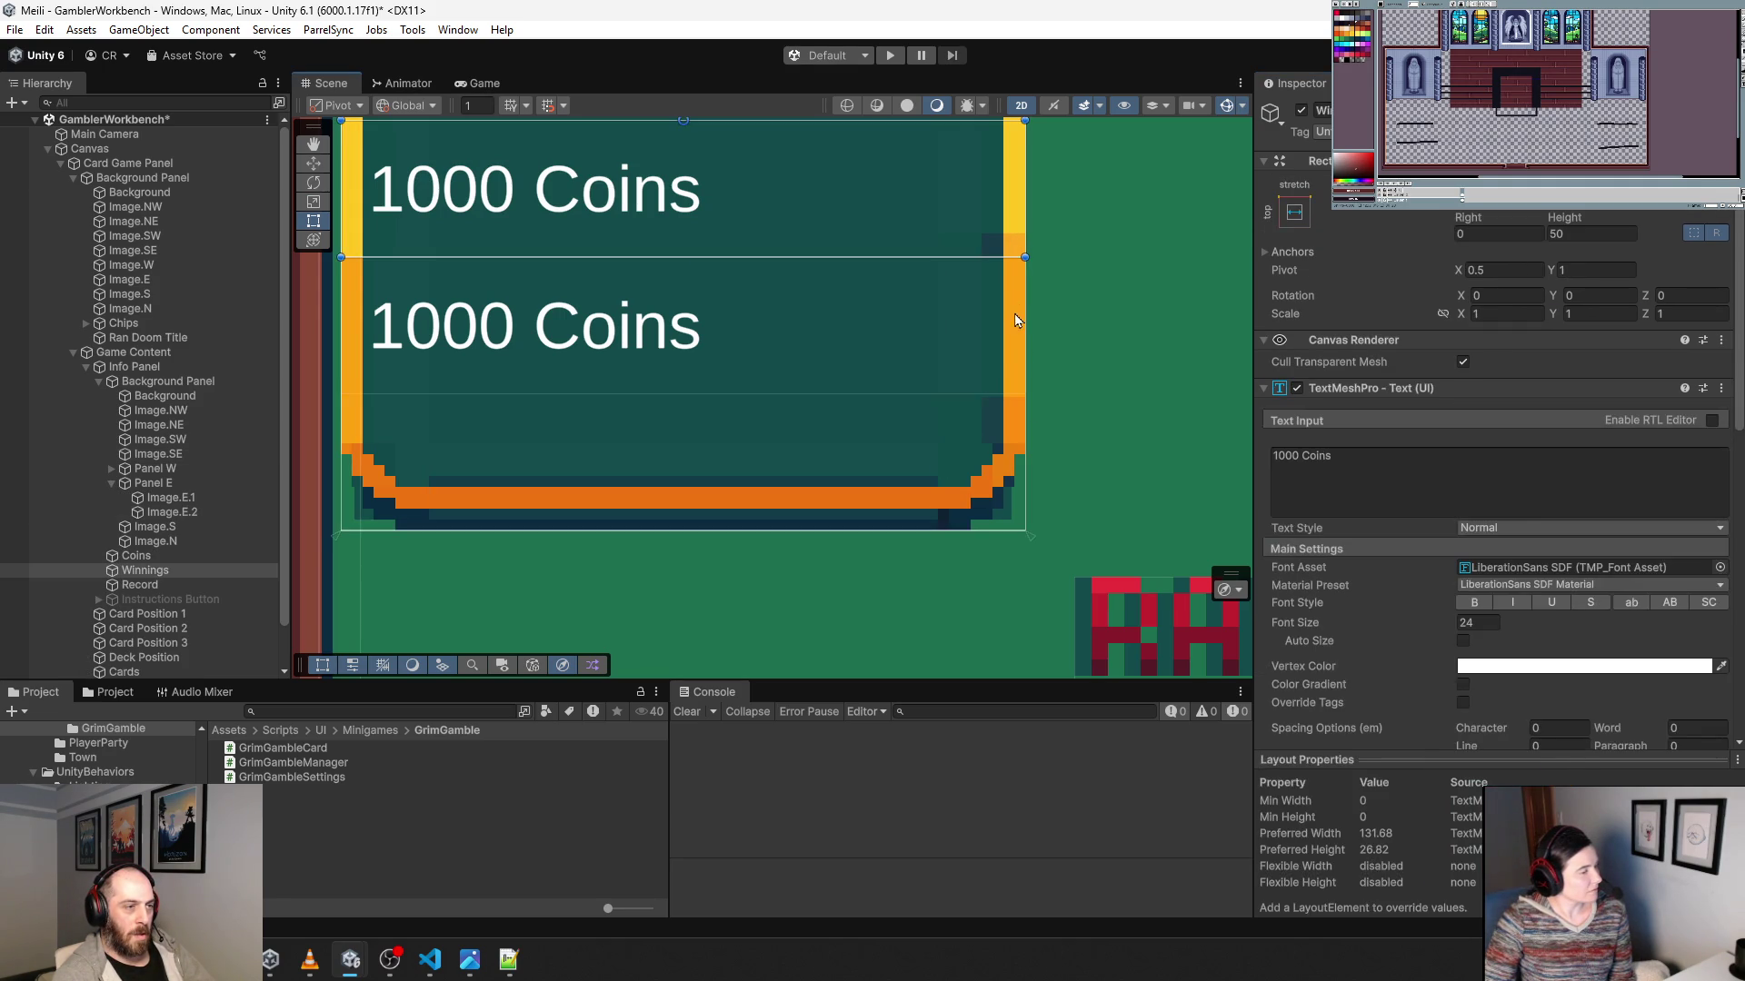
{"action": "left_click", "coordinate": [1016, 428]}
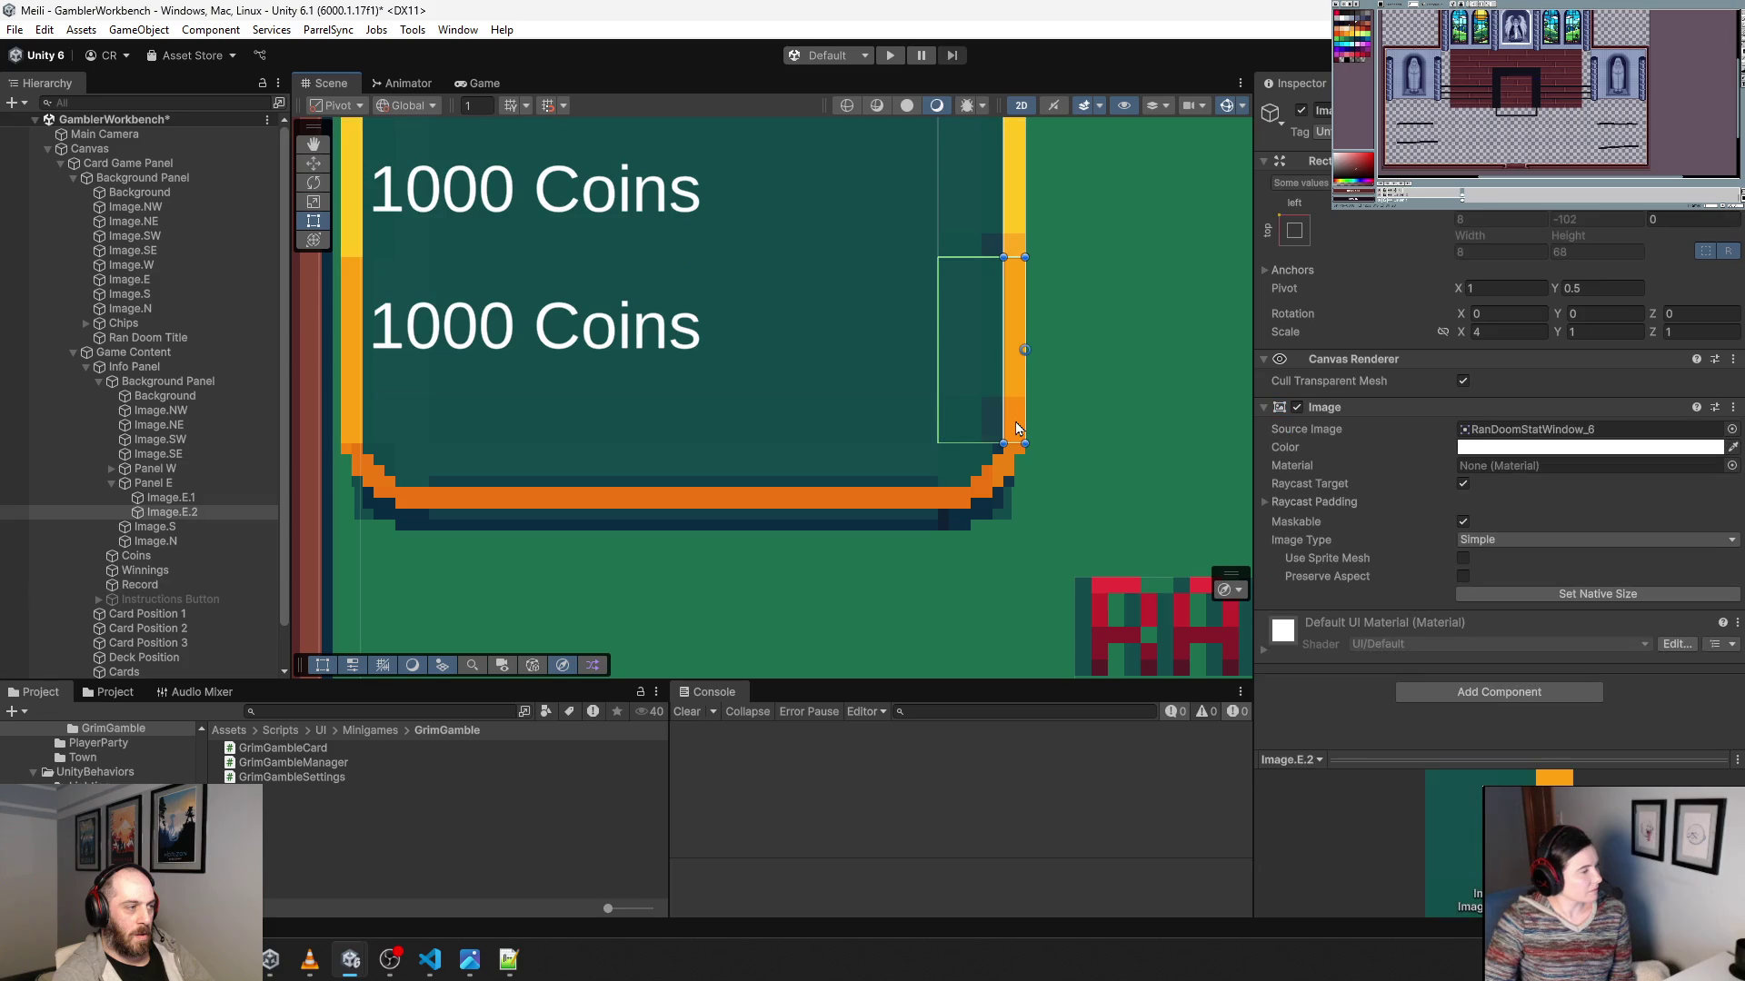
{"action": "left_click", "coordinate": [1504, 332]}
{"action": "type", "text": "1"}
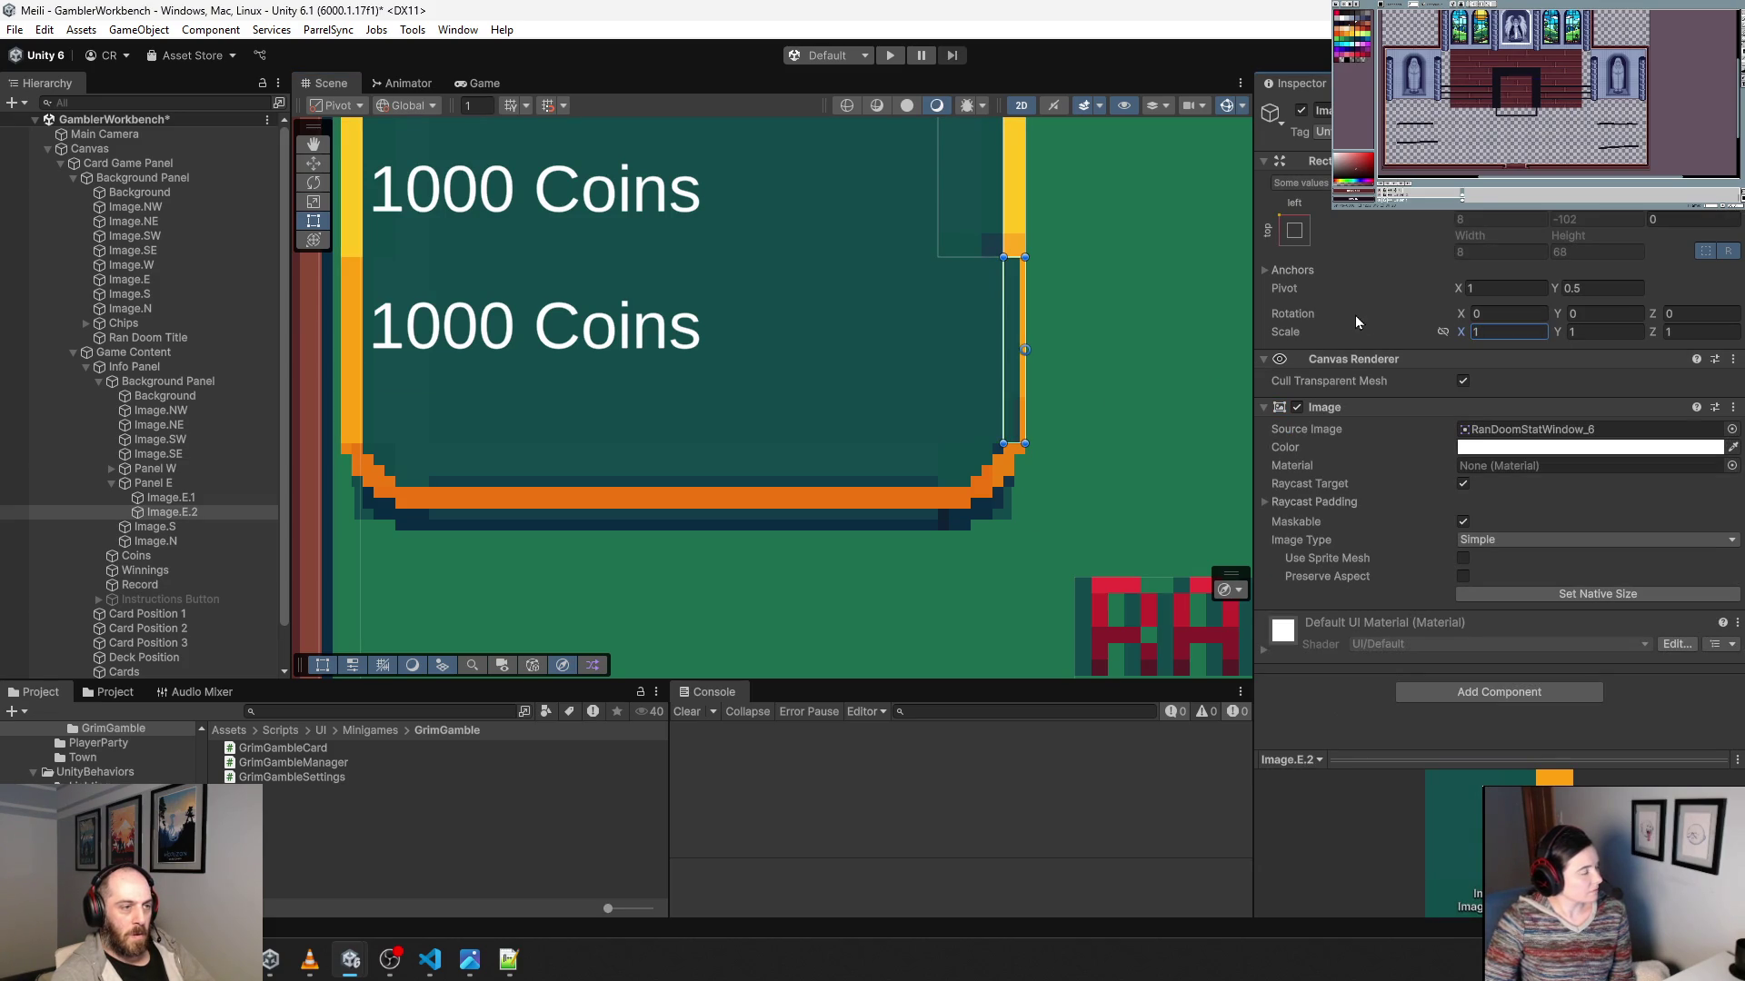
Widen the right-edge container Panel E to 32 and review the whole panel.
{"action": "left_click", "coordinate": [1021, 232]}
{"action": "left_click", "coordinate": [1021, 216]}
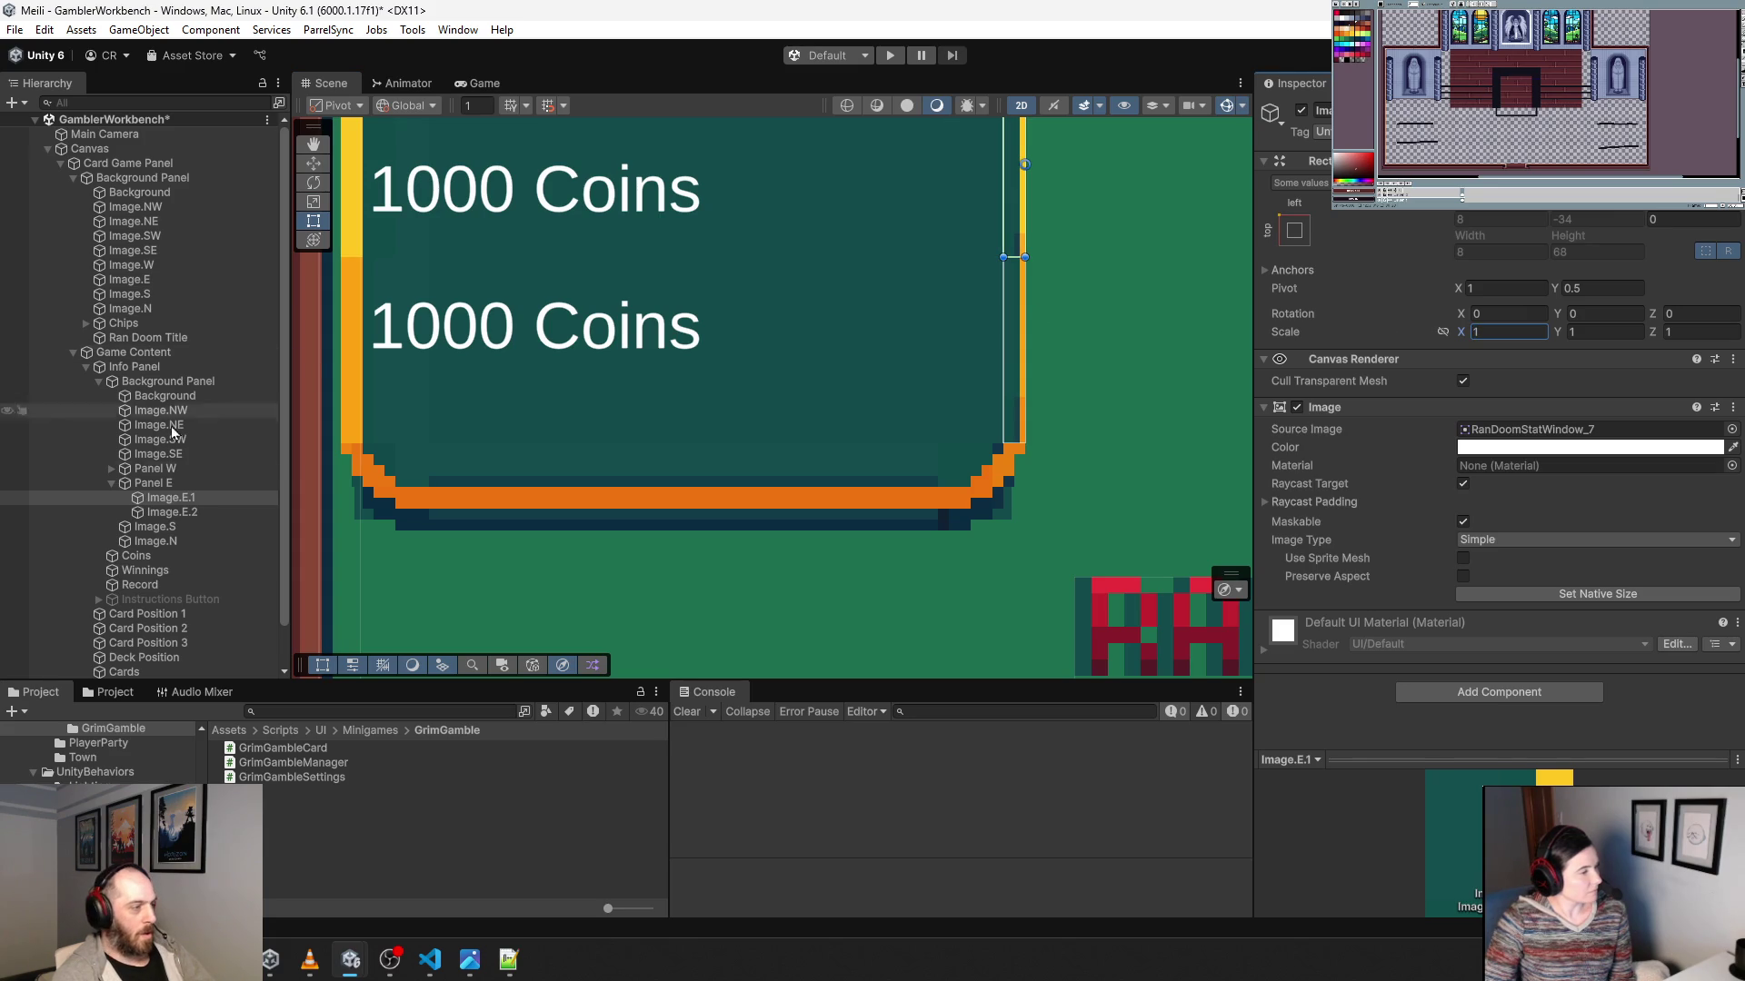
{"action": "left_click", "coordinate": [159, 482]}
{"action": "double_click", "coordinate": [1499, 234]}
{"action": "type", "text": "32"}
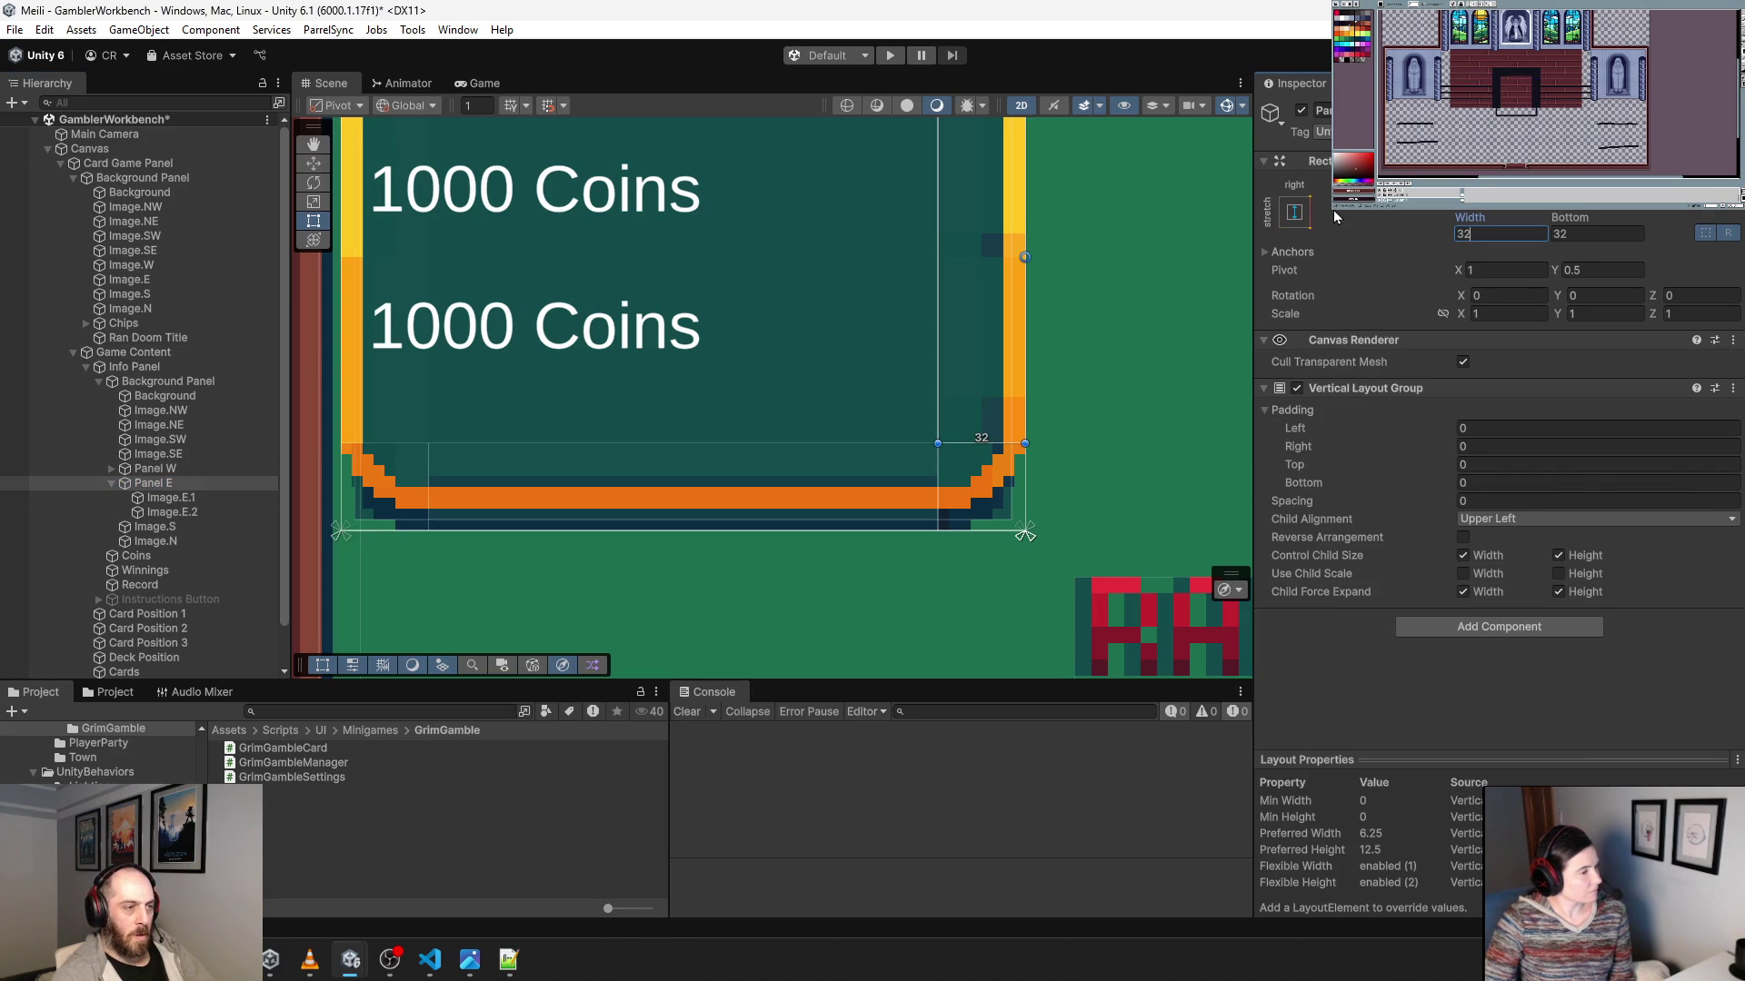
{"action": "left_click", "coordinate": [1060, 350]}
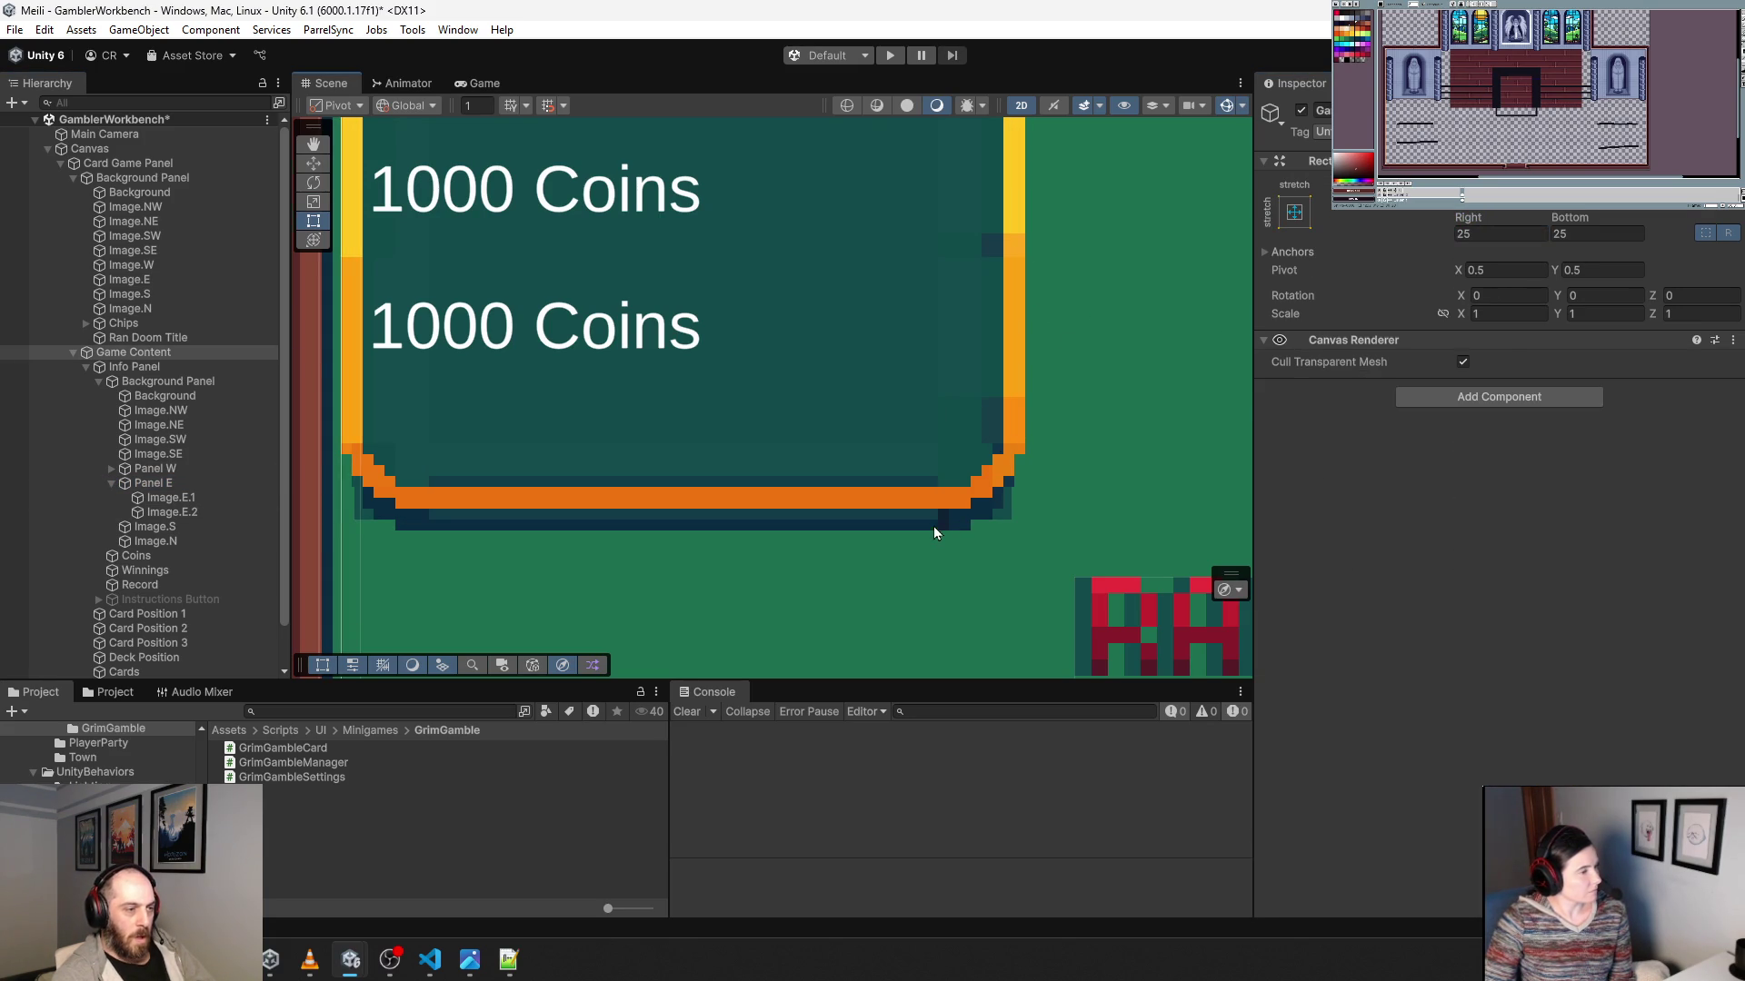
Zoom in on the bottom-right corner to compare Image.SE against the Image.S bottom edge.
{"action": "scroll", "coordinate": [934, 526], "scroll_direction": "up", "scroll_amount": 2}
{"action": "left_click", "coordinate": [951, 483]}
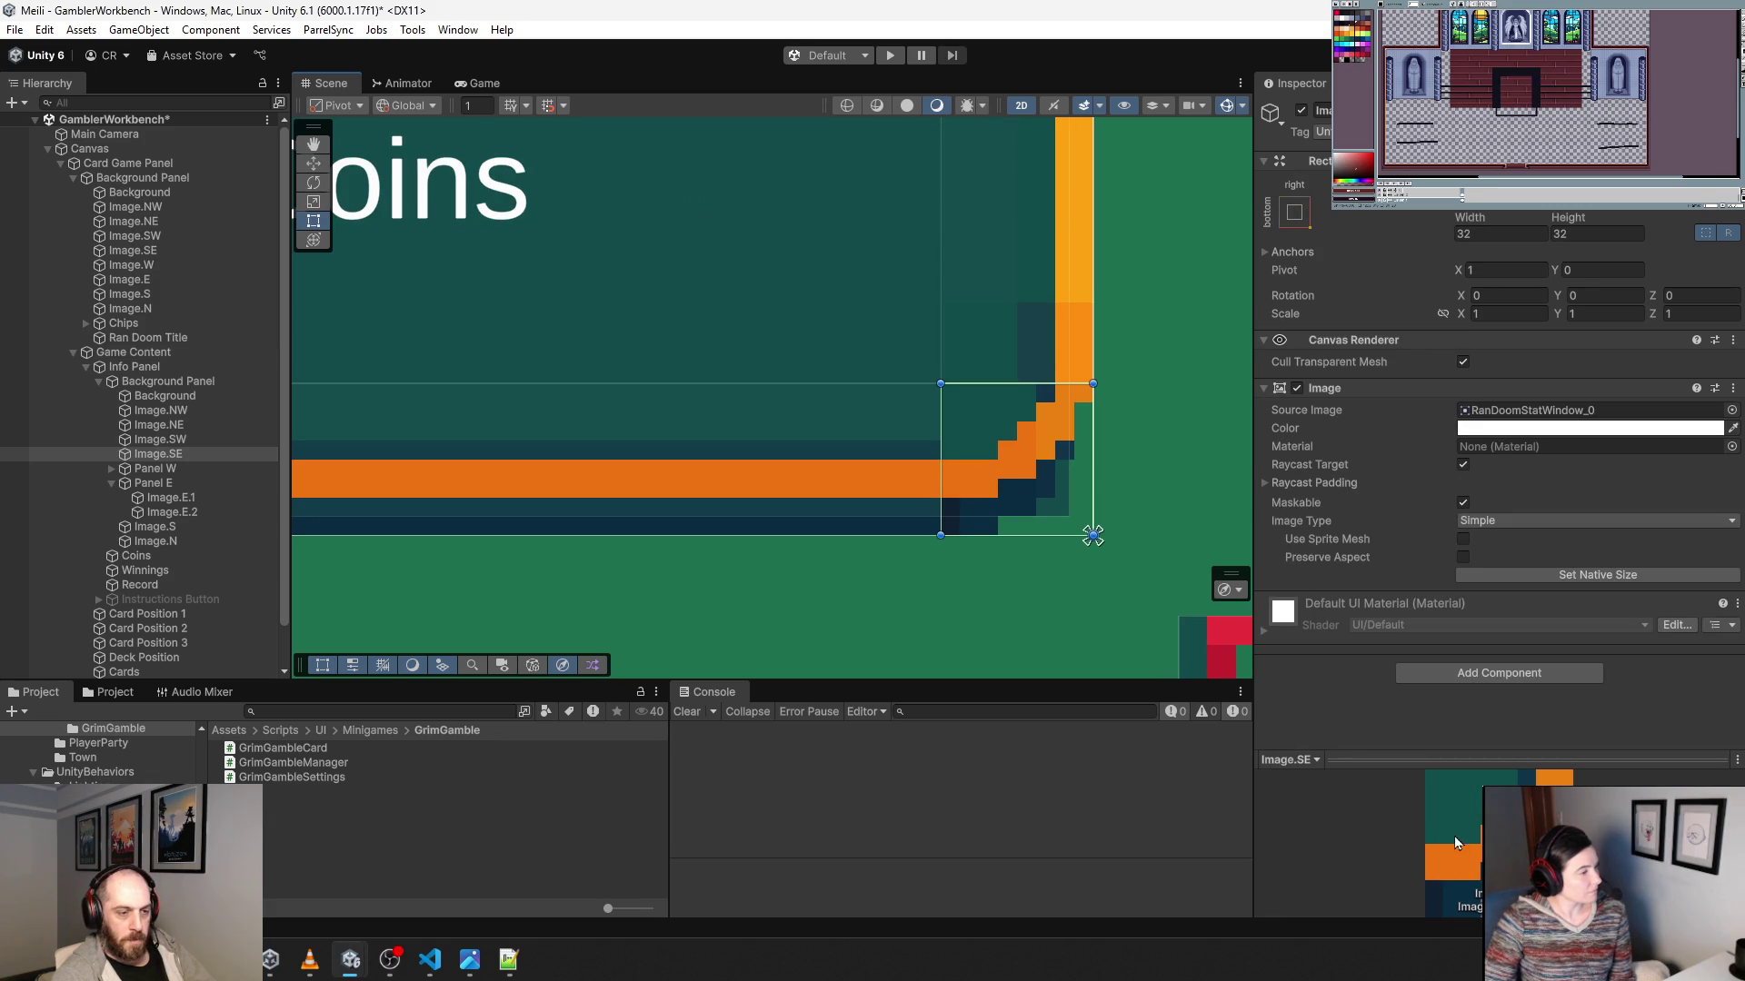
{"action": "left_click", "coordinate": [807, 492]}
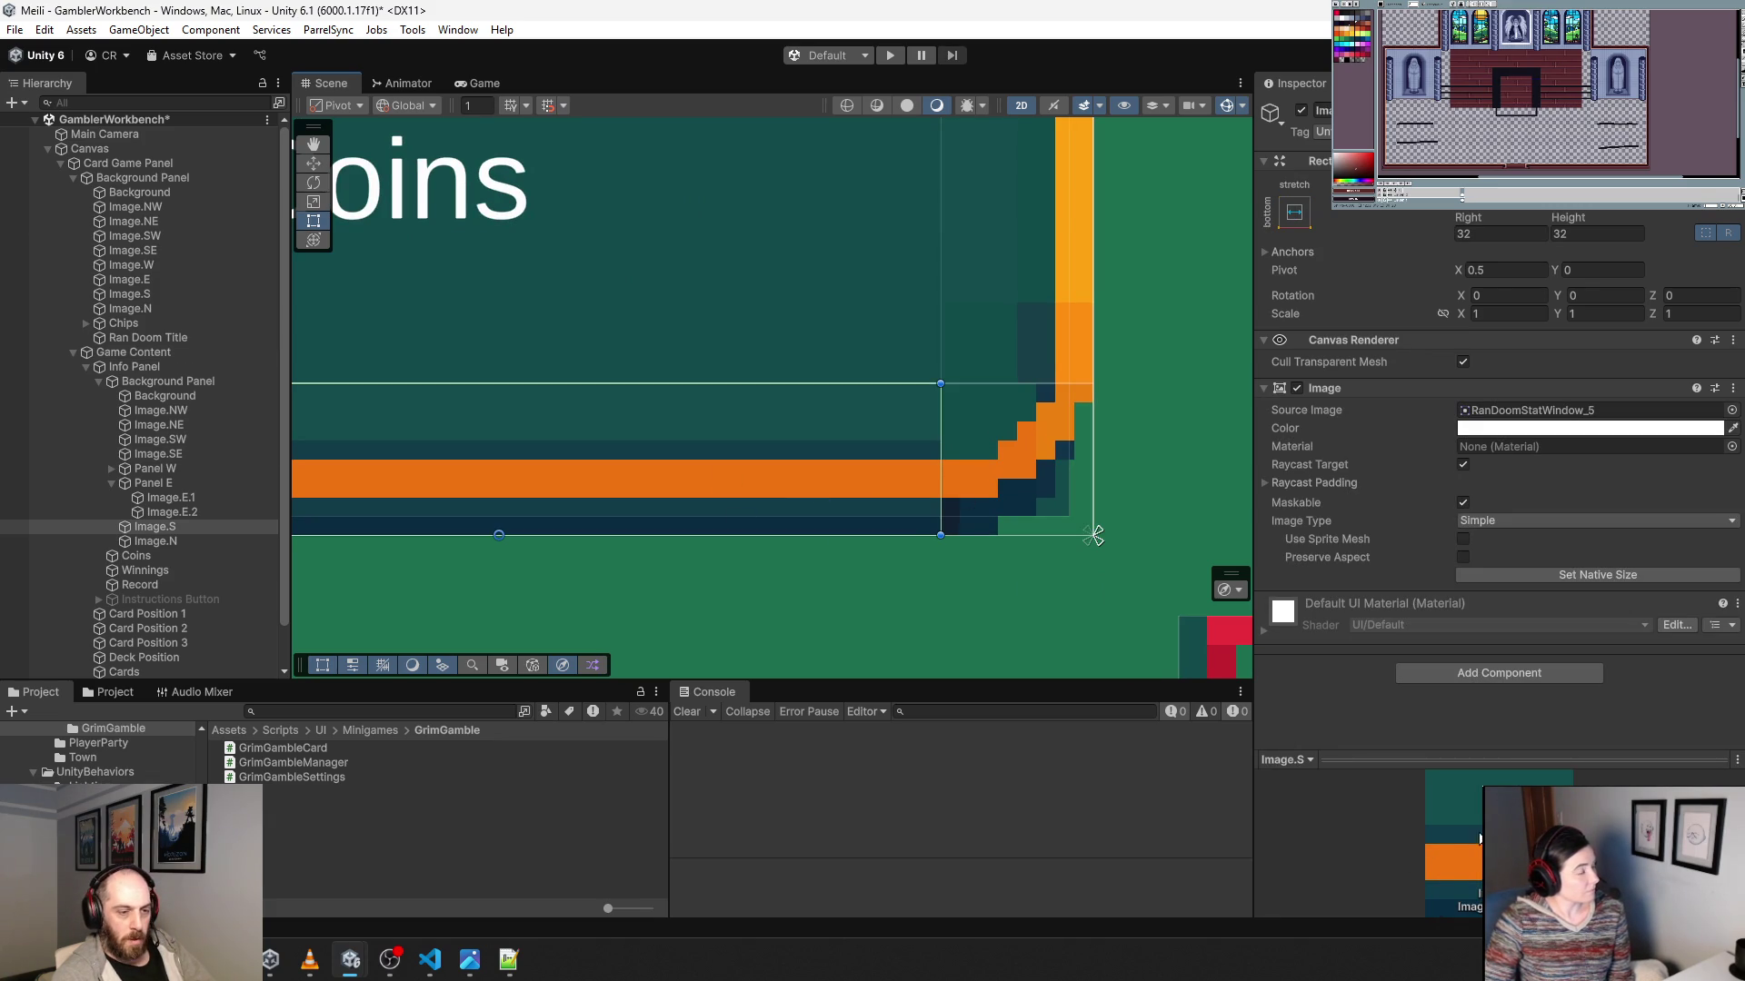
{"action": "left_click", "coordinate": [983, 495]}
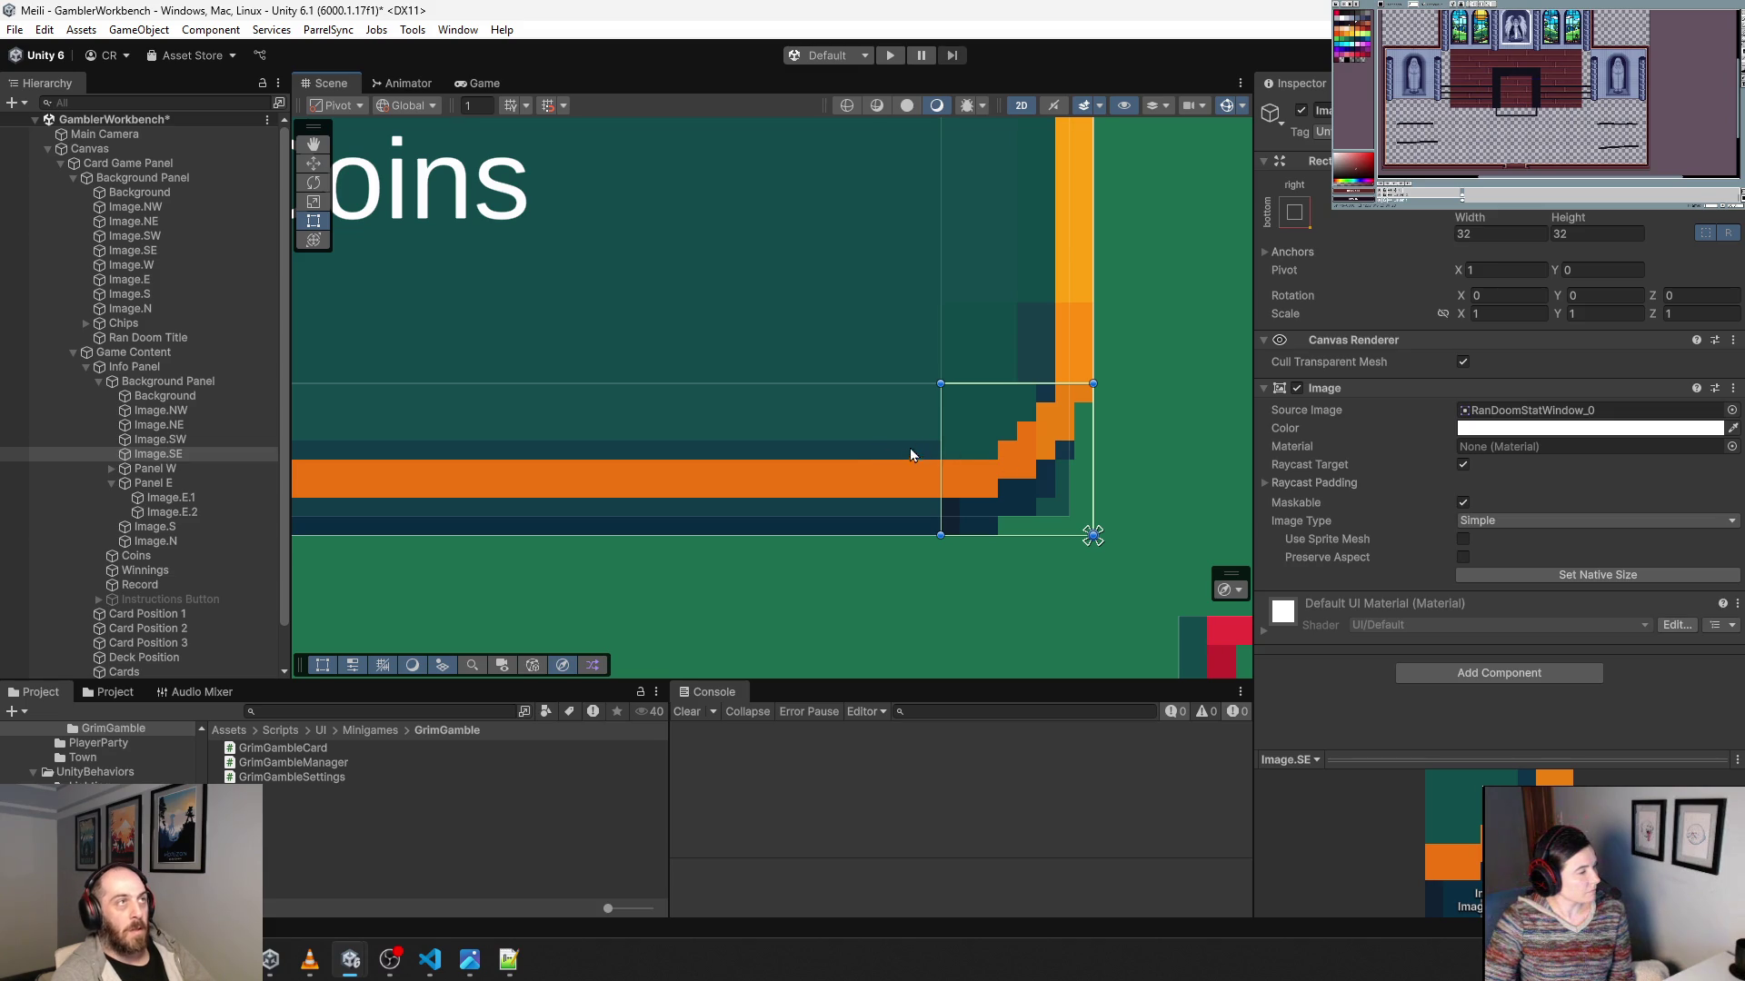
{"action": "scroll", "coordinate": [908, 450], "scroll_direction": "up", "scroll_amount": 10}
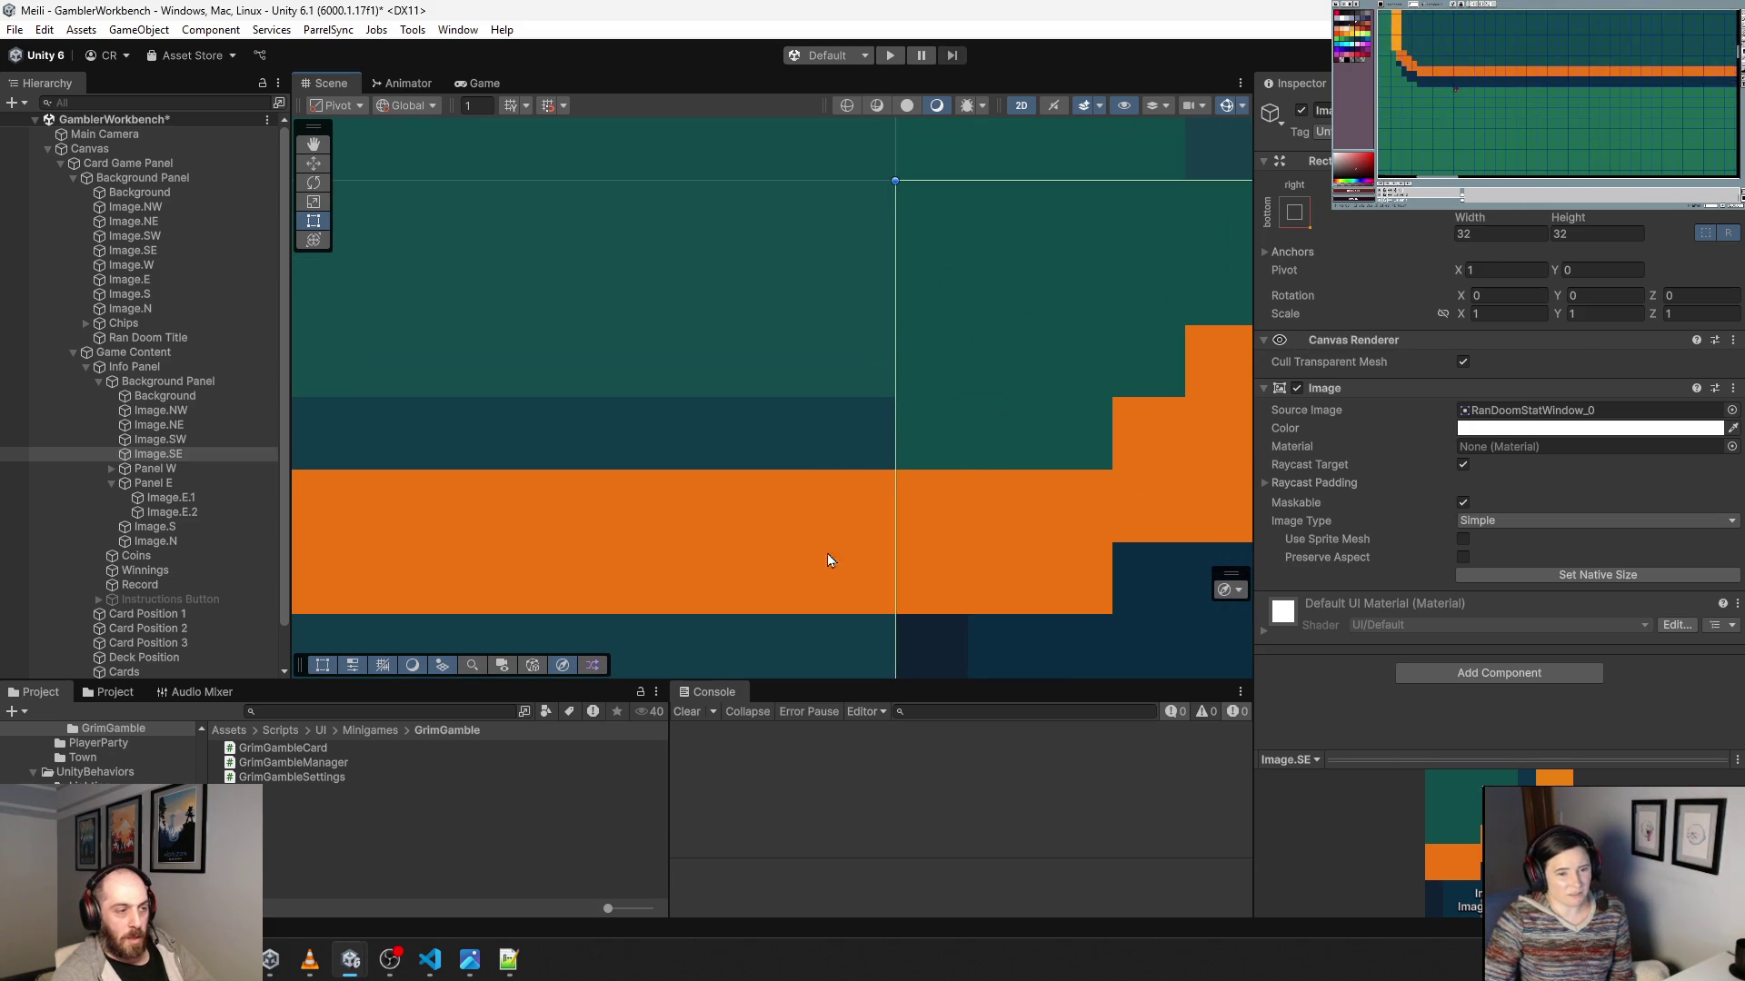
{"action": "left_click", "coordinate": [781, 537]}
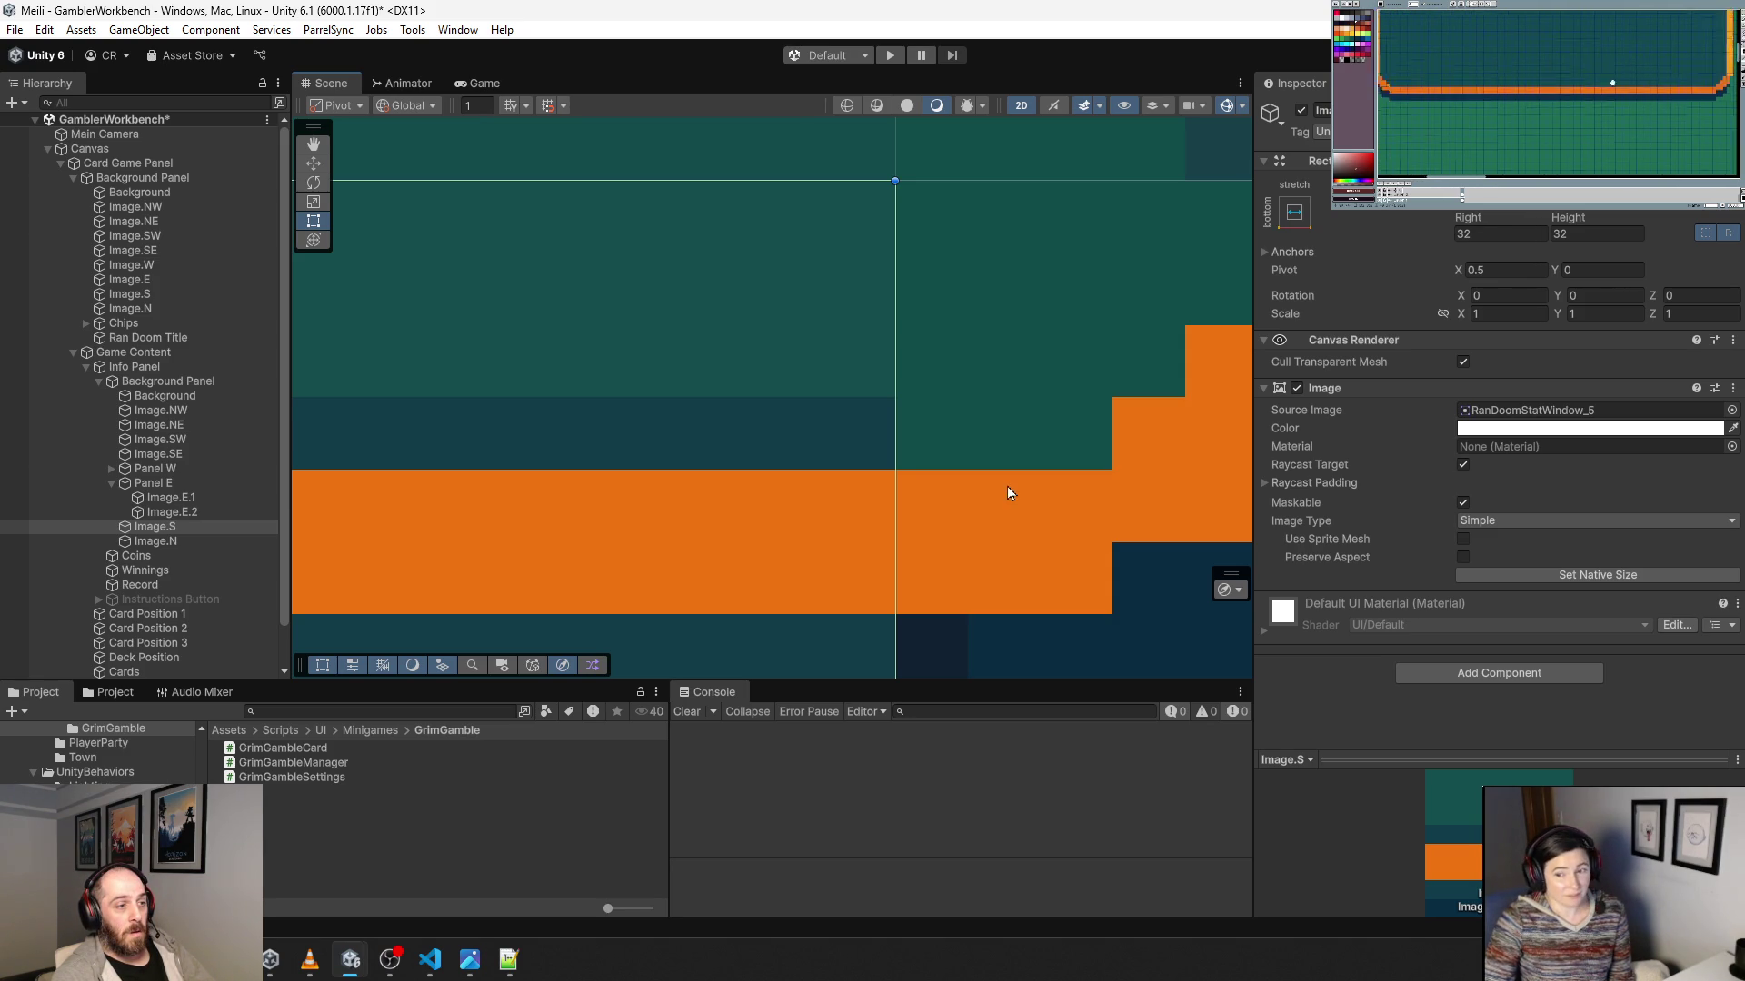
{"action": "scroll", "coordinate": [1005, 488], "scroll_direction": "down", "scroll_amount": 2}
{"action": "scroll", "coordinate": [1005, 491], "scroll_direction": "down", "scroll_amount": 1}
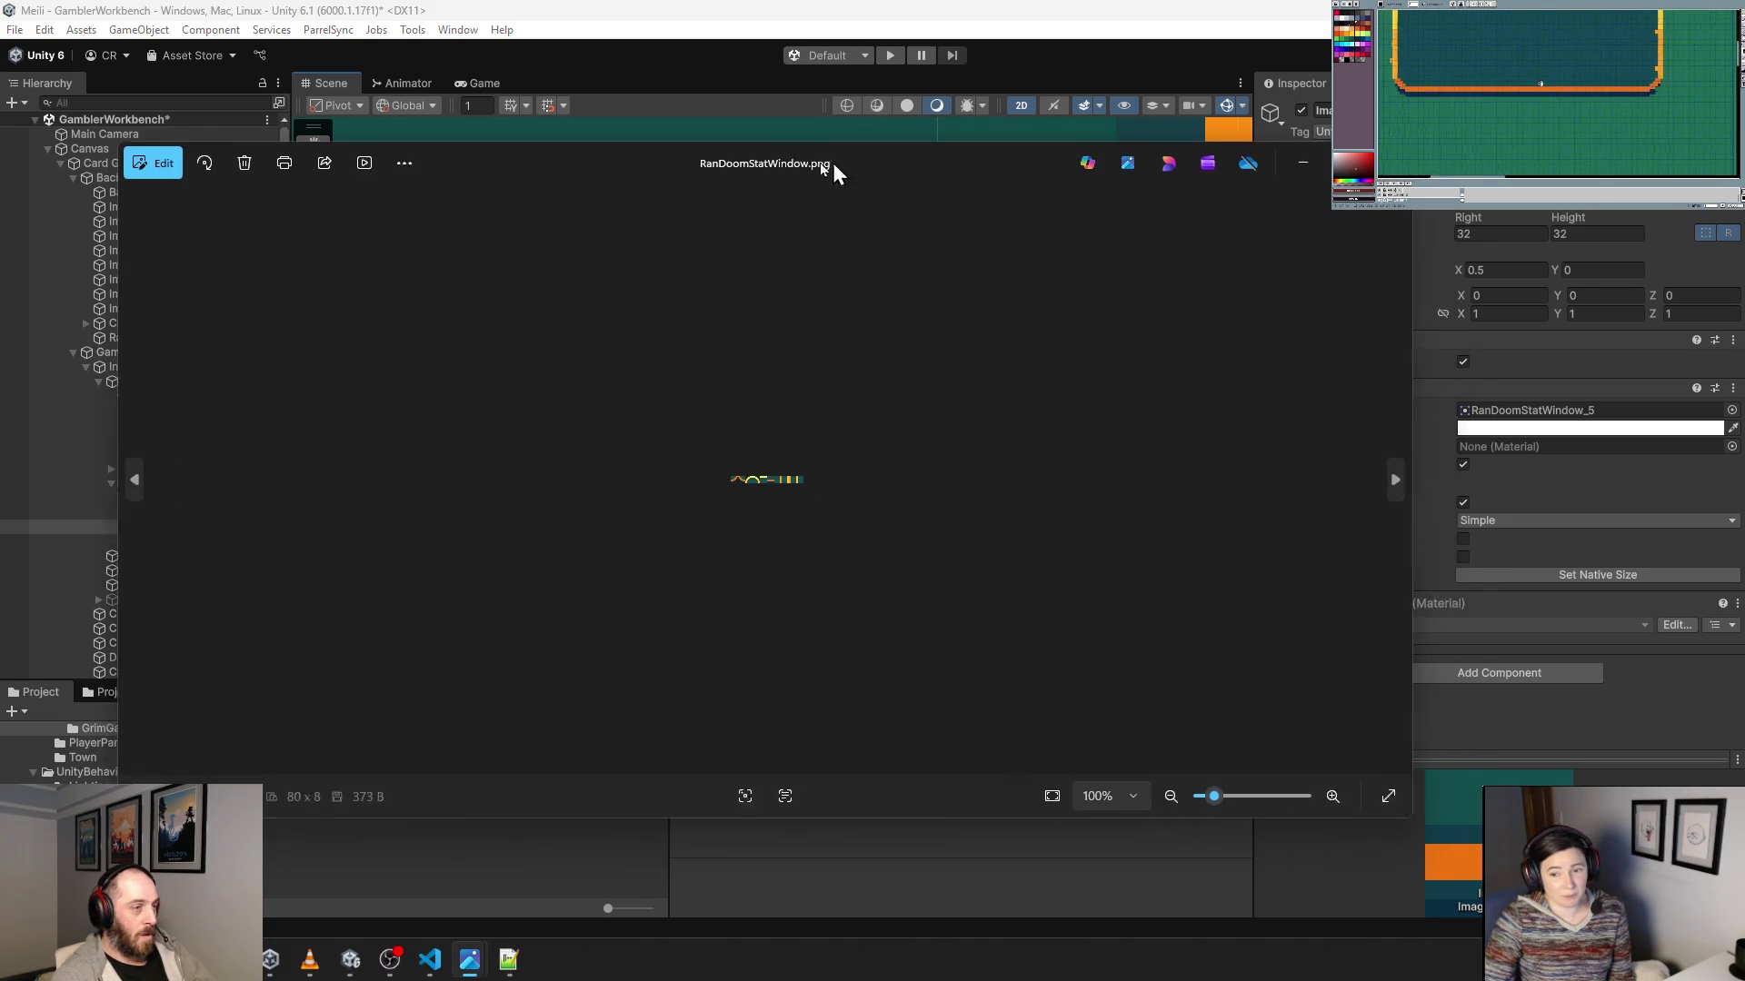
Close the Photos viewer and return to the Unity editor.
{"action": "key", "text": "alt+F4"}
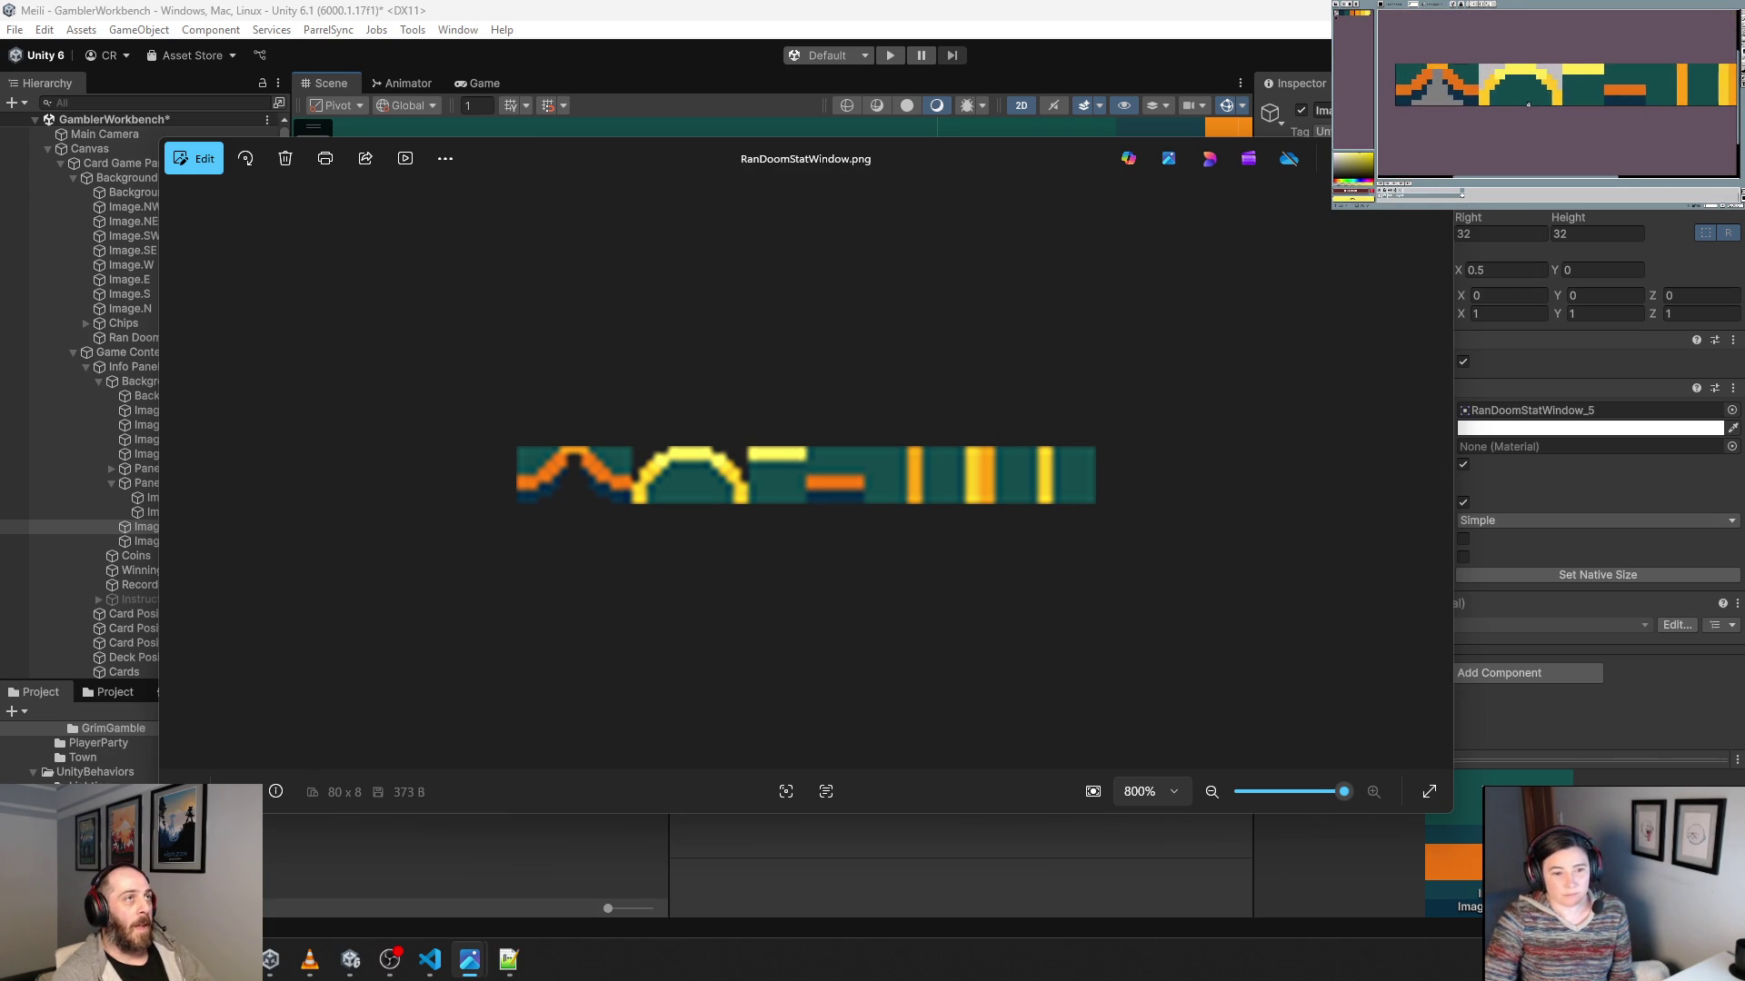
{"action": "key", "text": "alt+Tab"}
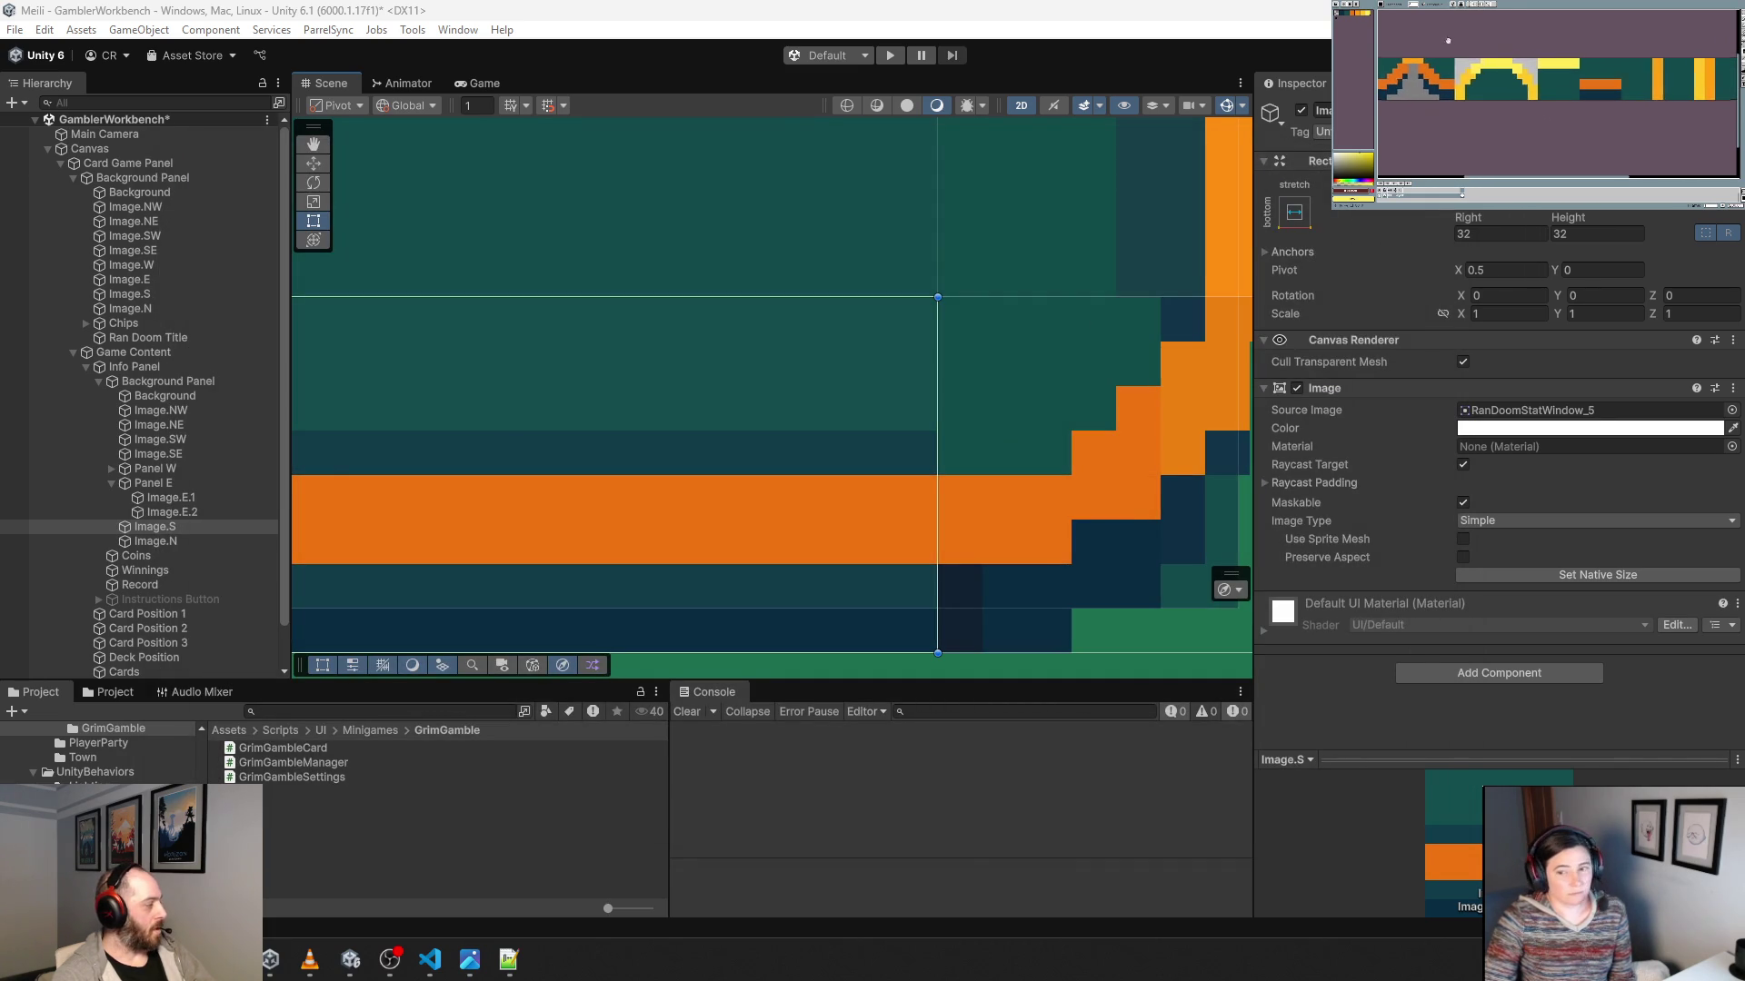
Select the top edge piece Image.N and set its height to 32.
{"action": "scroll", "coordinate": [1019, 350], "scroll_direction": "down", "scroll_amount": 5}
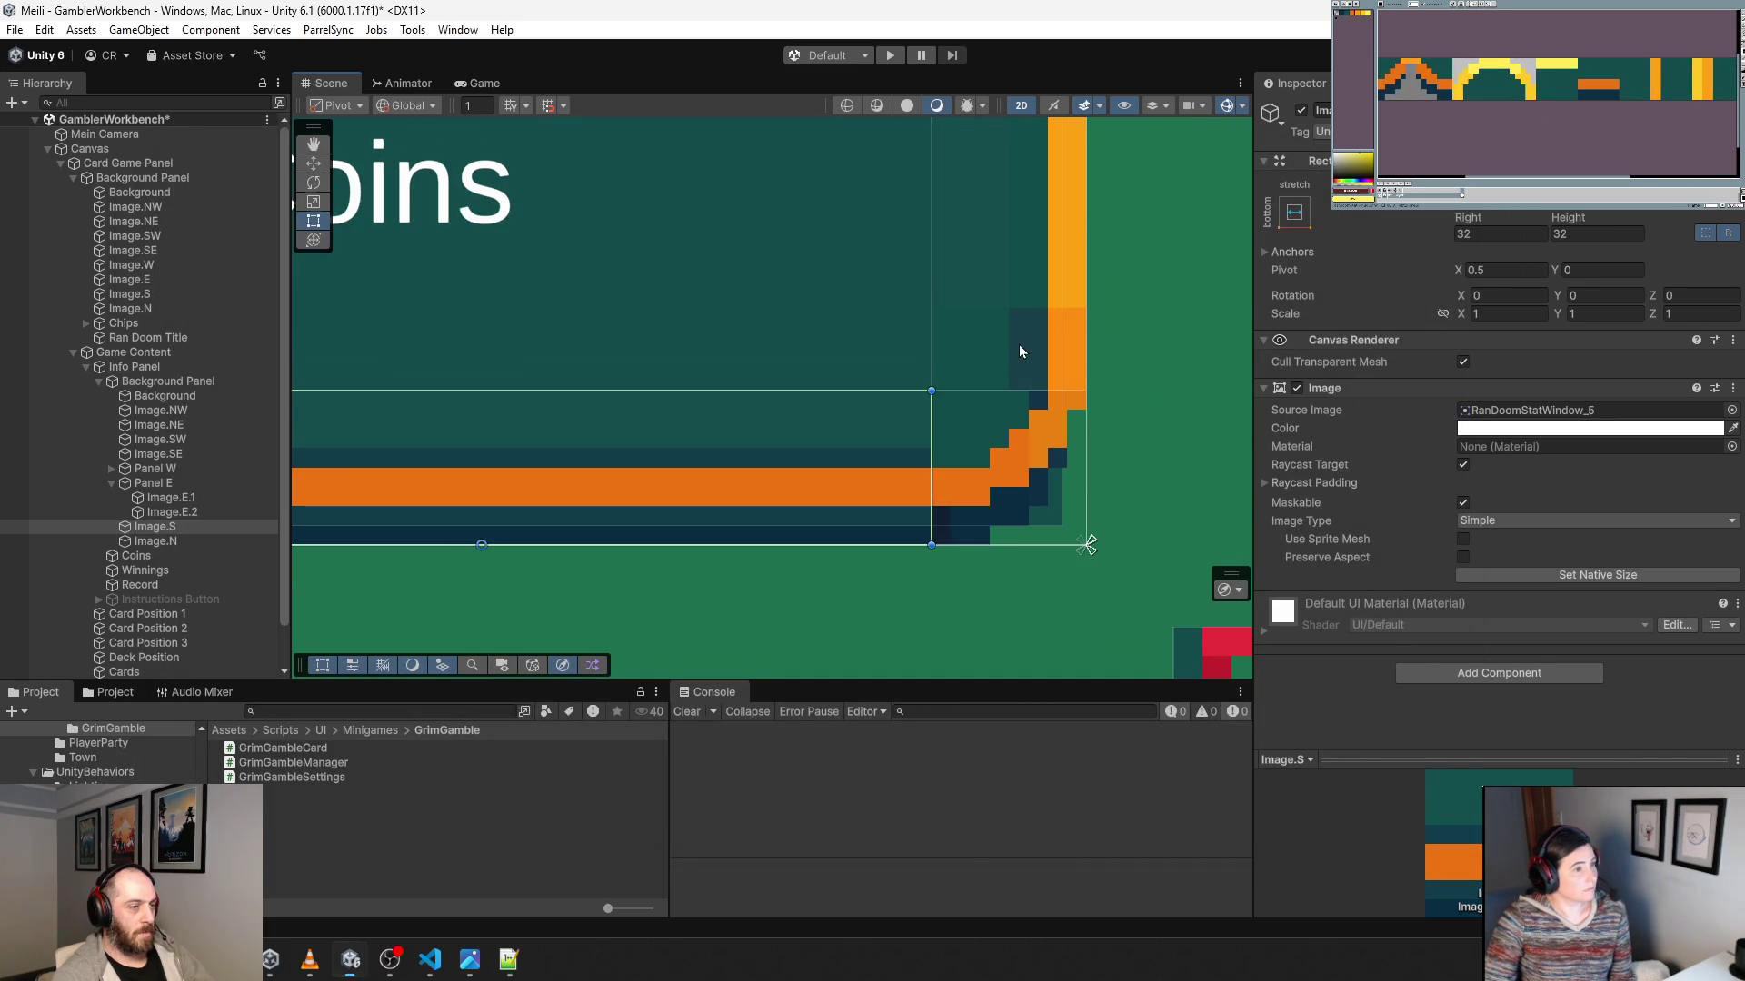
{"action": "left_click", "coordinate": [1020, 350]}
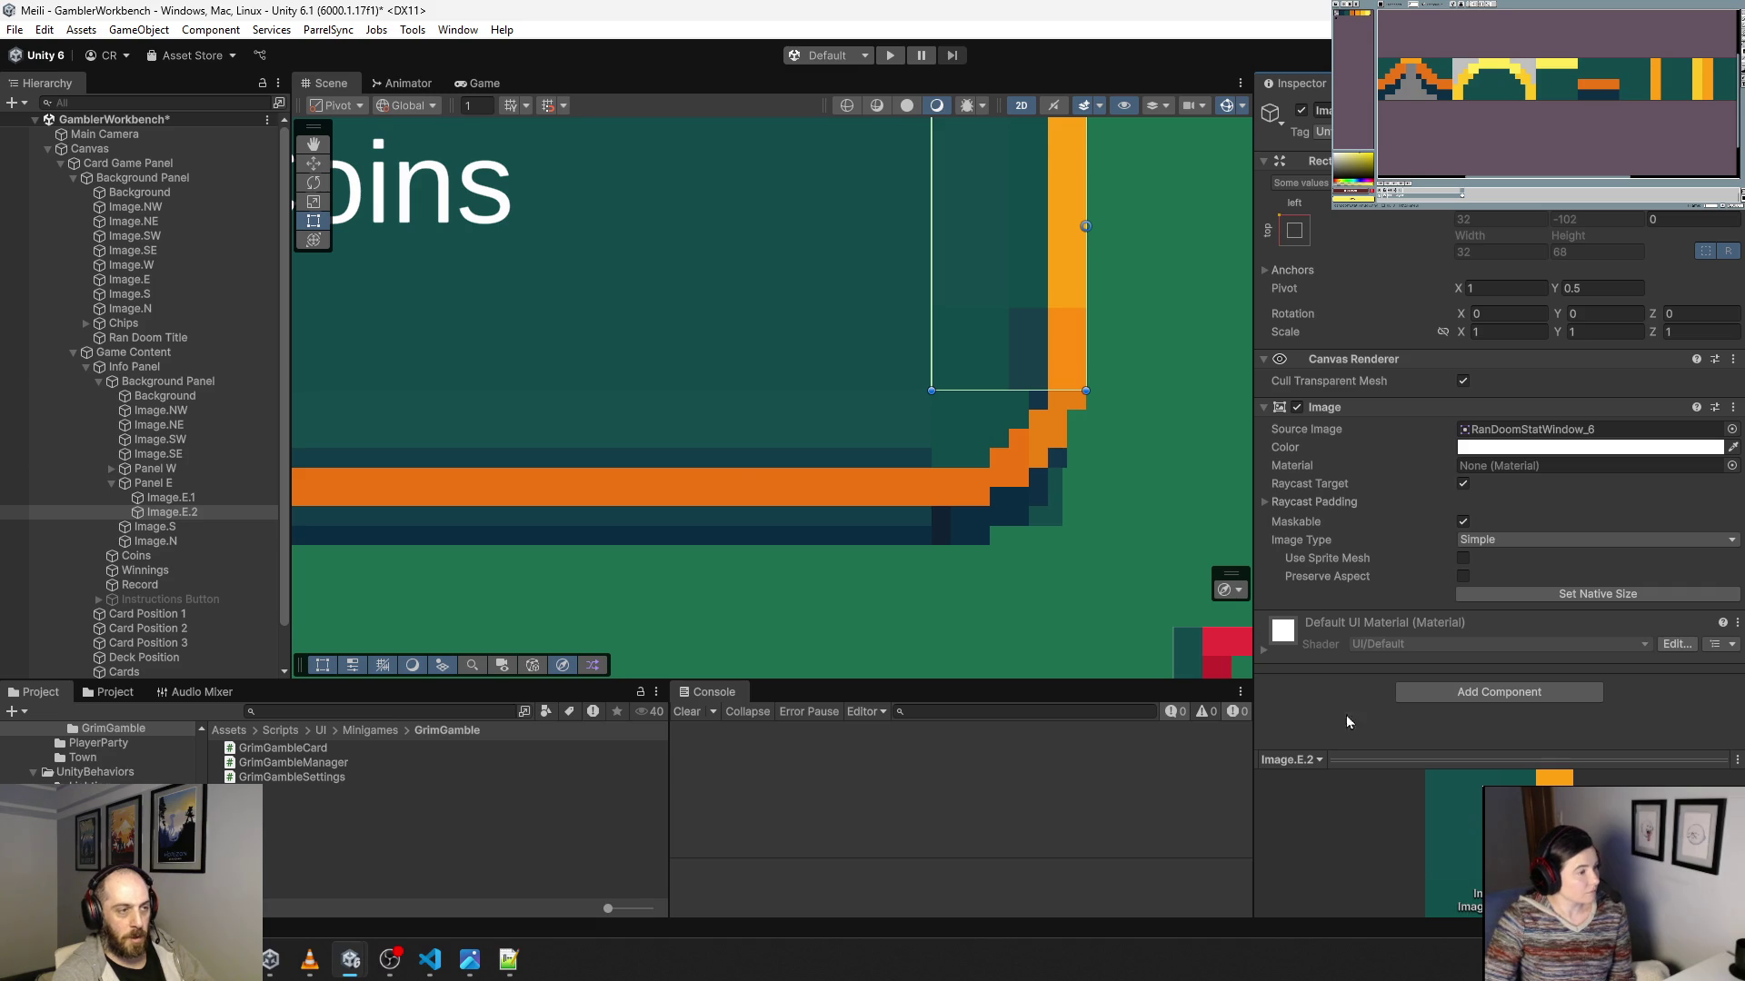
{"action": "scroll", "coordinate": [1070, 376], "scroll_direction": "down", "scroll_amount": 5}
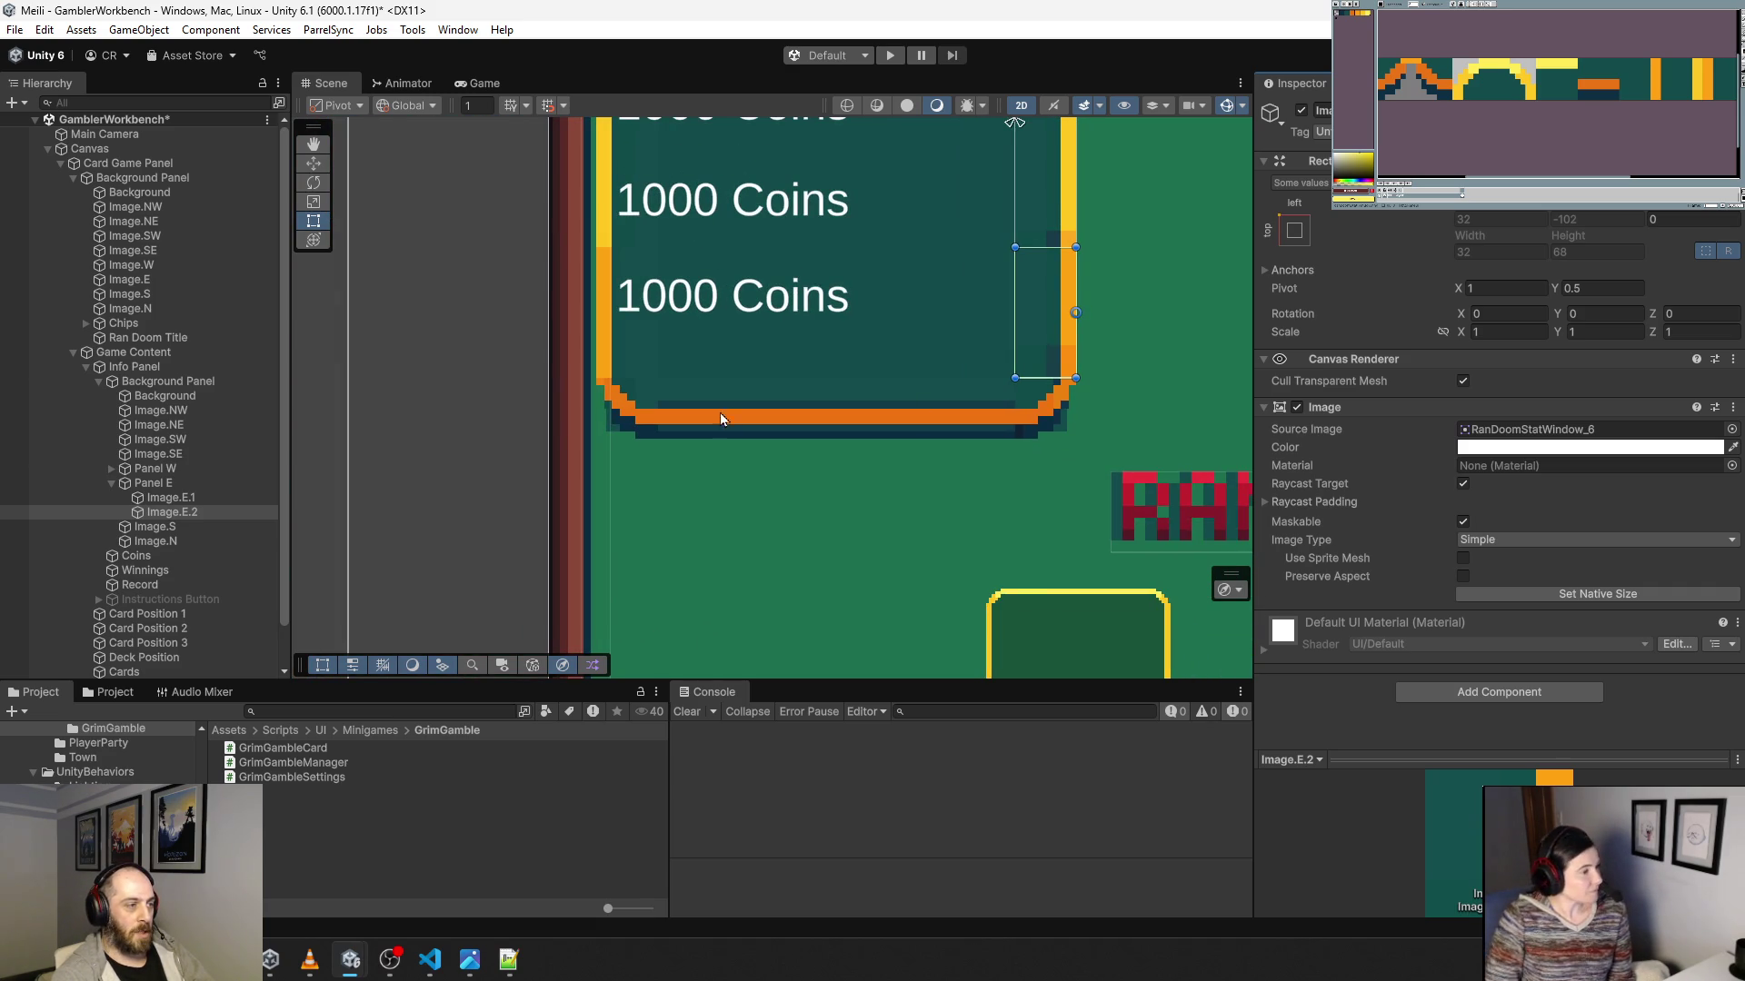
{"action": "left_click", "coordinate": [1062, 382]}
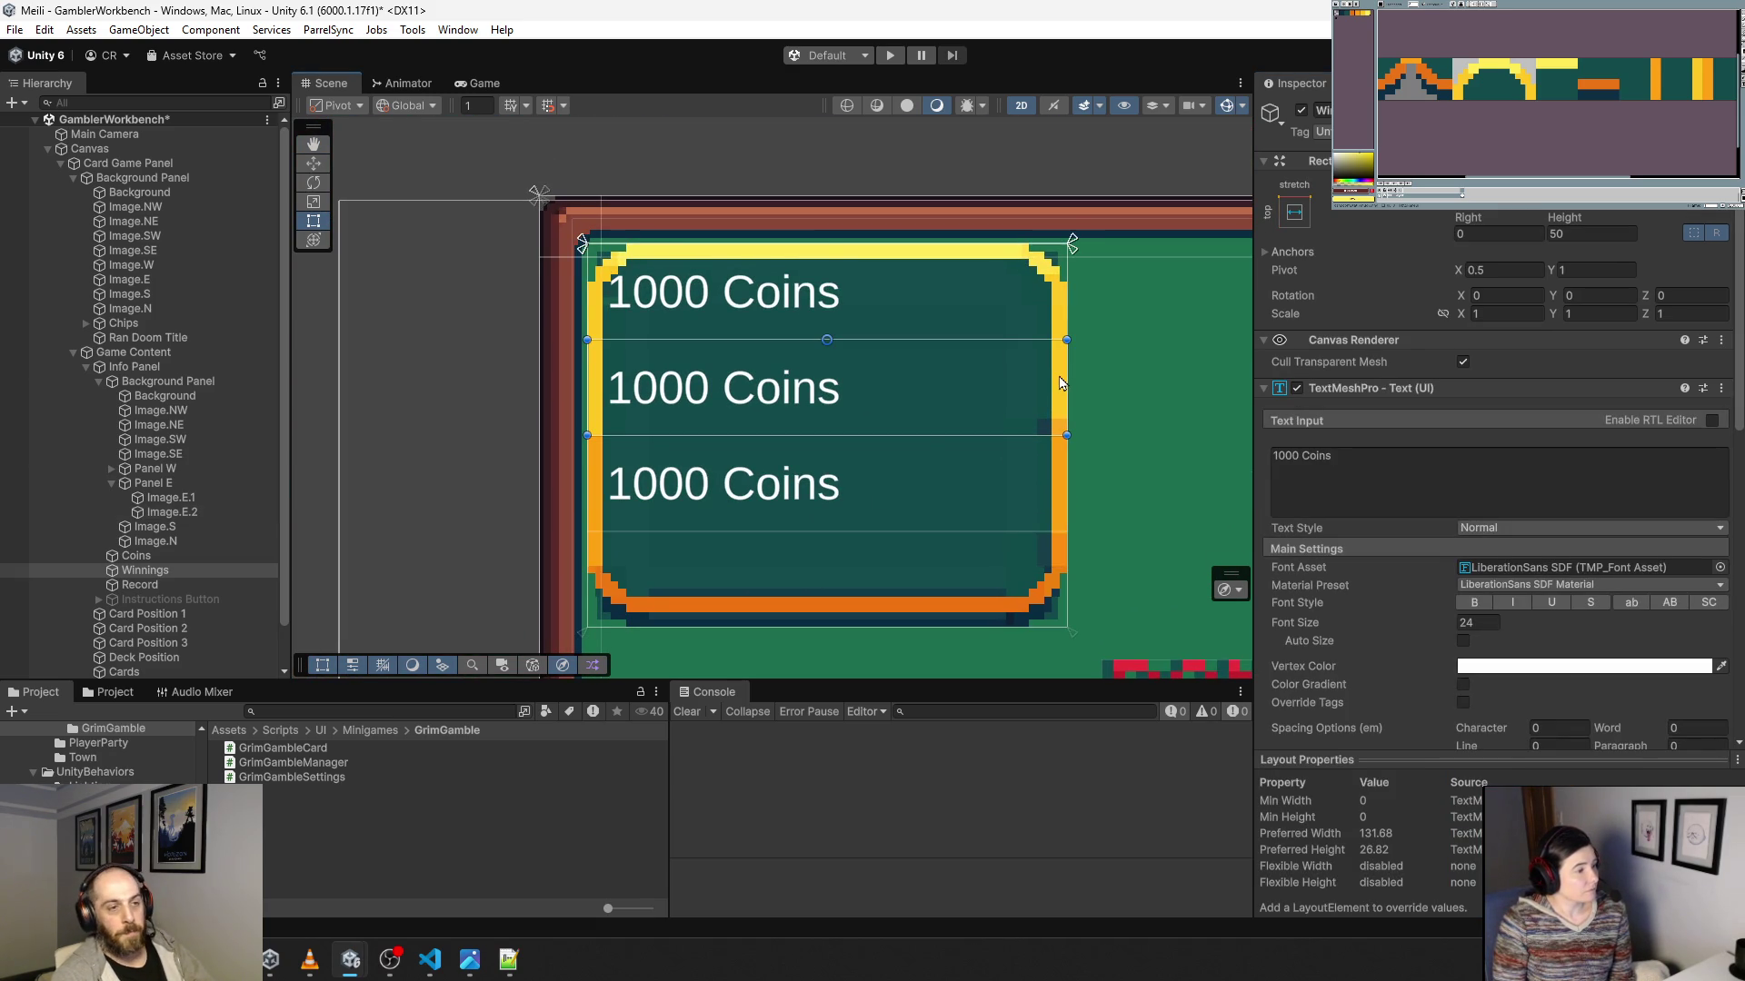
{"action": "left_click", "coordinate": [981, 256]}
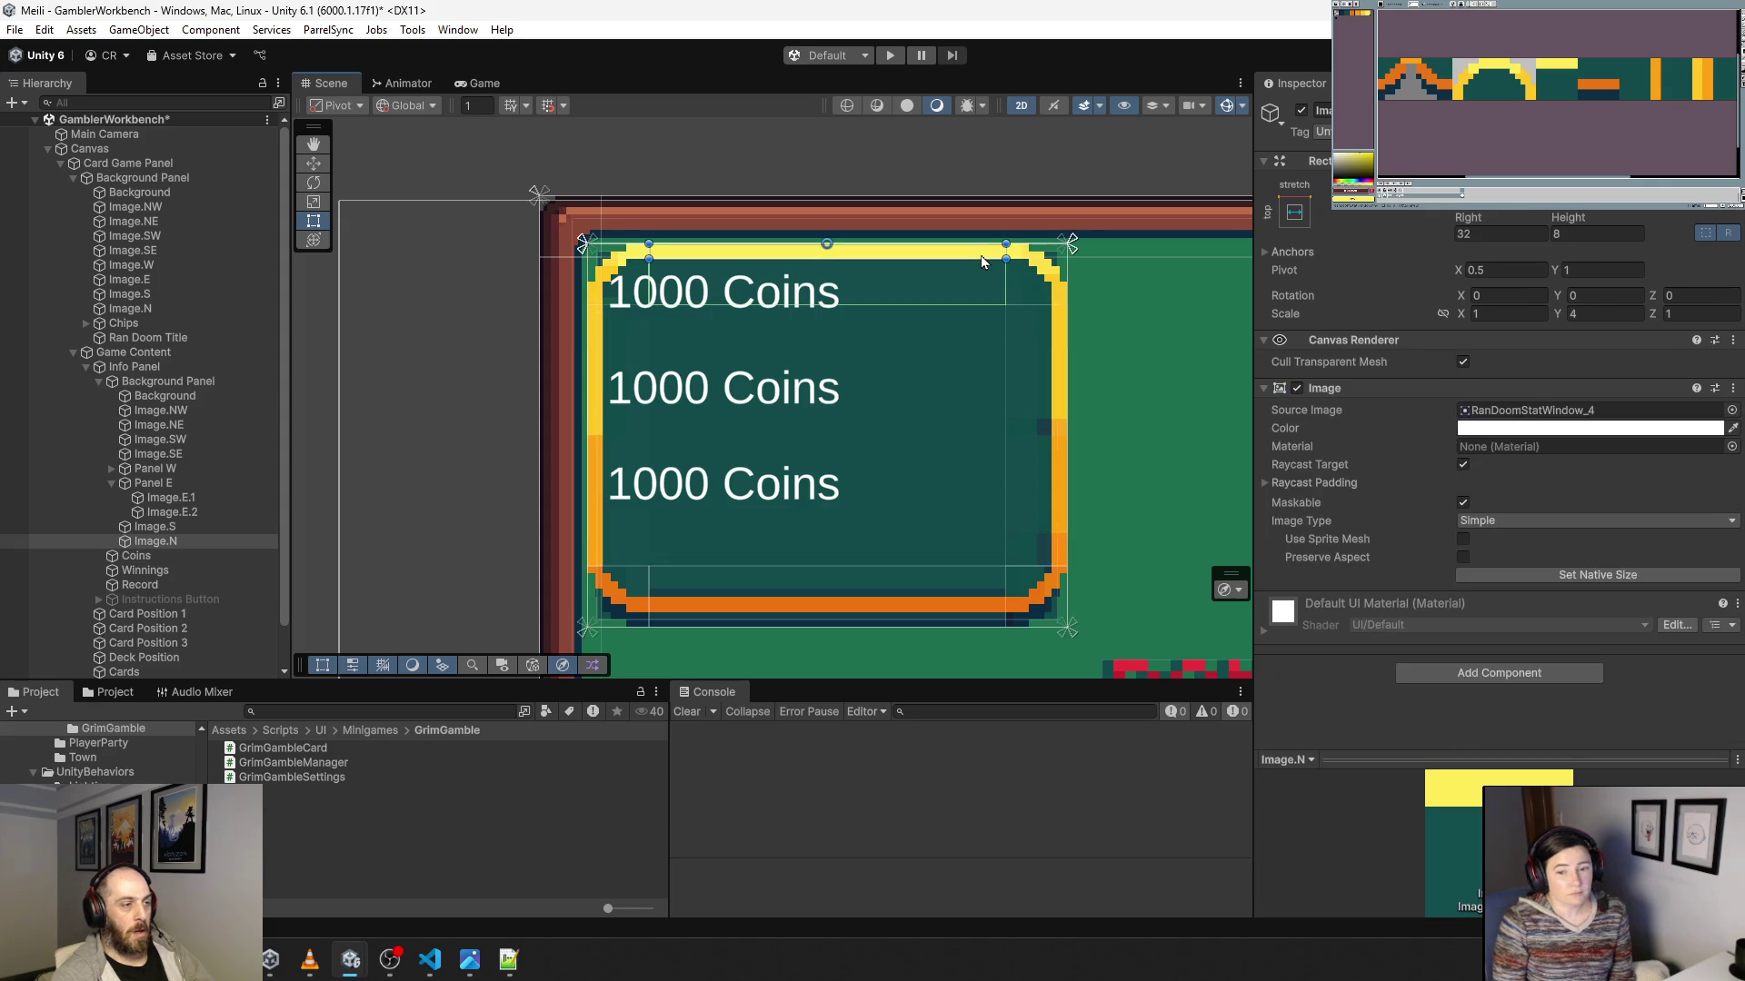
{"action": "left_click", "coordinate": [1581, 234]}
{"action": "key", "text": "ctrl+z"}
{"action": "type", "text": "32"}
{"action": "key", "text": "Return"}
Give the top-right corner Image.NE scale 1 and 32 x 32 size, with the sprite sheet viewer repositioned.
{"action": "left_click", "coordinate": [1039, 291]}
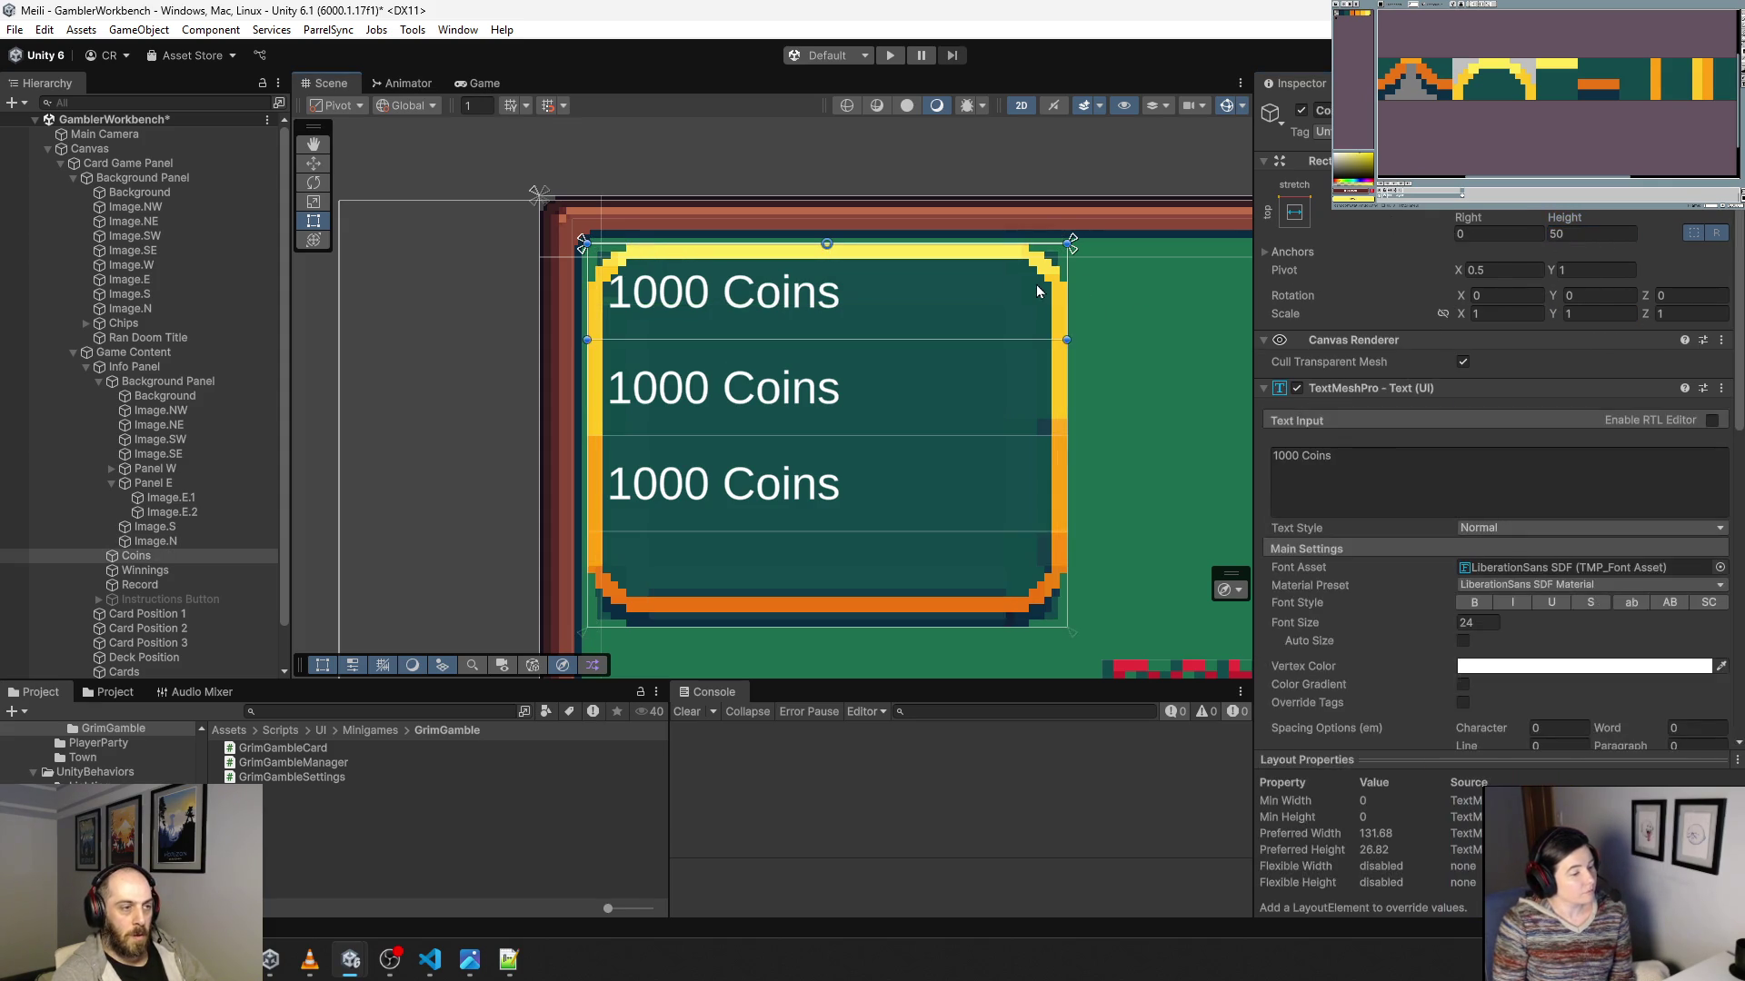
{"action": "left_click", "coordinate": [1056, 268]}
{"action": "left_click", "coordinate": [1599, 314]}
{"action": "type", "text": "1"}
{"action": "left_click", "coordinate": [1499, 314]}
{"action": "type", "text": "1"}
{"action": "left_click", "coordinate": [1499, 234]}
{"action": "type", "text": "32"}
{"action": "key", "text": "Tab"}
{"action": "type", "text": "32"}
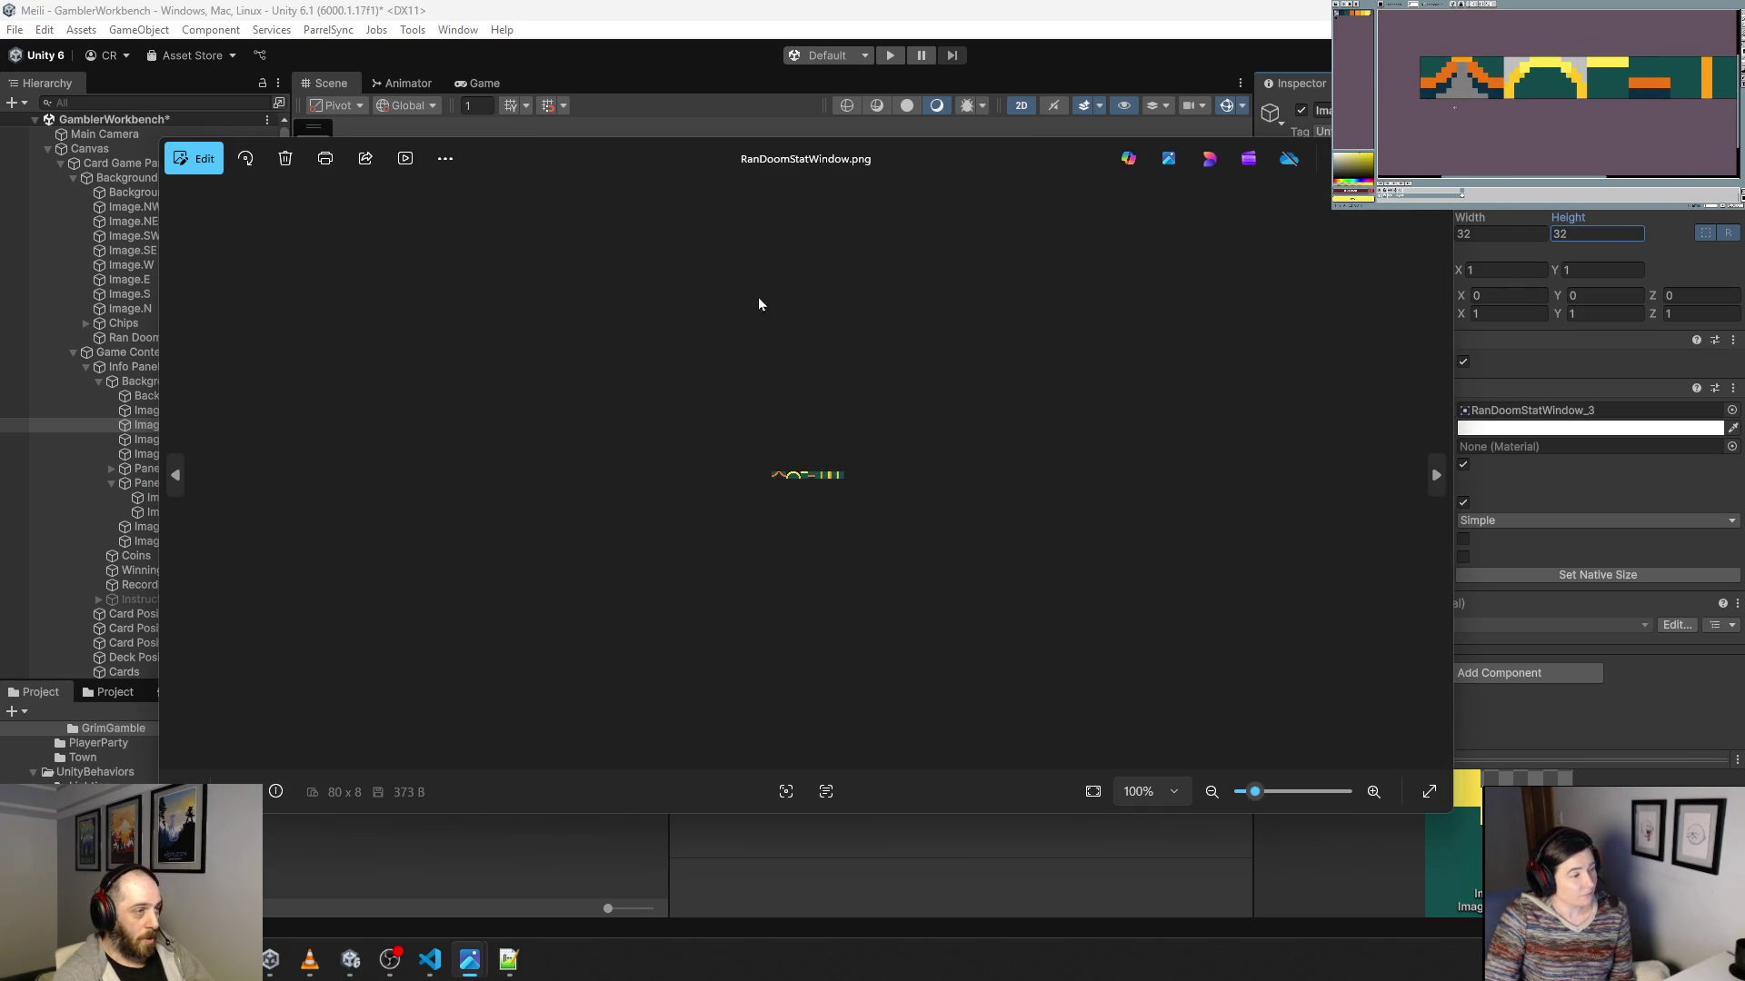
{"action": "mouse_move", "coordinate": [763, 164]}
{"action": "left_mouse_down"}
{"action": "mouse_move", "coordinate": [1149, 300]}
{"action": "mouse_move", "coordinate": [857, 384]}
{"action": "mouse_move", "coordinate": [1201, 376]}
{"action": "mouse_move", "coordinate": [761, 171]}
{"action": "left_mouse_up"}
{"action": "scroll", "coordinate": [804, 494], "scroll_direction": "up", "scroll_amount": 6}
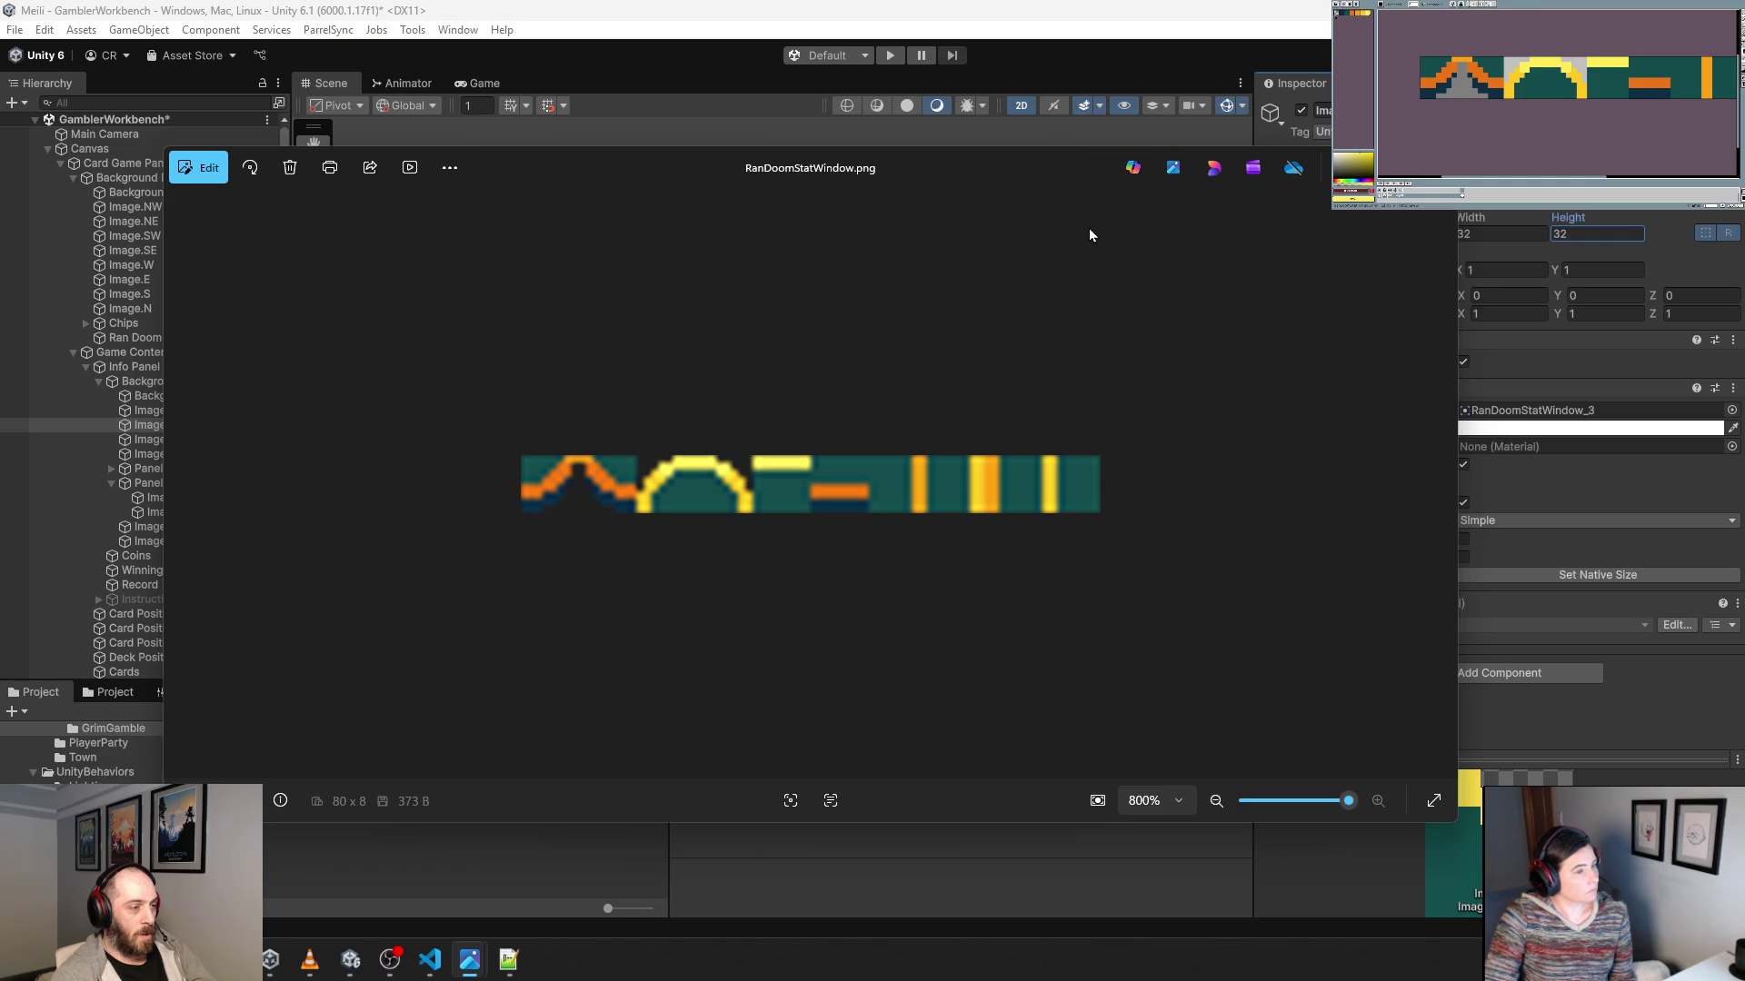
Close the sprite sheet viewer and set Image.NE's width and height to 8.
{"action": "key", "text": "alt+F4"}
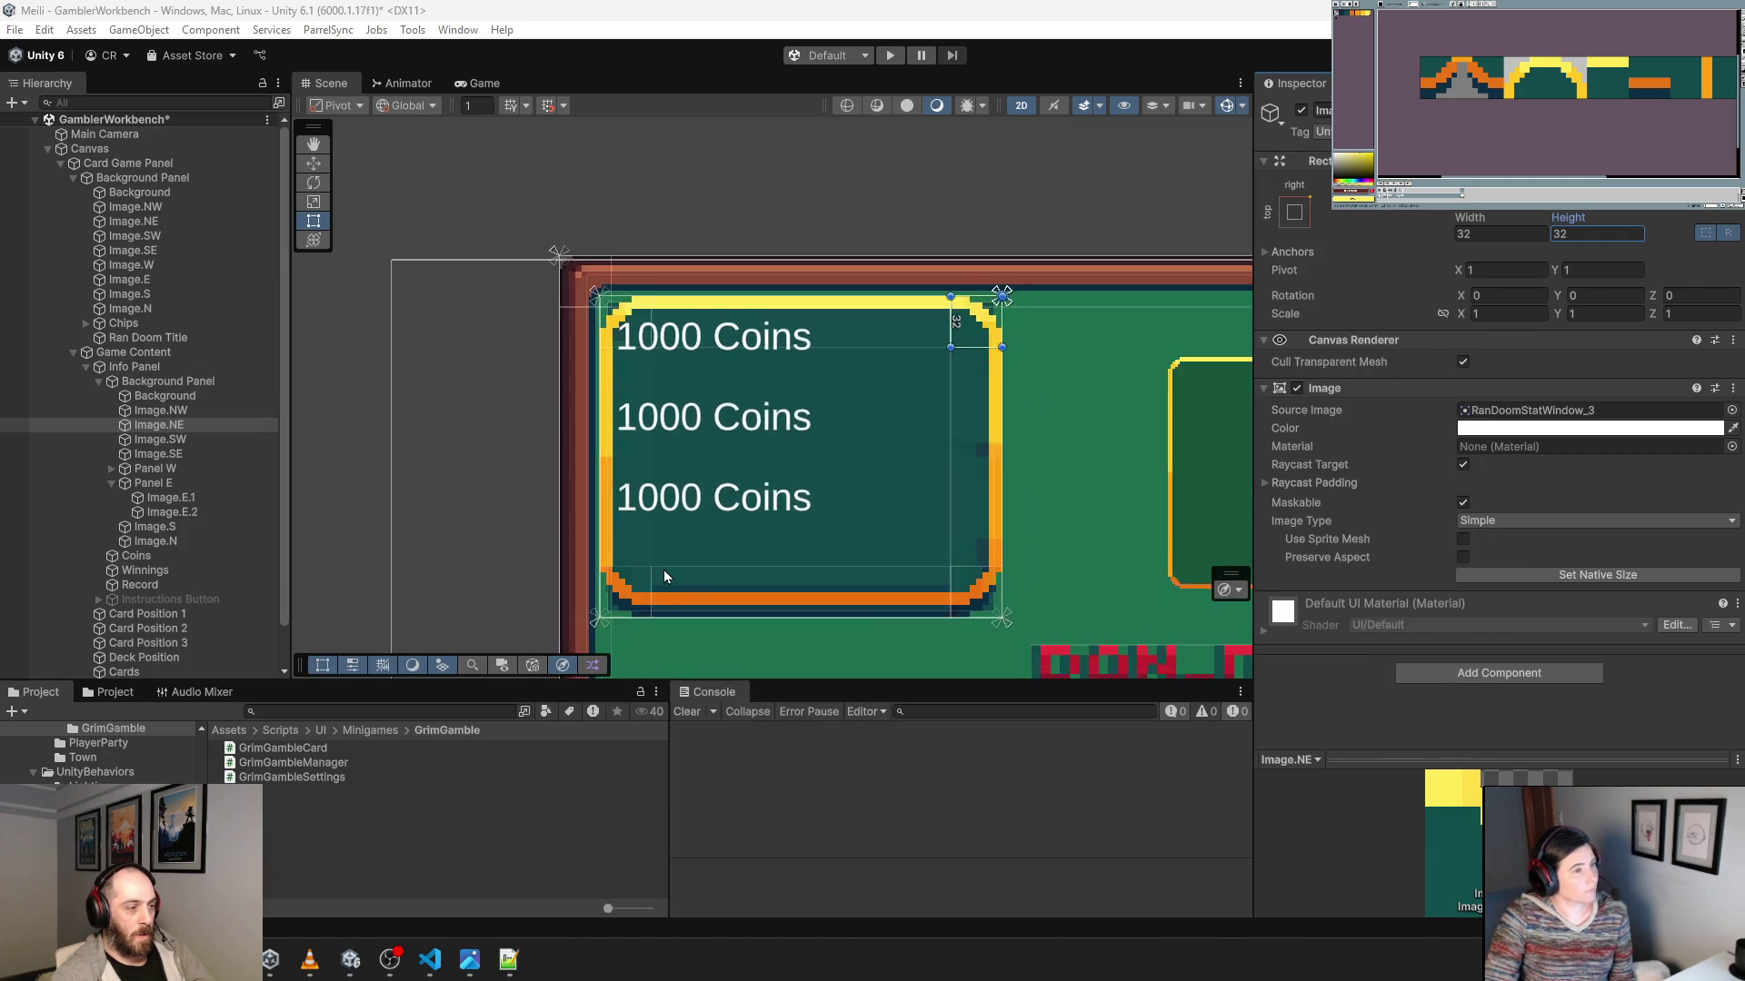
{"action": "scroll", "coordinate": [664, 572], "scroll_direction": "down", "scroll_amount": 1}
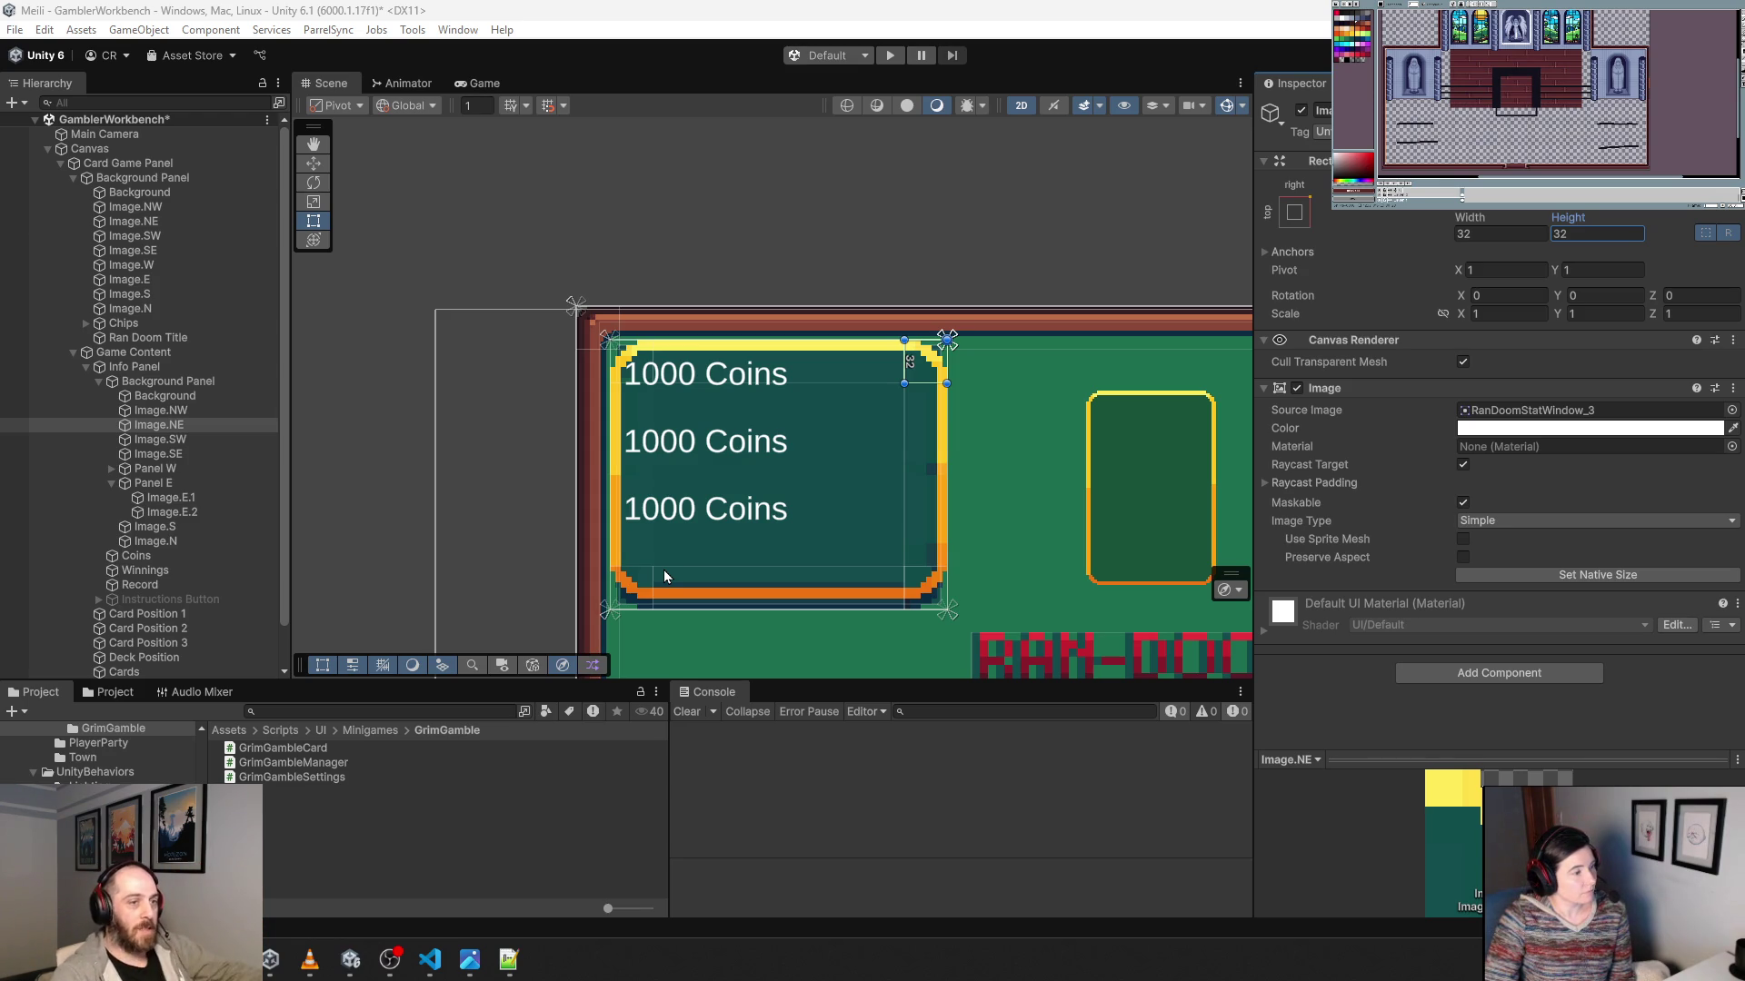
{"action": "left_click", "coordinate": [1370, 229]}
{"action": "type", "text": "8"}
{"action": "key", "text": "Tab"}
{"action": "type", "text": "8"}
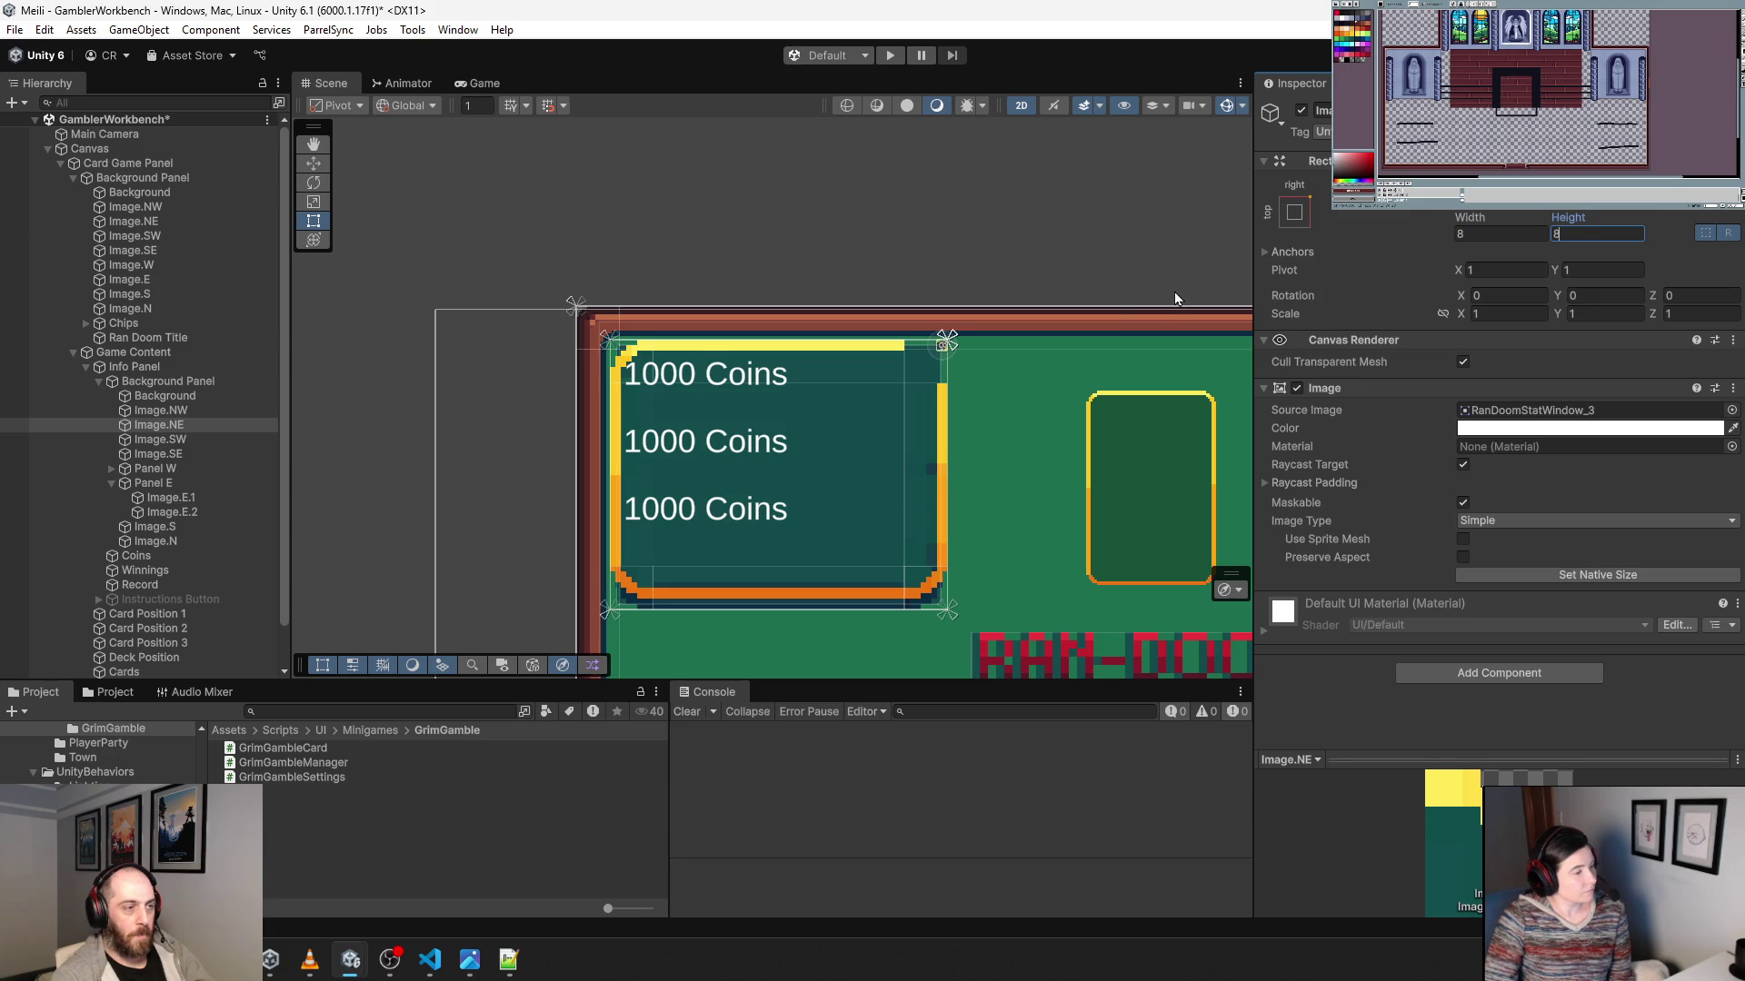
{"action": "scroll", "coordinate": [945, 345], "scroll_direction": "up", "scroll_amount": 5}
{"action": "scroll", "coordinate": [896, 350], "scroll_direction": "up", "scroll_amount": 2}
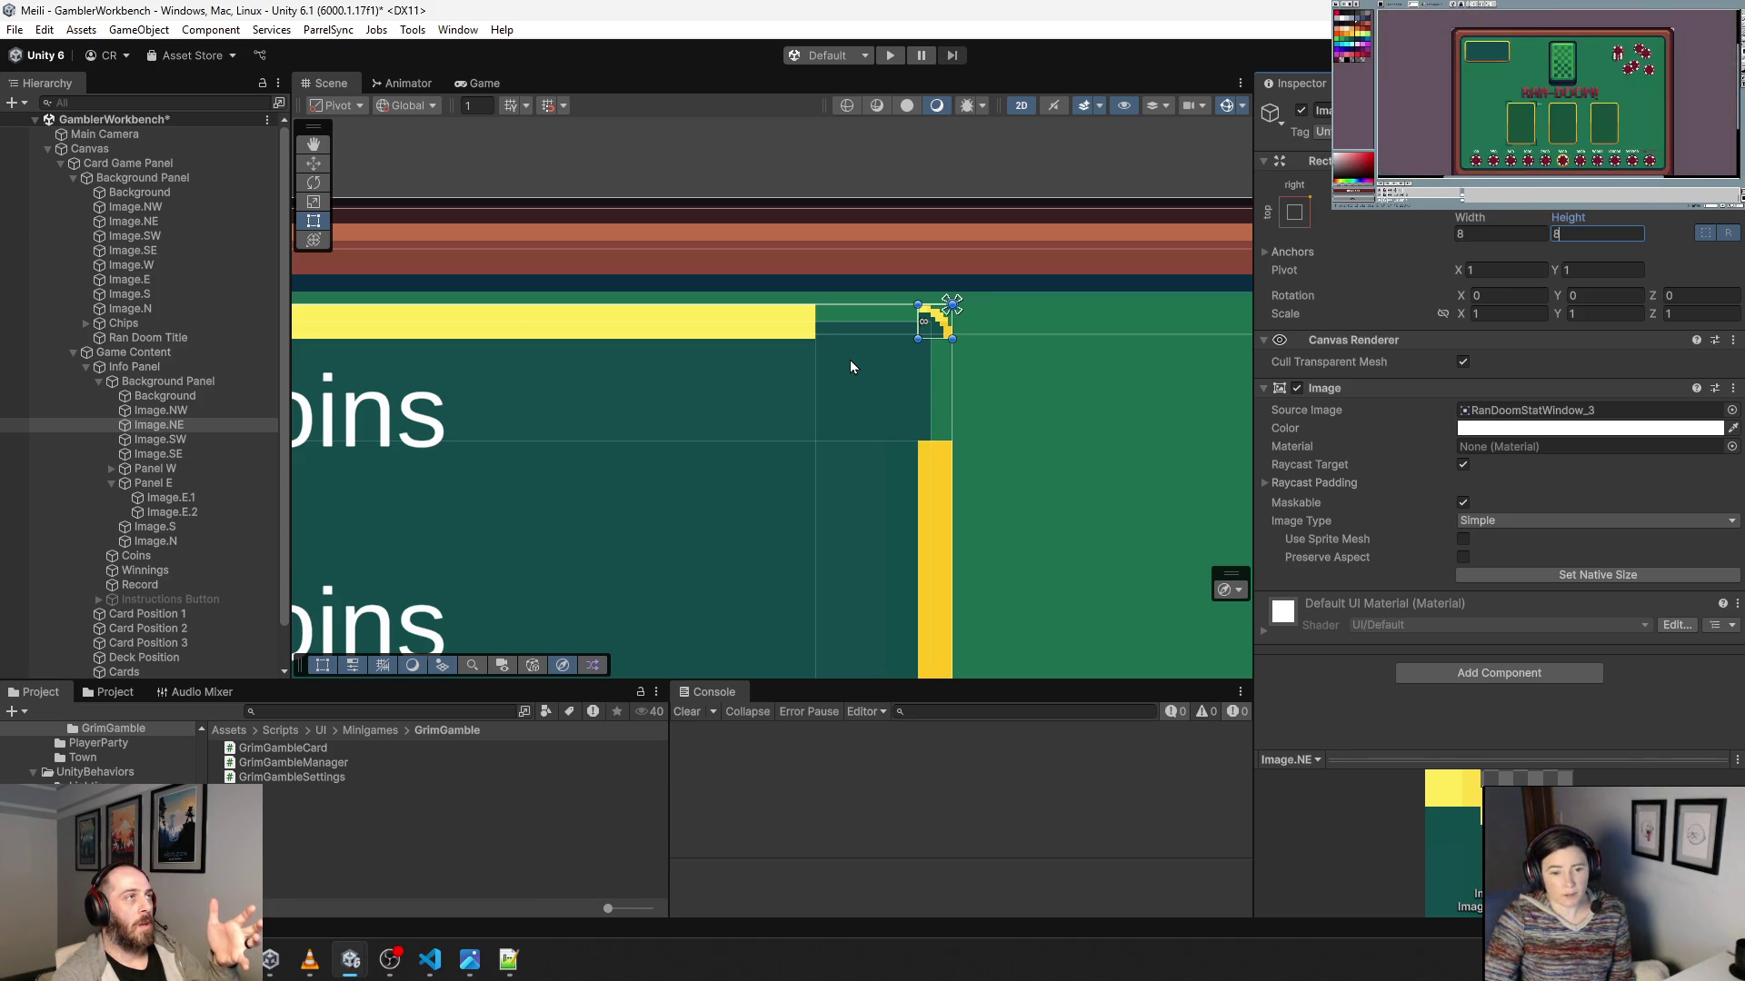
{"action": "scroll", "coordinate": [918, 380], "scroll_direction": "down", "scroll_amount": 5}
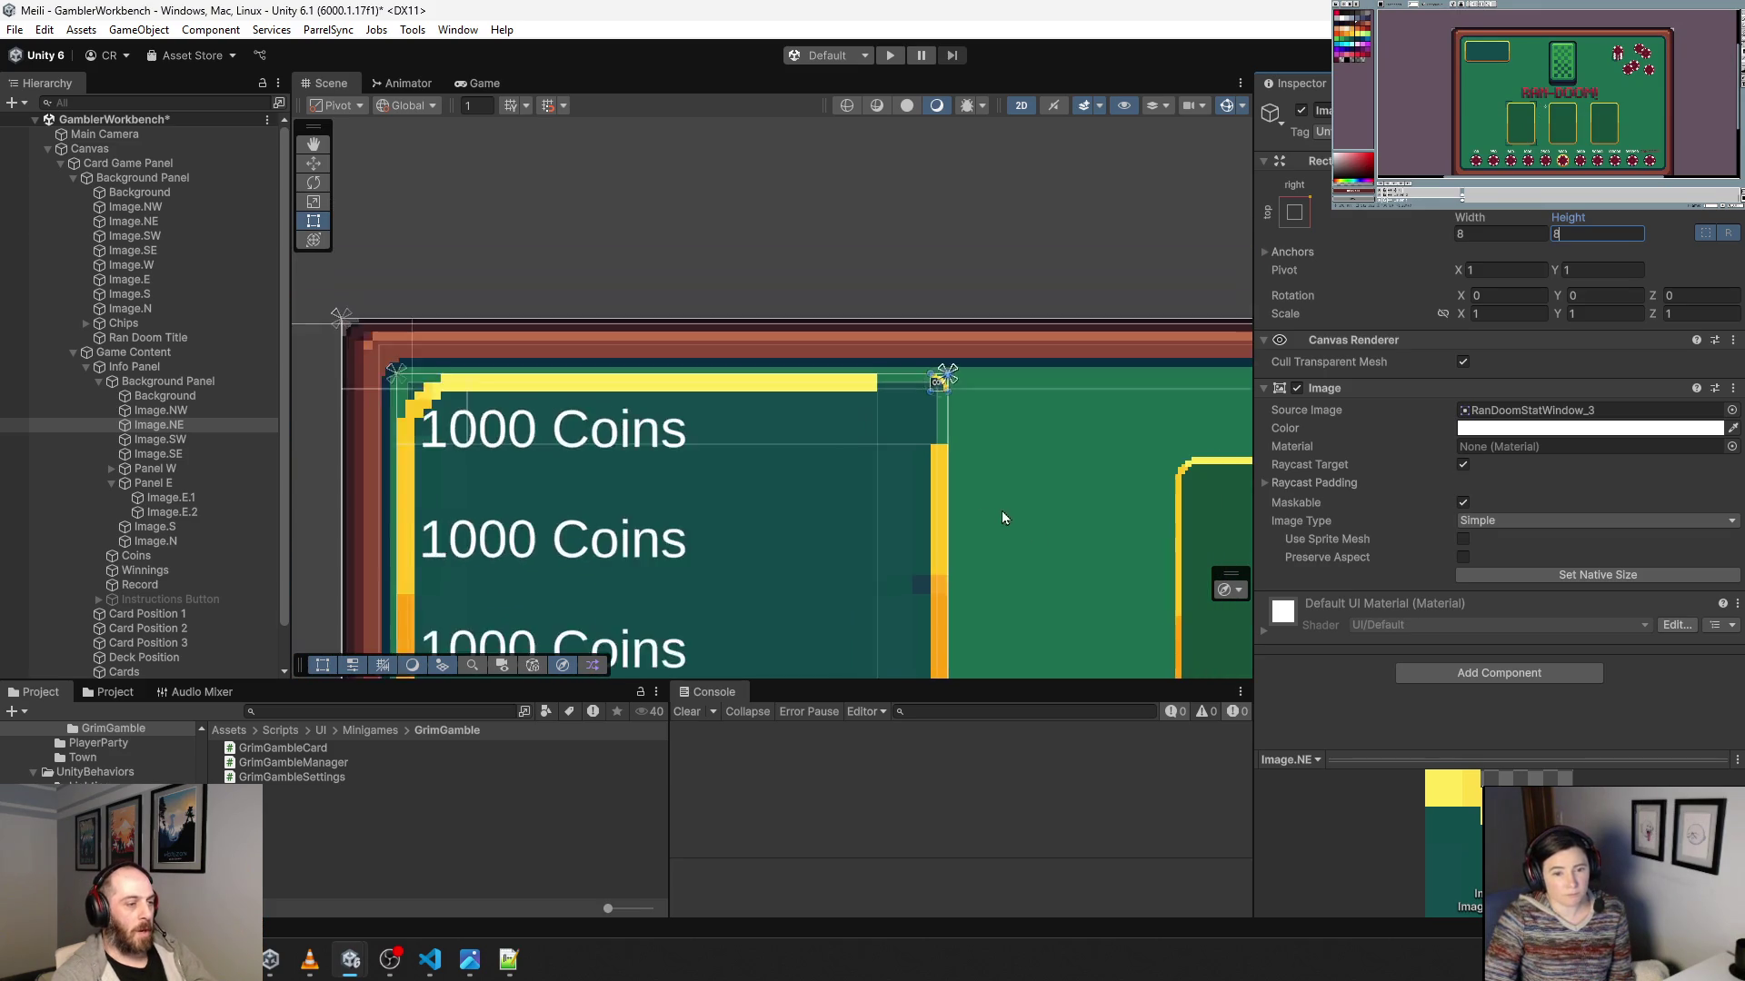
{"action": "left_click_drag", "start_coordinate": [1089, 511], "coordinate": [887, 348]}
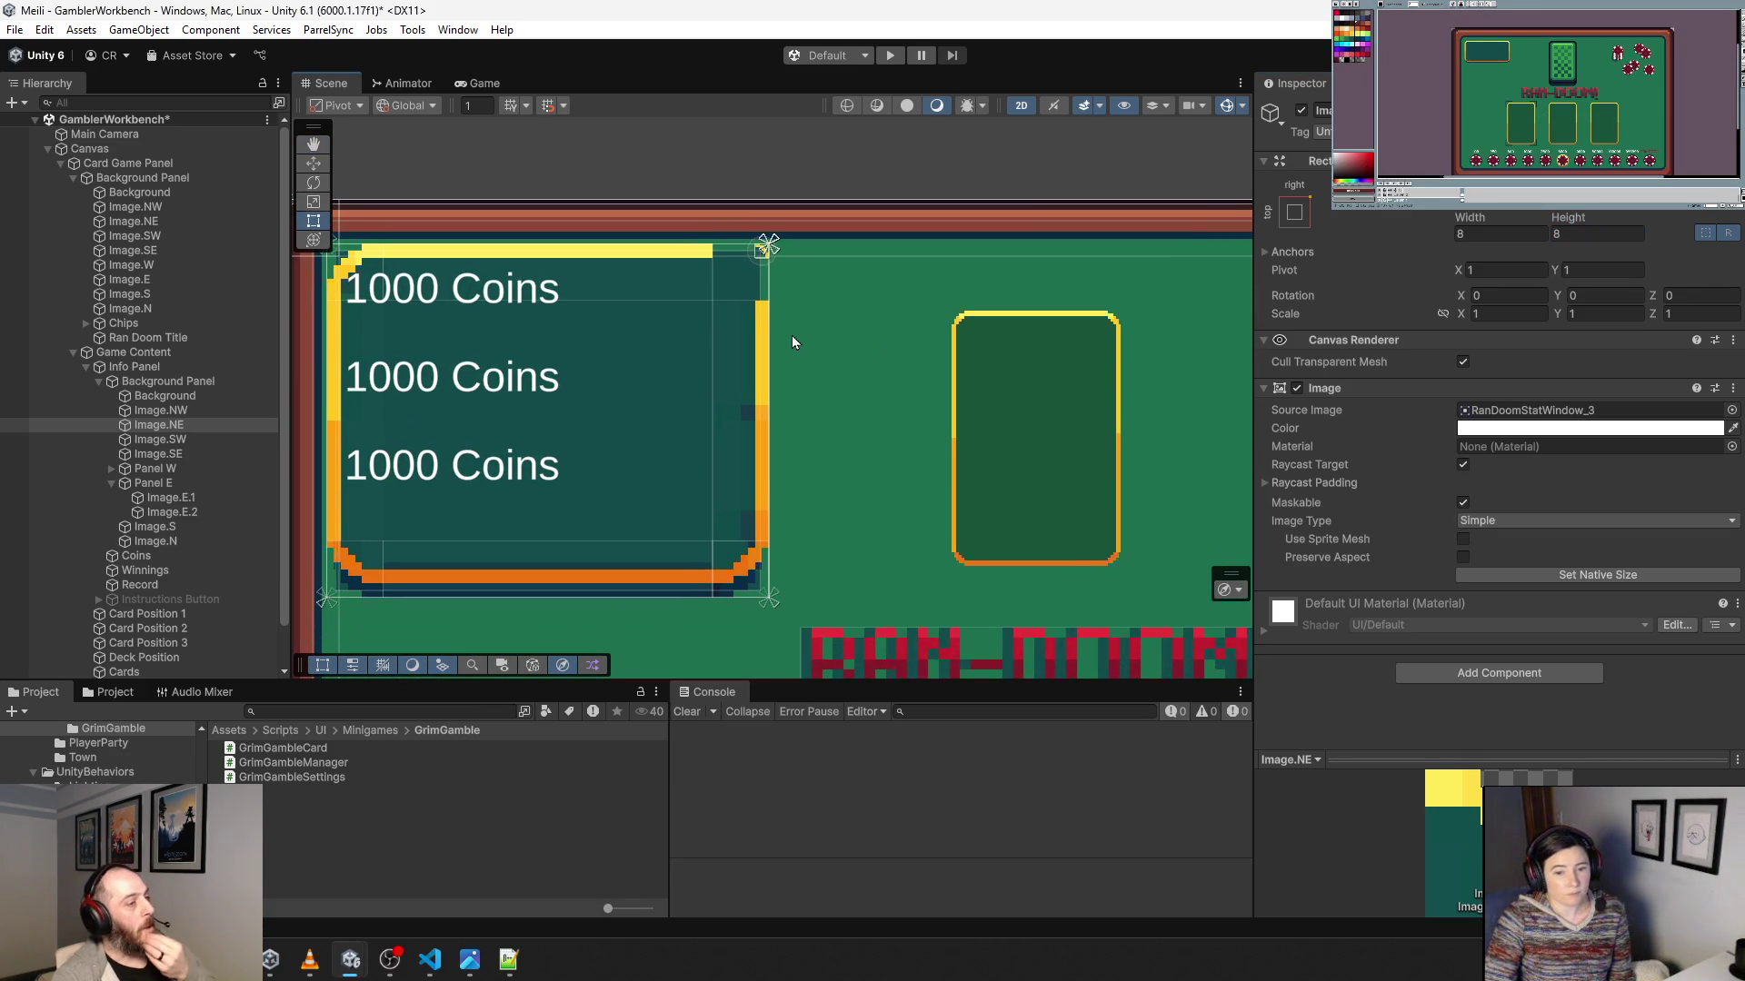
{"action": "scroll", "coordinate": [776, 373], "scroll_direction": "down", "scroll_amount": 3}
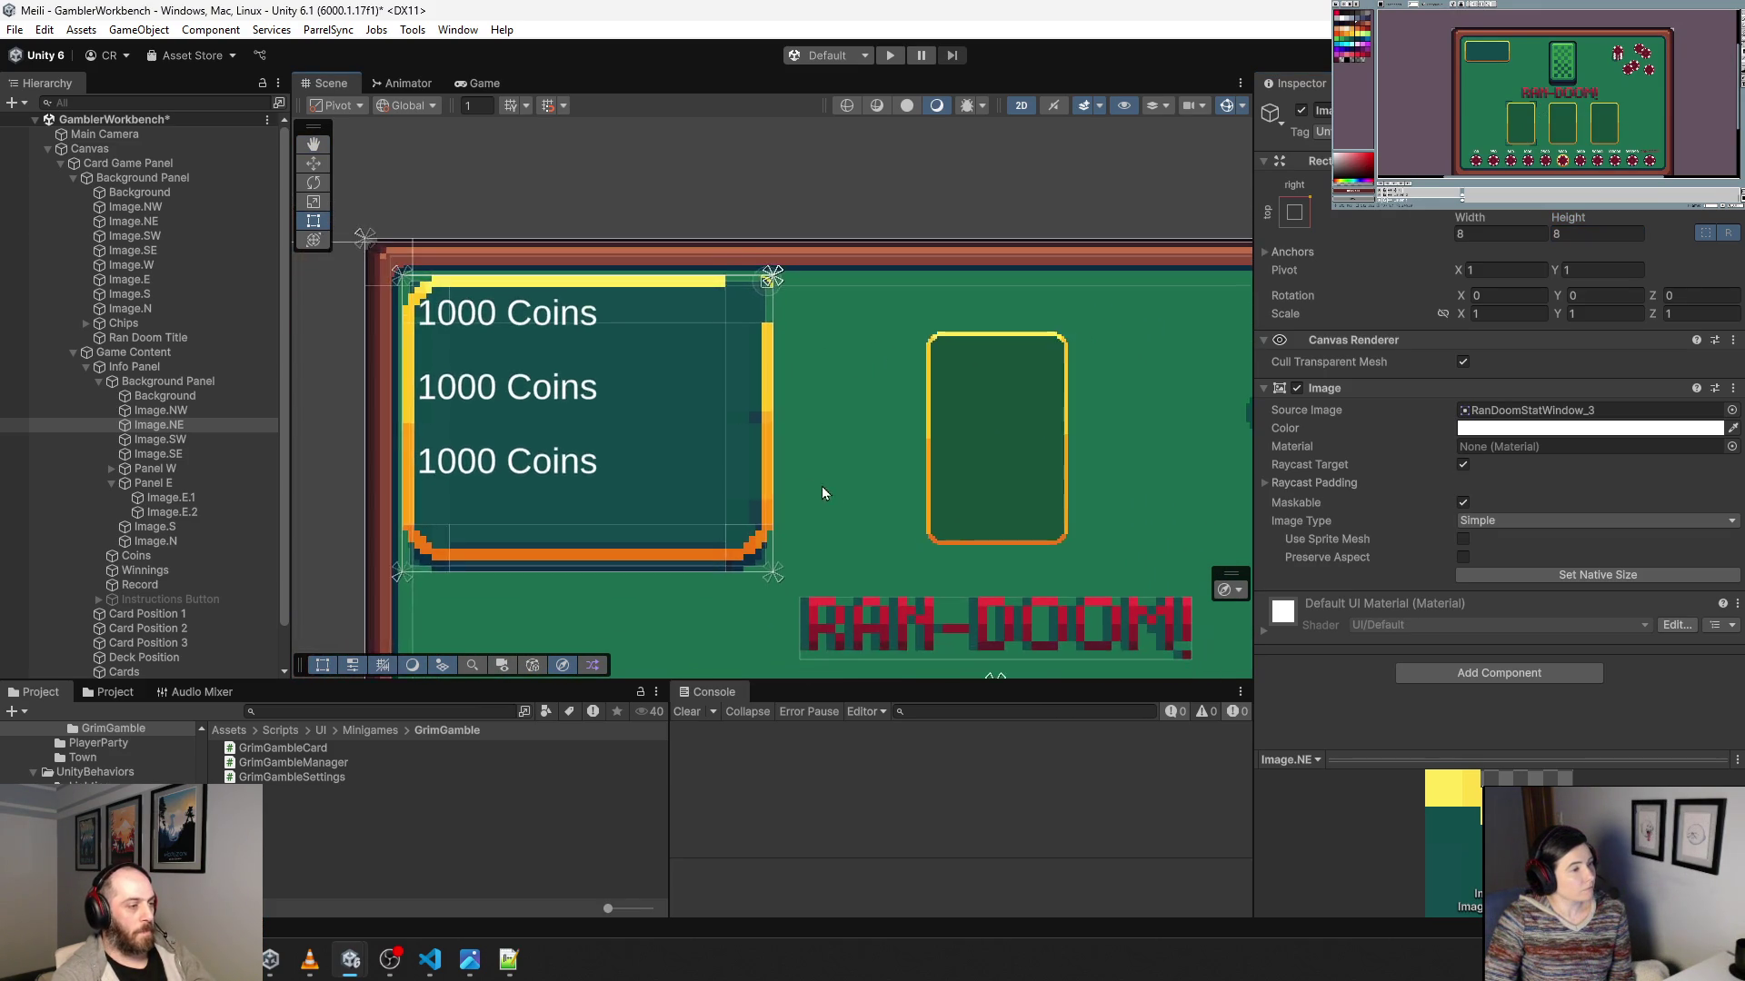
{"action": "scroll", "coordinate": [766, 509], "scroll_direction": "up", "scroll_amount": 10}
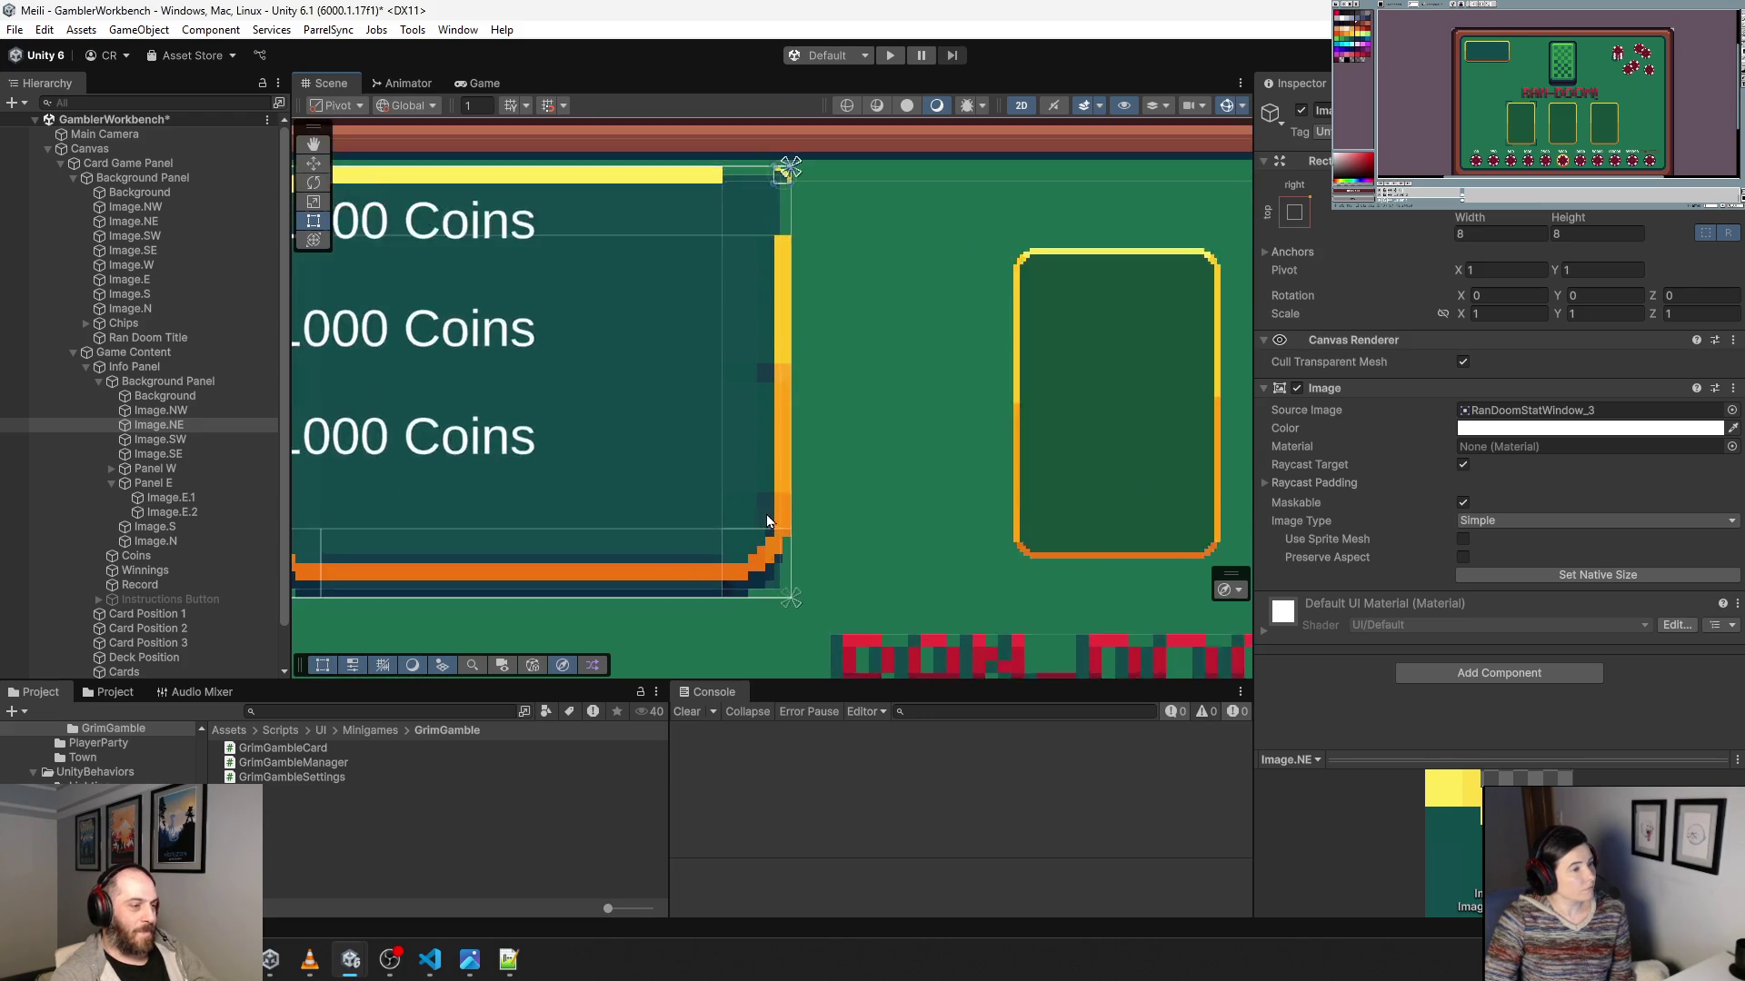
{"action": "scroll", "coordinate": [769, 472], "scroll_direction": "up", "scroll_amount": 2}
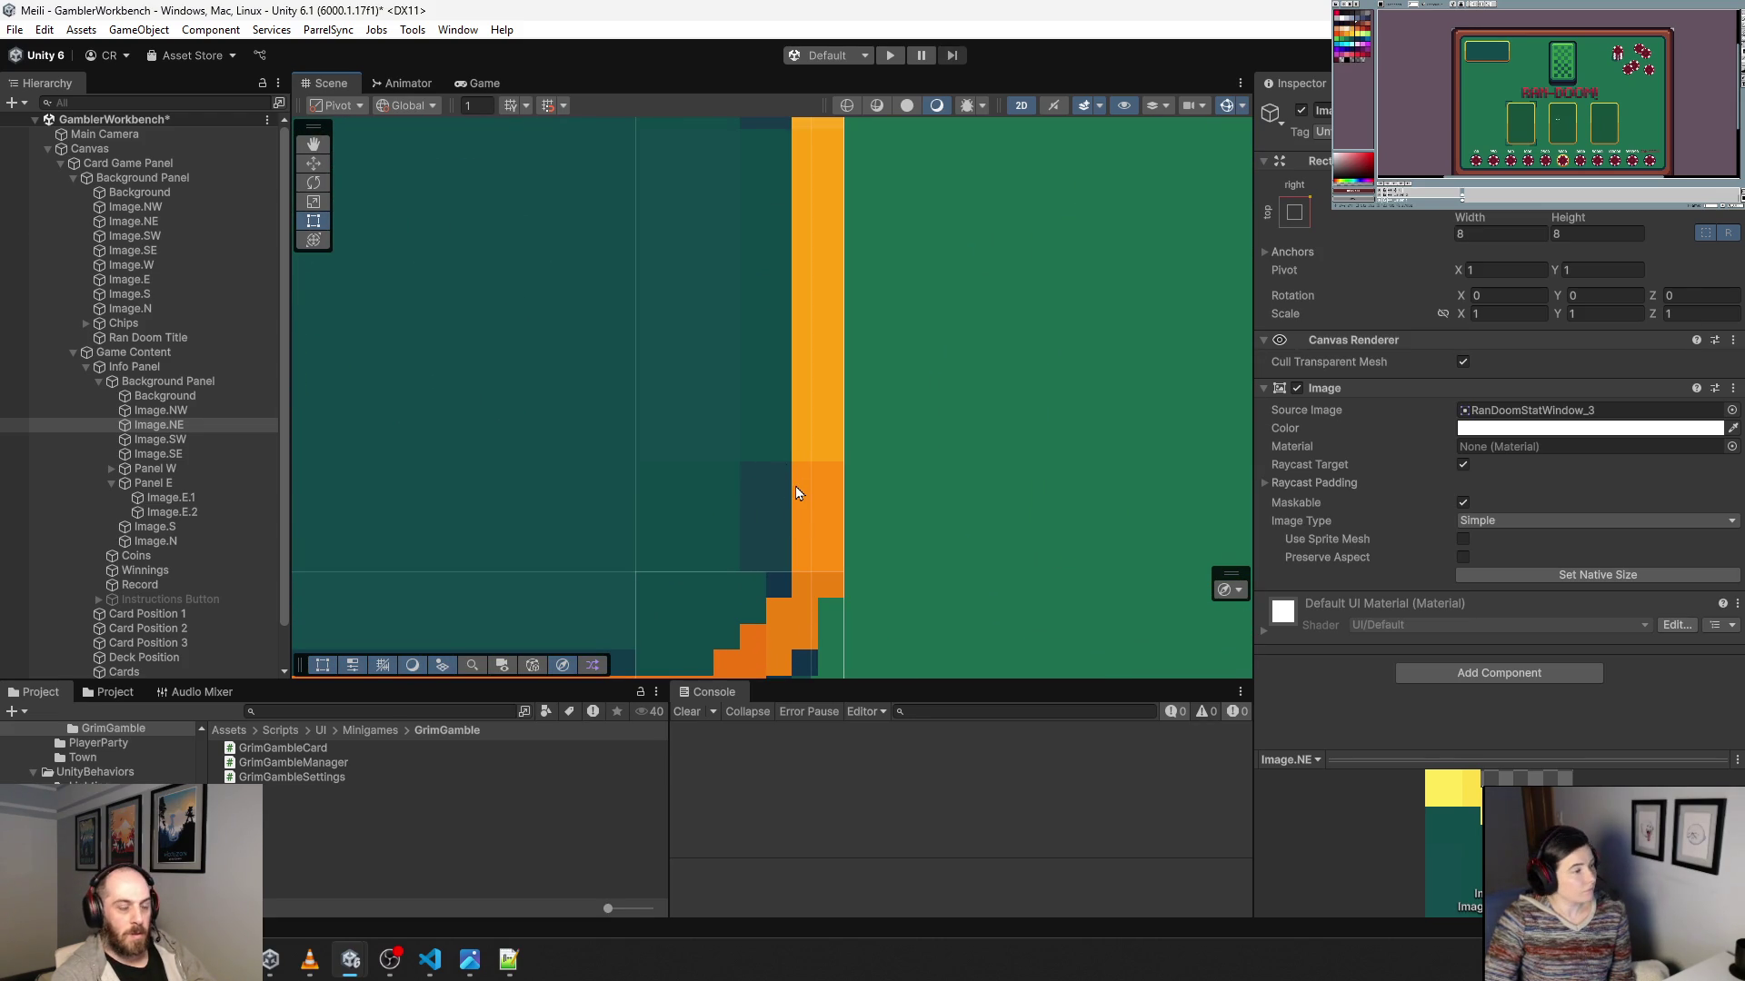
{"action": "left_click_drag", "start_coordinate": [685, 542], "coordinate": [841, 336]}
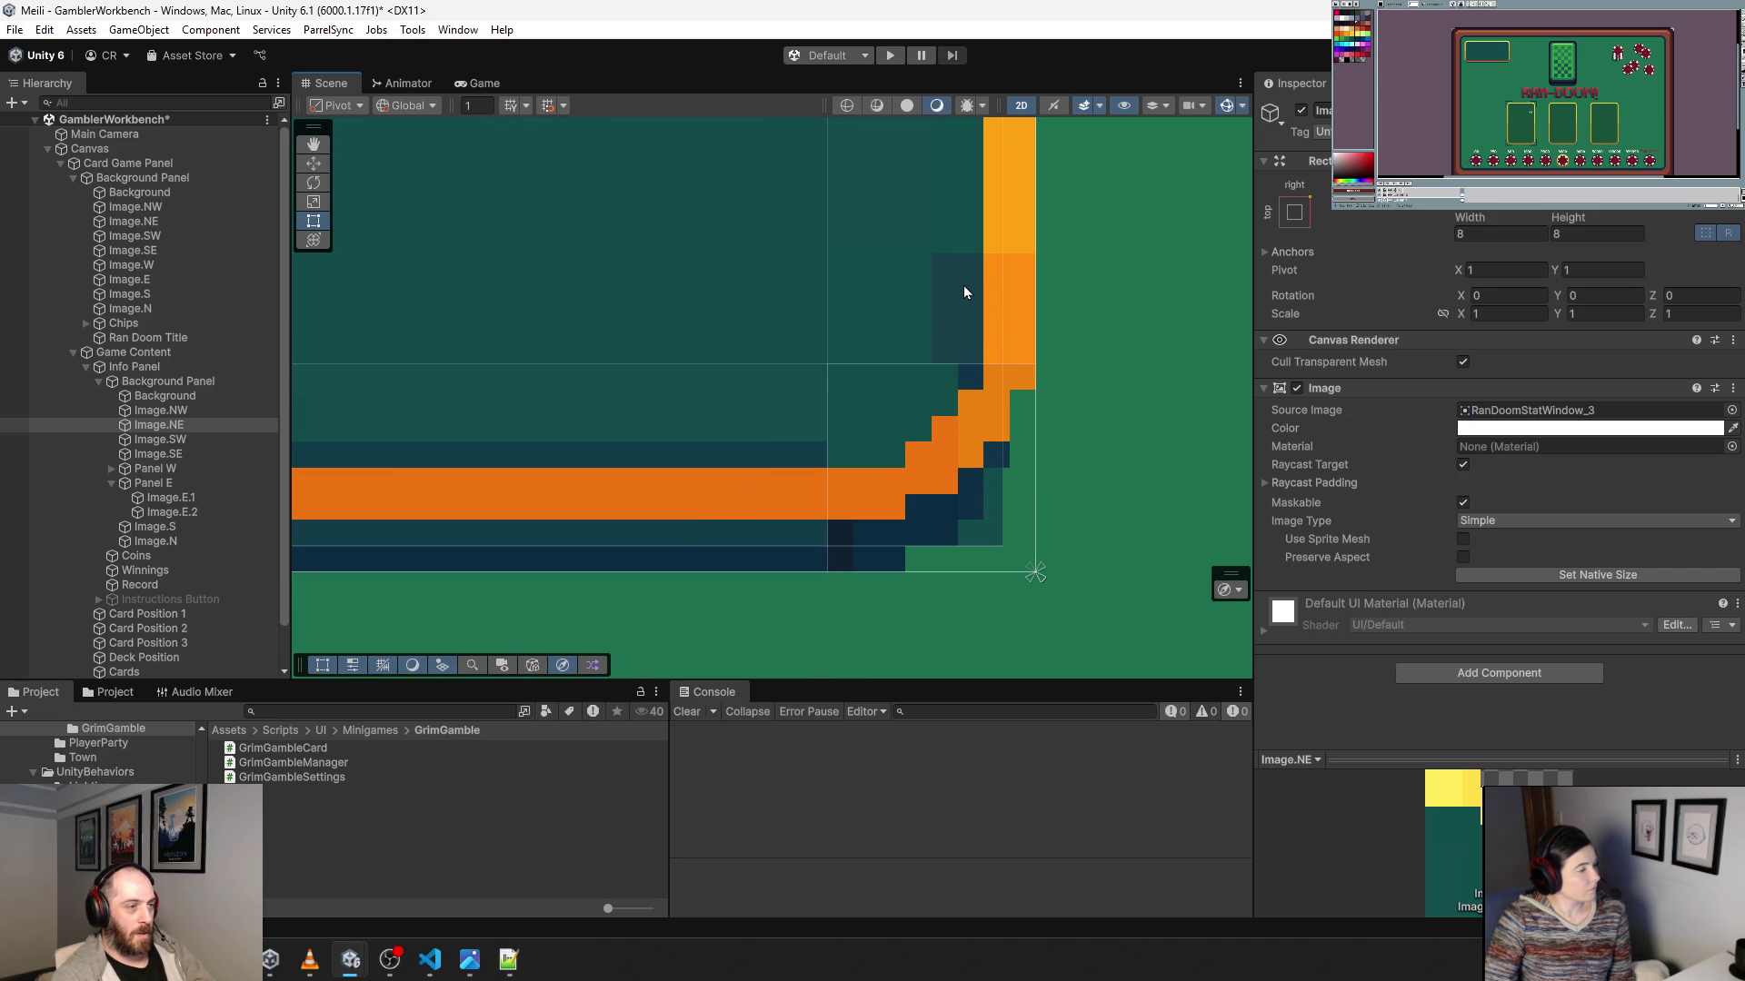
{"action": "mouse_move", "coordinate": [959, 273]}
{"action": "left_mouse_down"}
{"action": "mouse_move", "coordinate": [802, 581]}
{"action": "mouse_move", "coordinate": [825, 264]}
{"action": "mouse_move", "coordinate": [826, 465]}
{"action": "left_mouse_up"}
{"action": "scroll", "coordinate": [825, 276], "scroll_direction": "down", "scroll_amount": 6}
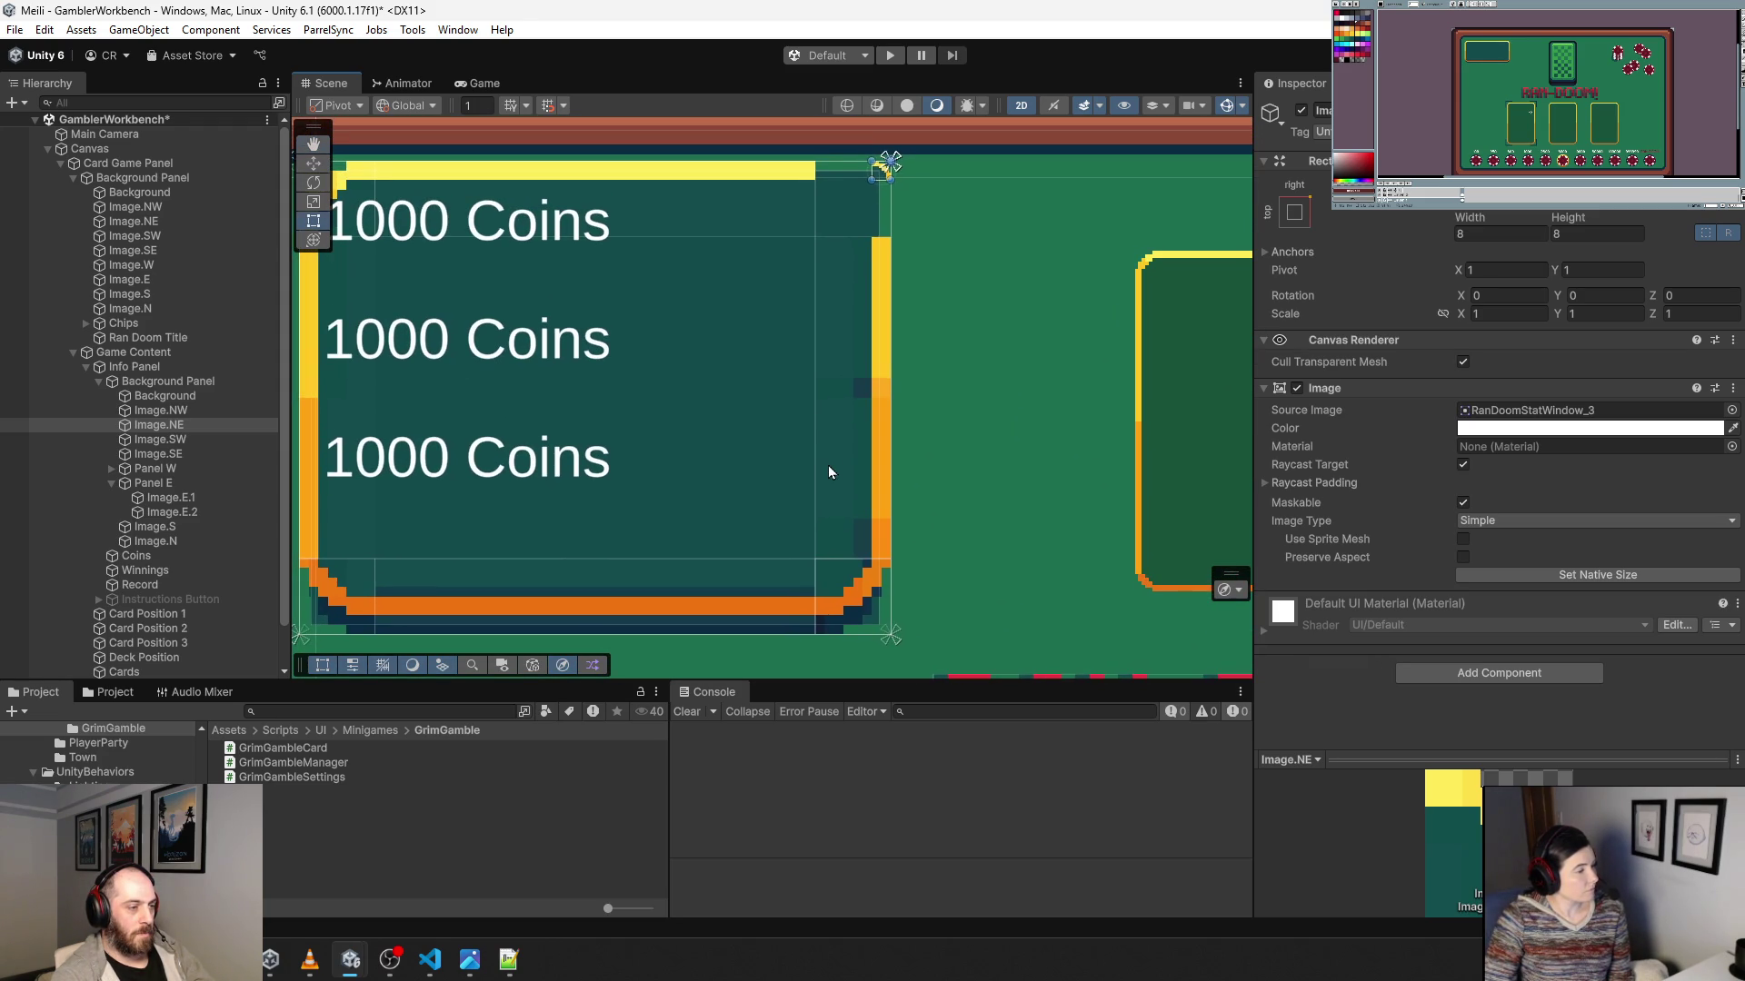
Select Panel E and set its bottom offset to 32 and width to 8.
{"action": "left_click", "coordinate": [889, 333]}
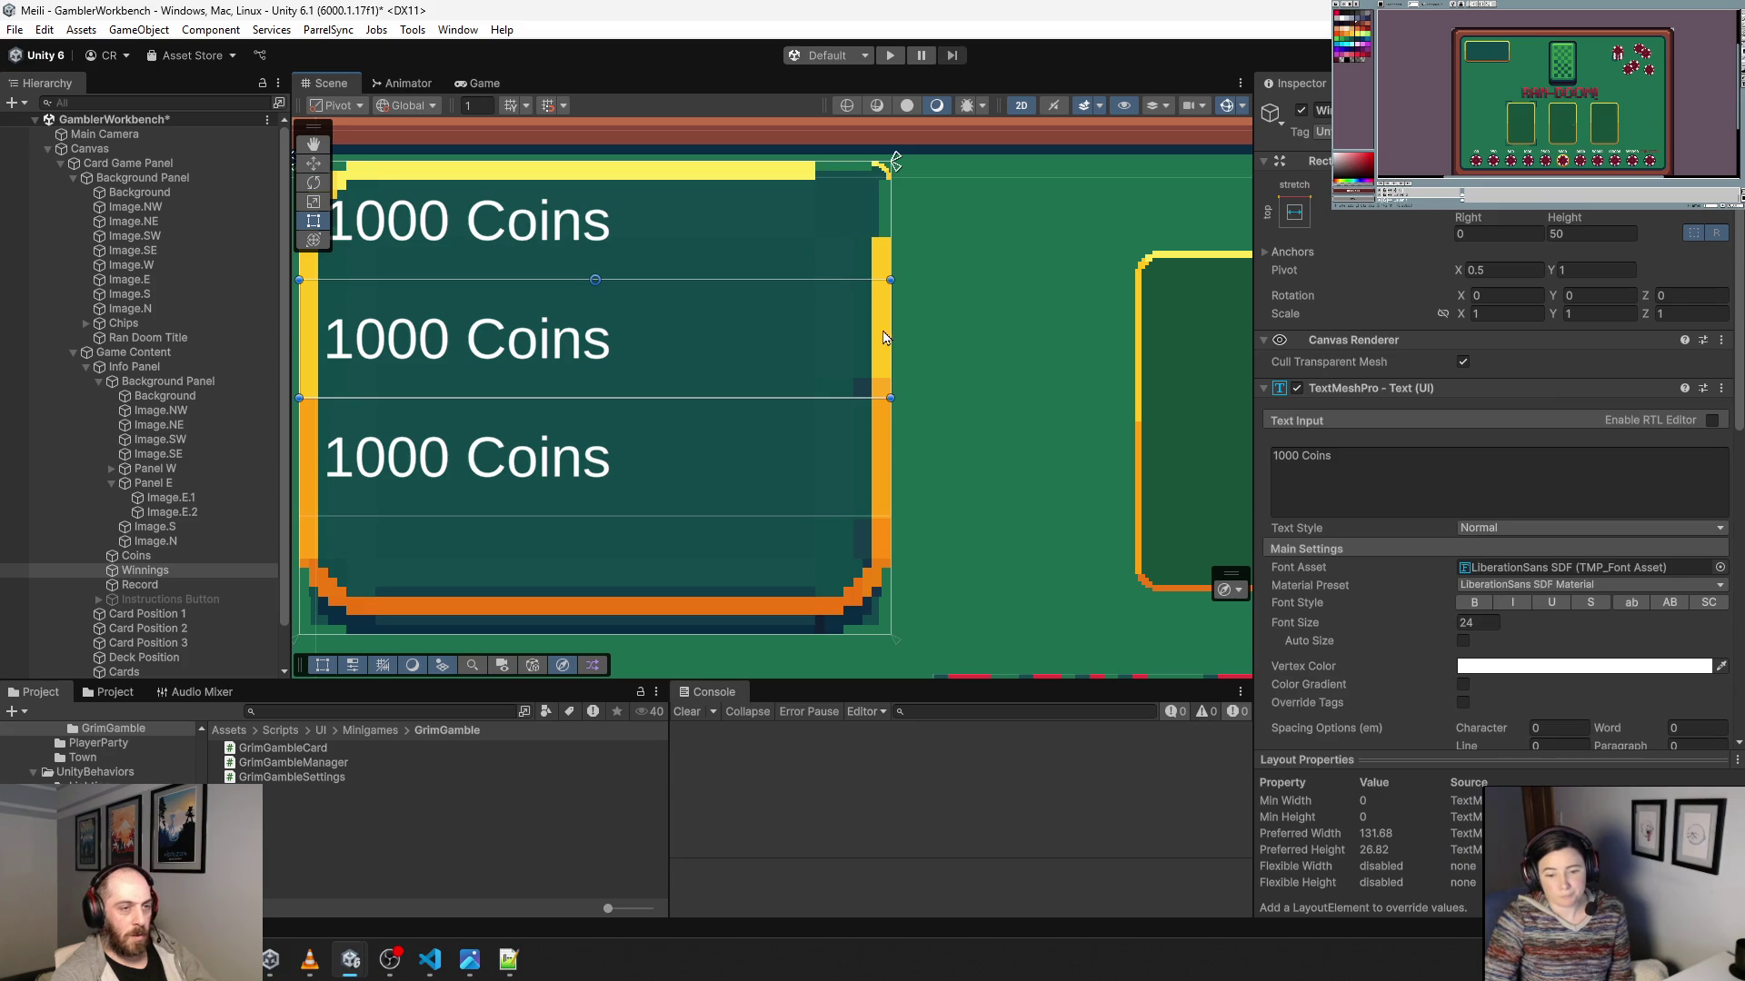
{"action": "left_click", "coordinate": [883, 264]}
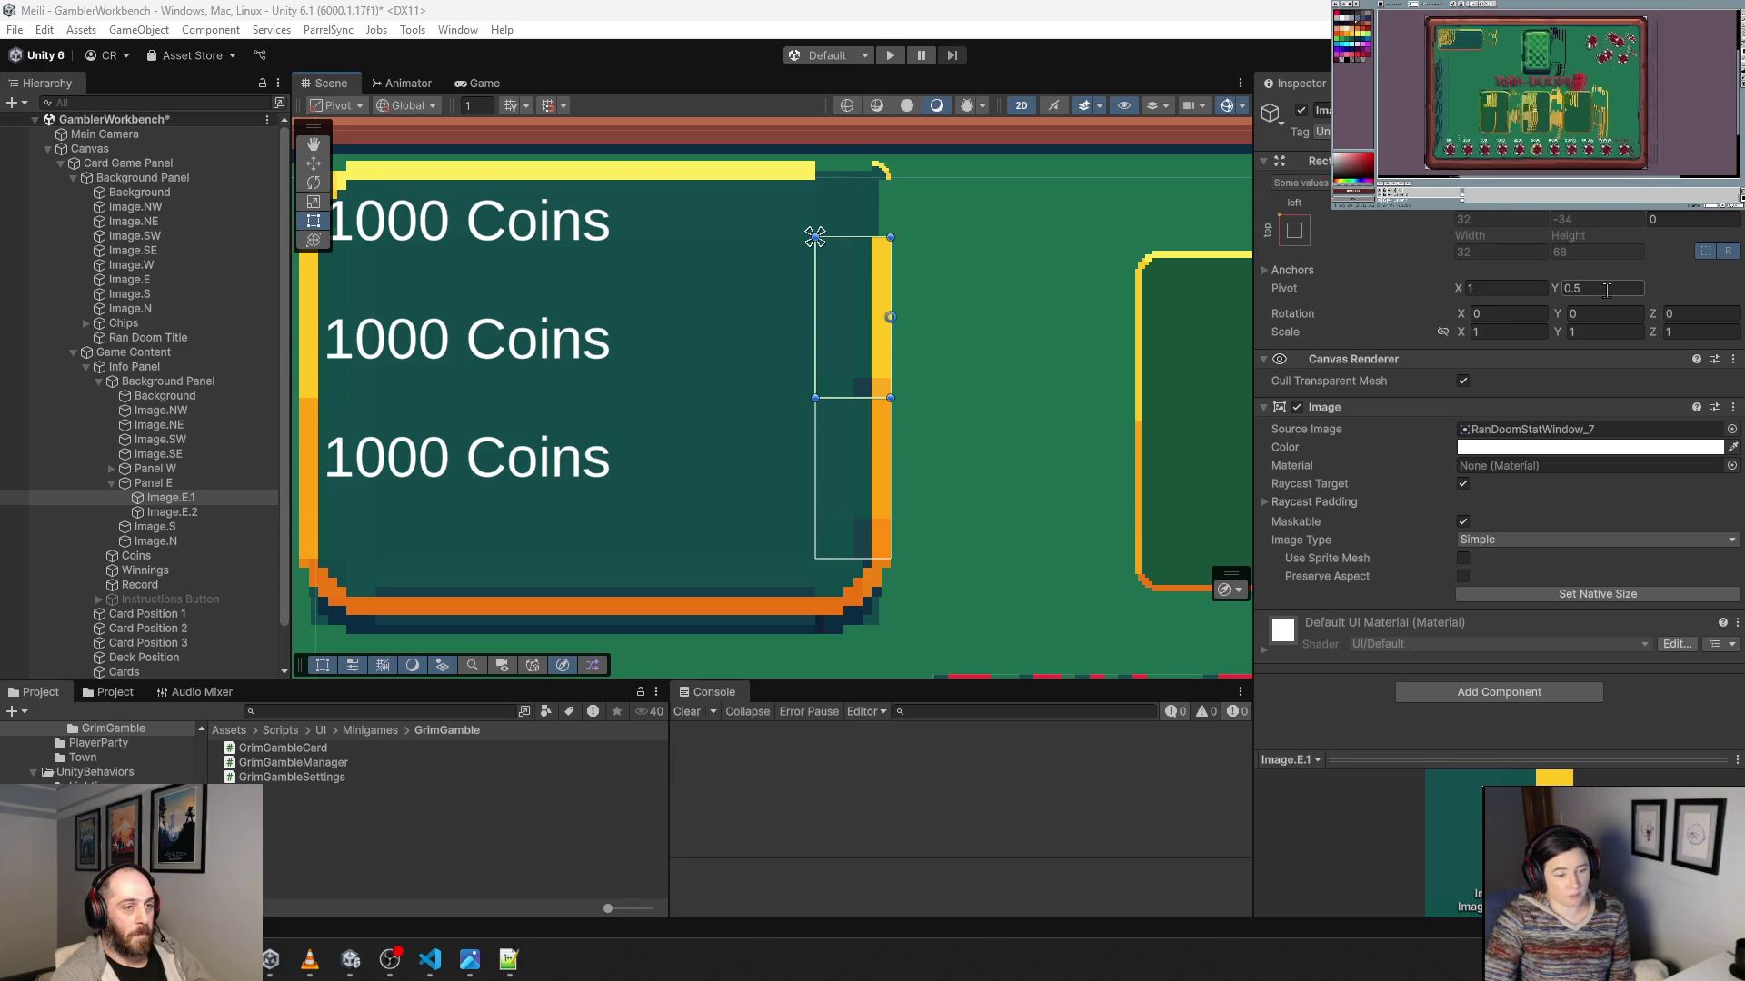
{"action": "left_click", "coordinate": [170, 484]}
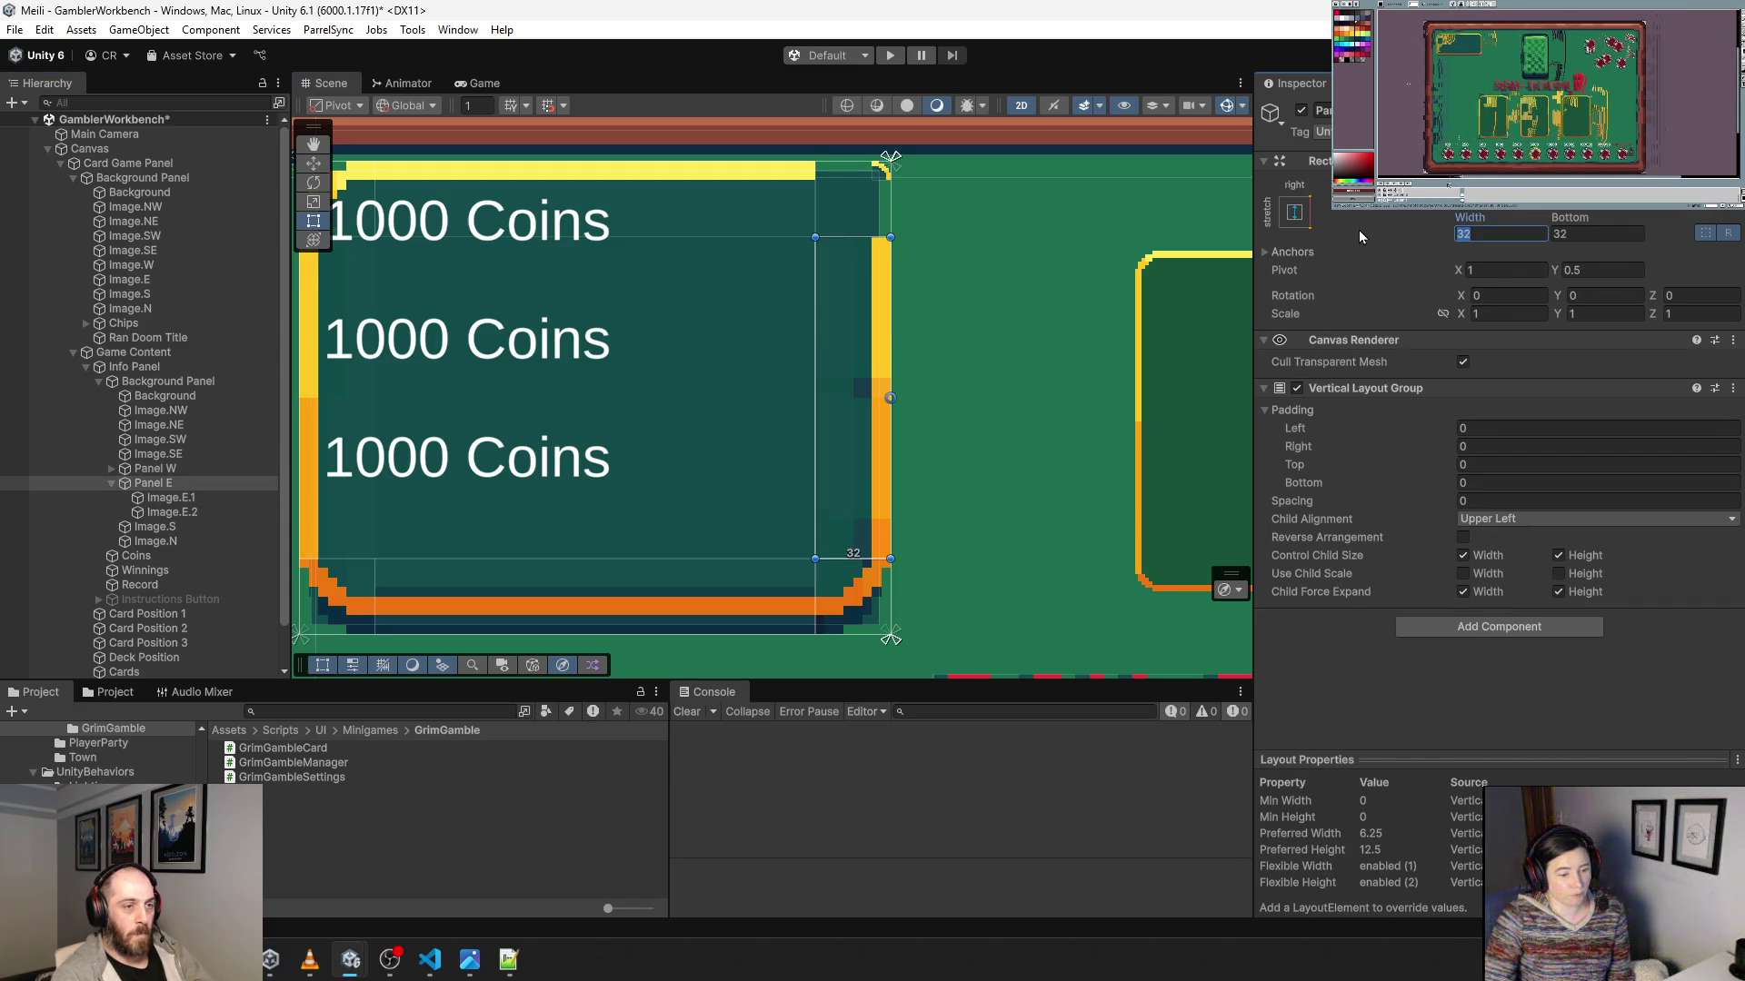
{"action": "key", "text": "Tab"}
{"action": "type", "text": "8"}
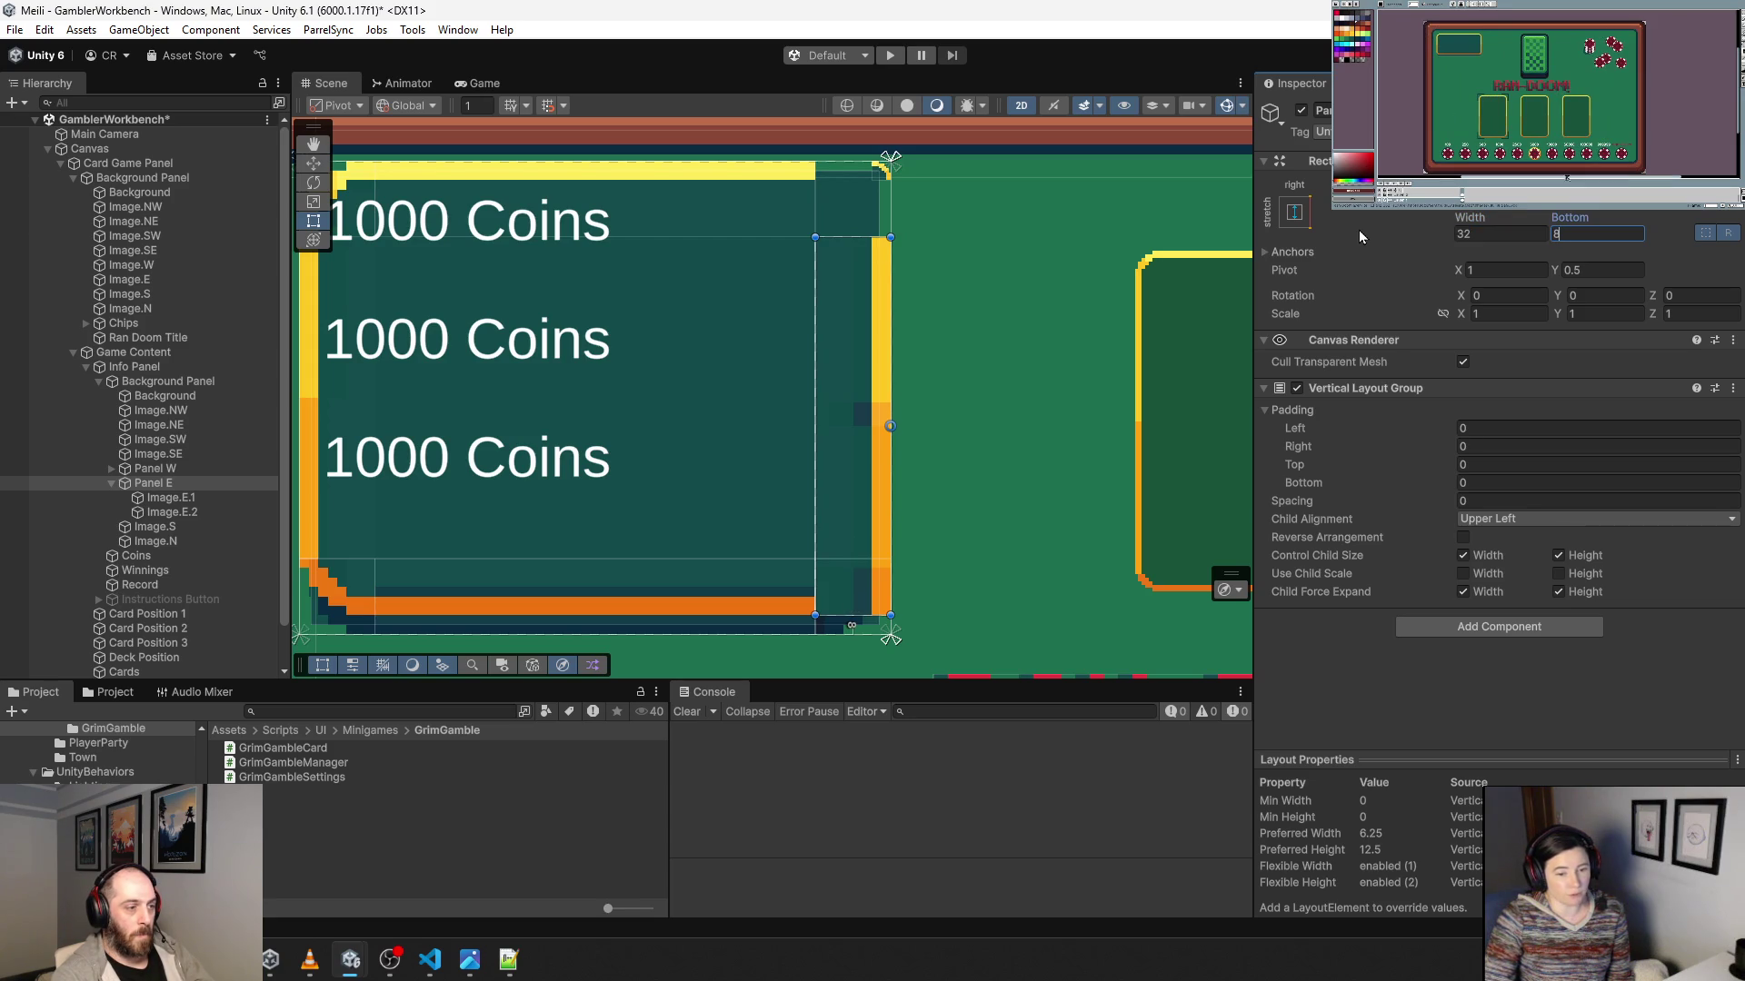
{"action": "type", "text": "32"}
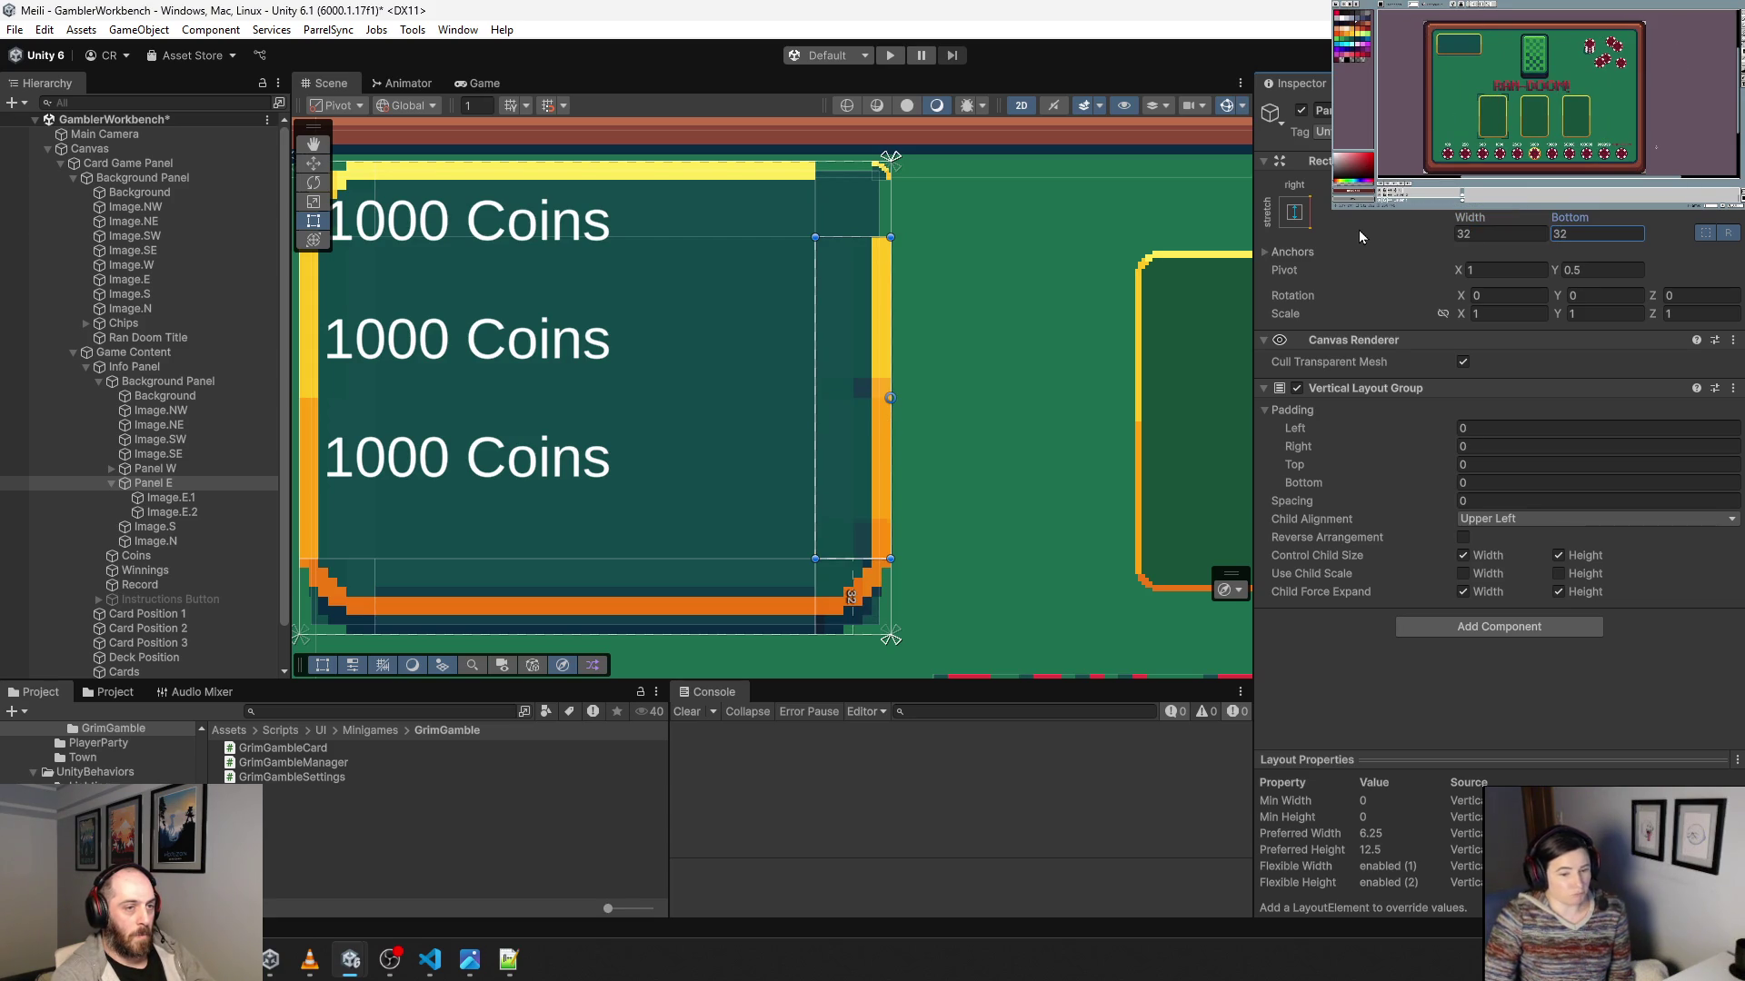
{"action": "key", "text": "Return"}
{"action": "key", "text": "shift+Tab"}
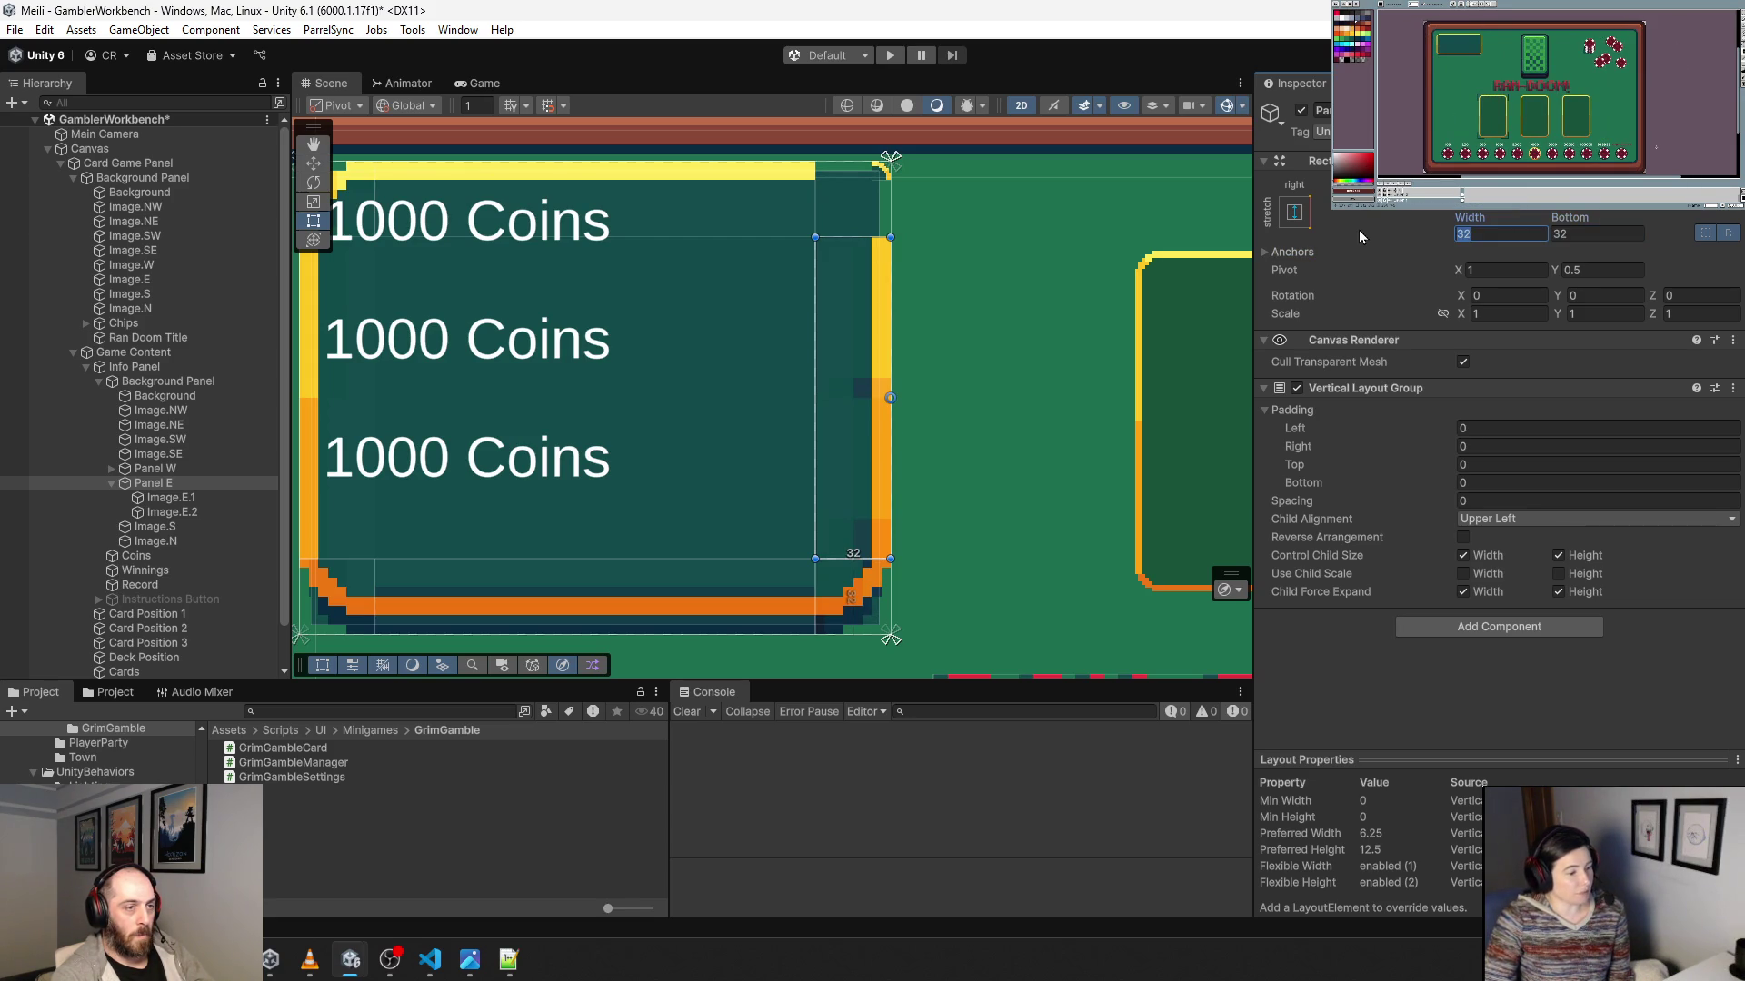
{"action": "type", "text": "8"}
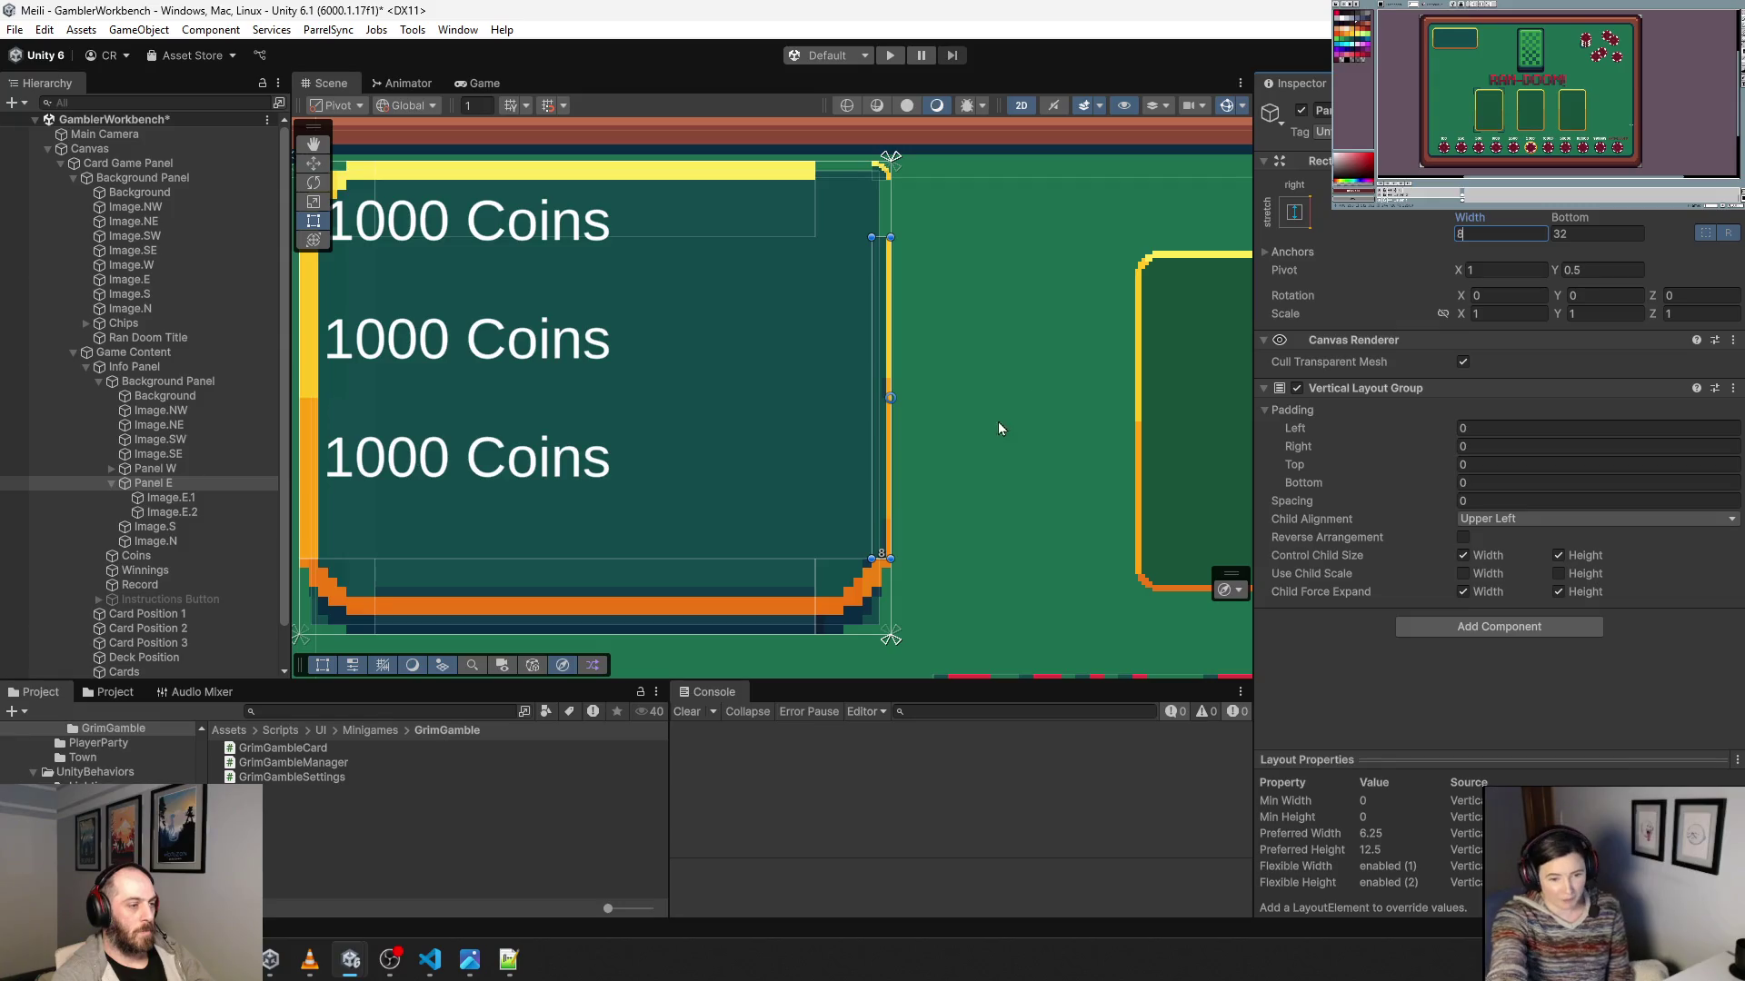
Click through the Coins text and Image.NE to select the Game Content group.
{"action": "left_click", "coordinate": [904, 454]}
{"action": "left_click", "coordinate": [904, 454]}
{"action": "left_click", "coordinate": [904, 454]}
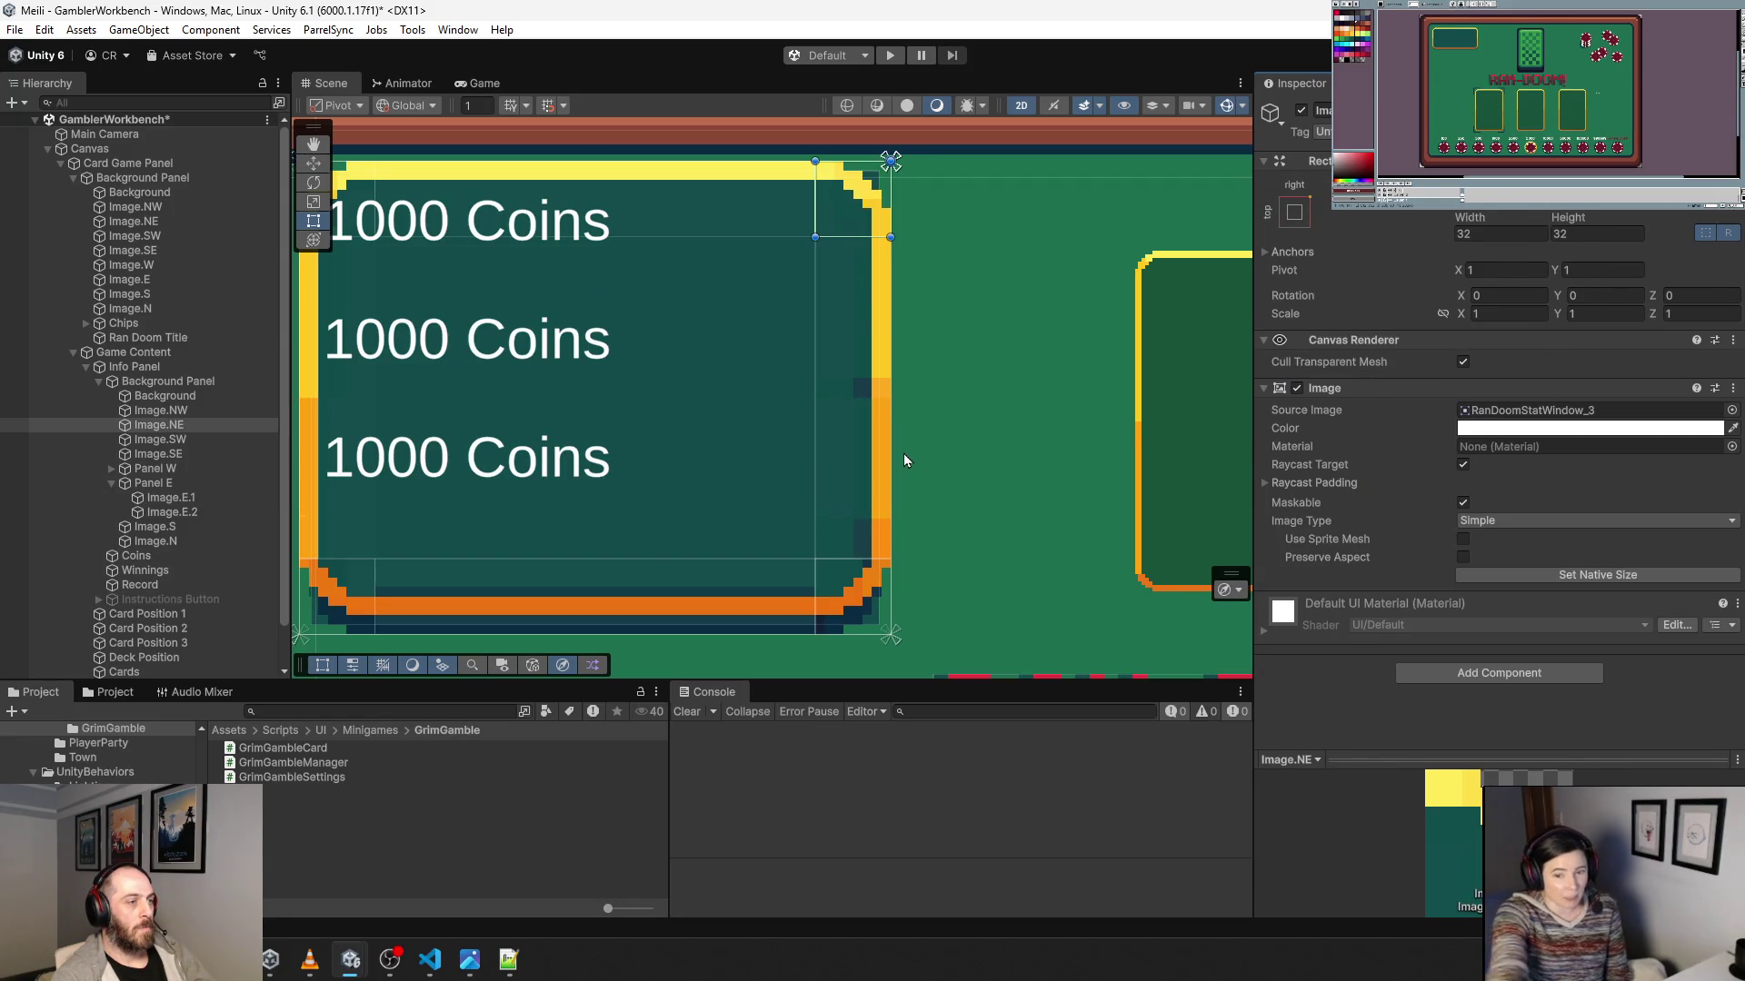
{"action": "left_click", "coordinate": [995, 465]}
{"action": "scroll", "coordinate": [995, 463], "scroll_direction": "down", "scroll_amount": 5}
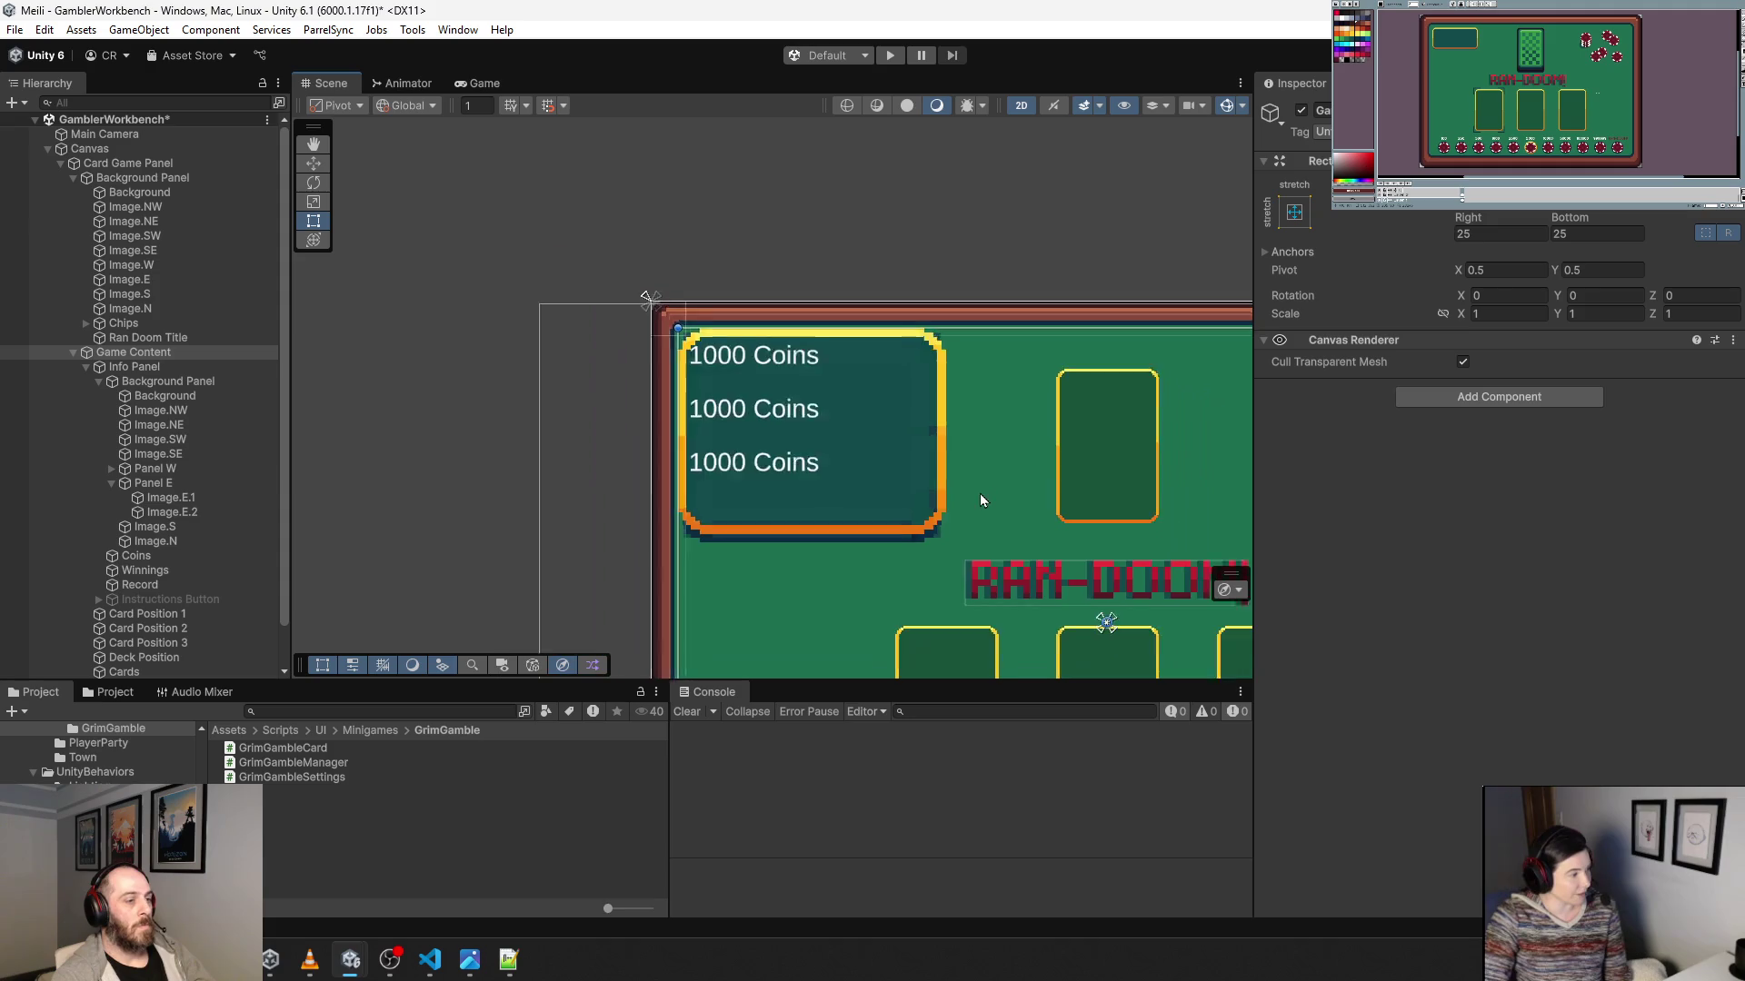
{"action": "mouse_move", "coordinate": [947, 437]}
{"action": "left_mouse_down"}
{"action": "mouse_move", "coordinate": [692, 253]}
{"action": "mouse_move", "coordinate": [748, 311]}
{"action": "mouse_move", "coordinate": [741, 289]}
{"action": "left_mouse_up"}
{"action": "scroll", "coordinate": [693, 254], "scroll_direction": "down", "scroll_amount": 2}
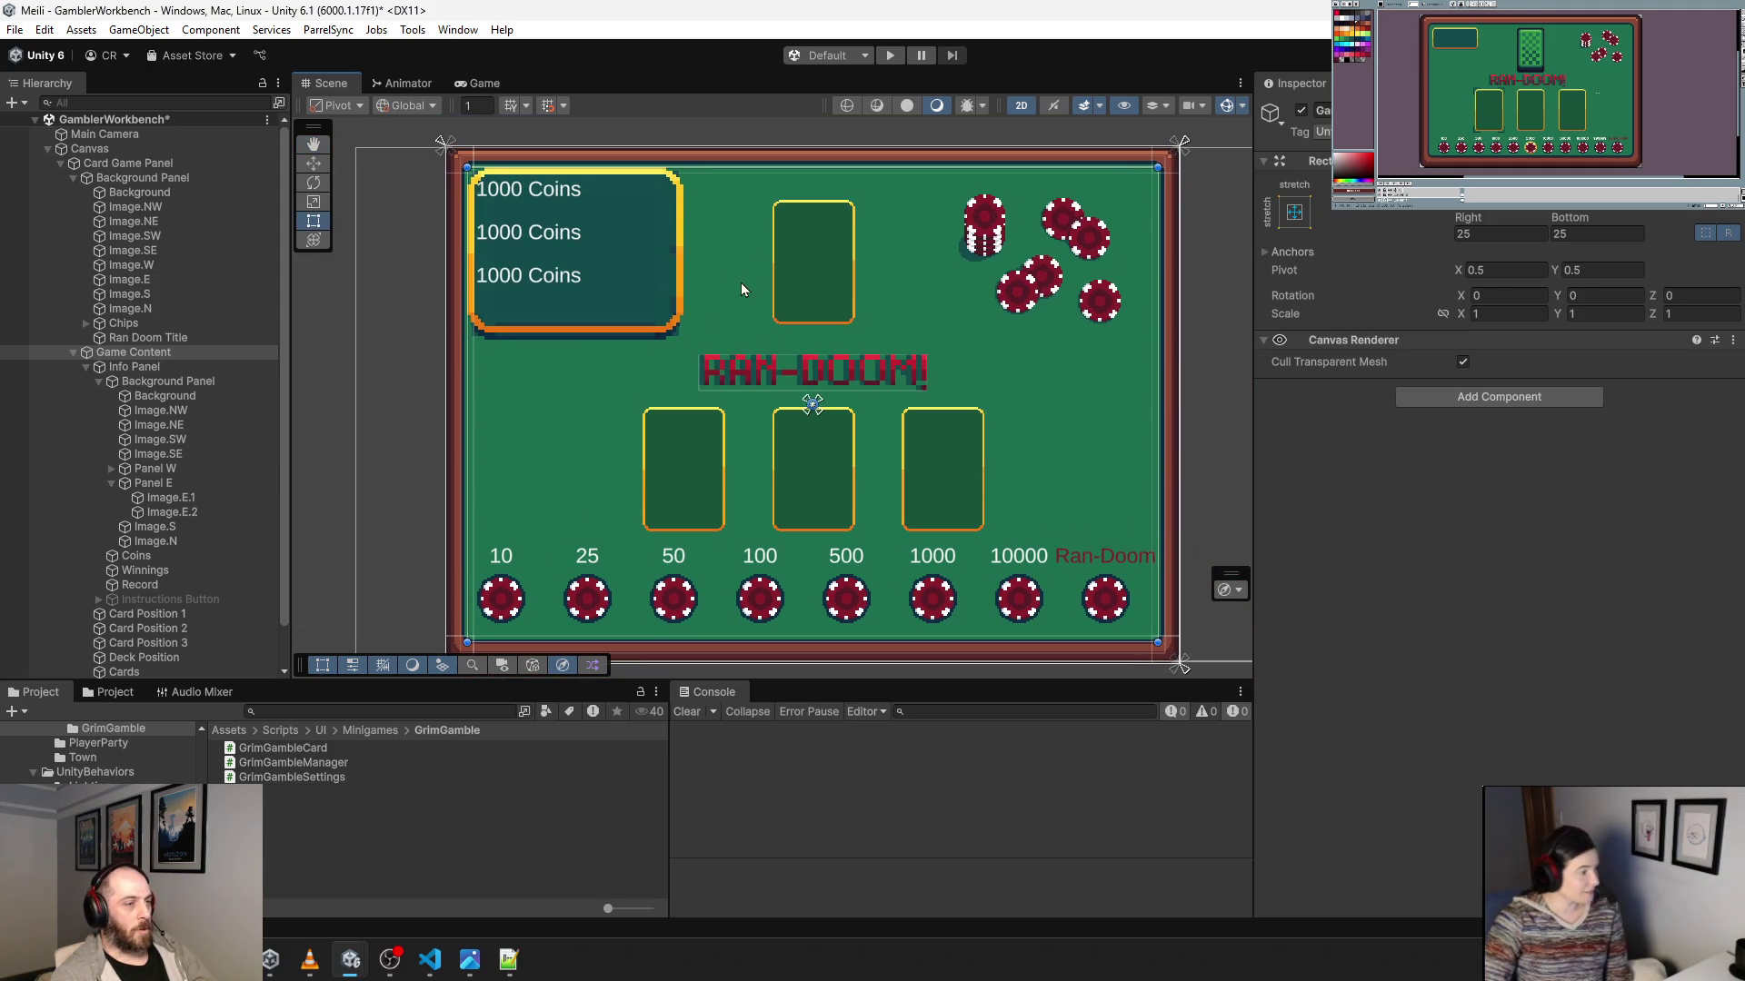
{"action": "scroll", "coordinate": [741, 284], "scroll_direction": "down", "scroll_amount": 1}
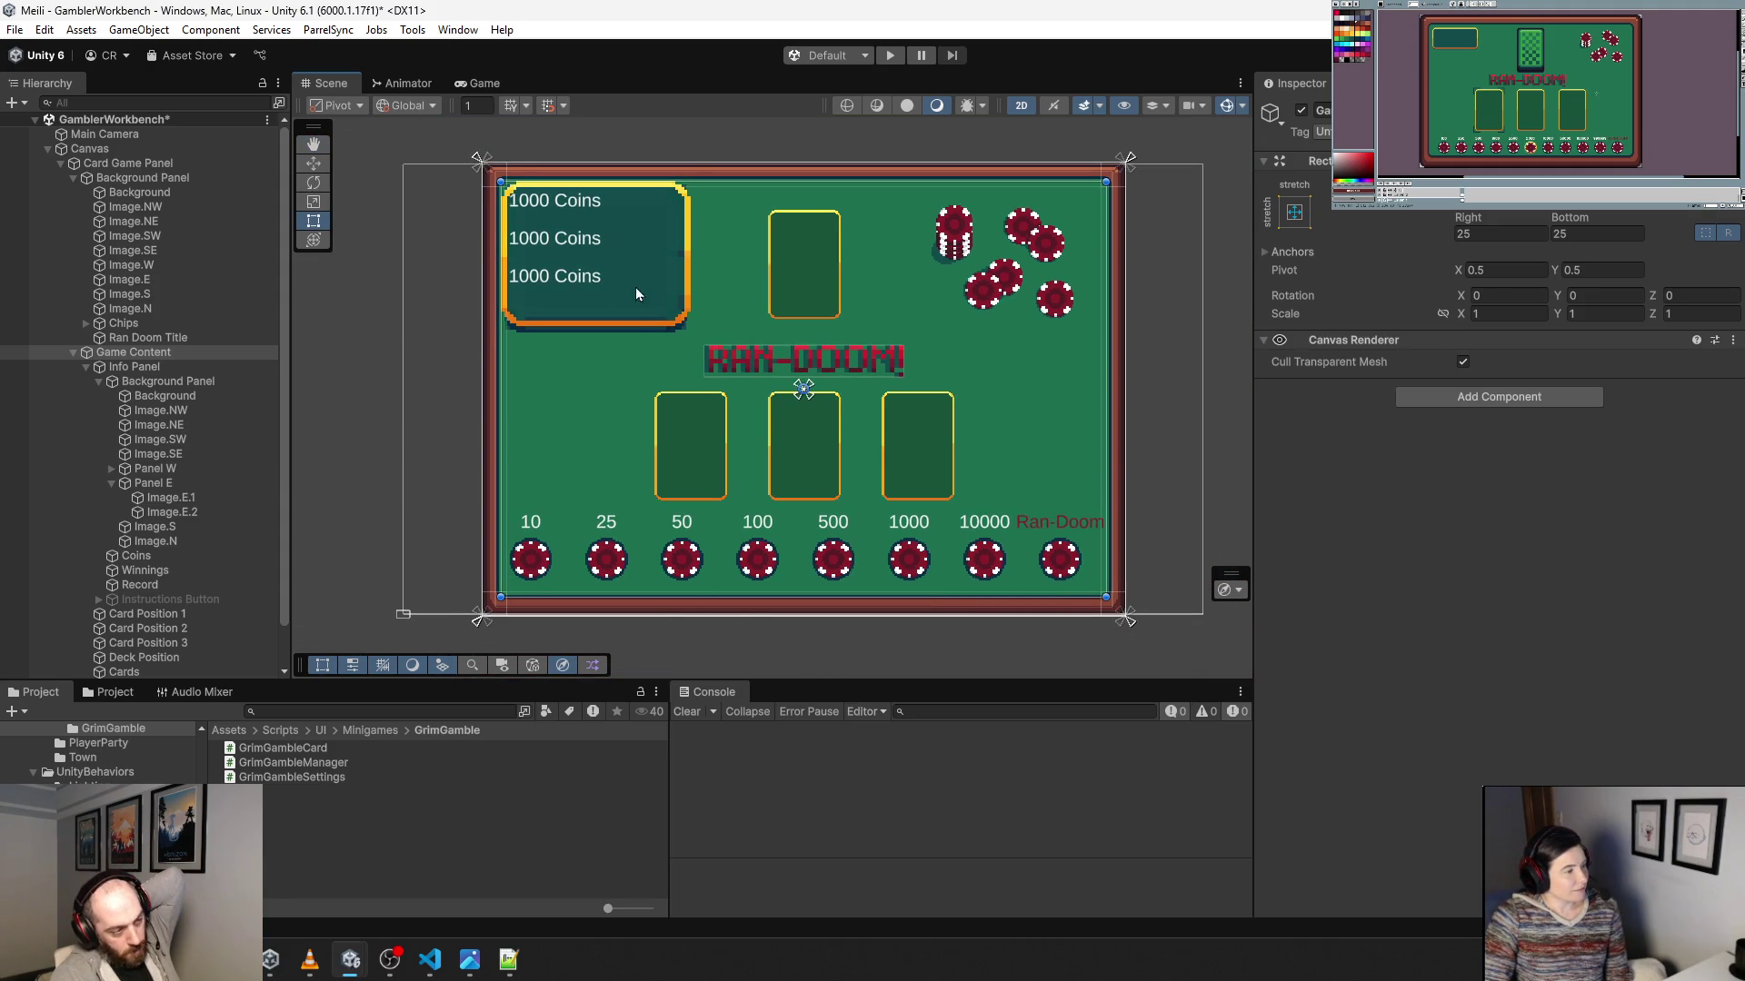
{"action": "left_click", "coordinate": [123, 164]}
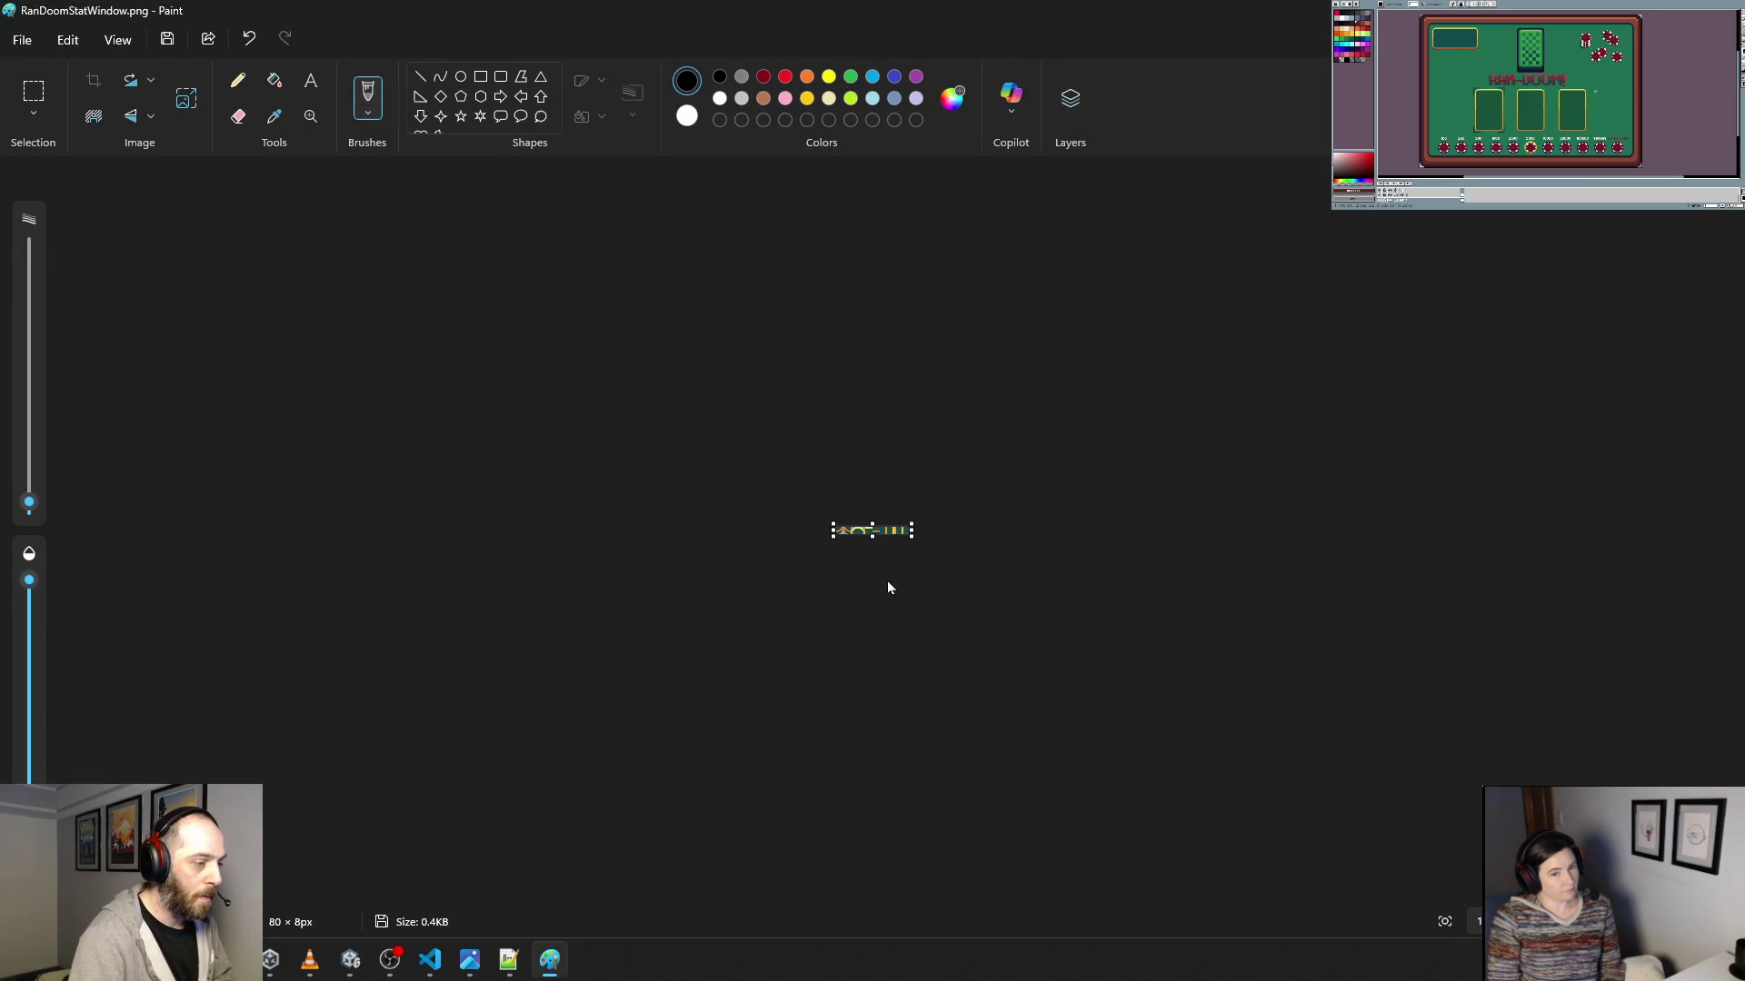
{"action": "scroll", "coordinate": [836, 479], "scroll_direction": "up", "scroll_amount": 5}
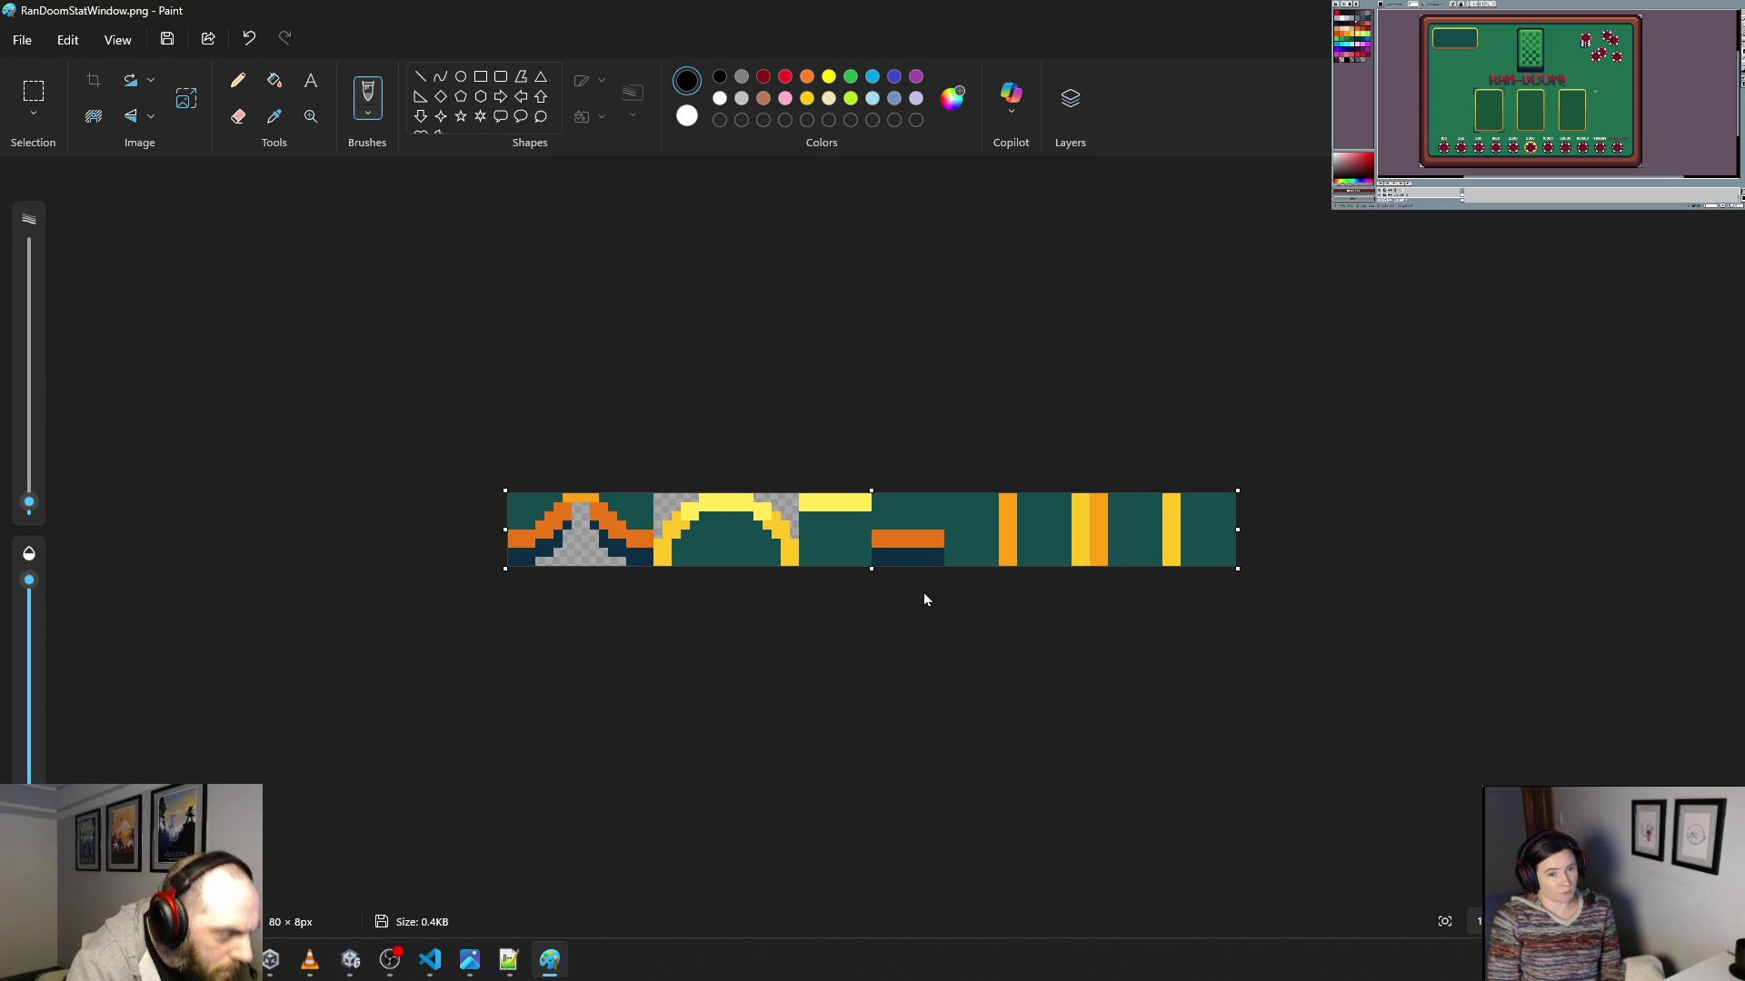
{"action": "key", "text": "alt+F4"}
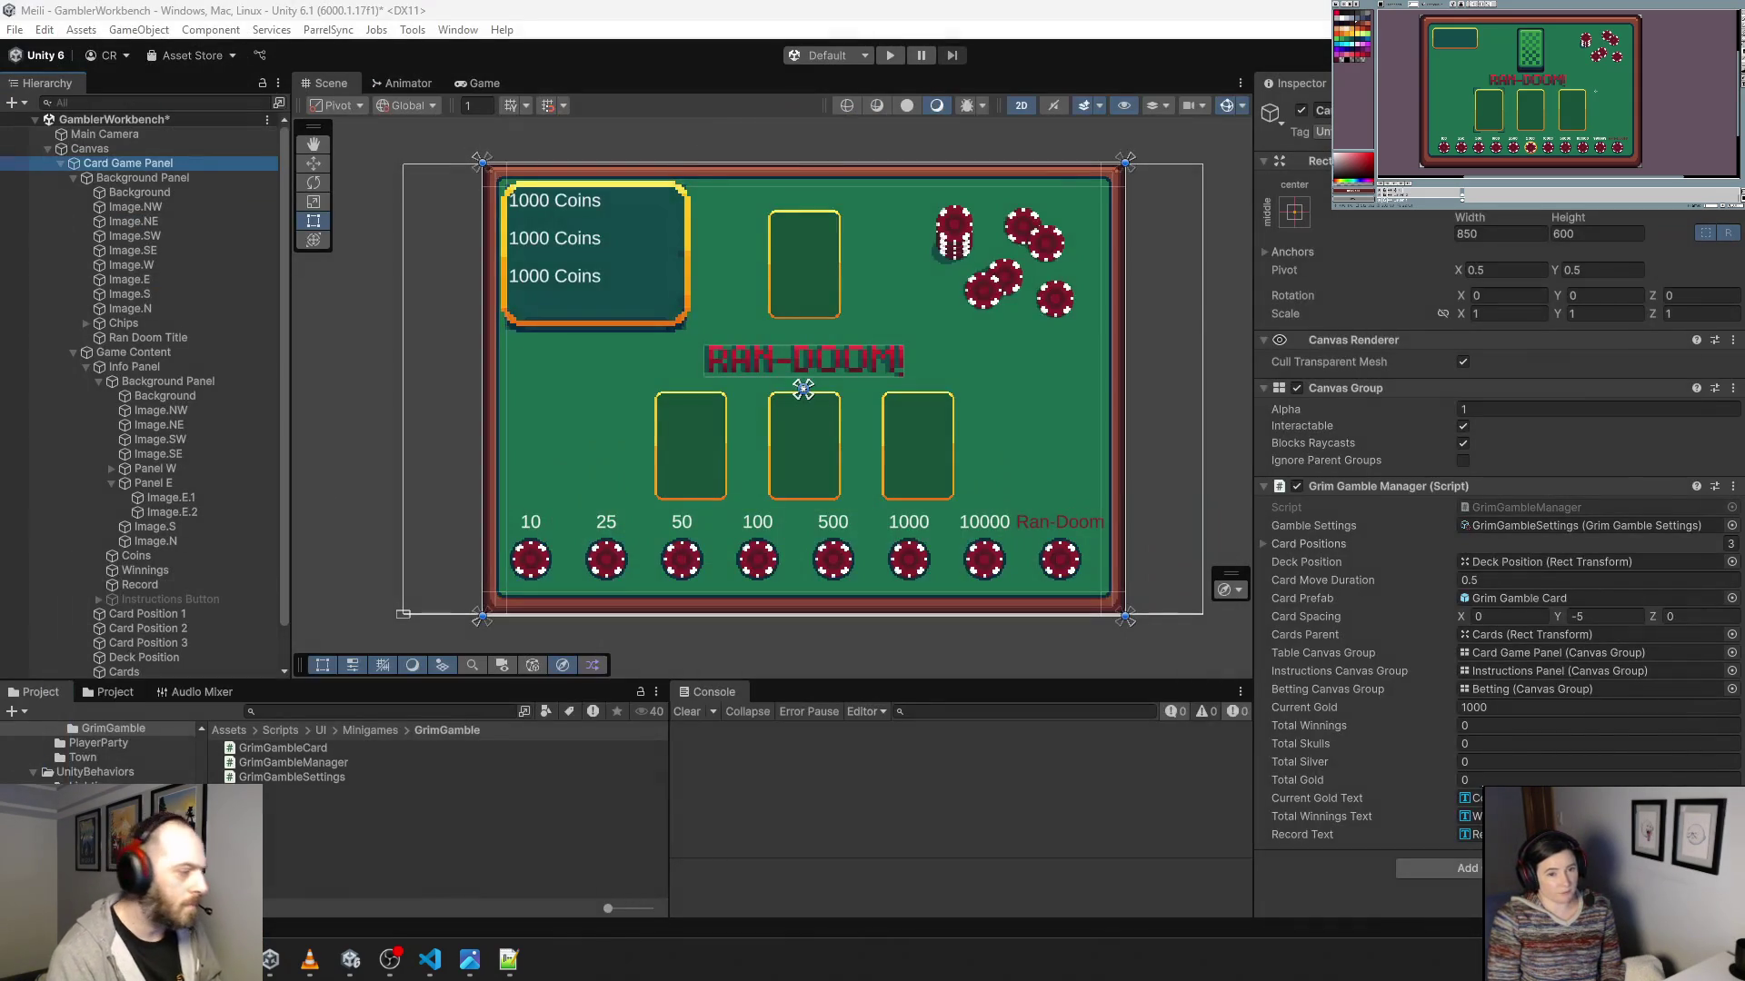
Scroll the Project panel down to reach RanDoomStatWindow.png.
{"action": "scroll", "coordinate": [98, 752], "scroll_direction": "down", "scroll_amount": 10}
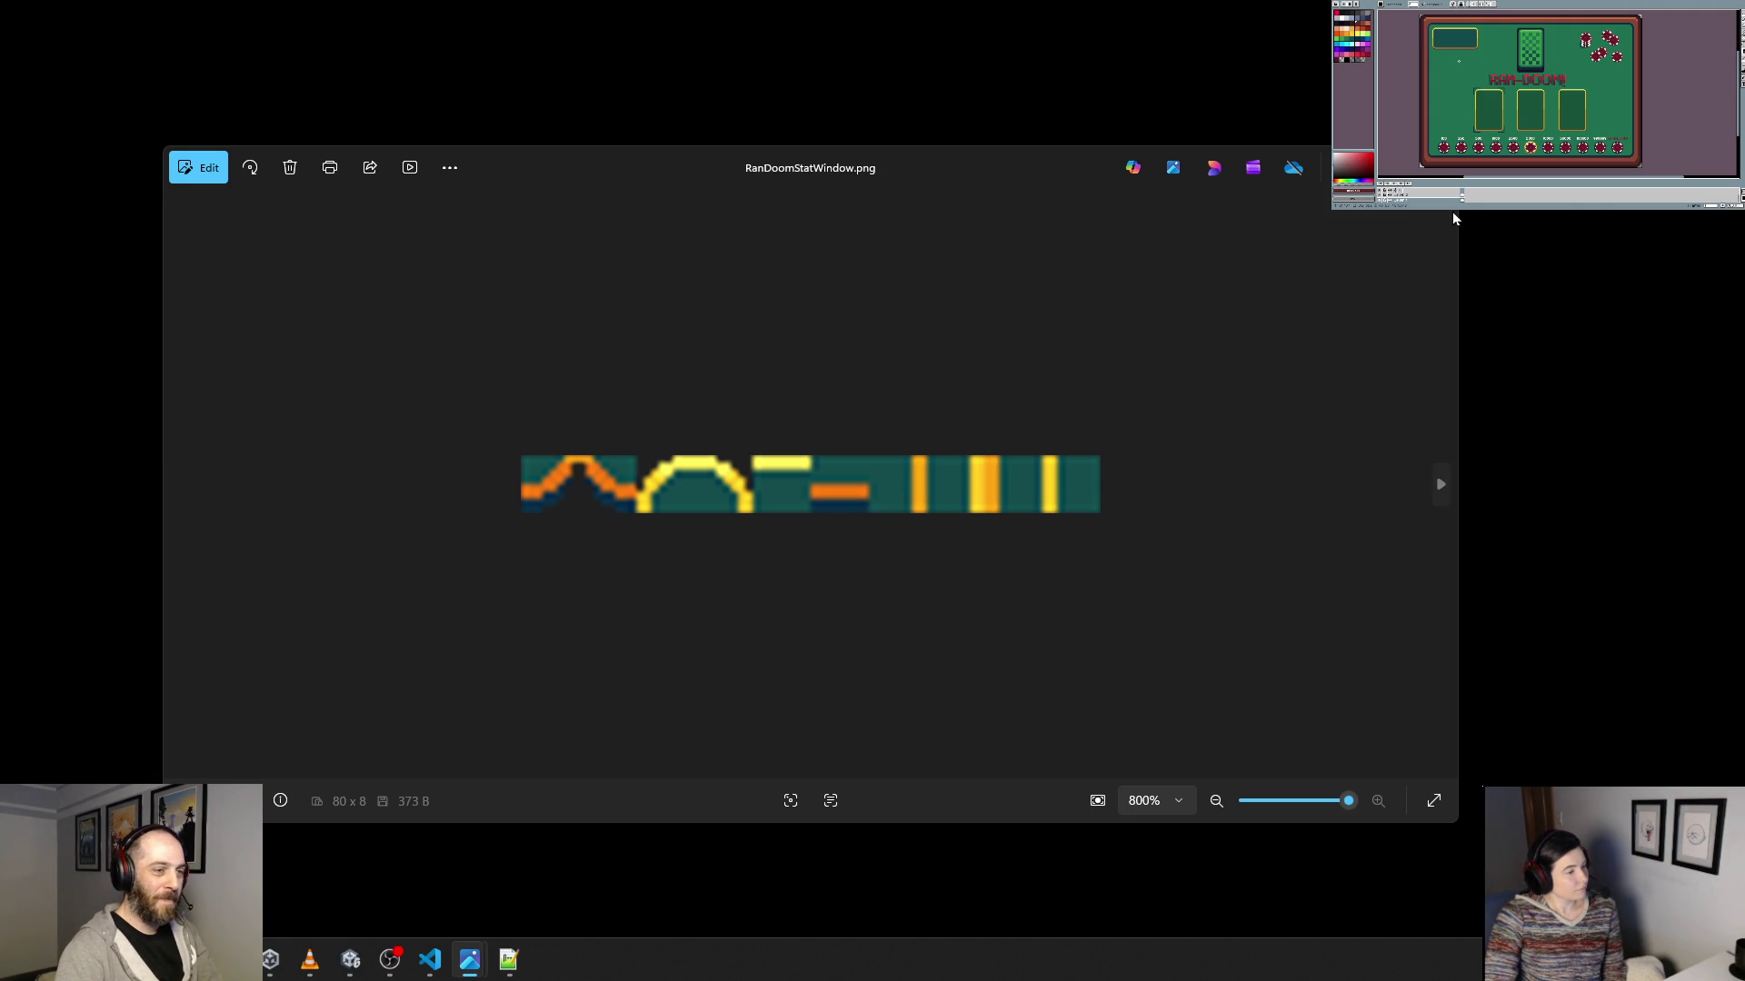
Close Photos, return to Unity, and select Image.S, Background Panel and Image.E.1 in turn.
{"action": "left_click", "coordinate": [1436, 157]}
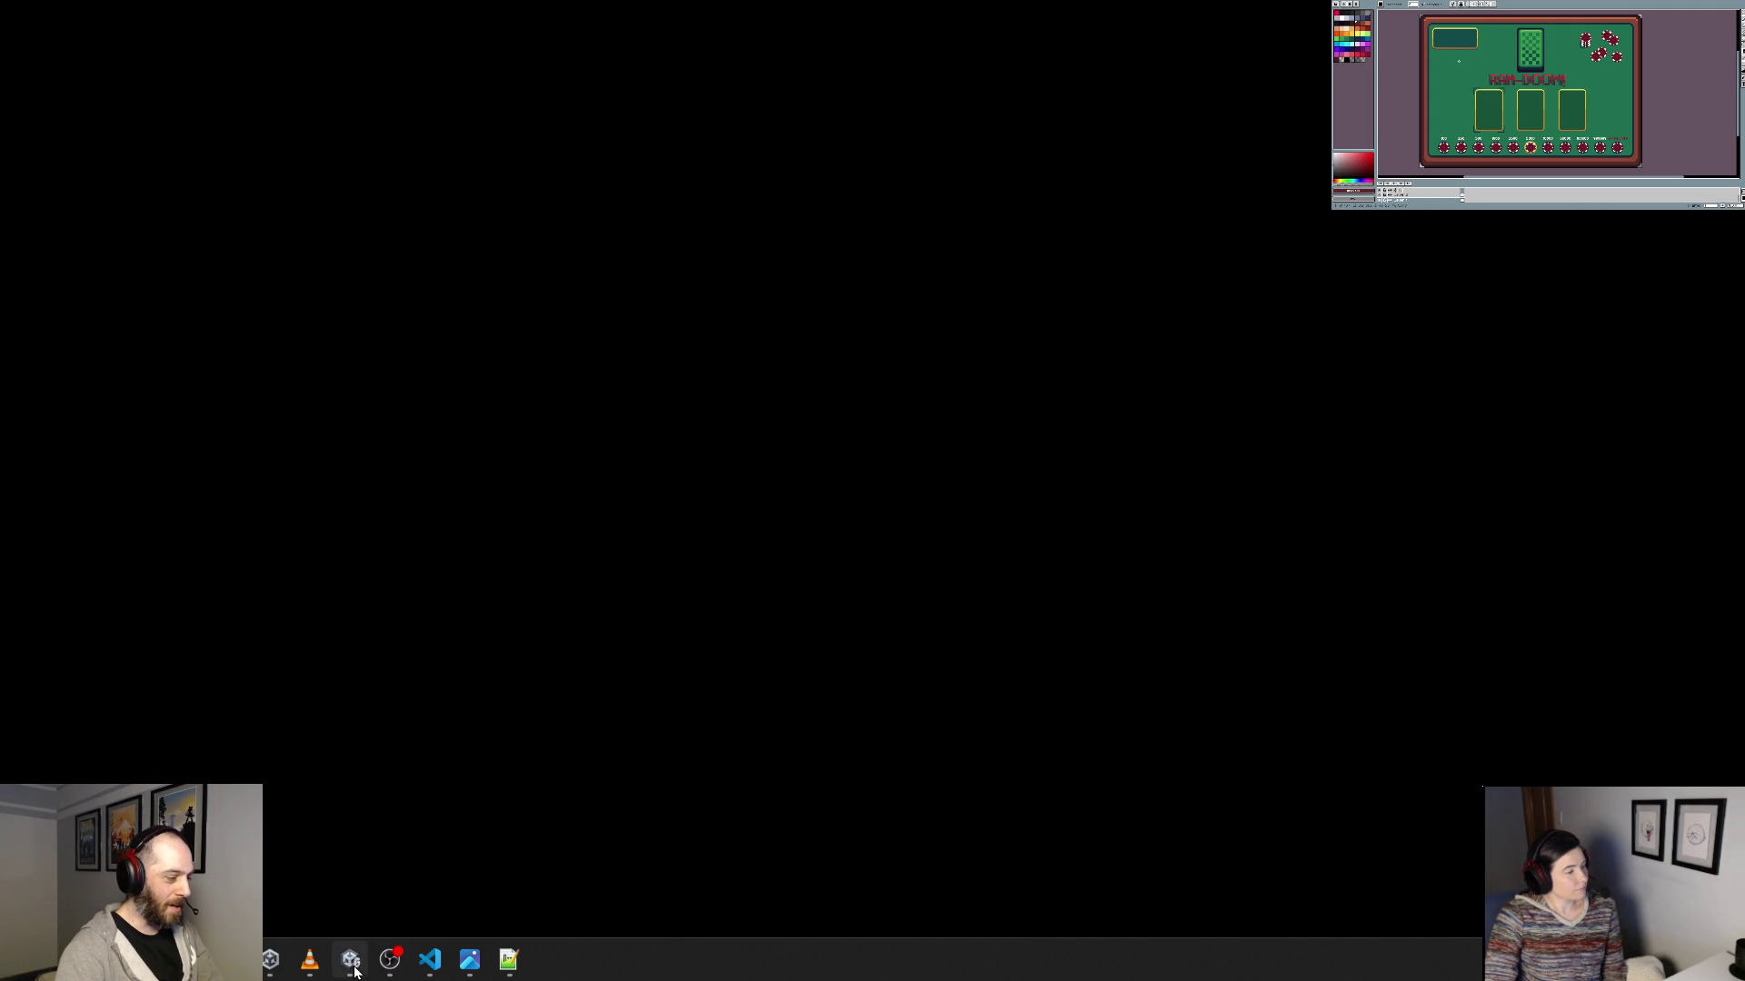
{"action": "left_click", "coordinate": [349, 960]}
{"action": "scroll", "coordinate": [574, 384], "scroll_direction": "up", "scroll_amount": 8}
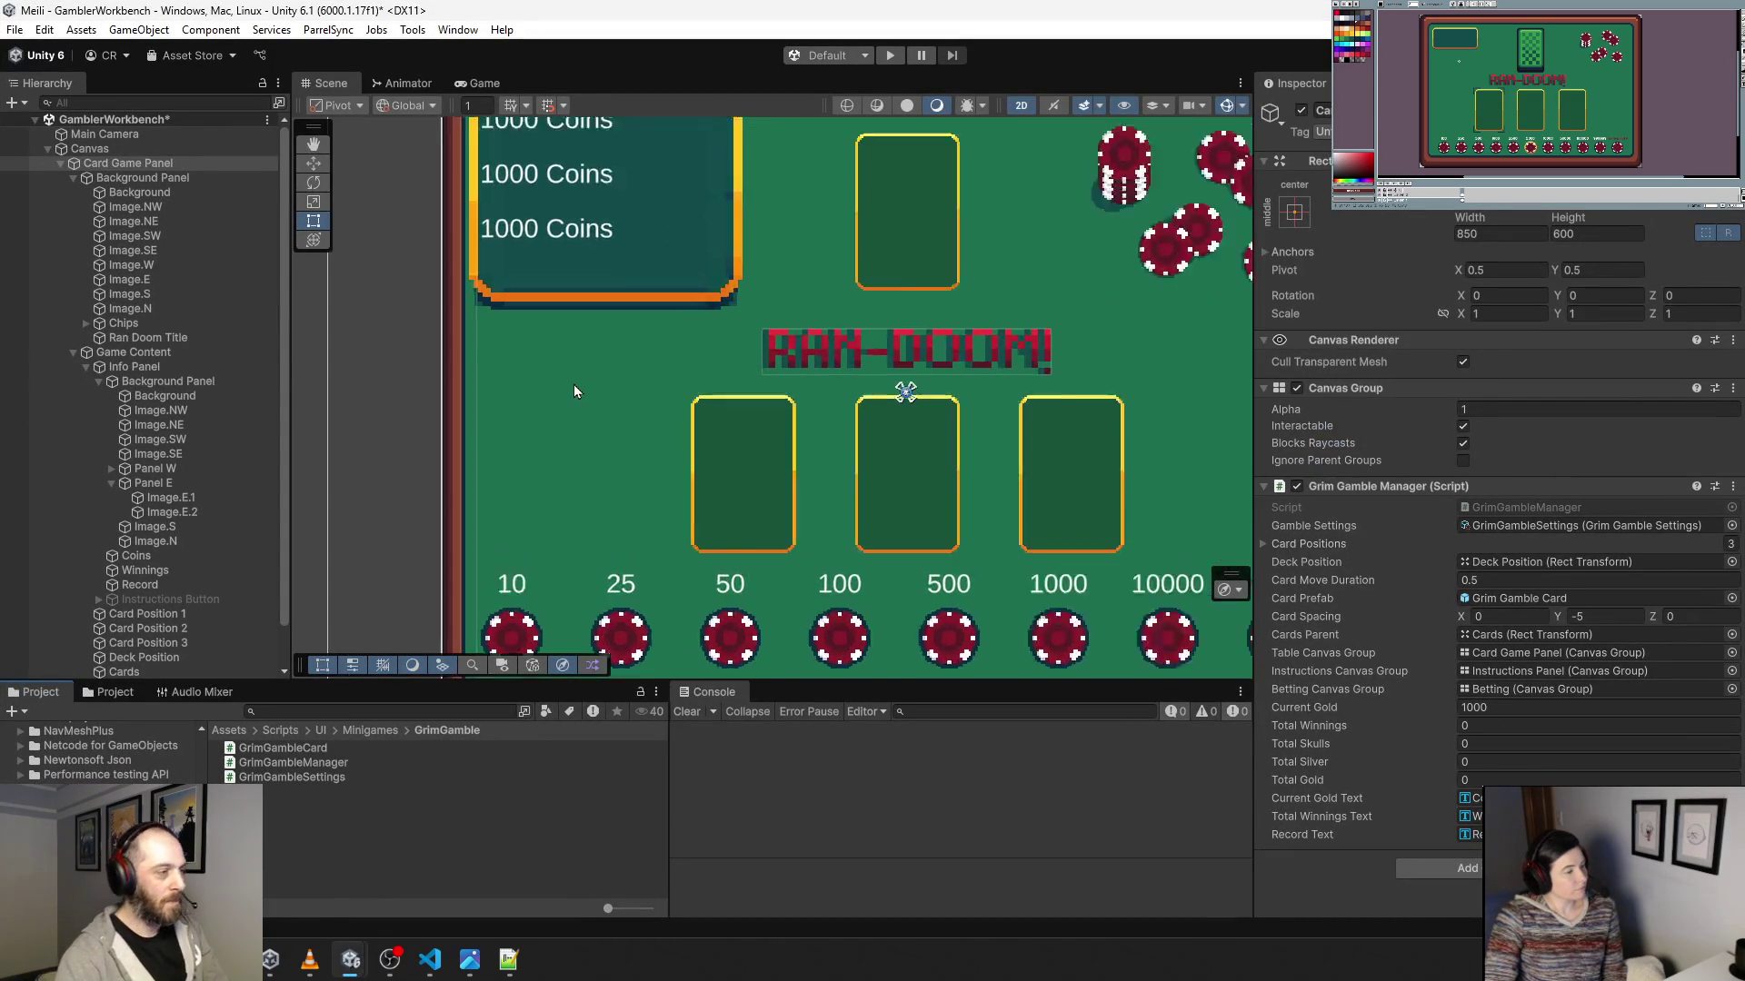
{"action": "left_click", "coordinate": [691, 294]}
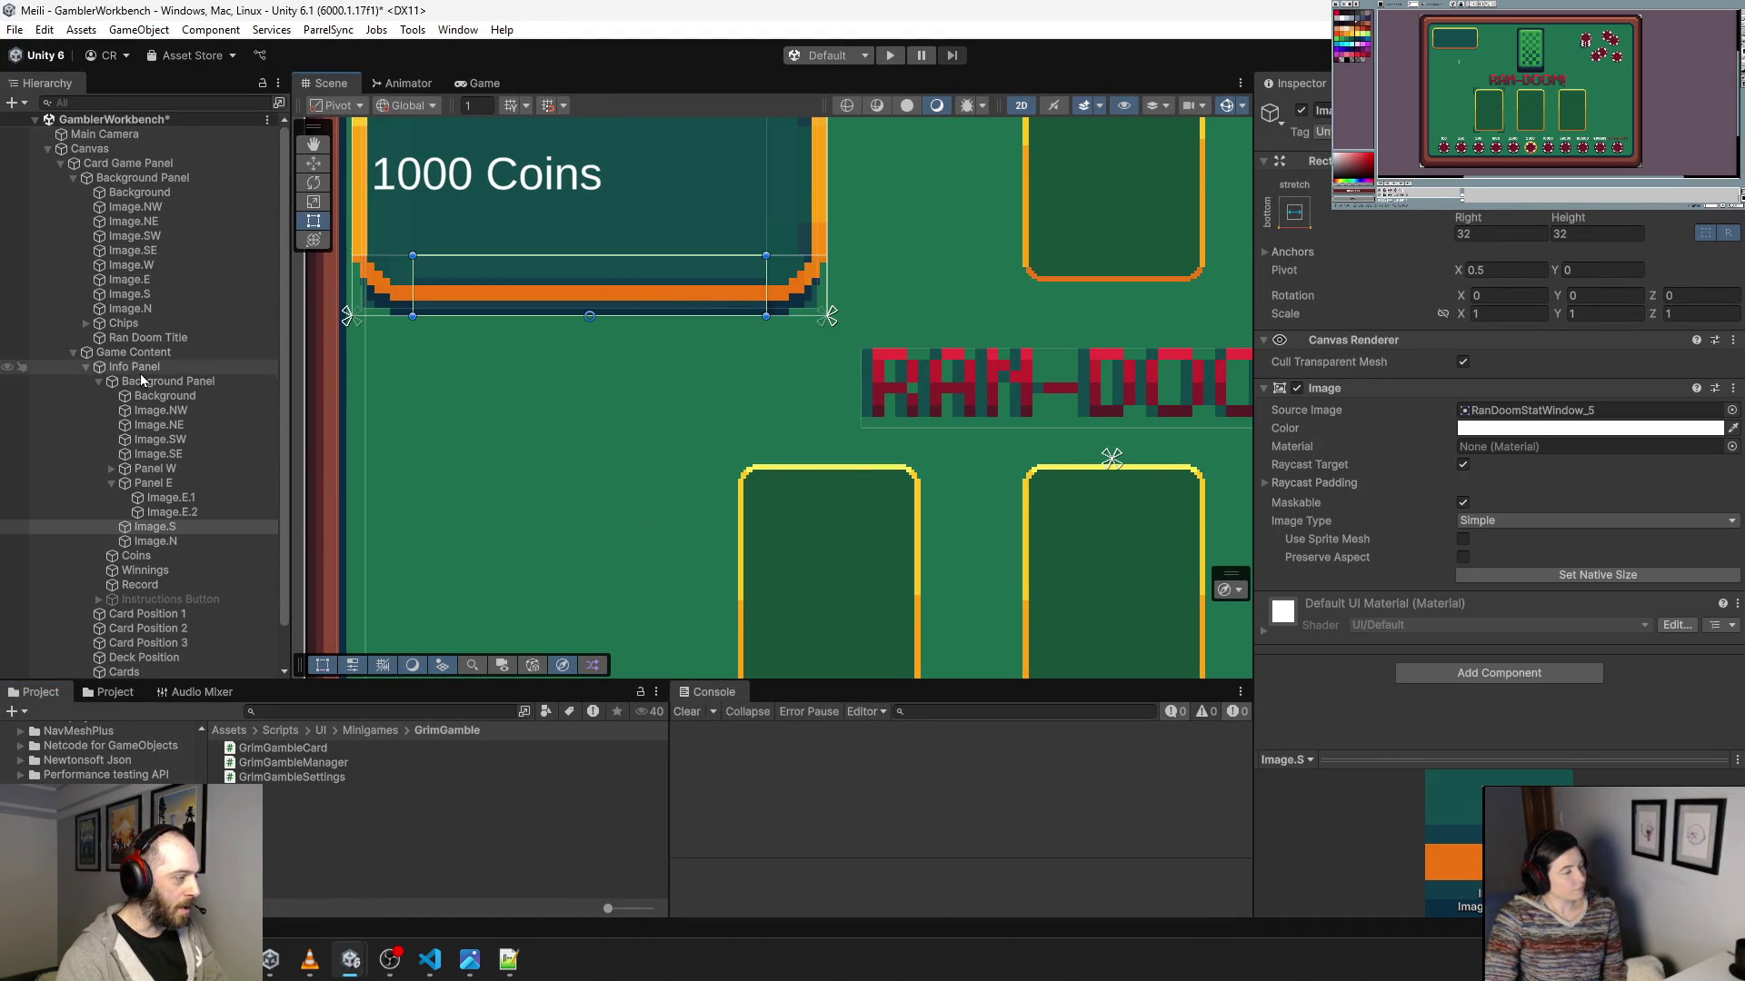
{"action": "left_click", "coordinate": [177, 384]}
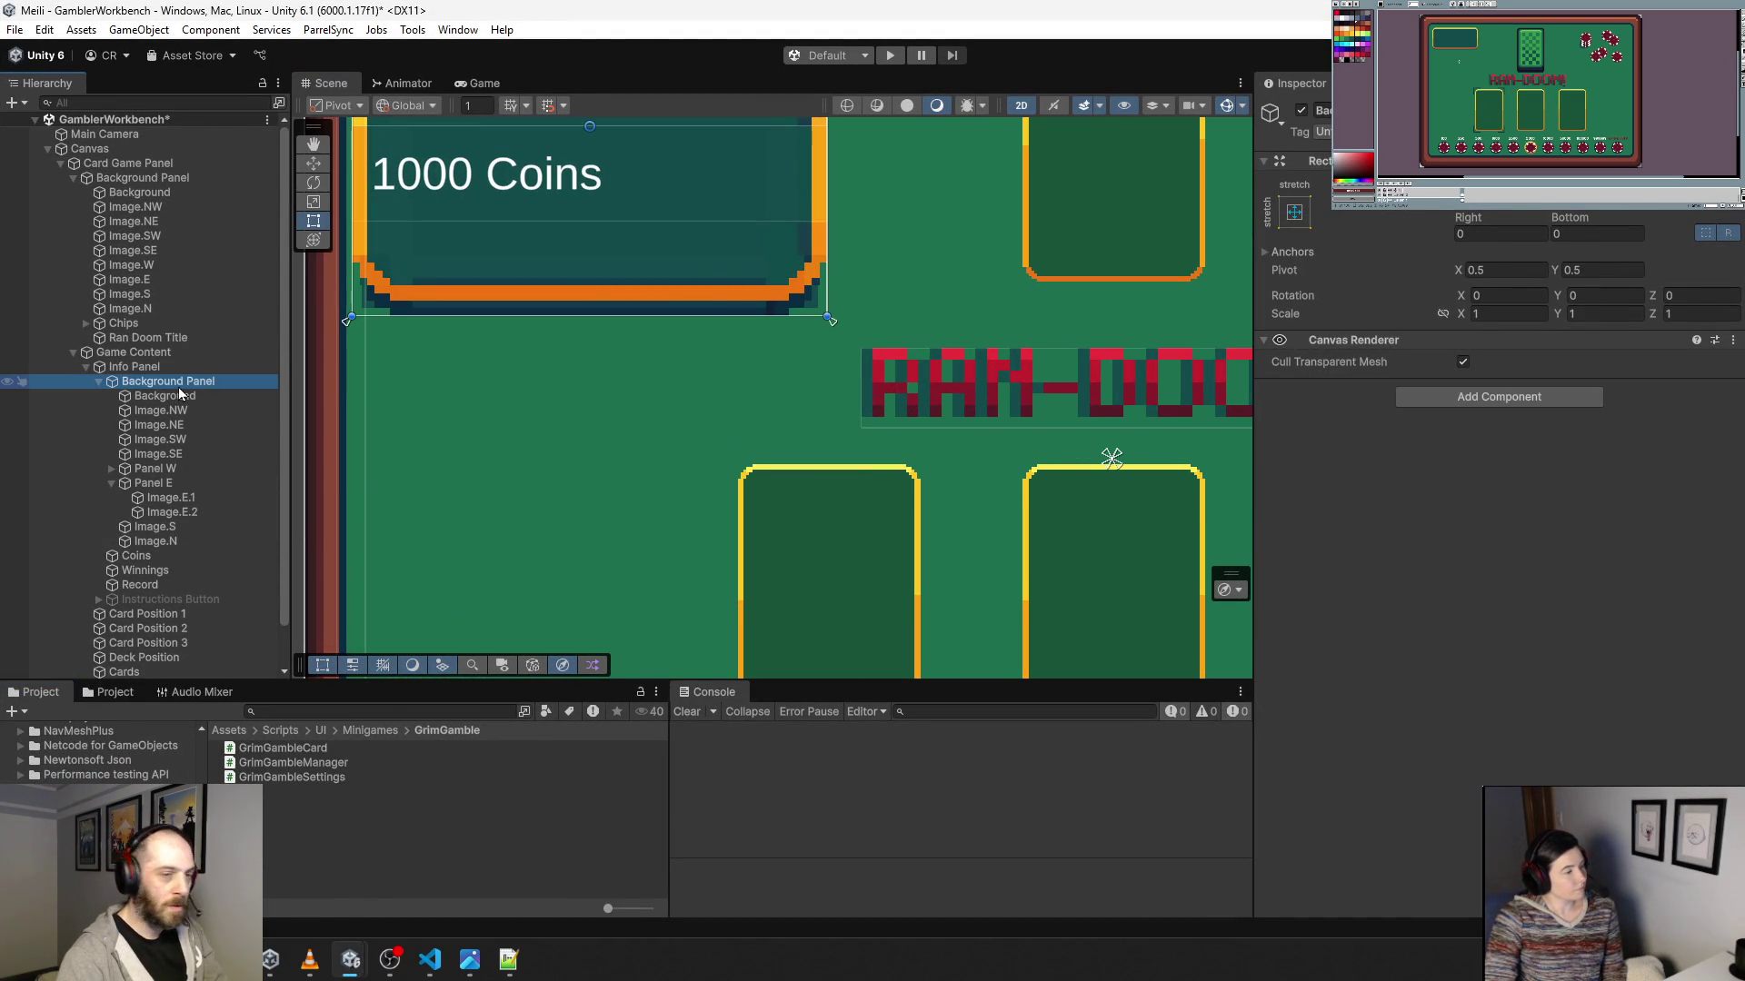
{"action": "left_click", "coordinate": [171, 498]}
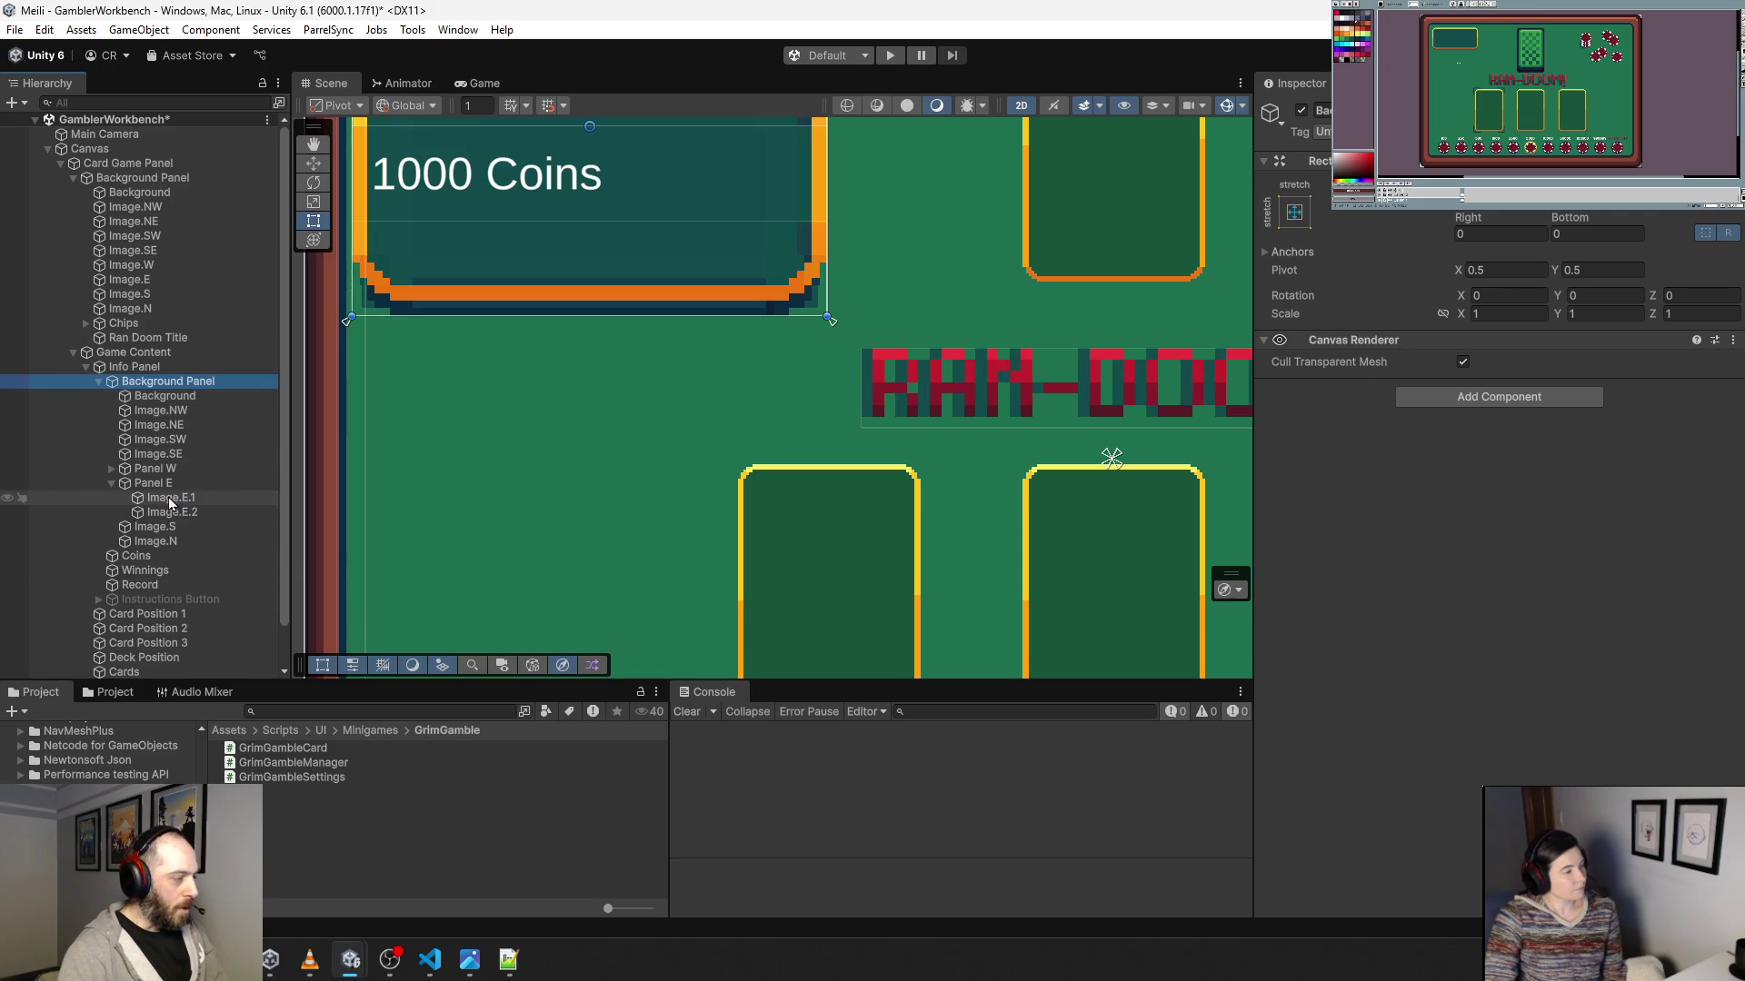